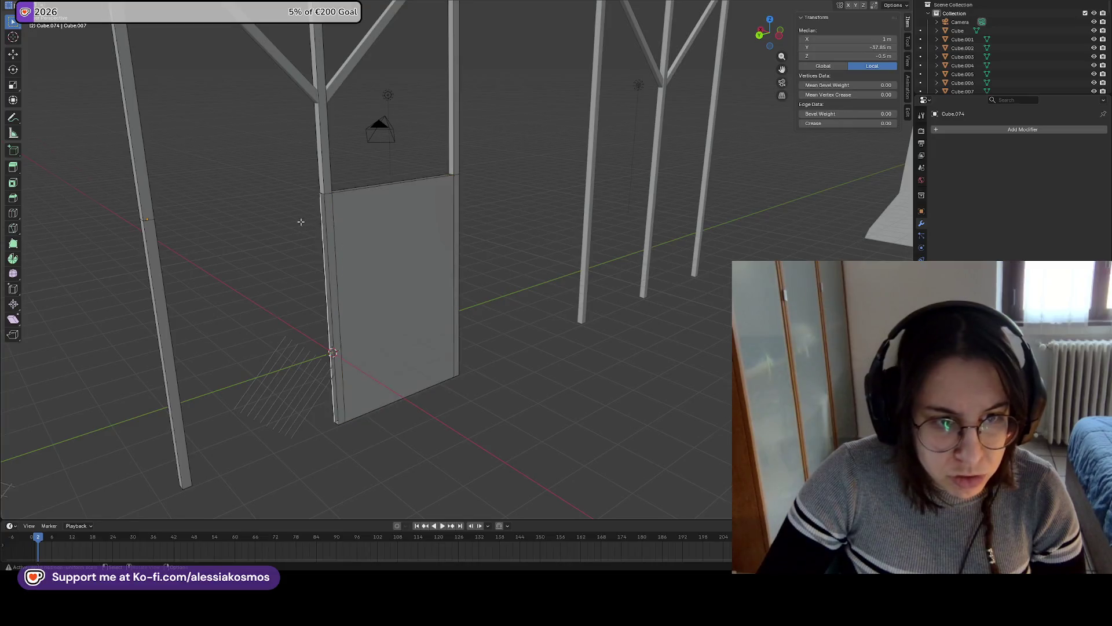
# In Edit Mode, inspect the door panel's faces and its middle, right, left and top edges
pyautogui.click(141, 216)
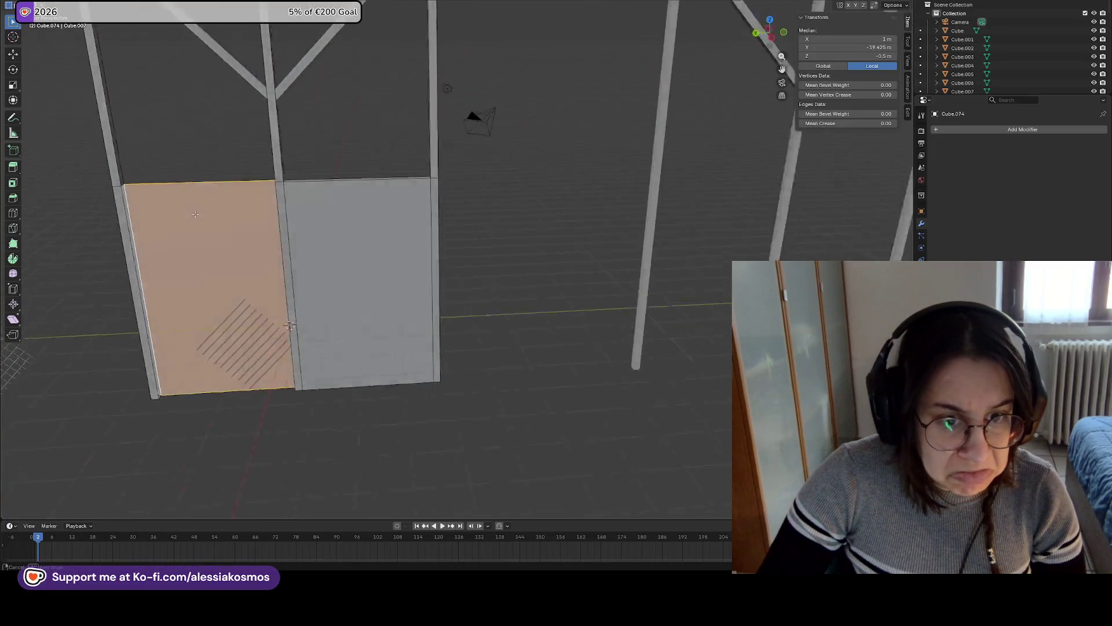
pyautogui.click(240, 204)
pyautogui.click(149, 220)
pyautogui.hotkey('alt', 'a')
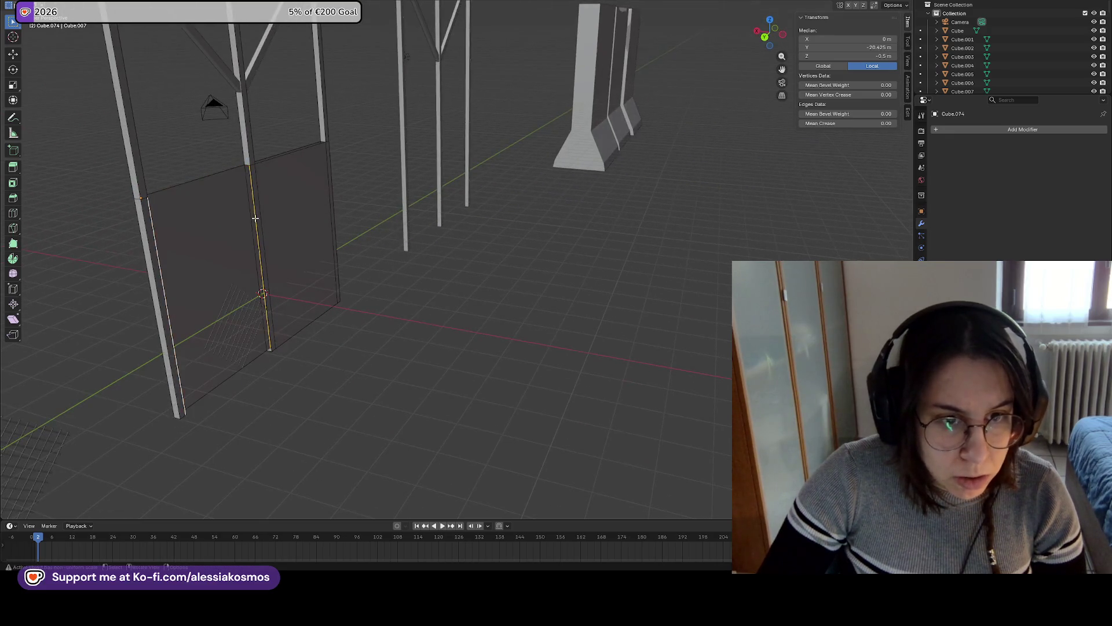
pyautogui.click(251, 218)
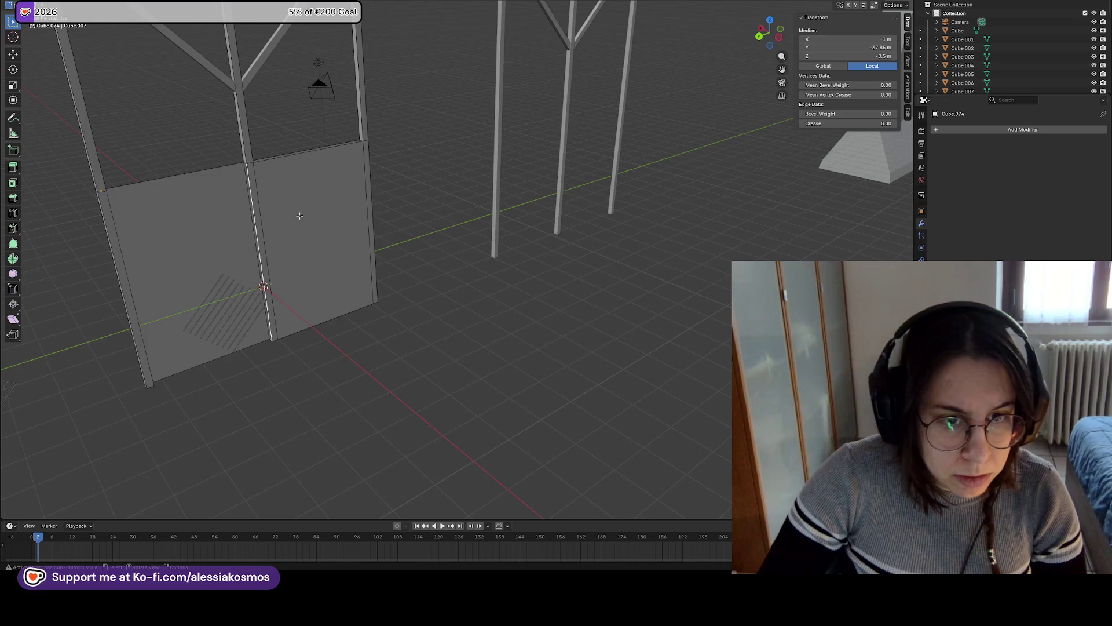
pyautogui.click(173, 189)
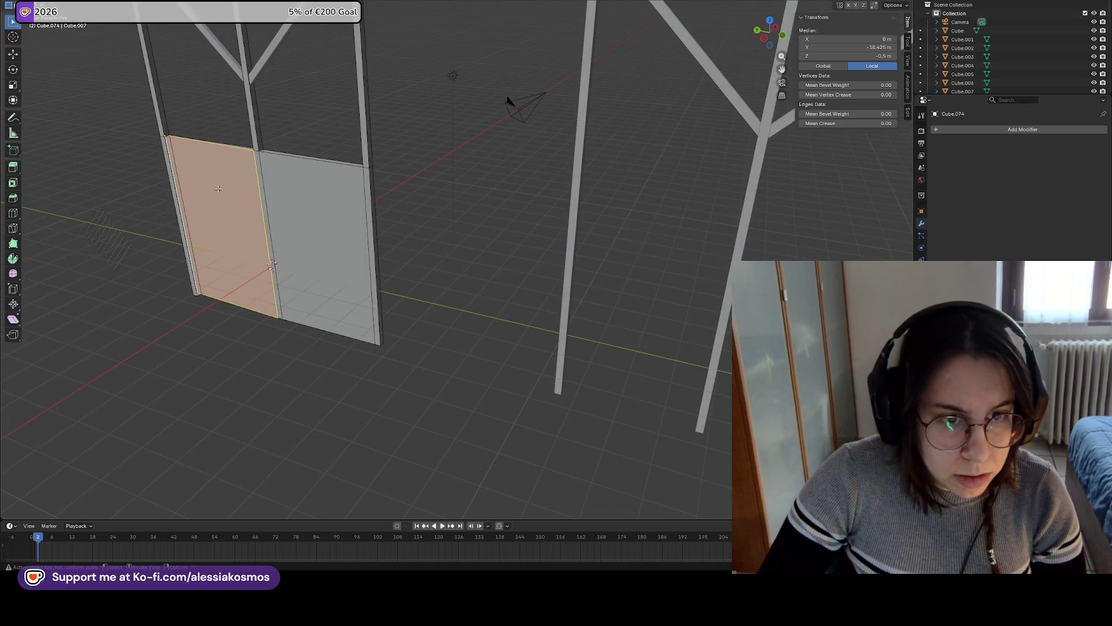
pyautogui.click(267, 219)
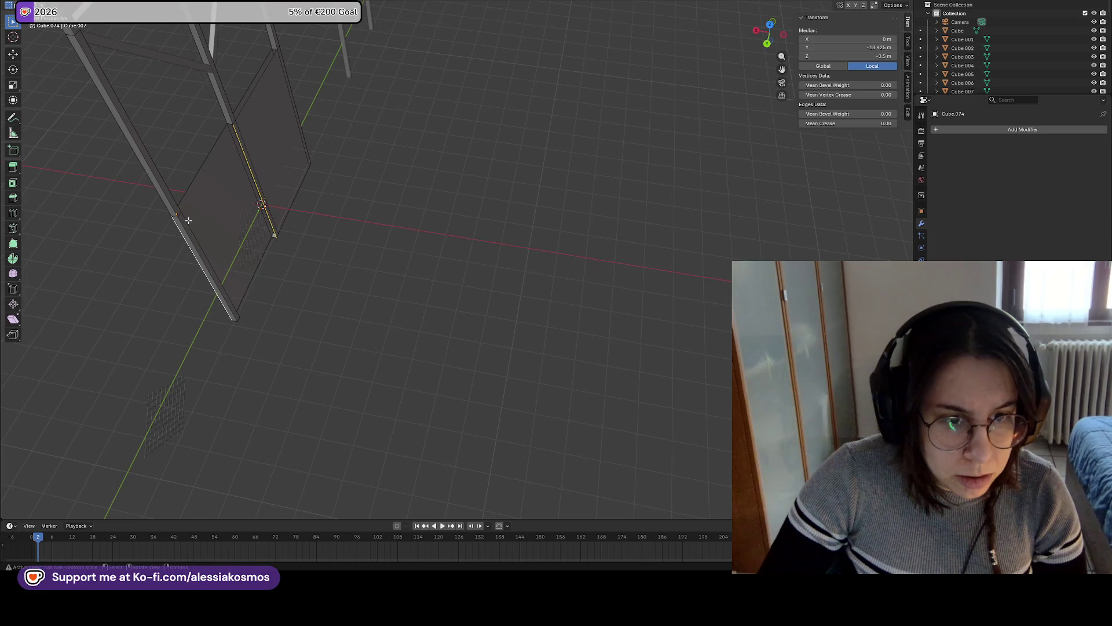
pyautogui.moveTo(197, 223)
pyautogui.mouseDown(button='middle')
pyautogui.moveTo(260, 229)
pyautogui.moveTo(231, 246)
pyautogui.mouseUp(button='middle')
pyautogui.click(207, 261)
pyautogui.moveTo(243, 173); pyautogui.dragTo(269, 219, button='middle')
pyautogui.click(226, 179)
pyautogui.moveTo(225, 179)
pyautogui.mouseDown(button='middle')
pyautogui.moveTo(300, 181)
pyautogui.moveTo(369, 153)
pyautogui.mouseUp(button='middle')
pyautogui.click(266, 137)
# Save, then check the panels' top strips and bottom edges from above and below
pyautogui.hotkey('ctrl', 's')
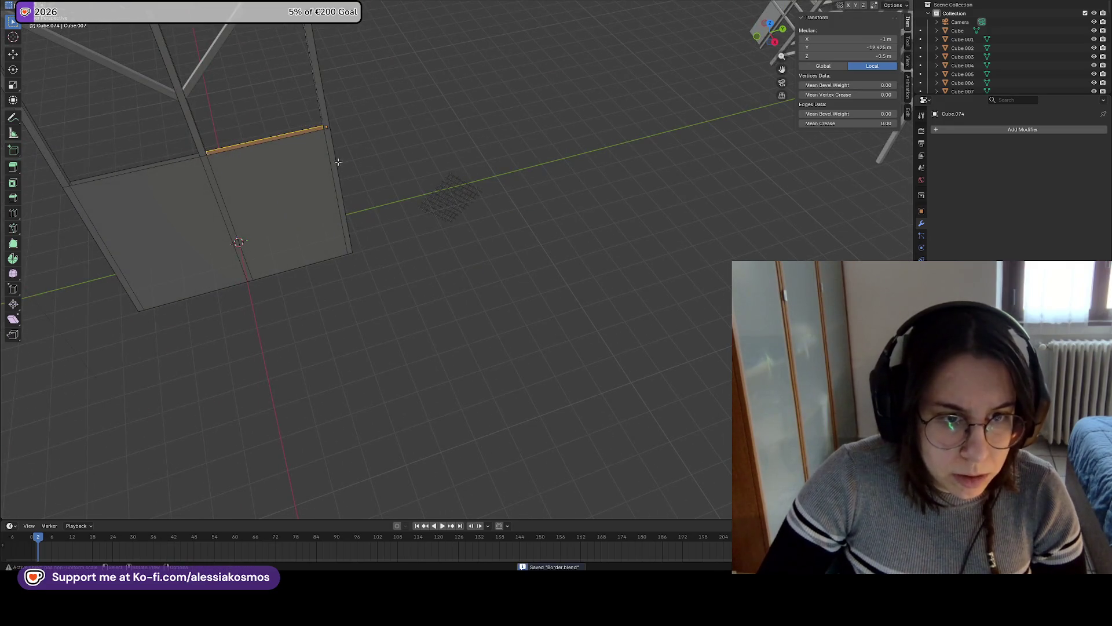
pyautogui.keyDown('shift'); pyautogui.moveTo(280, 154); pyautogui.dragTo(442, 218, button='middle'); pyautogui.keyUp('shift')
pyautogui.scroll(4, 354, 161)
pyautogui.click(345, 141)
pyautogui.moveTo(326, 145); pyautogui.dragTo(367, 201, button='middle')
pyautogui.click(341, 205)
pyautogui.keyDown('shift'); pyautogui.click(336, 193); pyautogui.keyUp('shift')
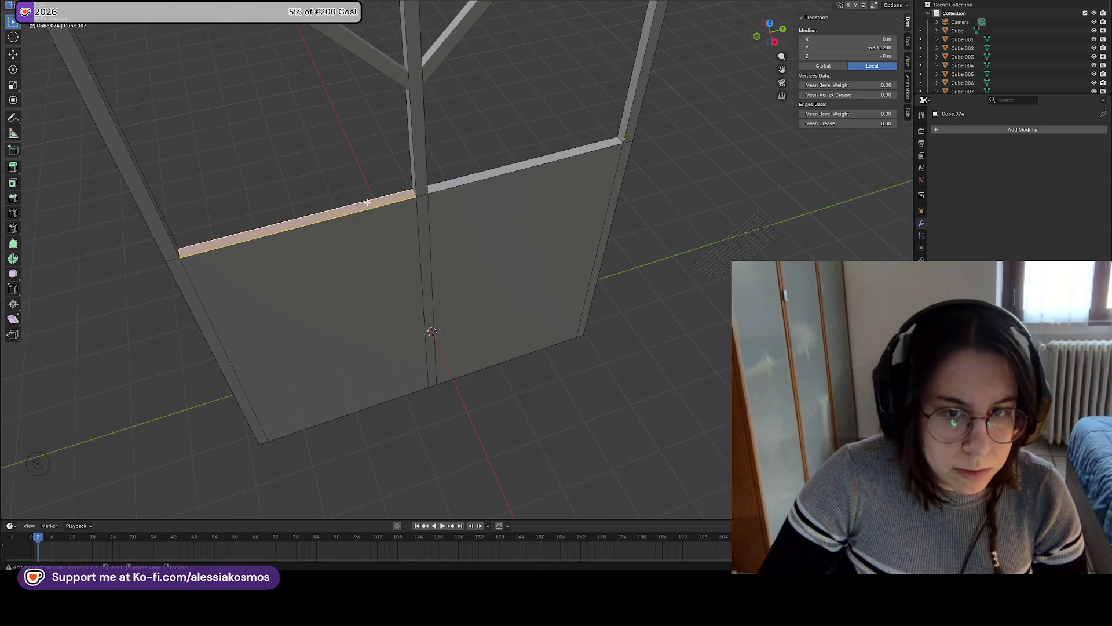
pyautogui.moveTo(395, 244)
pyautogui.mouseDown(button='middle')
pyautogui.moveTo(355, 149)
pyautogui.moveTo(387, 240)
pyautogui.moveTo(420, 276)
pyautogui.mouseUp(button='middle')
pyautogui.moveTo(407, 368); pyautogui.dragTo(342, 259, button='middle')
pyautogui.click(344, 258)
pyautogui.keyDown('shift'); pyautogui.click(346, 249); pyautogui.keyUp('shift')
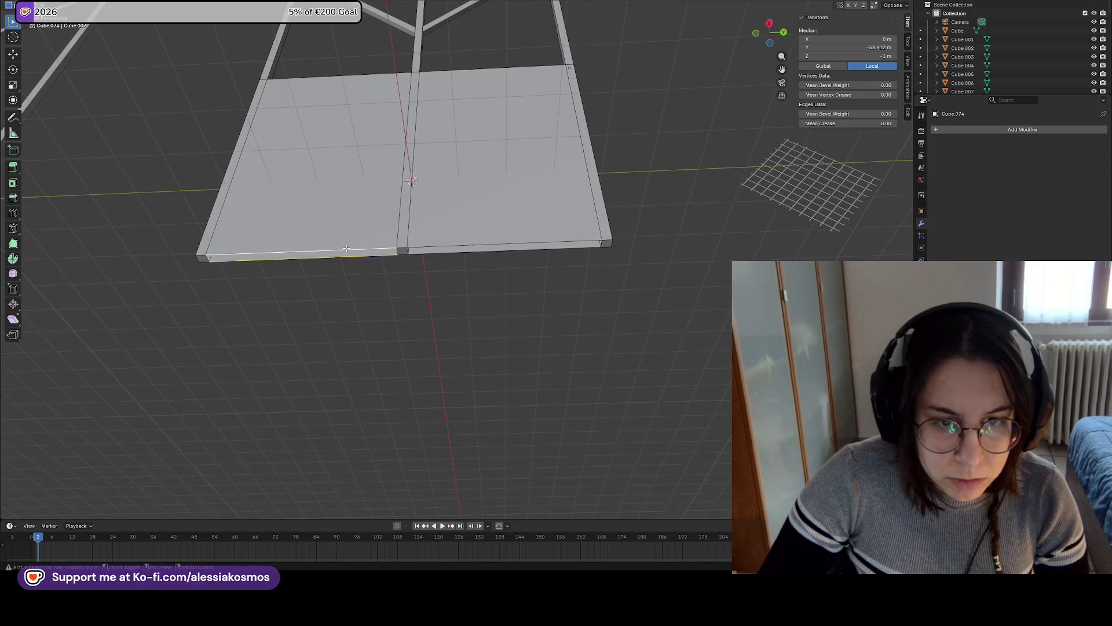
pyautogui.click(477, 250)
pyautogui.moveTo(477, 242)
pyautogui.mouseDown(button='middle')
pyautogui.moveTo(479, 222)
pyautogui.moveTo(454, 206)
pyautogui.moveTo(473, 329)
pyautogui.moveTo(474, 294)
pyautogui.mouseUp(button='middle')
# Return to Object Mode, select the small hatched slat array and save Border.blend
pyautogui.press('Tab')
pyautogui.scroll(-5, 474, 294)
pyautogui.moveTo(491, 253)
pyautogui.mouseDown(button='middle')
pyautogui.moveTo(461, 291)
pyautogui.moveTo(510, 346)
pyautogui.moveTo(559, 356)
pyautogui.moveTo(410, 263)
pyautogui.mouseUp(button='middle')
pyautogui.click(559, 358)
pyautogui.hotkey('ctrl', 's')
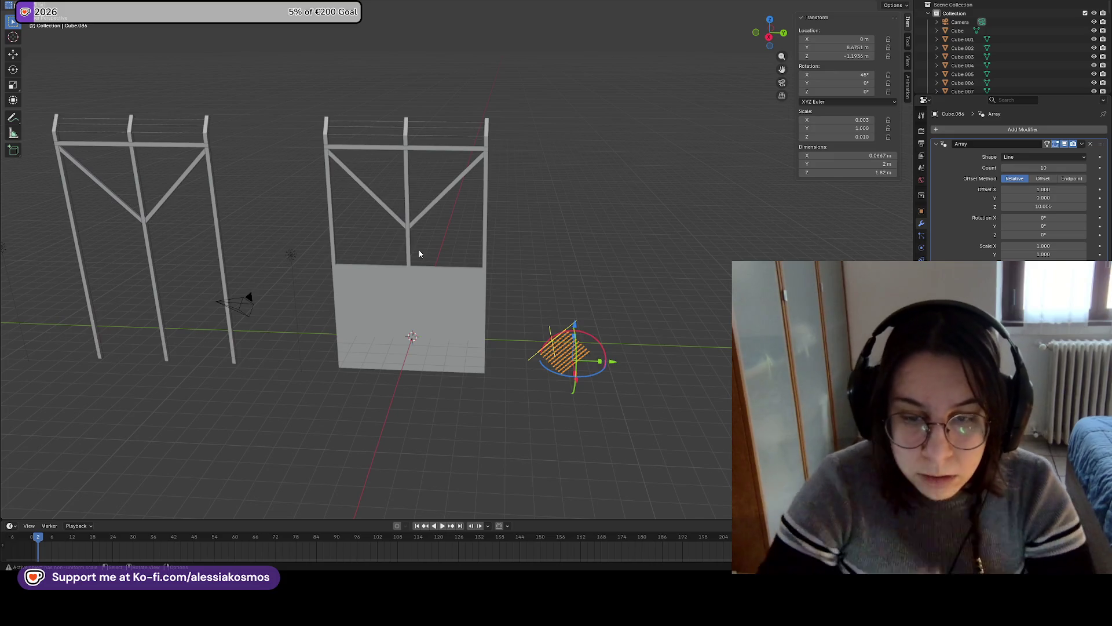
# Select slat array Cube.073, duplicate it and raise the copy into the upper opening
pyautogui.click(562, 309)
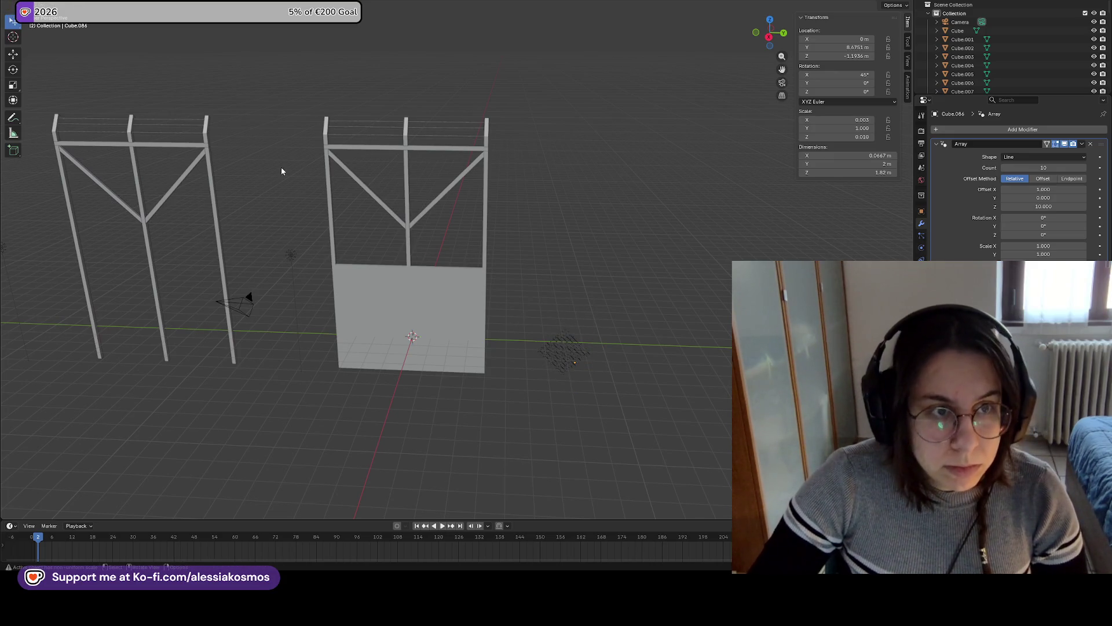
pyautogui.click(573, 344)
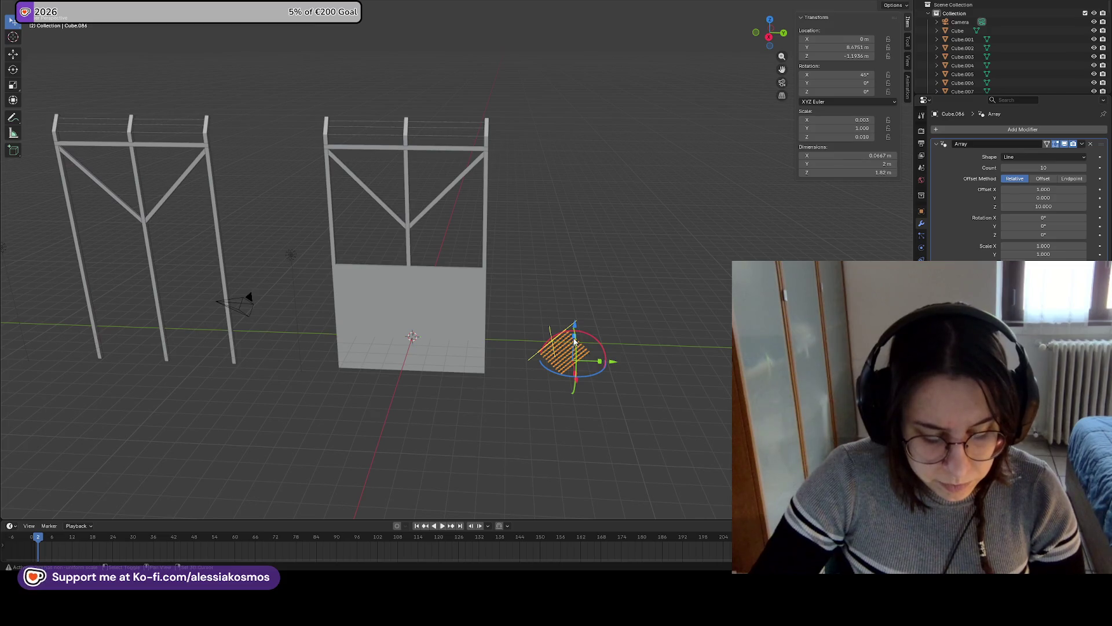
pyautogui.click(575, 346)
pyautogui.press('g')
pyautogui.press('y')
pyautogui.click(443, 307)
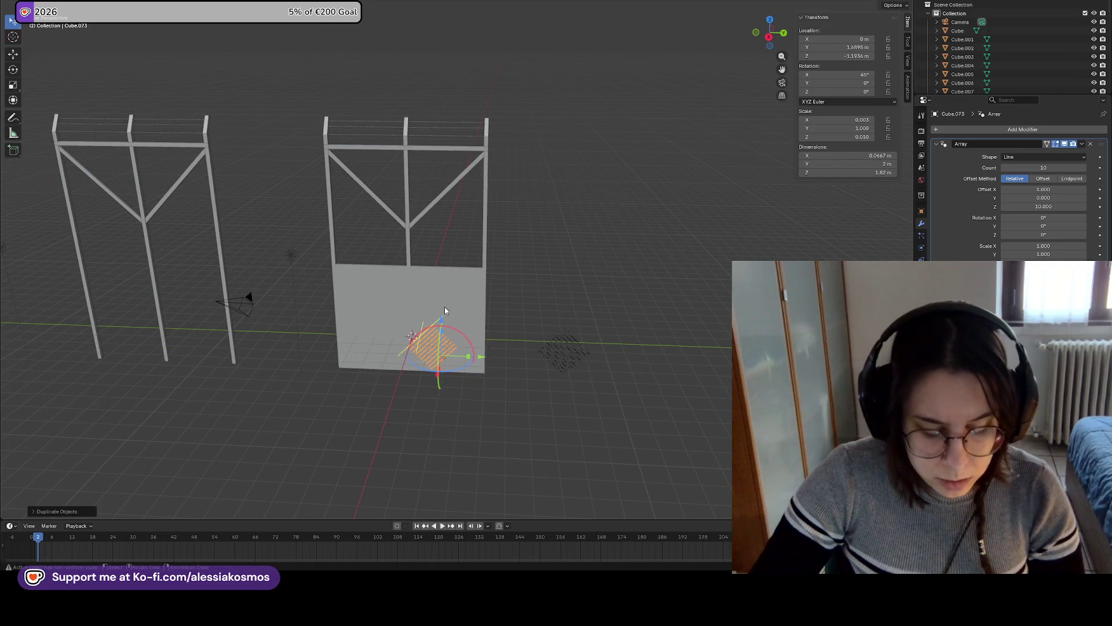
pyautogui.press('g')
pyautogui.press('z')
pyautogui.click(442, 210)
# Shift the copy along Y into place and increase its array count
pyautogui.scroll(6, 442, 211)
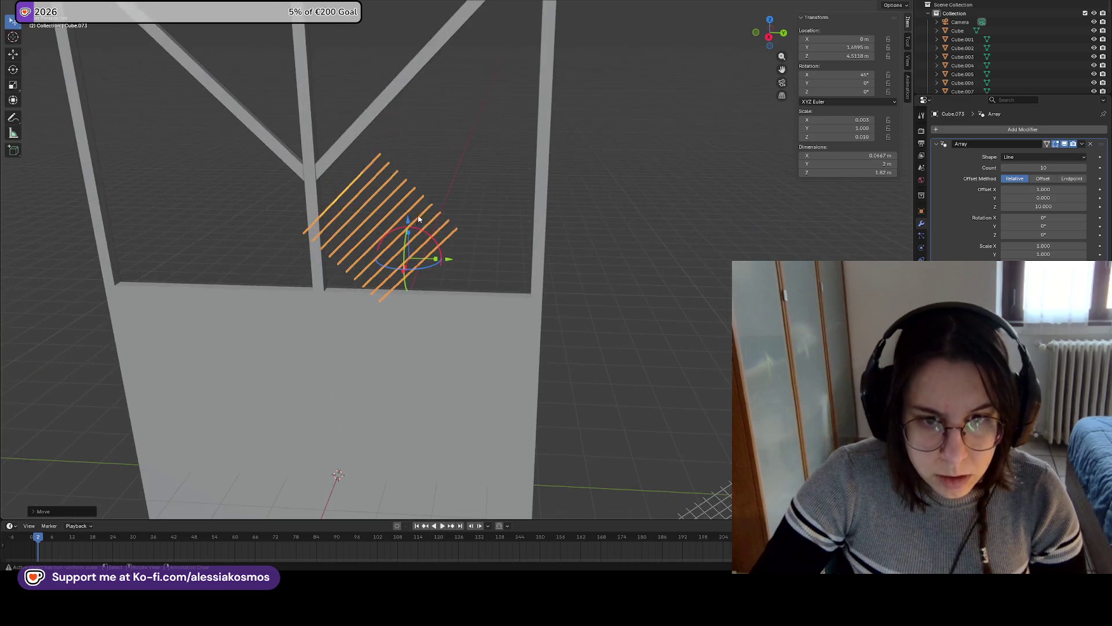
pyautogui.press('g')
pyautogui.press('y')
pyautogui.click(550, 230)
pyautogui.scroll(-2, 521, 235)
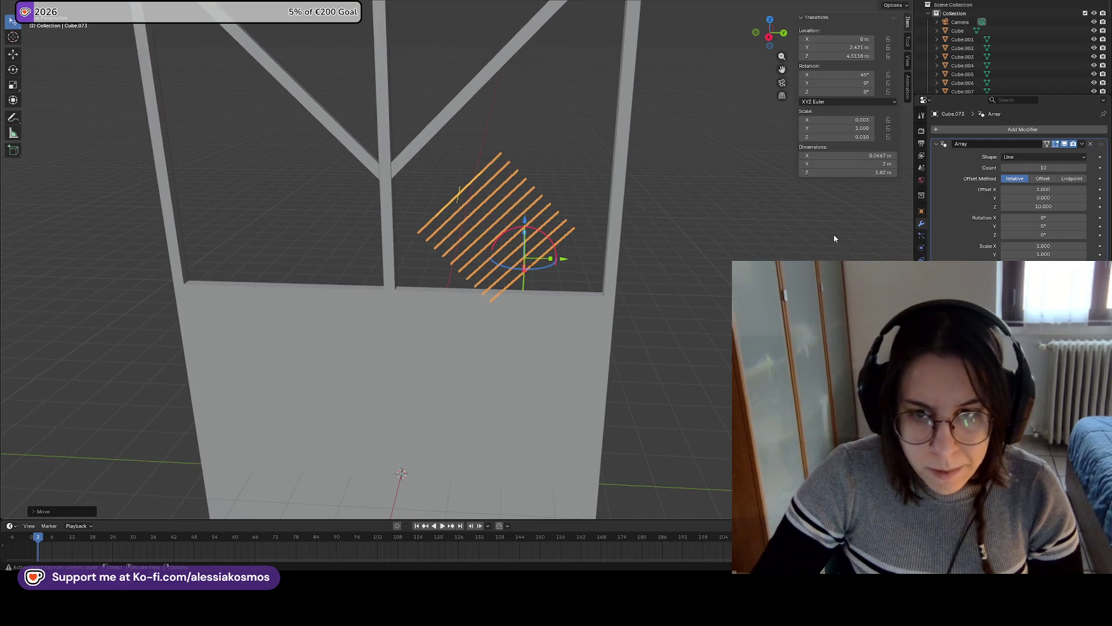
pyautogui.moveTo(1039, 167)
pyautogui.mouseDown()
pyautogui.moveTo(1066, 167)
pyautogui.moveTo(1026, 168)
pyautogui.moveTo(1071, 168)
pyautogui.moveTo(1033, 165)
pyautogui.moveTo(1043, 165)
pyautogui.mouseUp()
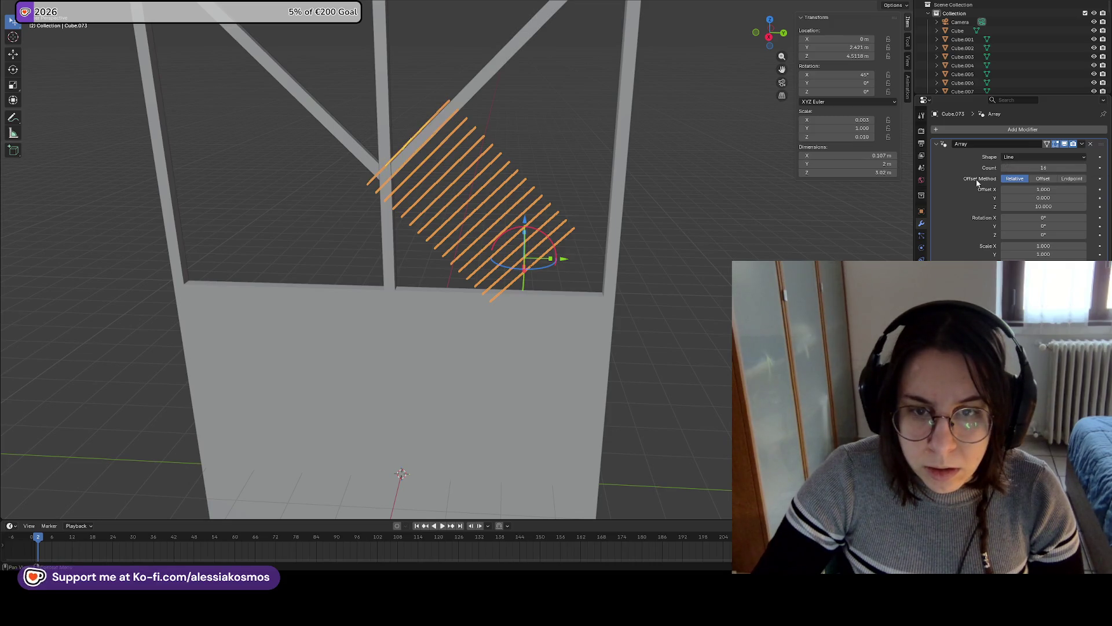
# Reselect the slat array and move it along Y within the opening
pyautogui.click(559, 273)
pyautogui.click(515, 263)
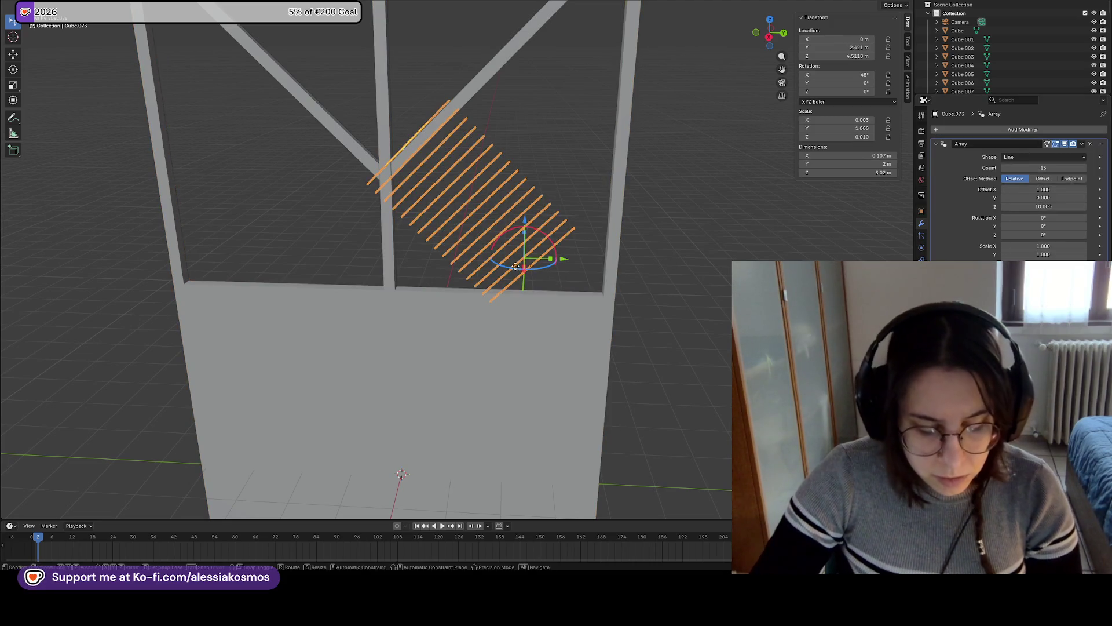
pyautogui.press('g')
pyautogui.press('y')
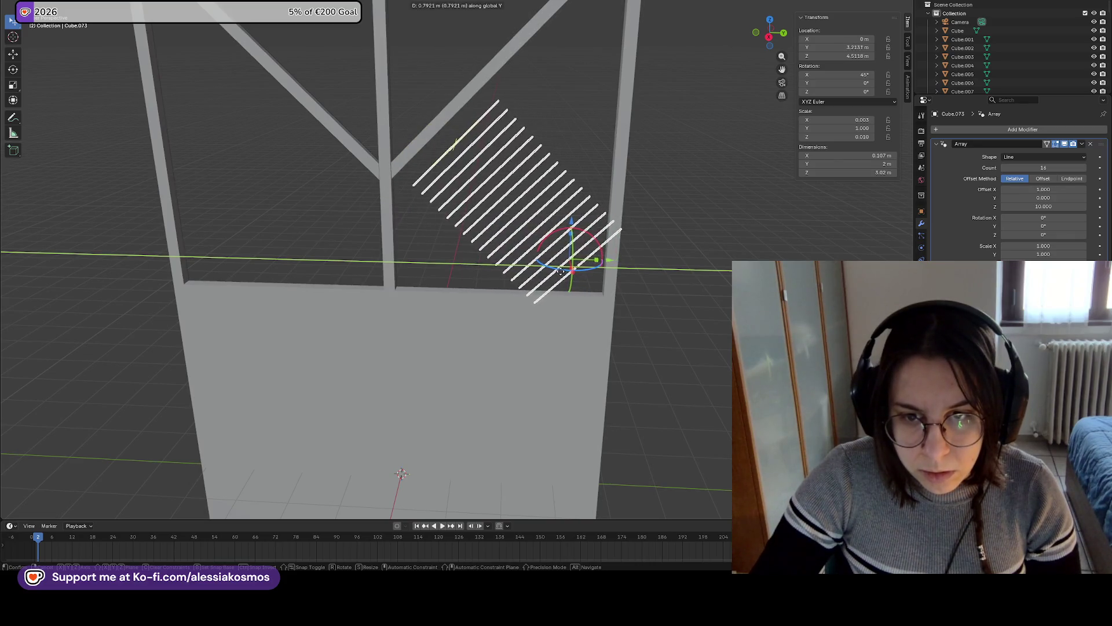
pyautogui.click(560, 272)
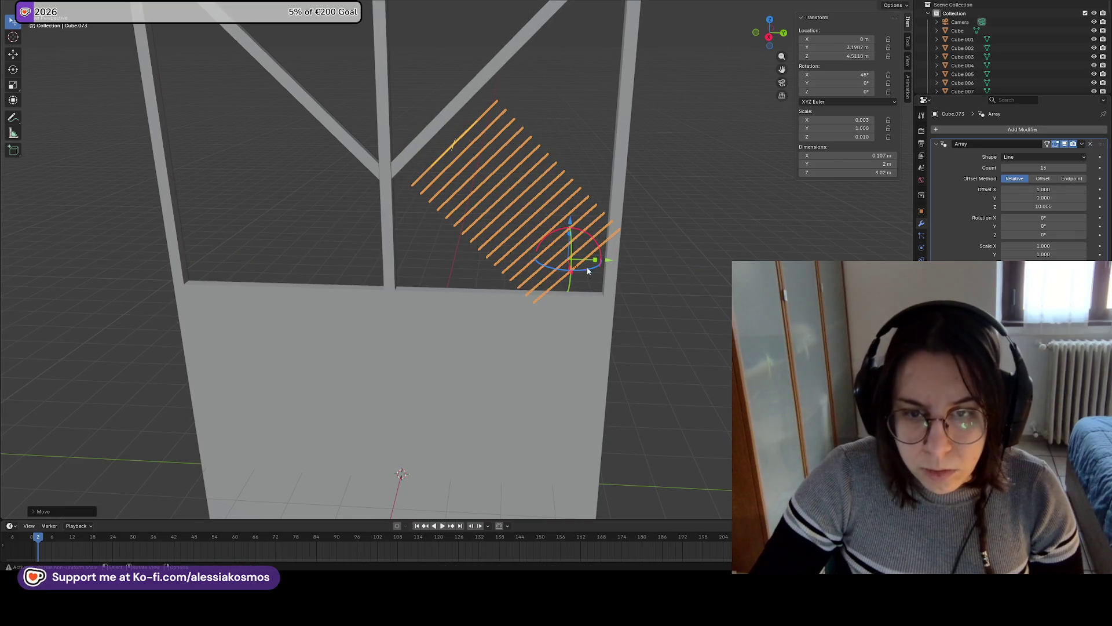
# Try the array's scale and count settings, then delete its Array modifier, leaving one slat
pyautogui.moveTo(1046, 246); pyautogui.dragTo(1063, 246)
pyautogui.press('Escape')
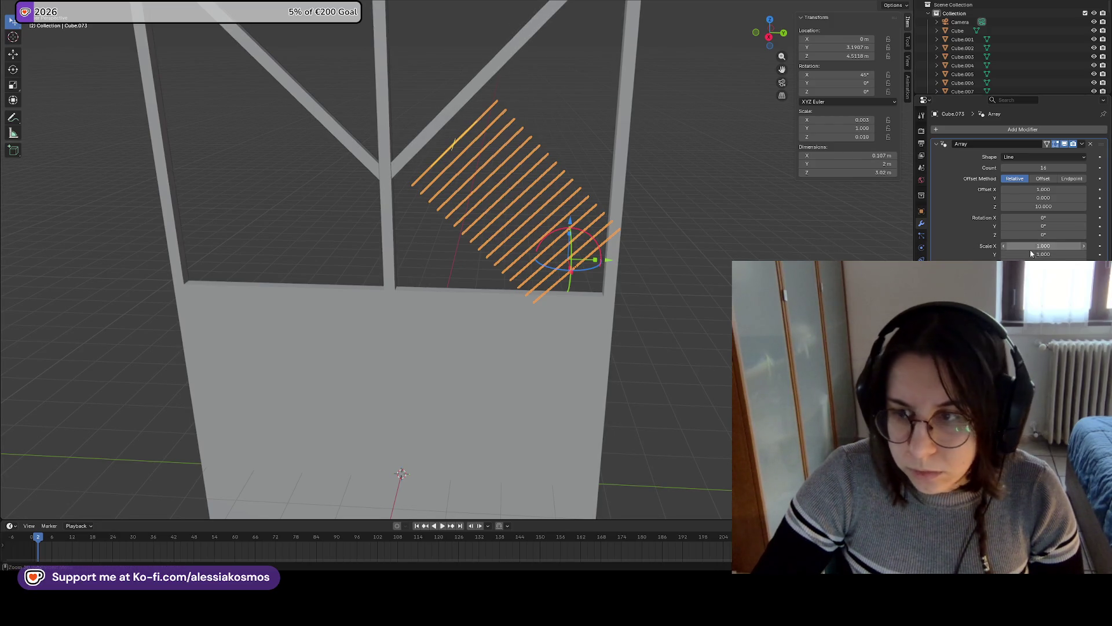
pyautogui.moveTo(1044, 255); pyautogui.dragTo(1068, 254)
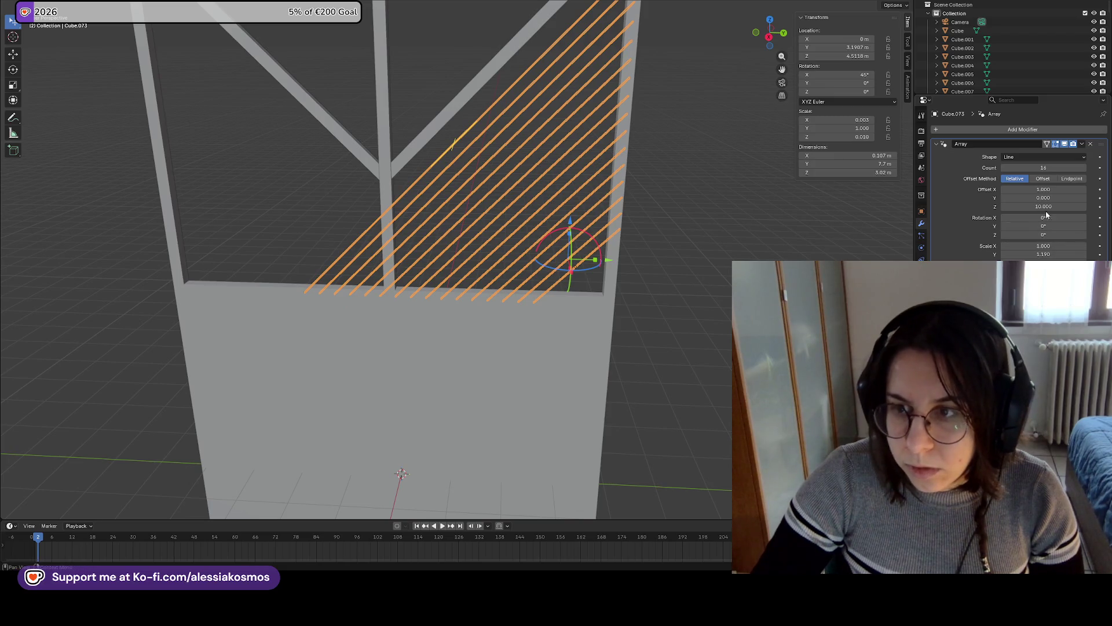
pyautogui.moveTo(1043, 167)
pyautogui.mouseDown()
pyautogui.moveTo(1002, 167)
pyautogui.moveTo(1054, 177)
pyautogui.mouseUp()
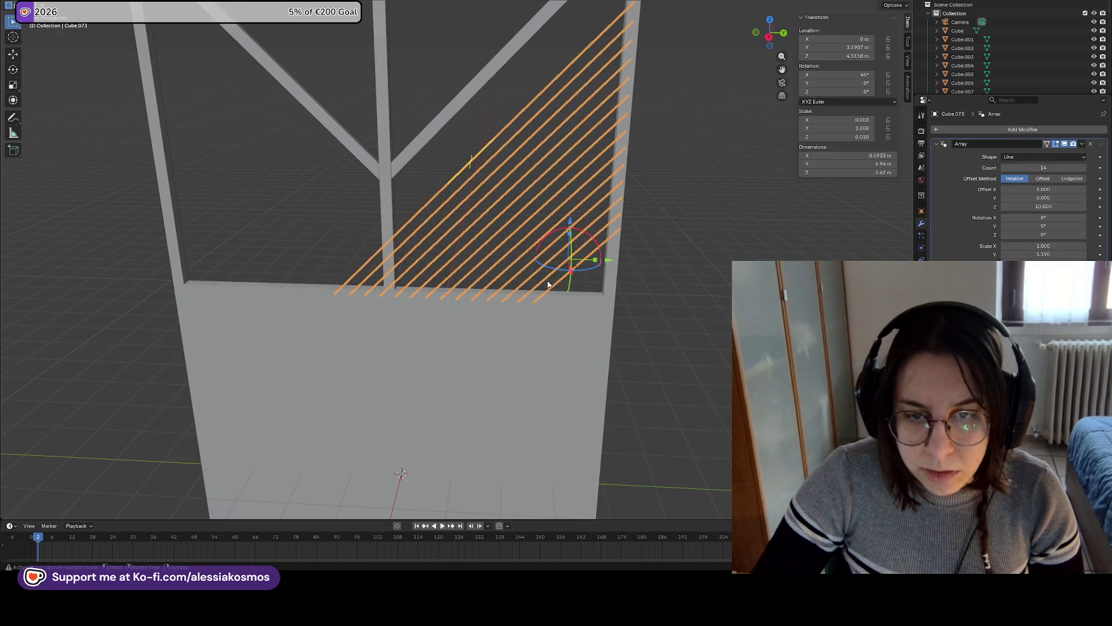
pyautogui.moveTo(577, 243); pyautogui.dragTo(574, 278)
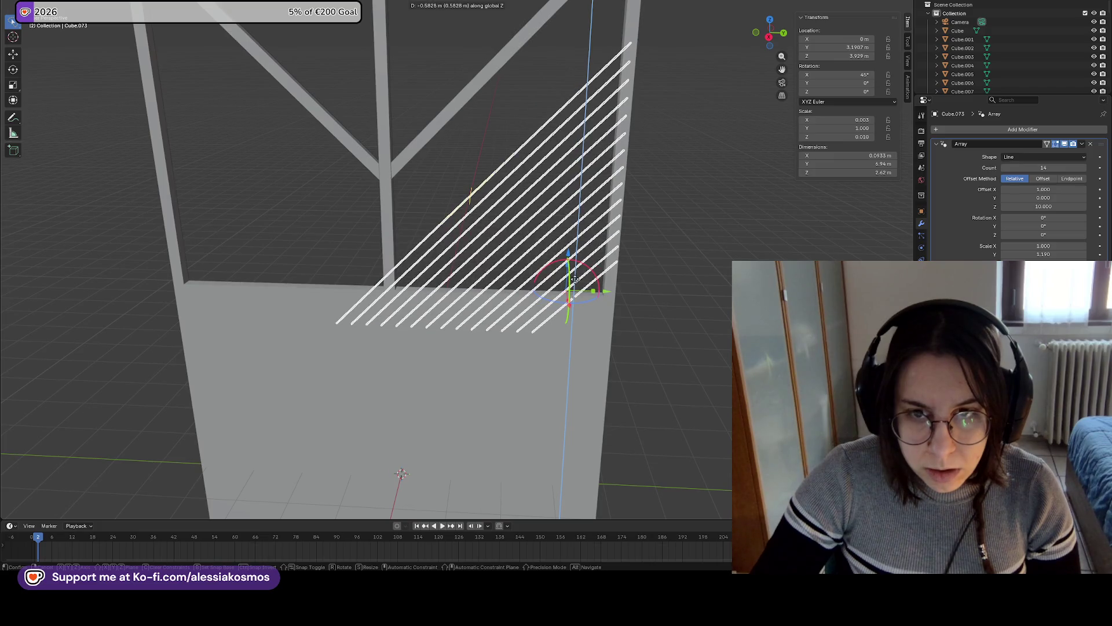
pyautogui.press('Escape')
pyautogui.moveTo(648, 276)
pyautogui.mouseDown(button='middle')
pyautogui.moveTo(666, 270)
pyautogui.moveTo(649, 263)
pyautogui.mouseUp(button='middle')
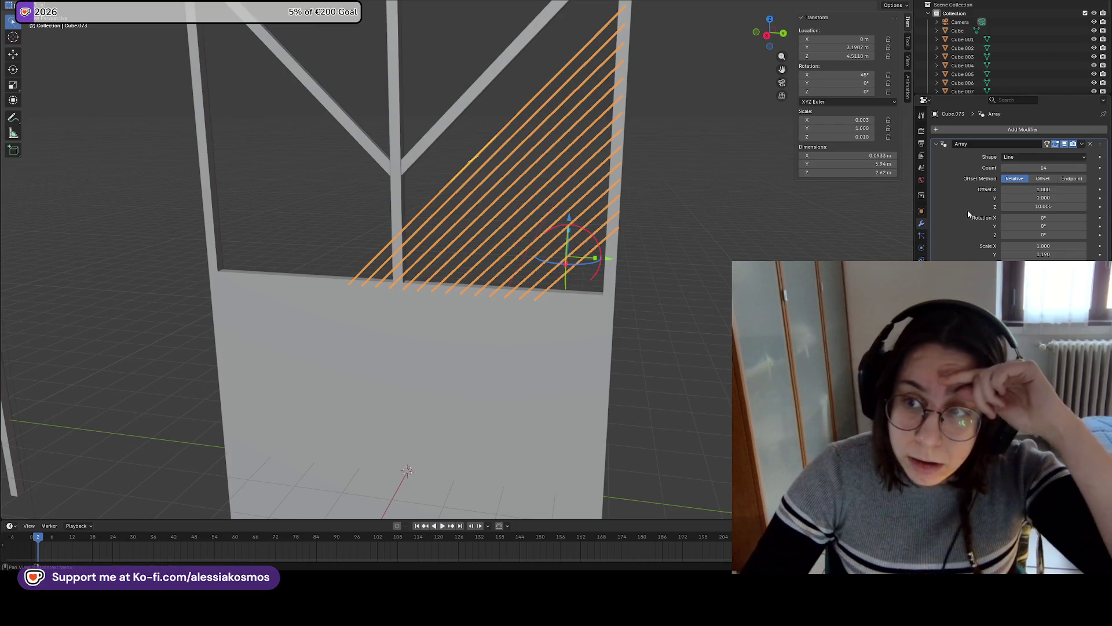
pyautogui.click(1092, 145)
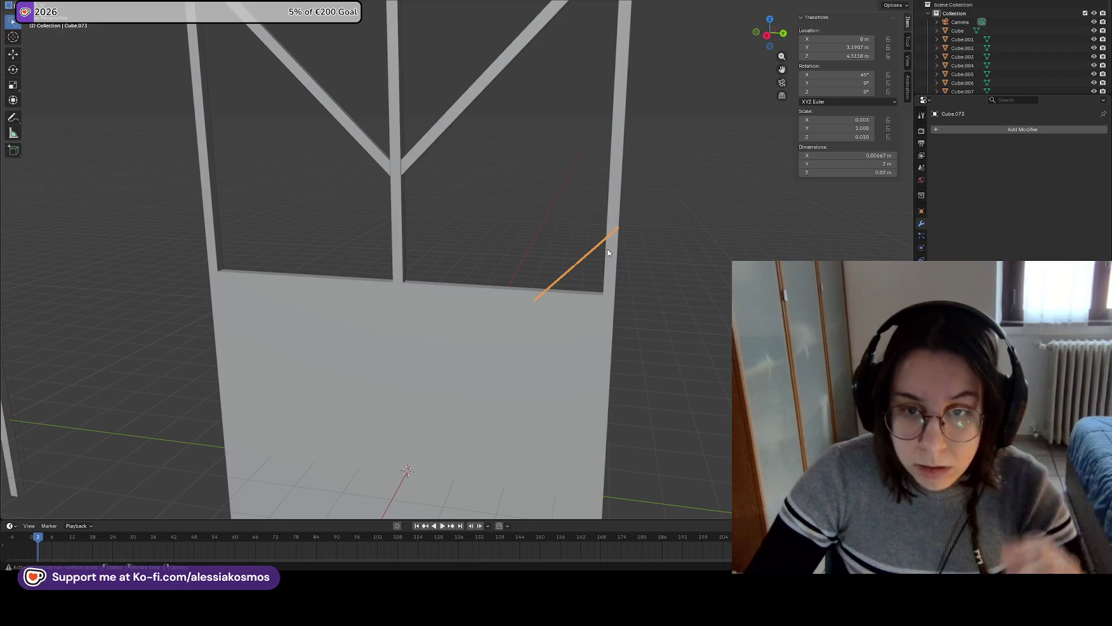
# Set the slat's Y dimension to 1 m, then shorten it to 0.5 m
pyautogui.moveTo(608, 249); pyautogui.dragTo(623, 242, button='middle')
pyautogui.click(863, 171)
pyautogui.click(864, 164)
pyautogui.write('1')
pyautogui.press('Return')
pyautogui.click(875, 163)
pyautogui.write('.5')
pyautogui.press('Return')
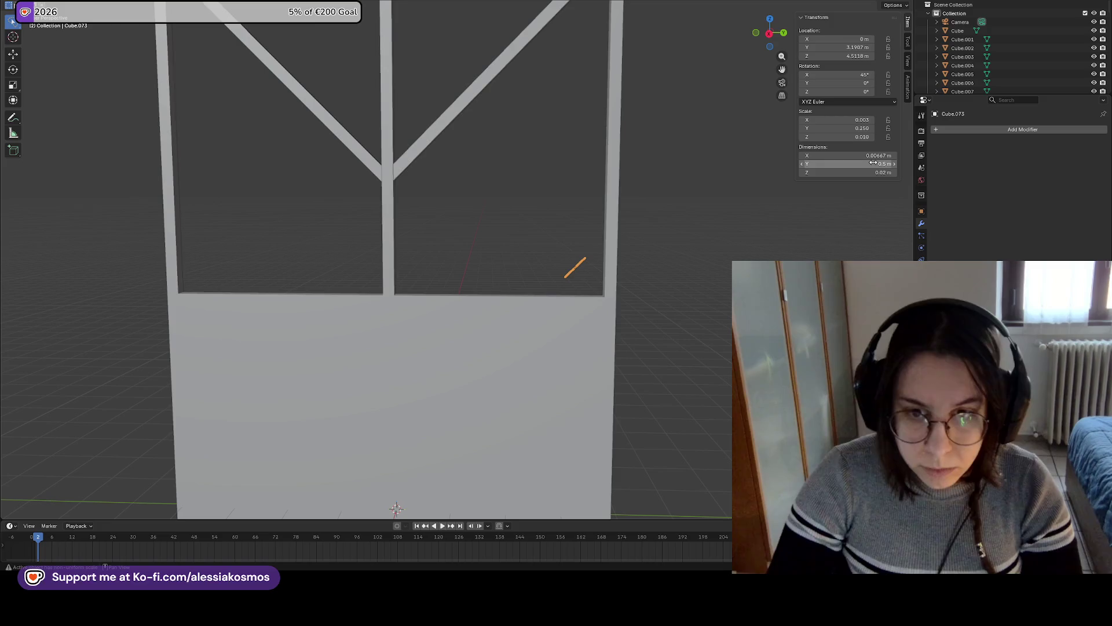
# Add an Array modifier with 12 copies and a Relative Offset Z of 10
pyautogui.click(1037, 132)
pyautogui.write('a')
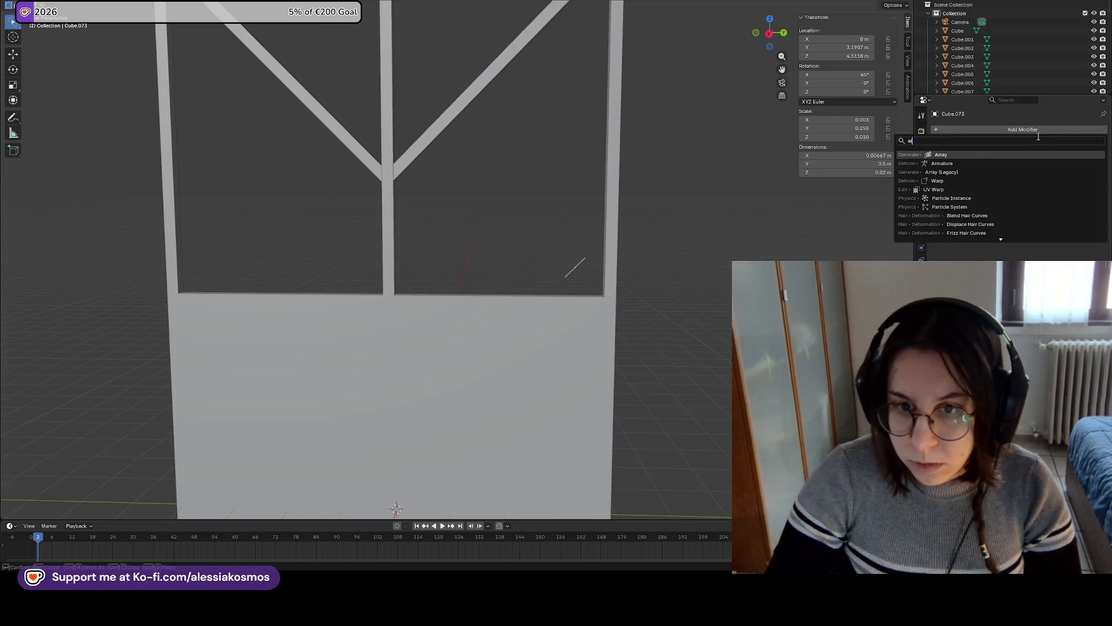
pyautogui.click(988, 154)
pyautogui.moveTo(1040, 168); pyautogui.dragTo(1041, 167)
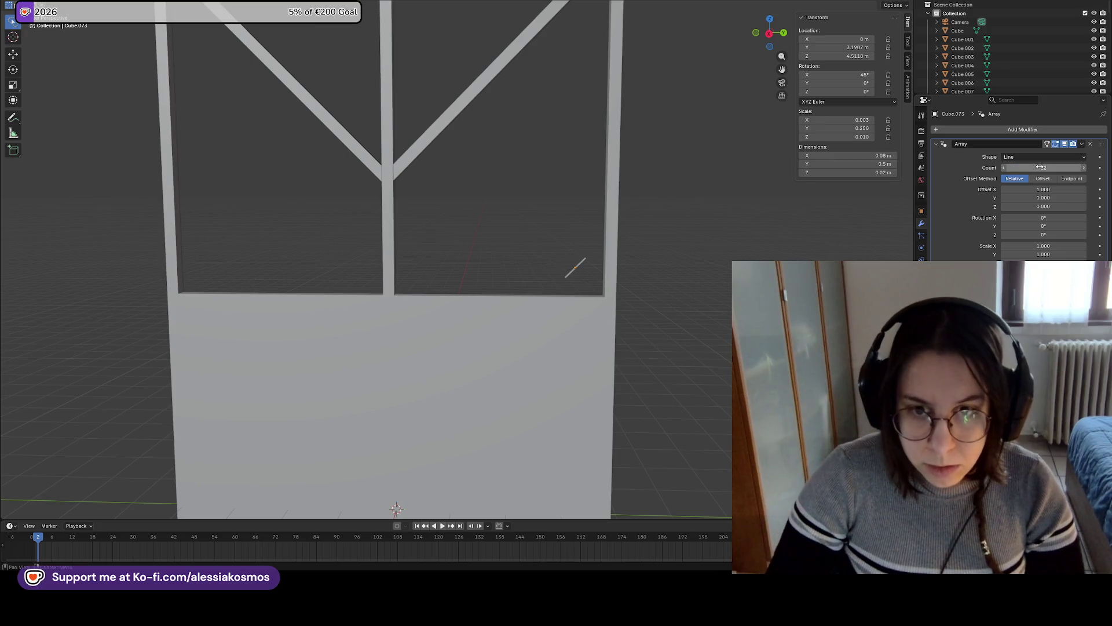
pyautogui.click(1048, 206)
pyautogui.write('0.0')
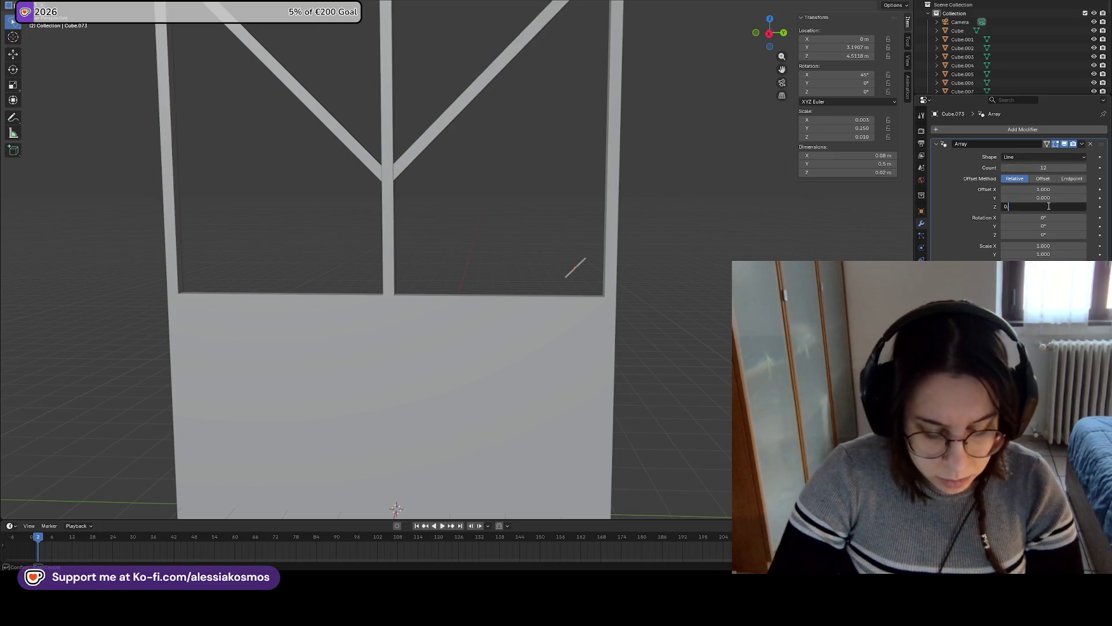
pyautogui.write('0')
pyautogui.press('Return')
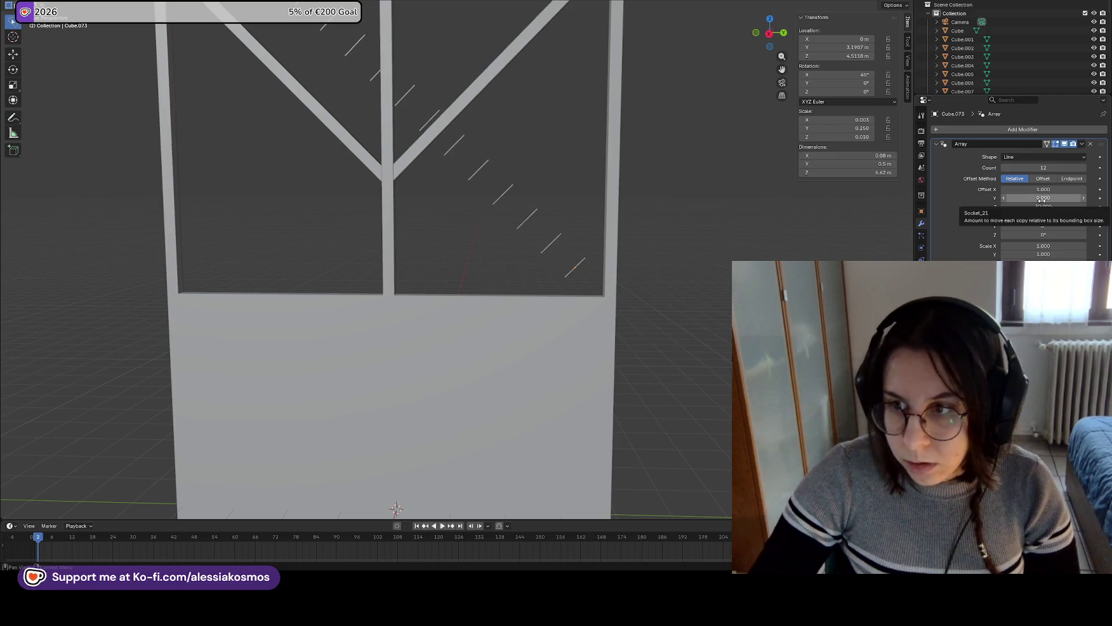
pyautogui.click(1044, 206)
pyautogui.press('Return')
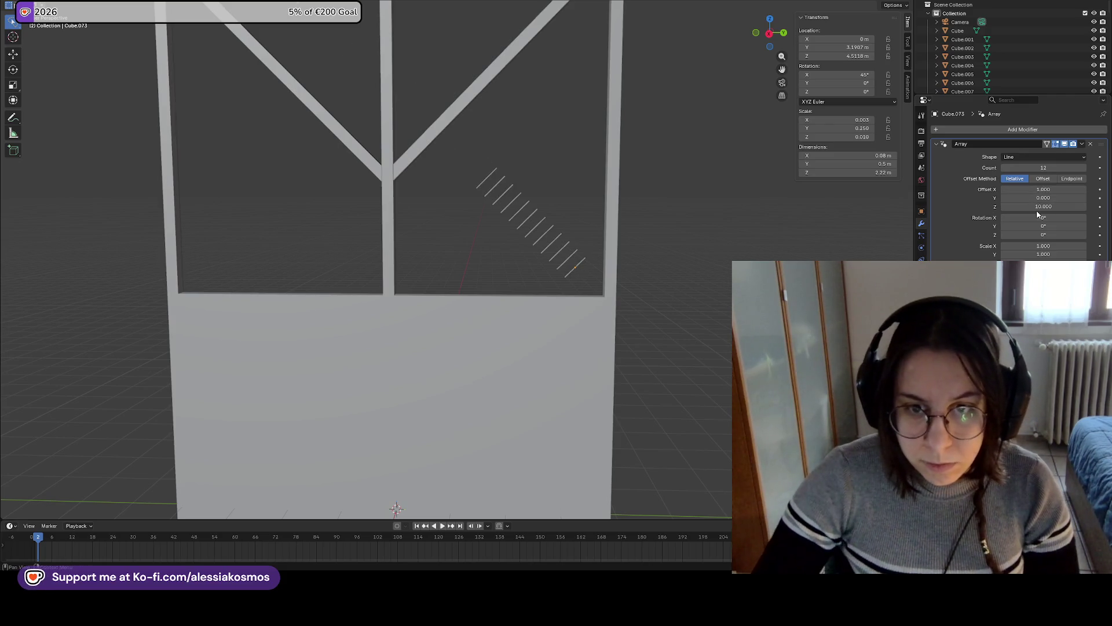
# Move the slat array along Z and Y into the frame's lower right corner
pyautogui.click(621, 310)
pyautogui.click(573, 270)
pyautogui.press('g')
pyautogui.press('z')
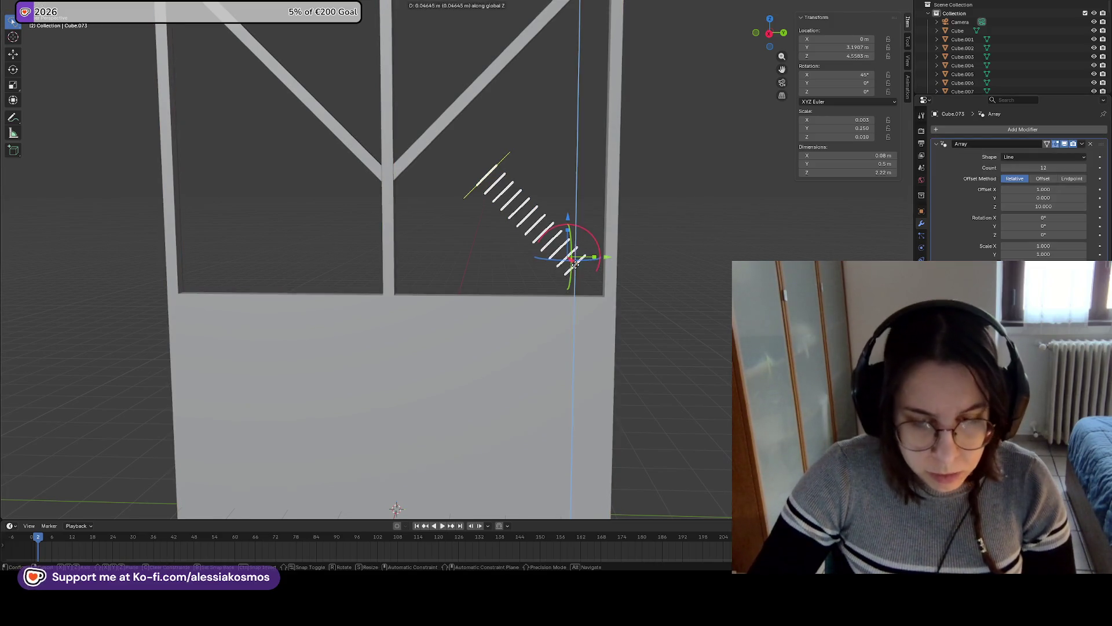
pyautogui.click(576, 293)
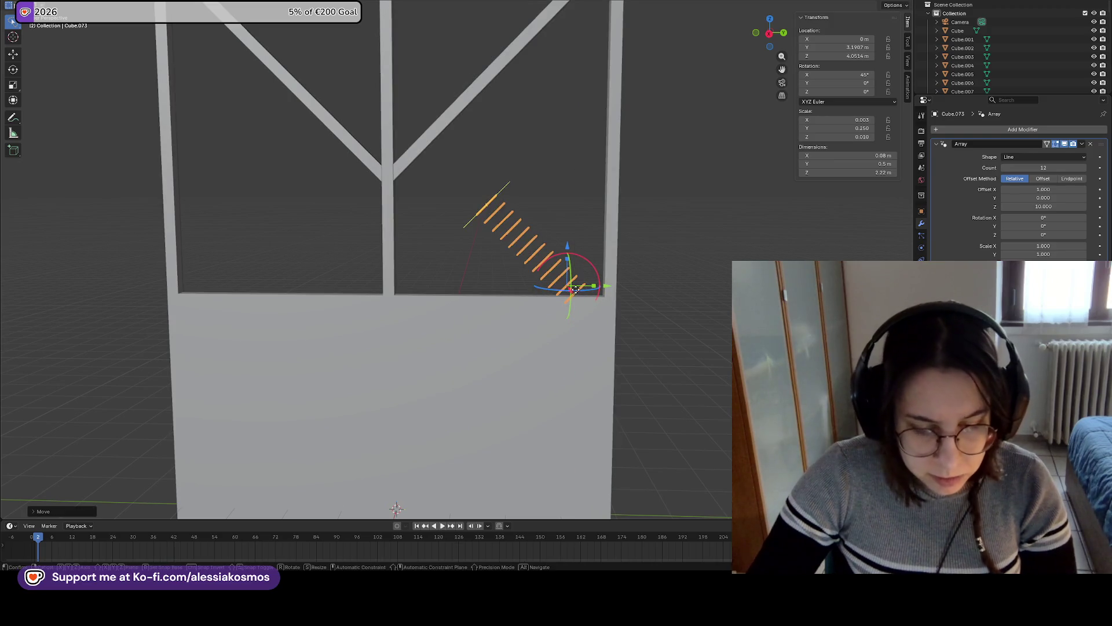
pyautogui.press('g')
pyautogui.press('y')
pyautogui.click(598, 288)
pyautogui.press('g')
pyautogui.press('z')
pyautogui.click(599, 288)
pyautogui.press('g')
pyautogui.press('y')
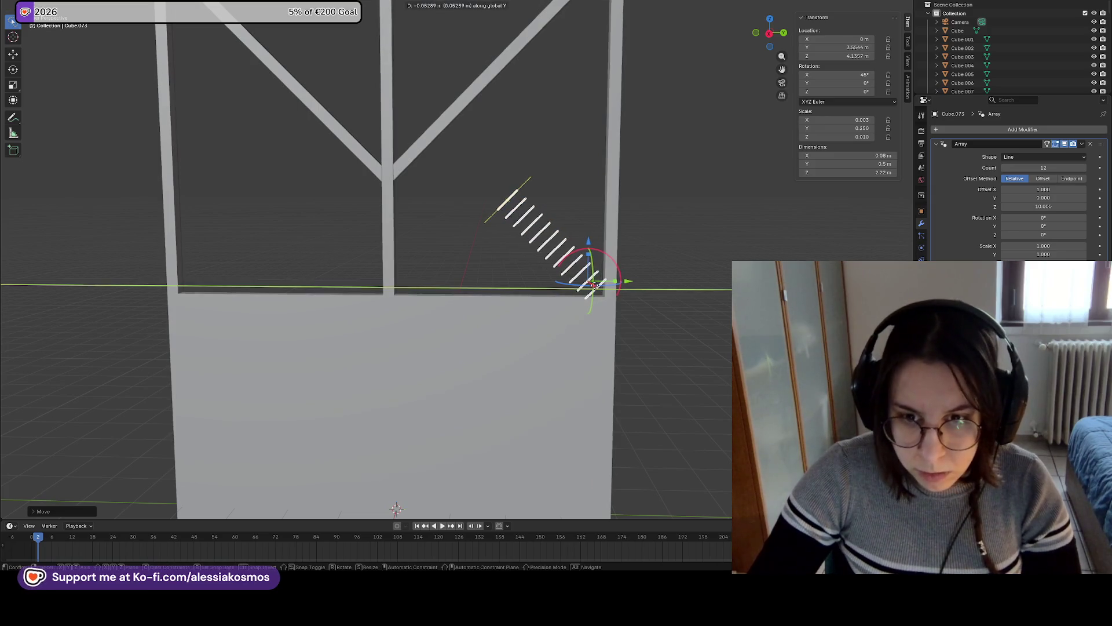
pyautogui.click(595, 285)
pyautogui.moveTo(672, 309); pyautogui.dragTo(655, 307, button='middle')
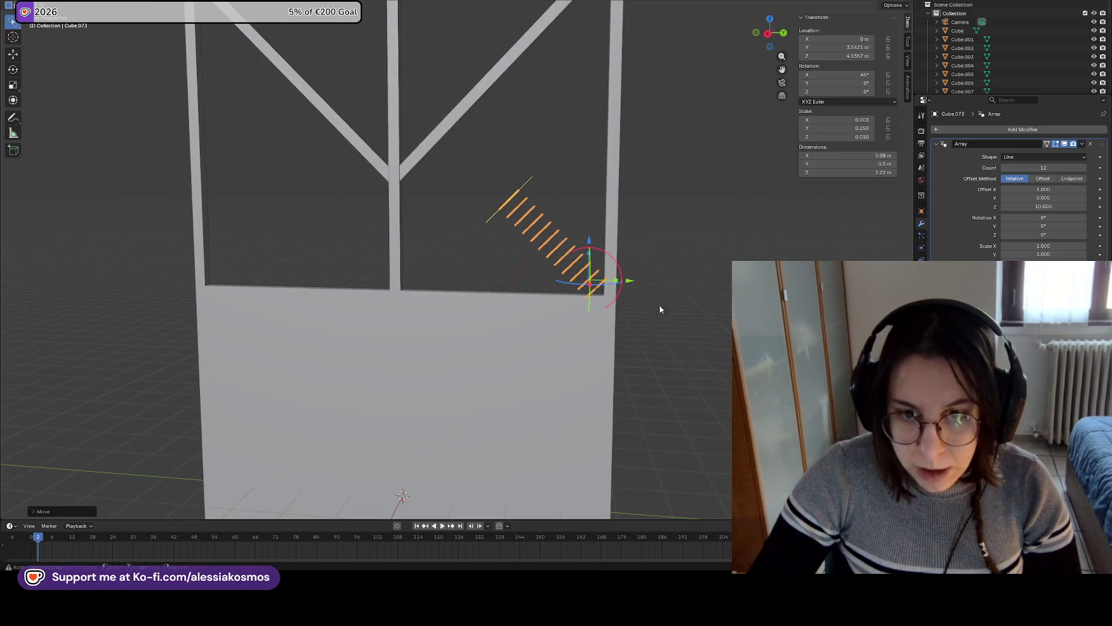
# Stretch the slats to Scale Y 1.73 and raise the slat count toward 20
pyautogui.moveTo(1042, 254); pyautogui.dragTo(1083, 254)
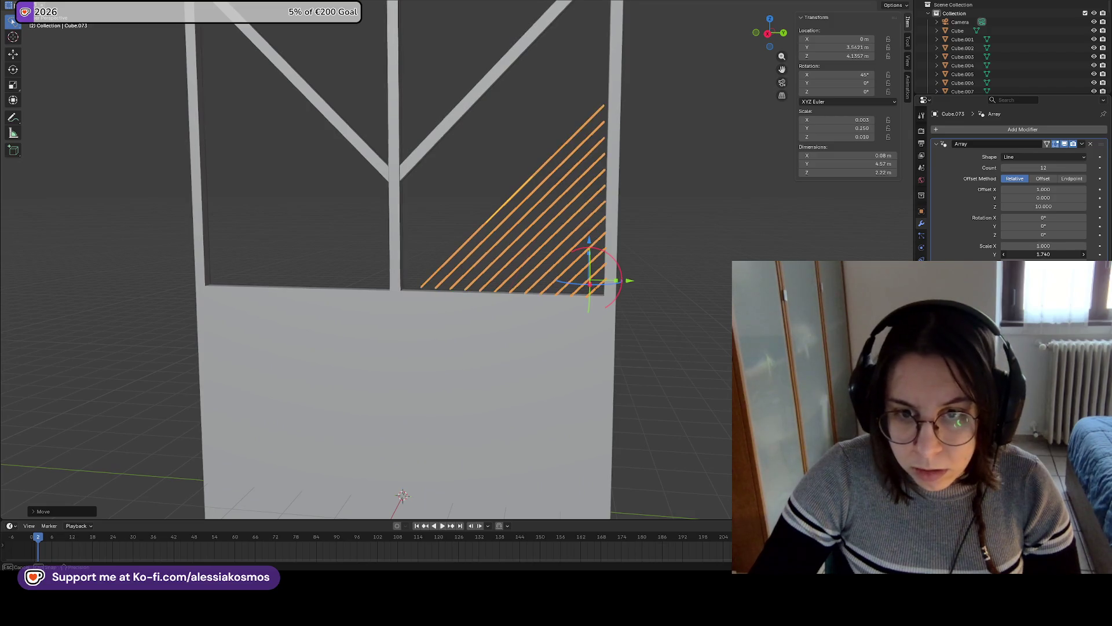
pyautogui.moveTo(701, 209); pyautogui.dragTo(725, 191, button='middle')
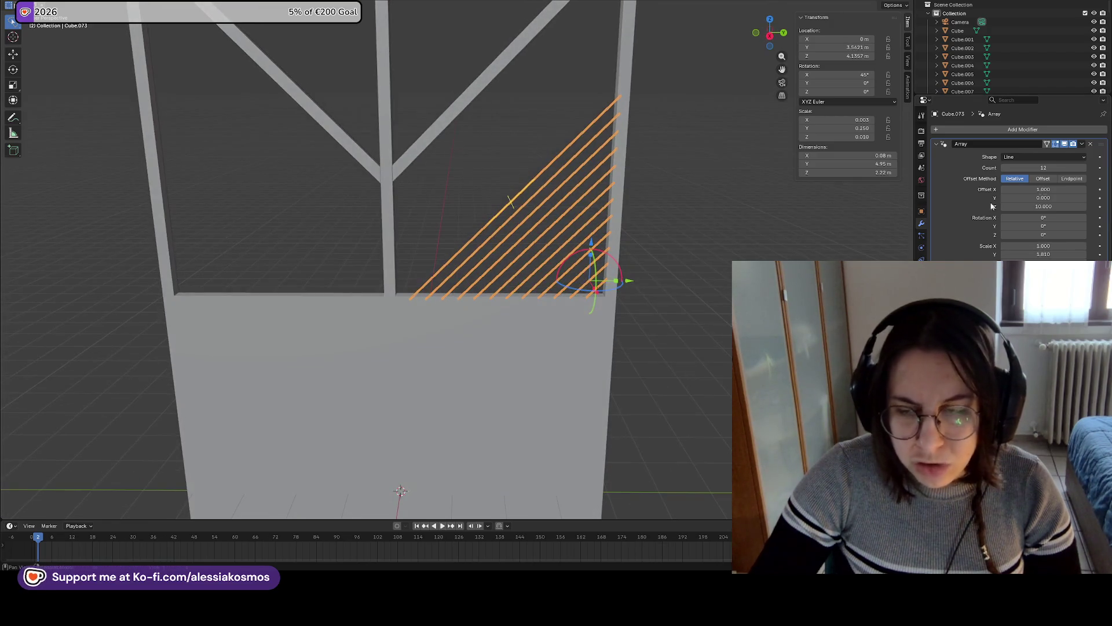
pyautogui.moveTo(1043, 168)
pyautogui.mouseDown()
pyautogui.moveTo(1083, 167)
pyautogui.moveTo(1051, 167)
pyautogui.moveTo(1069, 168)
pyautogui.mouseUp()
pyautogui.moveTo(580, 200)
pyautogui.mouseDown(button='middle')
pyautogui.moveTo(588, 188)
pyautogui.moveTo(605, 201)
pyautogui.mouseUp(button='middle')
pyautogui.moveTo(1029, 190); pyautogui.dragTo(1046, 168)
pyautogui.press('Escape')
# Set the array's X offset to 0 and settle the slat count at 20 after trying 25
pyautogui.click(1058, 187)
pyautogui.write('0')
pyautogui.press('Return')
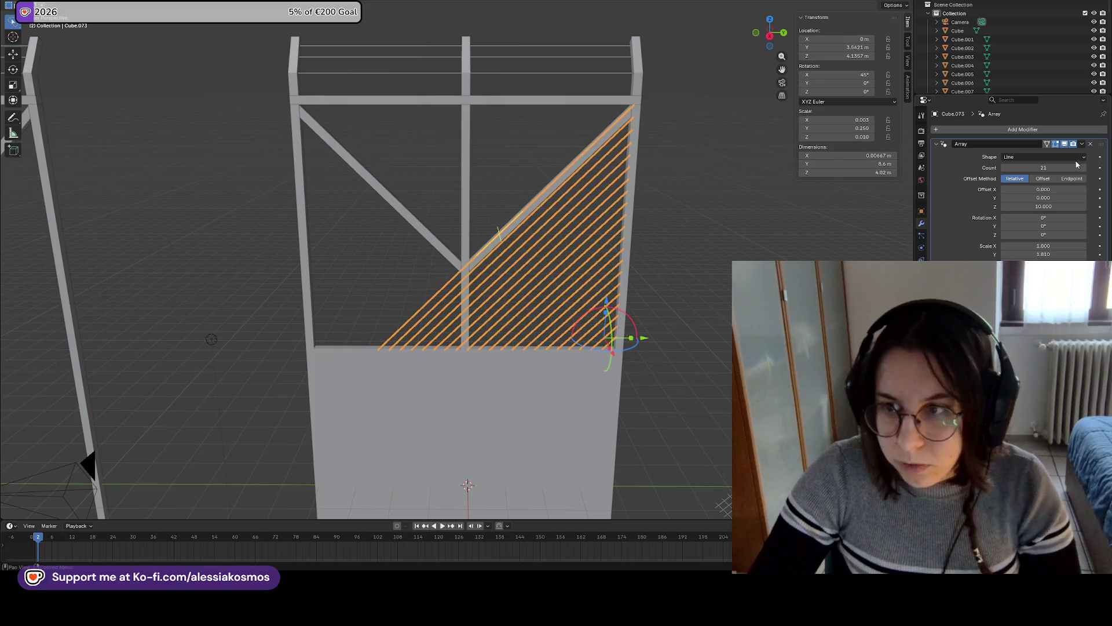
pyautogui.moveTo(1077, 167); pyautogui.dragTo(1076, 167)
pyautogui.write('20')
pyautogui.press('Return')
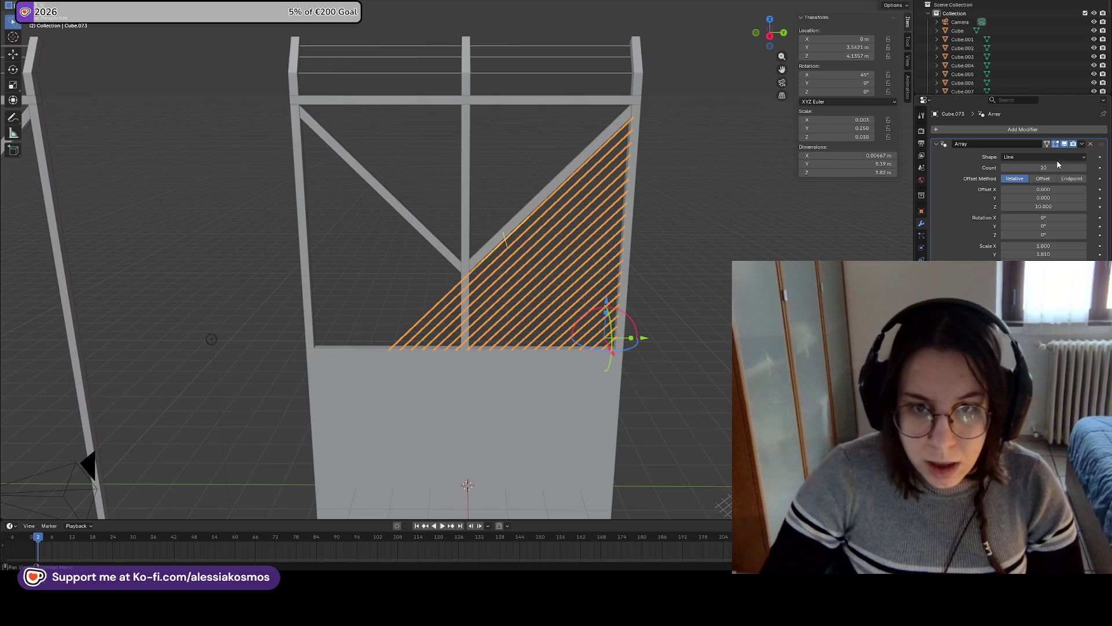
pyautogui.click(1048, 167)
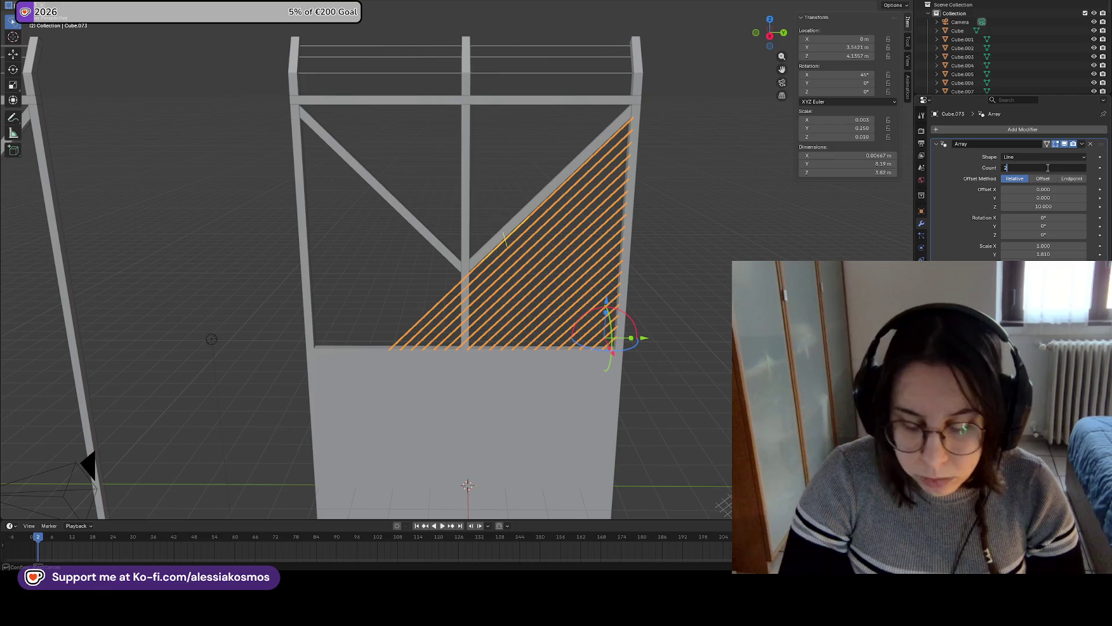
pyautogui.write('5')
pyautogui.press('Return')
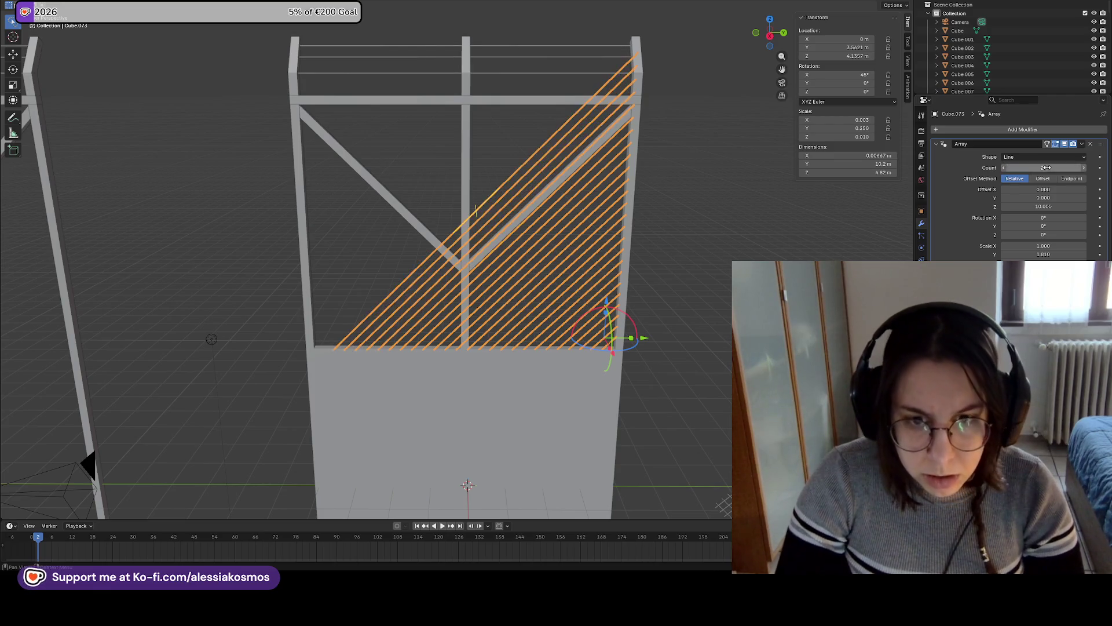
pyautogui.click(1047, 167)
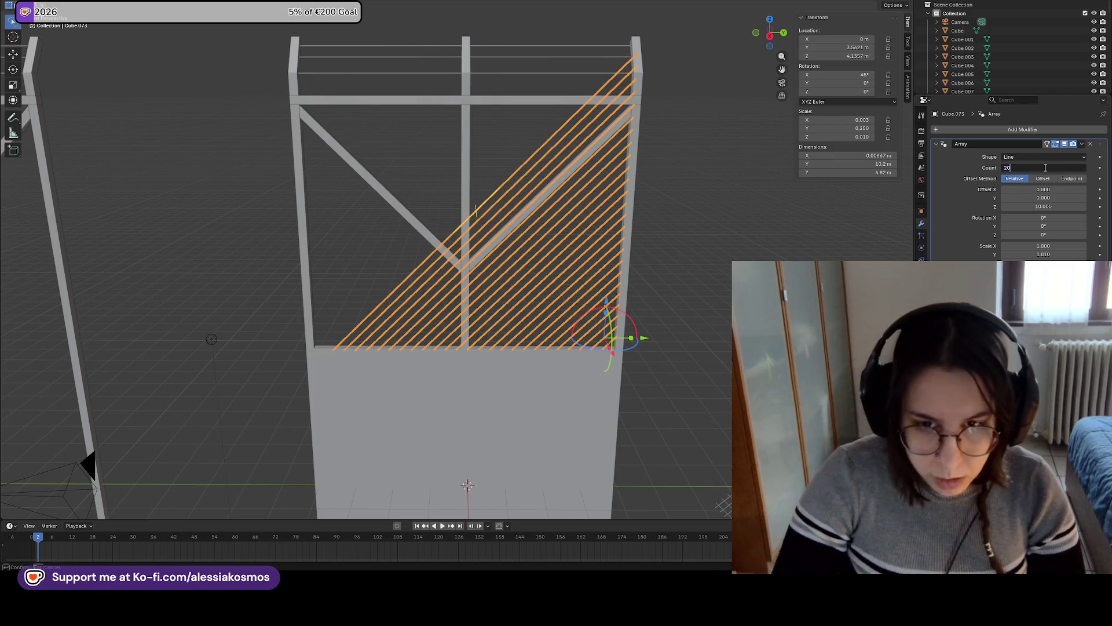
pyautogui.press('Return')
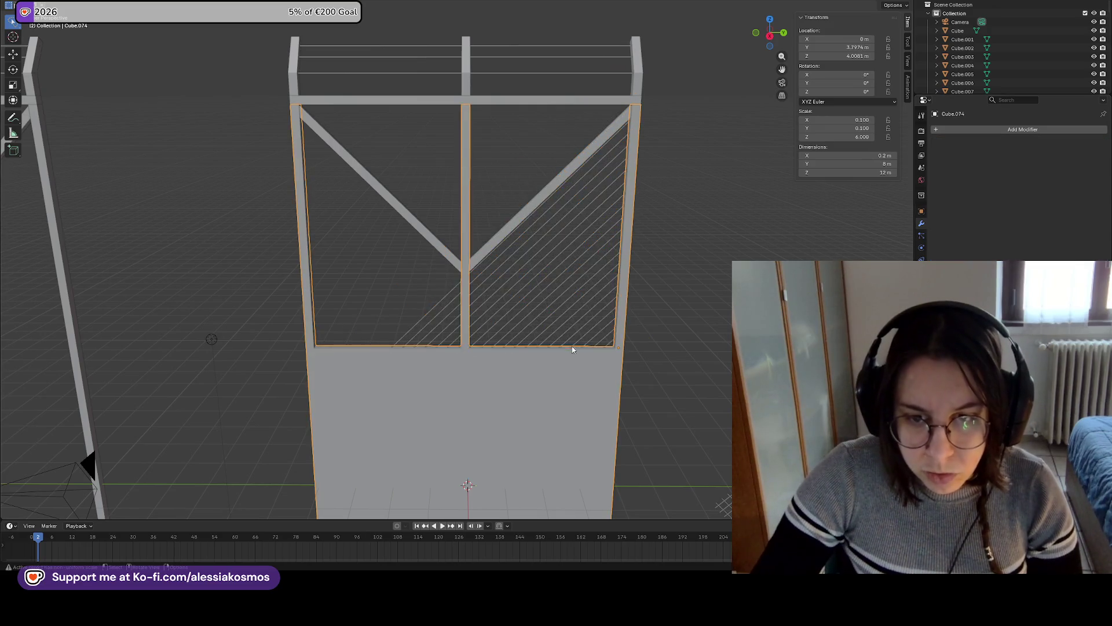
# Duplicate the slat array and move the copy along Y over the left opening
pyautogui.rightClick(573, 340)
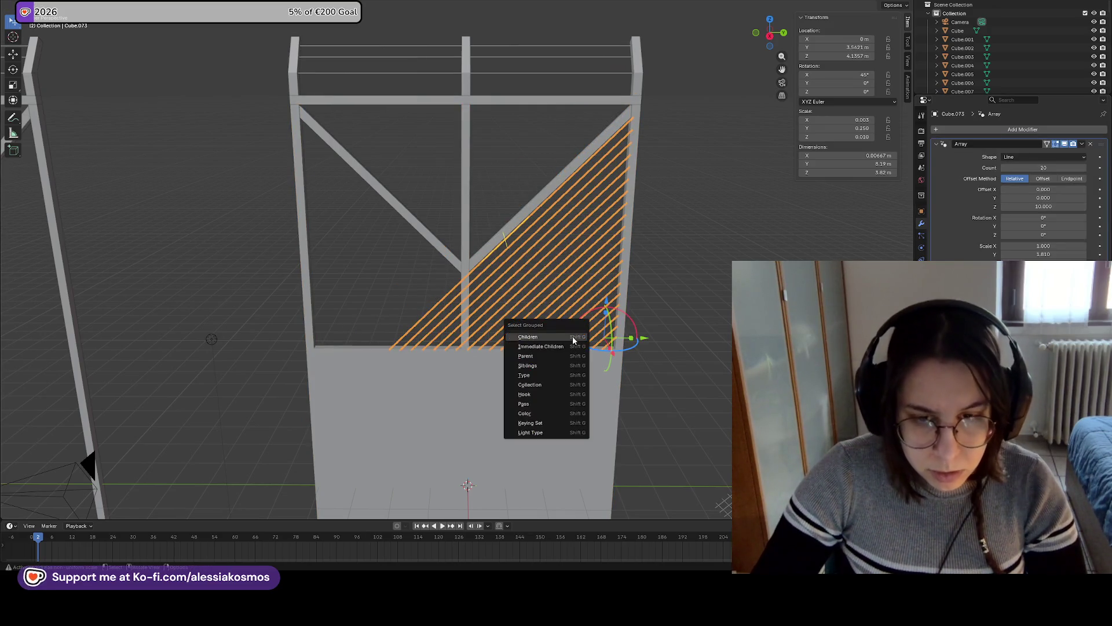
pyautogui.press('Escape')
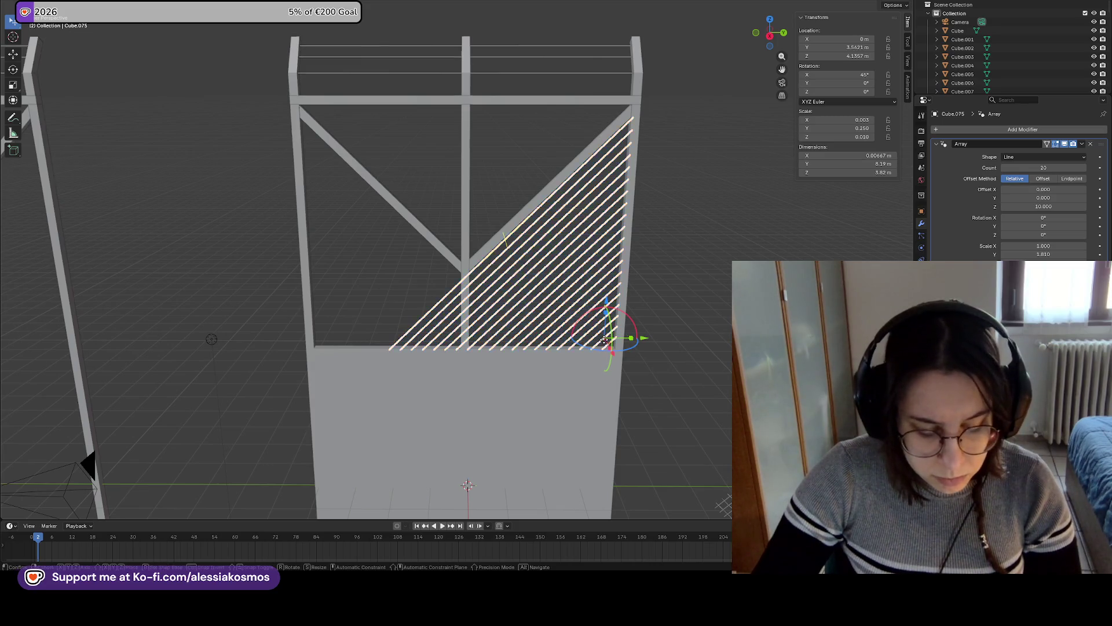
pyautogui.hotkey('shift', 'd')
pyautogui.press('y')
pyautogui.click(390, 339)
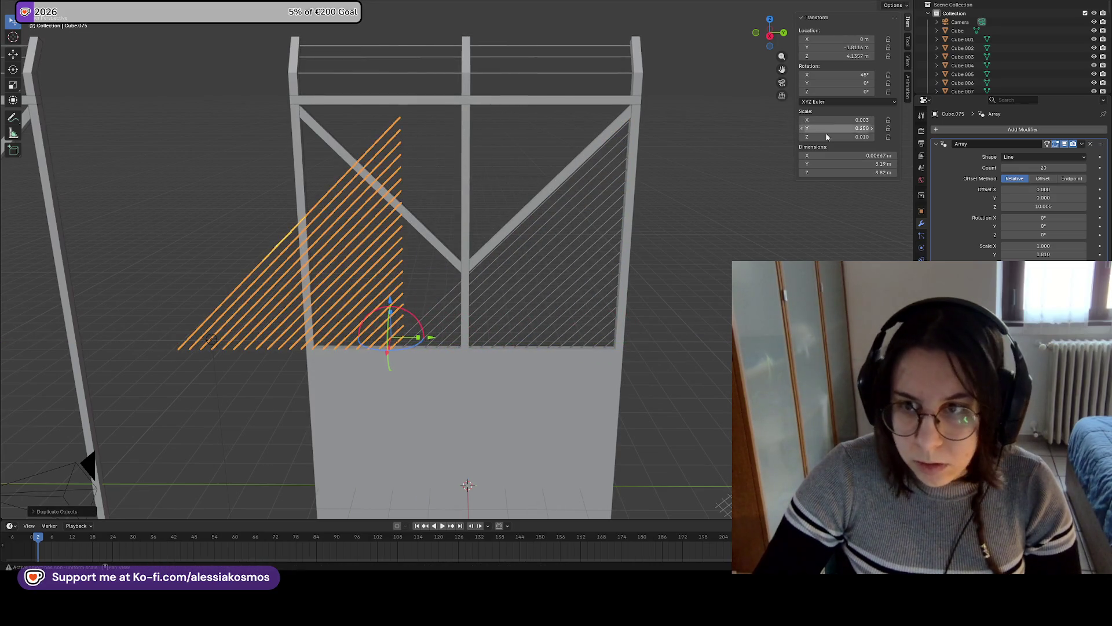
# Remove the copy's Array modifier and experiment with its X rotation, trying 45
pyautogui.moveTo(820, 132); pyautogui.dragTo(852, 132)
pyautogui.hotkey('ctrl', 'z')
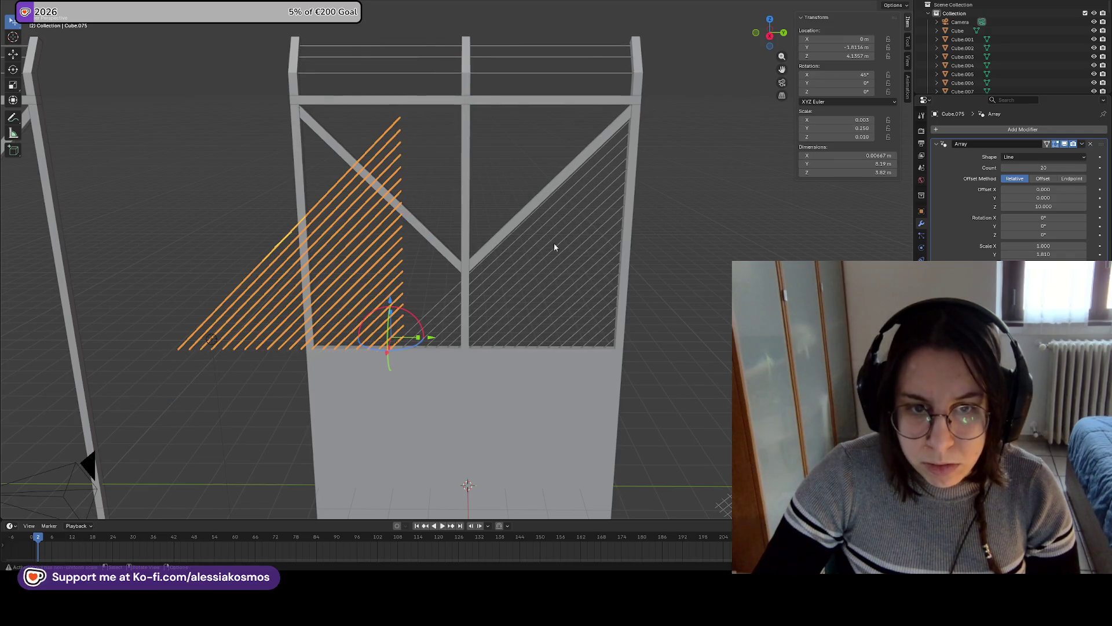
pyautogui.keyDown('shift'); pyautogui.moveTo(497, 204); pyautogui.dragTo(589, 211, button='middle'); pyautogui.keyUp('shift')
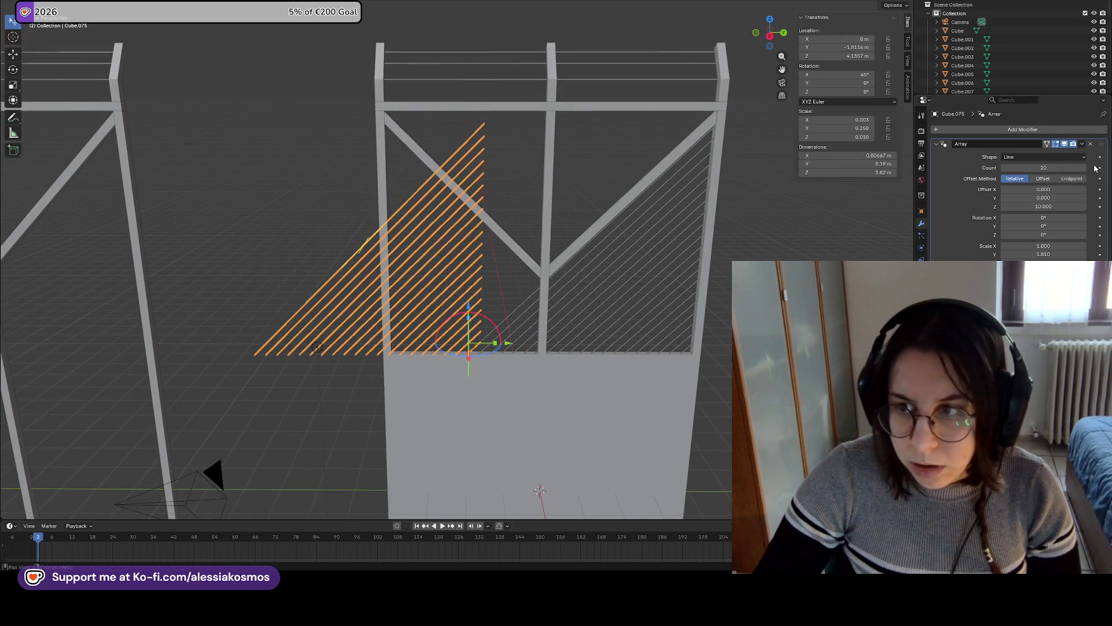
pyautogui.click(1092, 145)
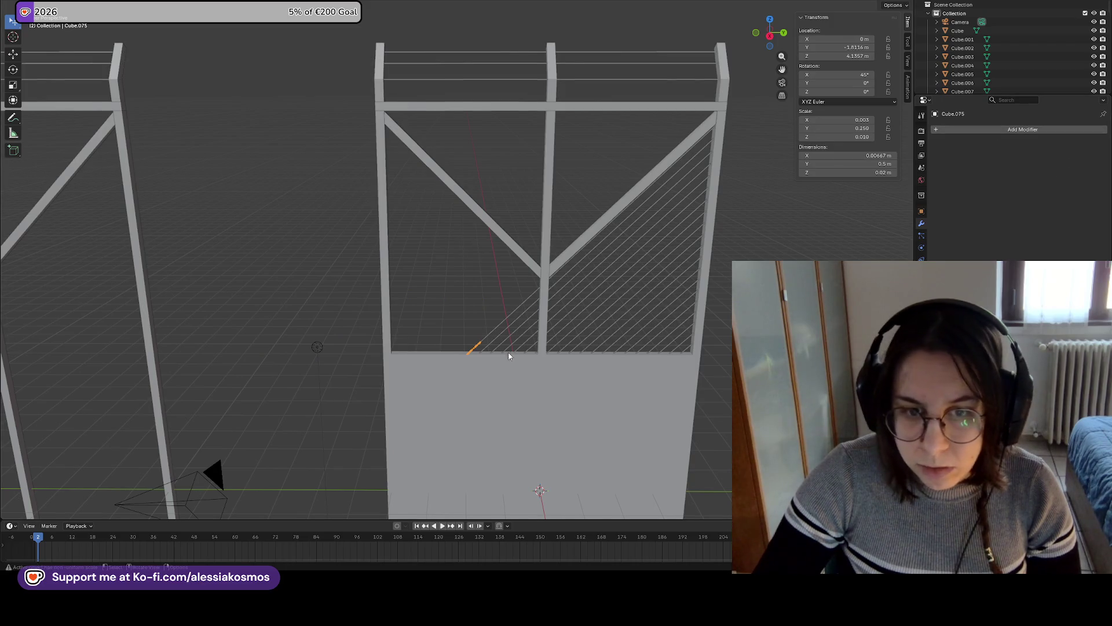
pyautogui.click(862, 74)
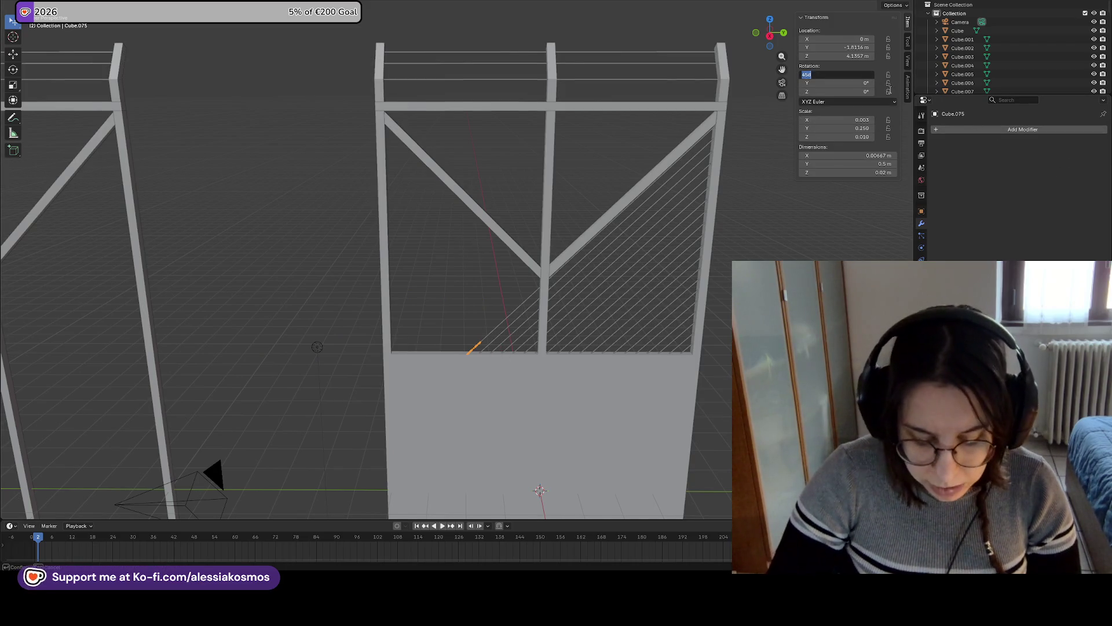
pyautogui.write('-45')
pyautogui.press('Return')
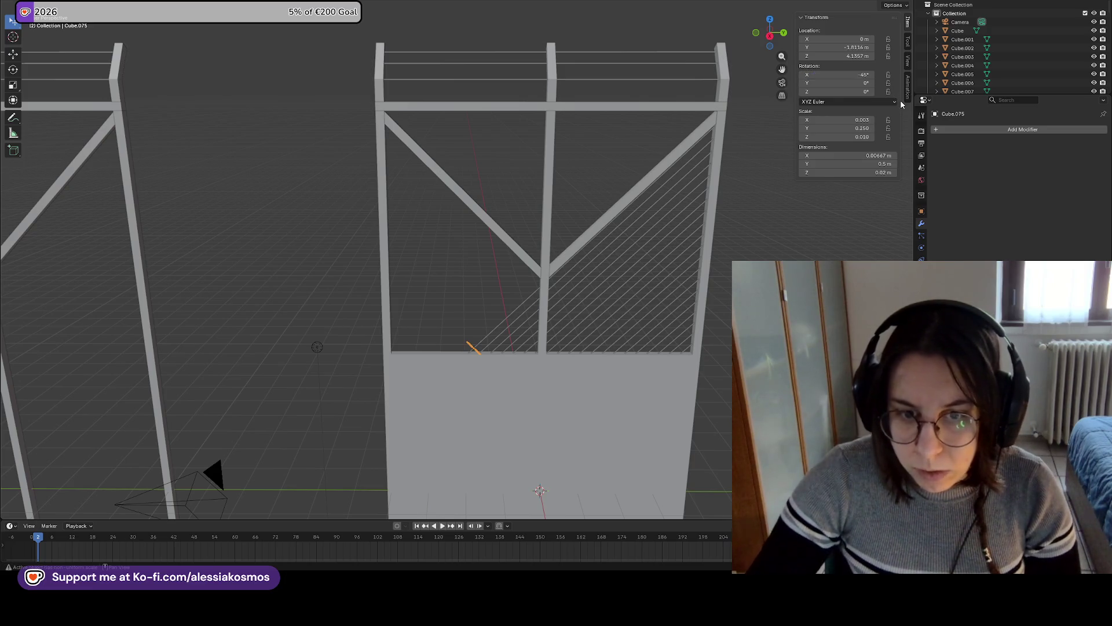
pyautogui.click(856, 74)
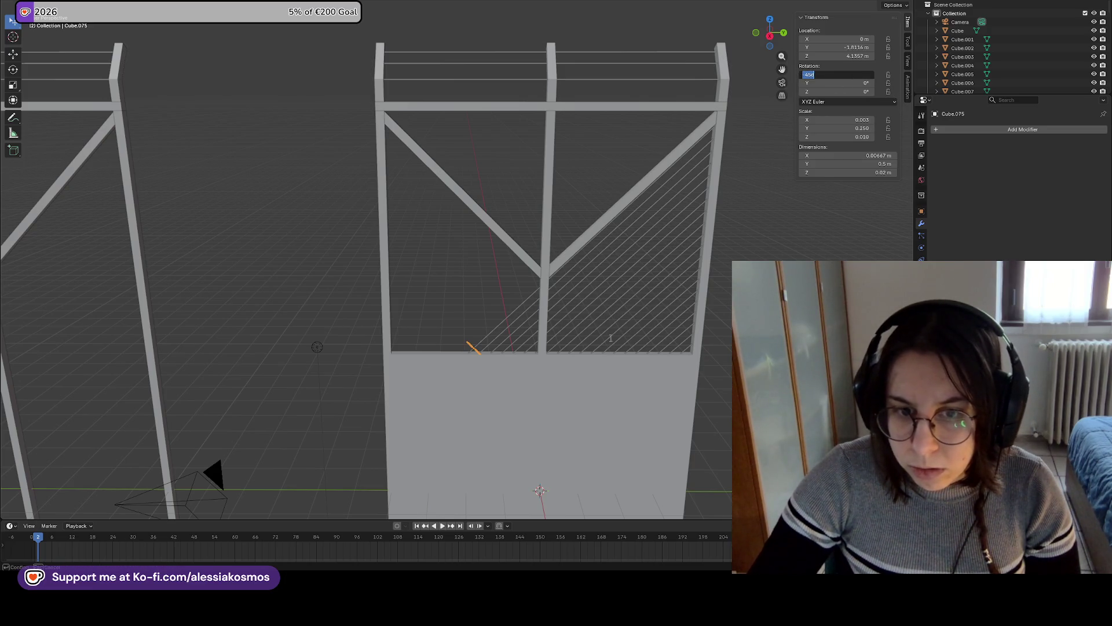
pyautogui.press('Escape')
pyautogui.press('r')
pyautogui.press('x')
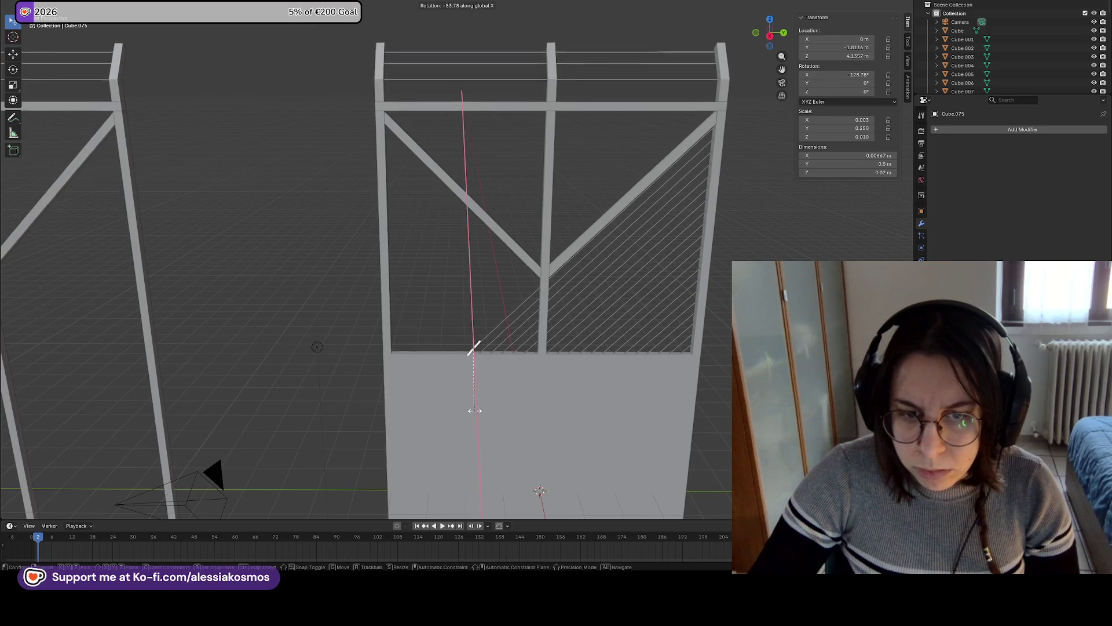
pyautogui.press('Escape')
# Set the copy Cube.075's X rotation to 45° and restore its slat array
pyautogui.click(687, 252)
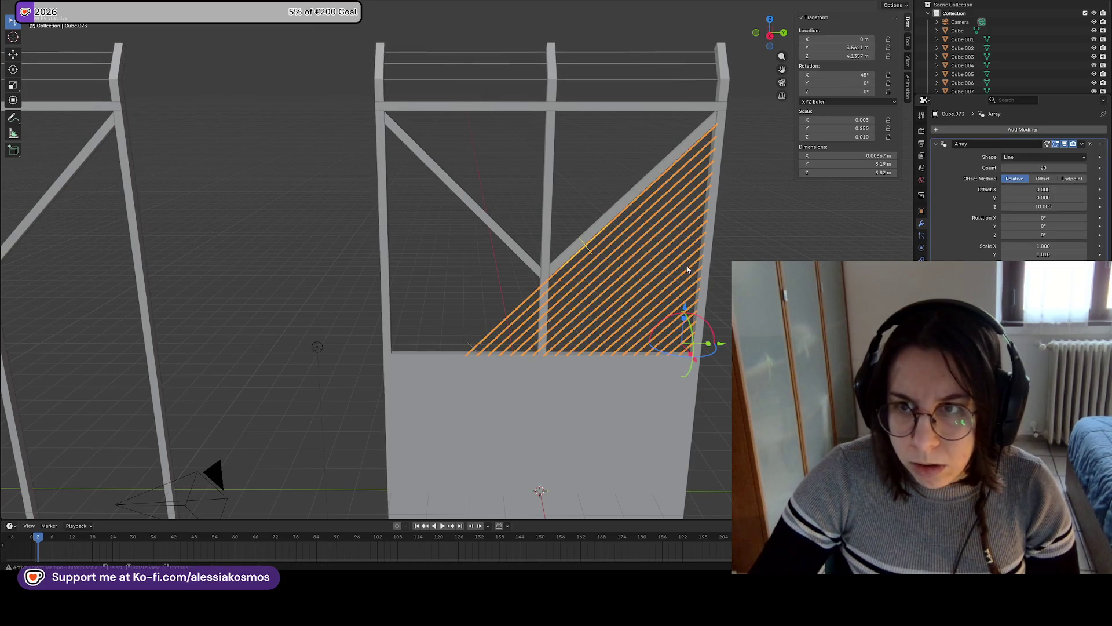
pyautogui.click(469, 346)
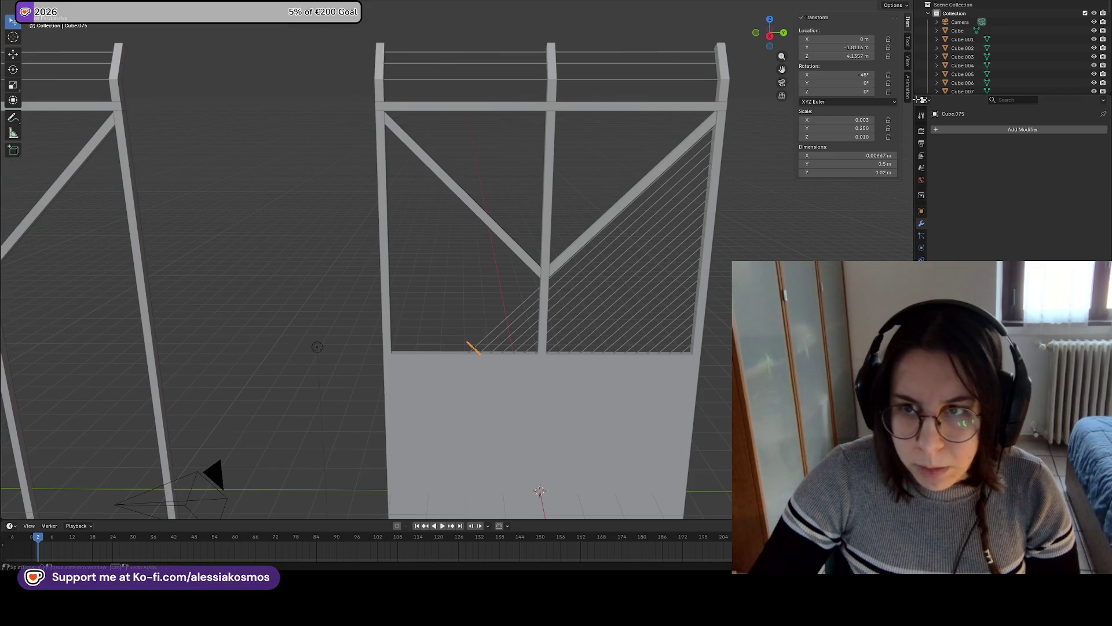
pyautogui.click(863, 76)
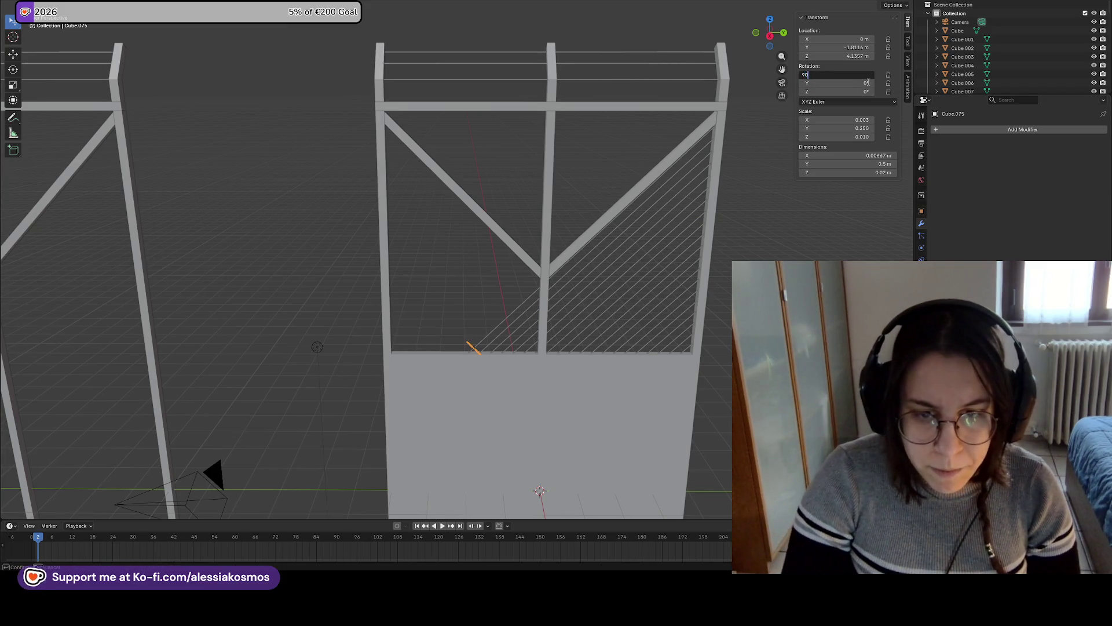
pyautogui.press('Return')
pyautogui.moveTo(852, 72); pyautogui.dragTo(859, 72)
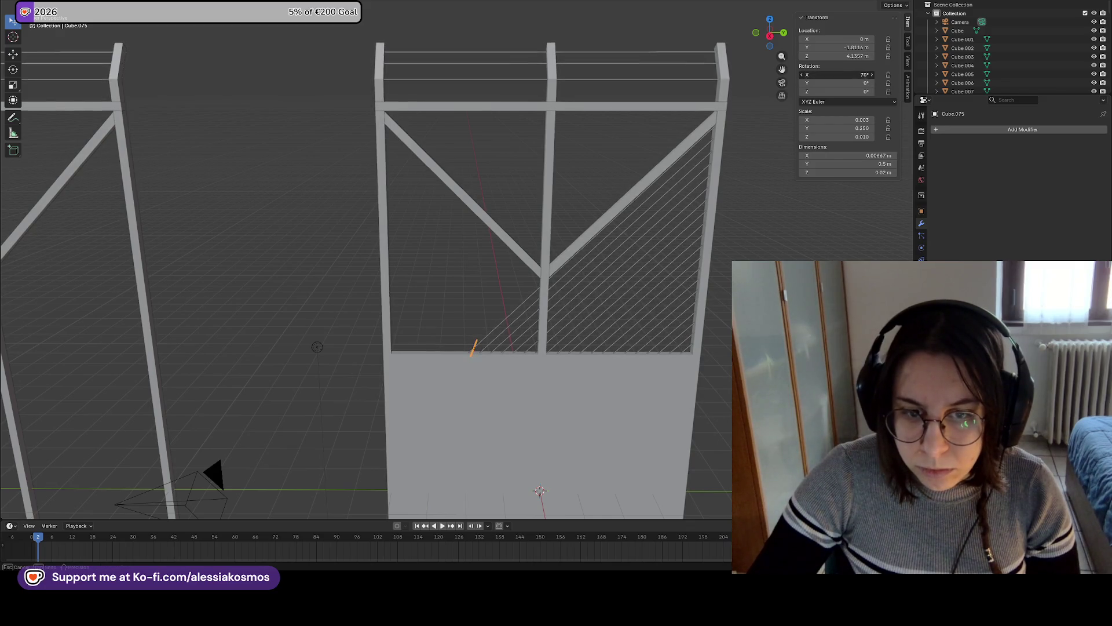
pyautogui.click(853, 75)
pyautogui.write('-45')
pyautogui.press('Return')
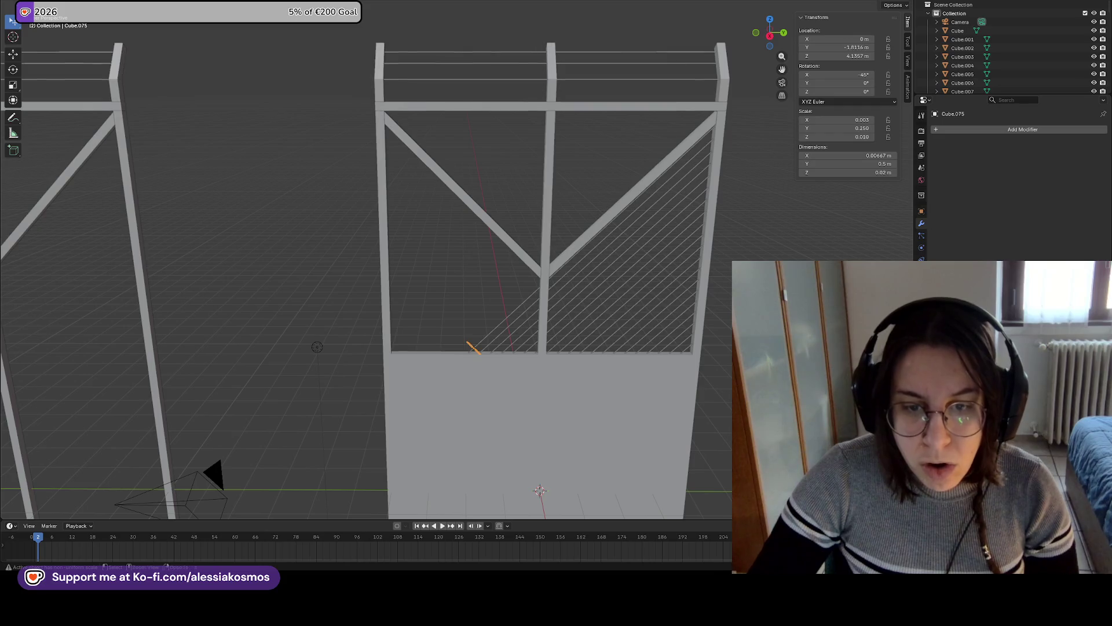
pyautogui.hotkey('ctrl', 'z')
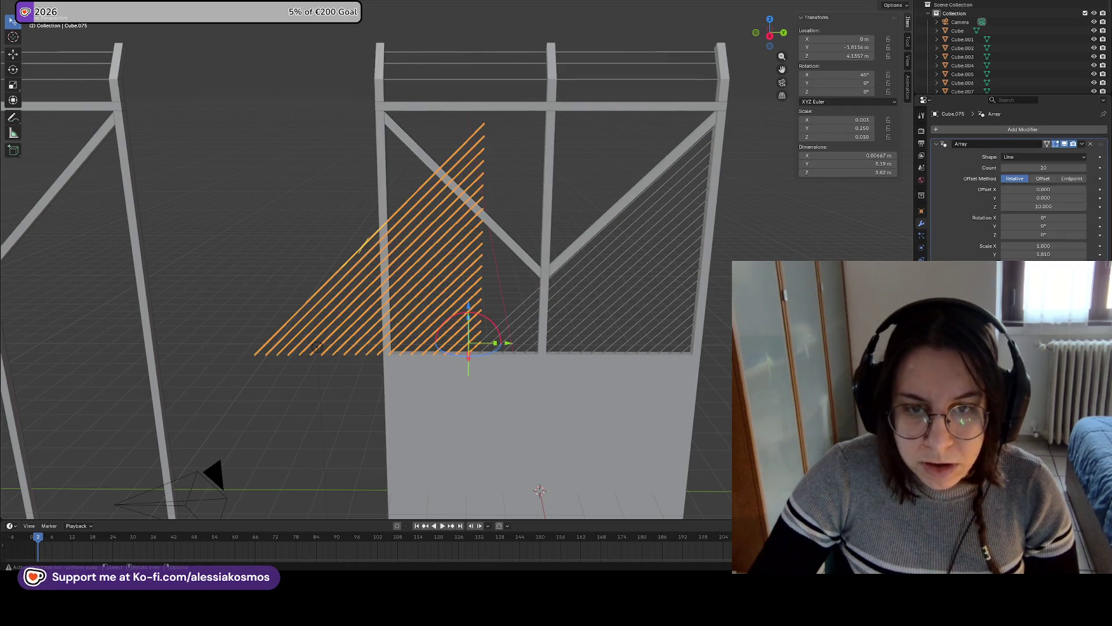
# Set the new slat array's Array offset Z to -10 so the copies repeat downward
pyautogui.moveTo(1042, 206)
pyautogui.mouseDown()
pyautogui.moveTo(1008, 207)
pyautogui.moveTo(1061, 208)
pyautogui.mouseUp()
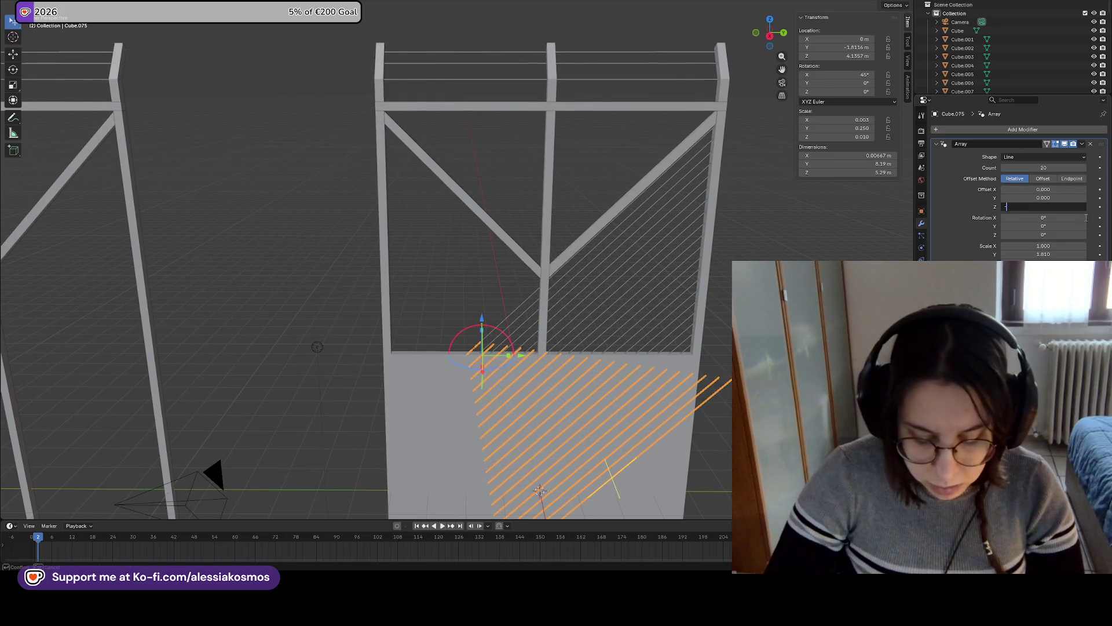
pyautogui.press('Return')
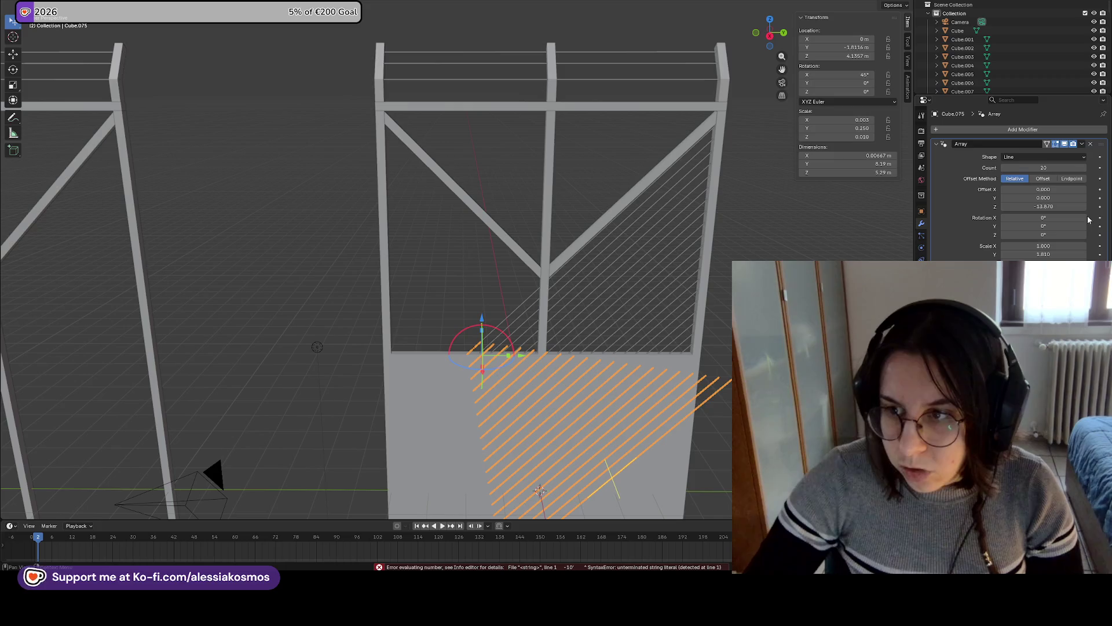
pyautogui.click(1072, 208)
pyautogui.write('0')
pyautogui.press('Return')
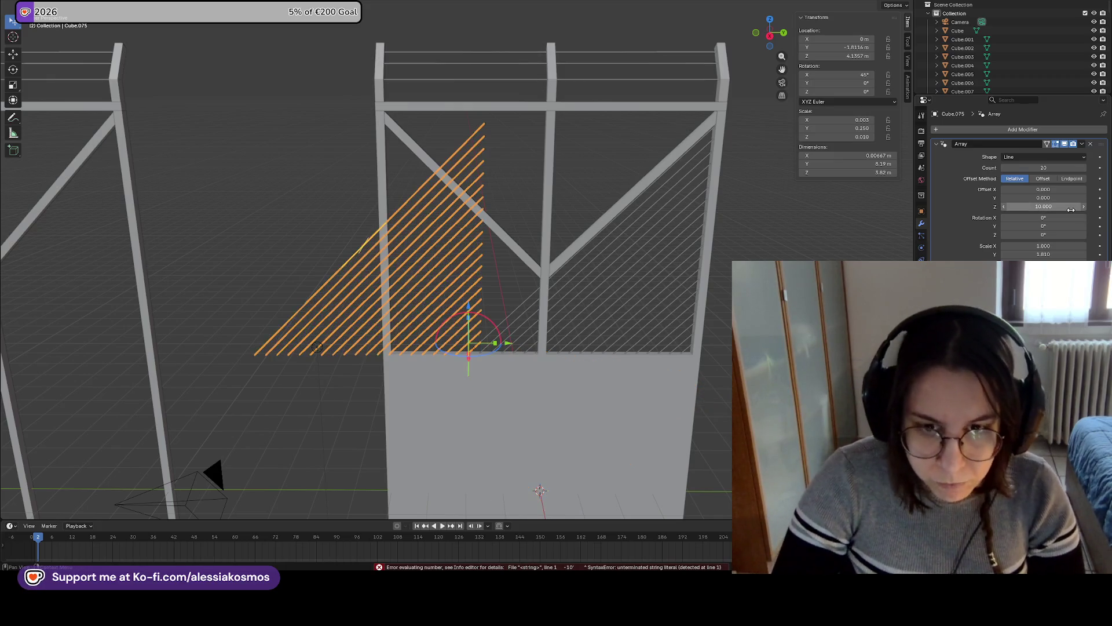
pyautogui.click(1067, 208)
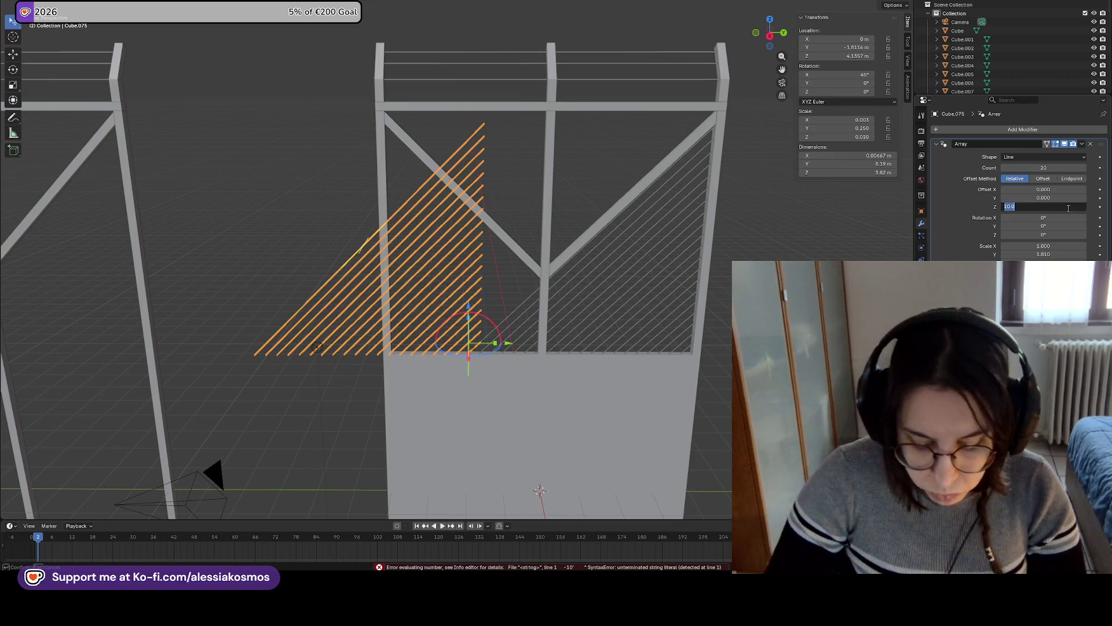
pyautogui.press('Return')
# Raise the array along Z and push it back along Y into the upper-left opening
pyautogui.moveTo(539, 253); pyautogui.dragTo(545, 243, button='middle')
pyautogui.press('g')
pyautogui.press('z')
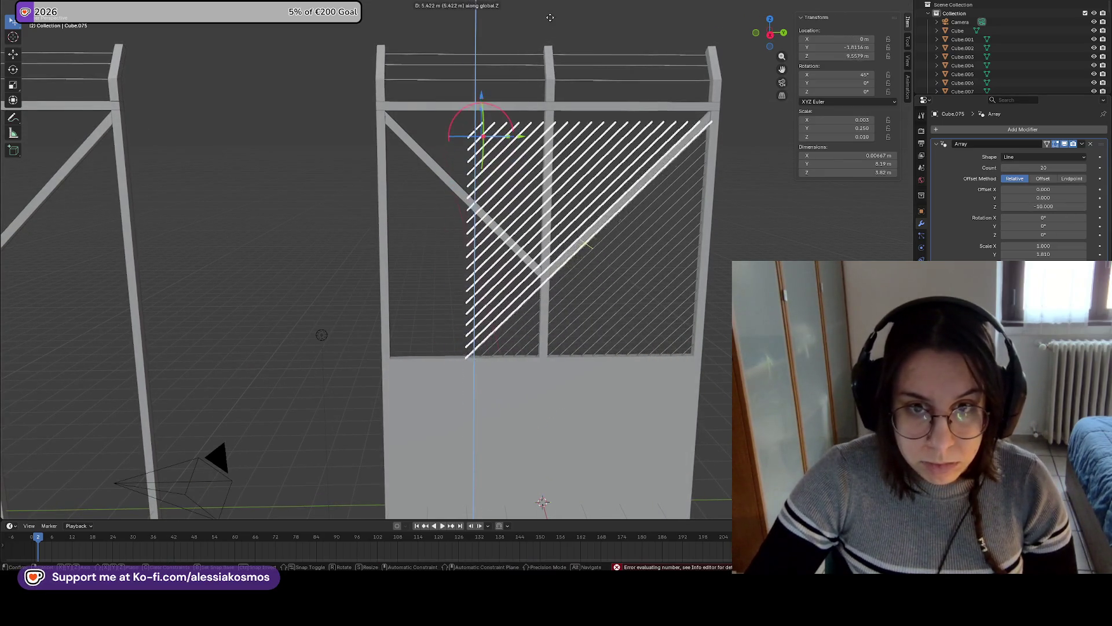
pyautogui.click(546, 5)
pyautogui.press('g')
pyautogui.press('y')
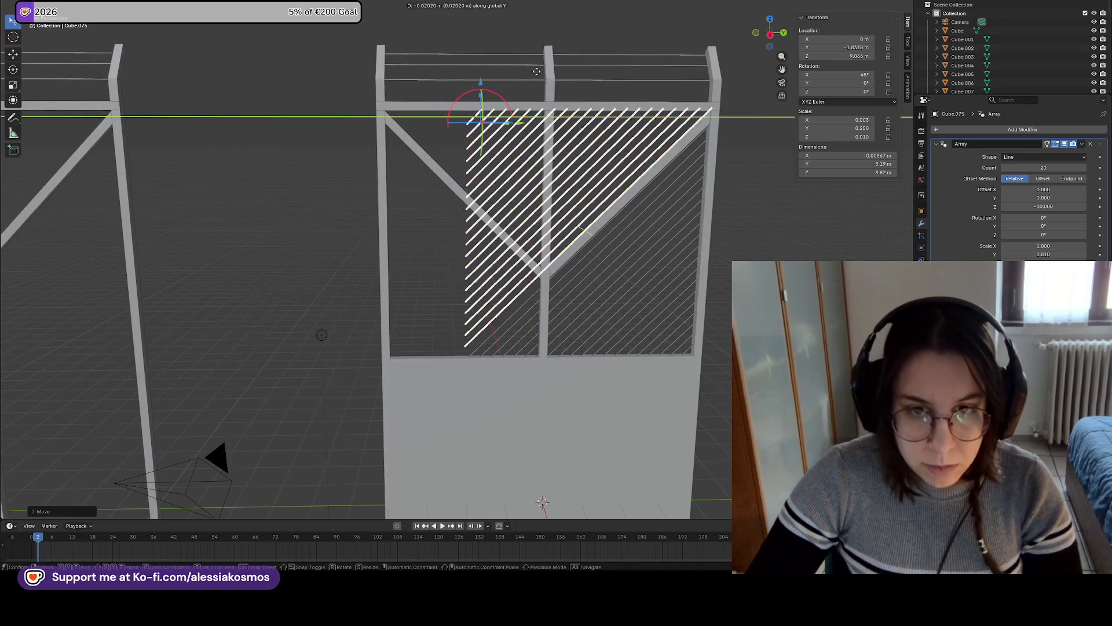
pyautogui.click(453, 56)
pyautogui.moveTo(453, 57)
pyautogui.mouseDown(button='middle')
pyautogui.moveTo(502, 94)
pyautogui.moveTo(502, 58)
pyautogui.mouseUp(button='middle')
pyautogui.click(1060, 167)
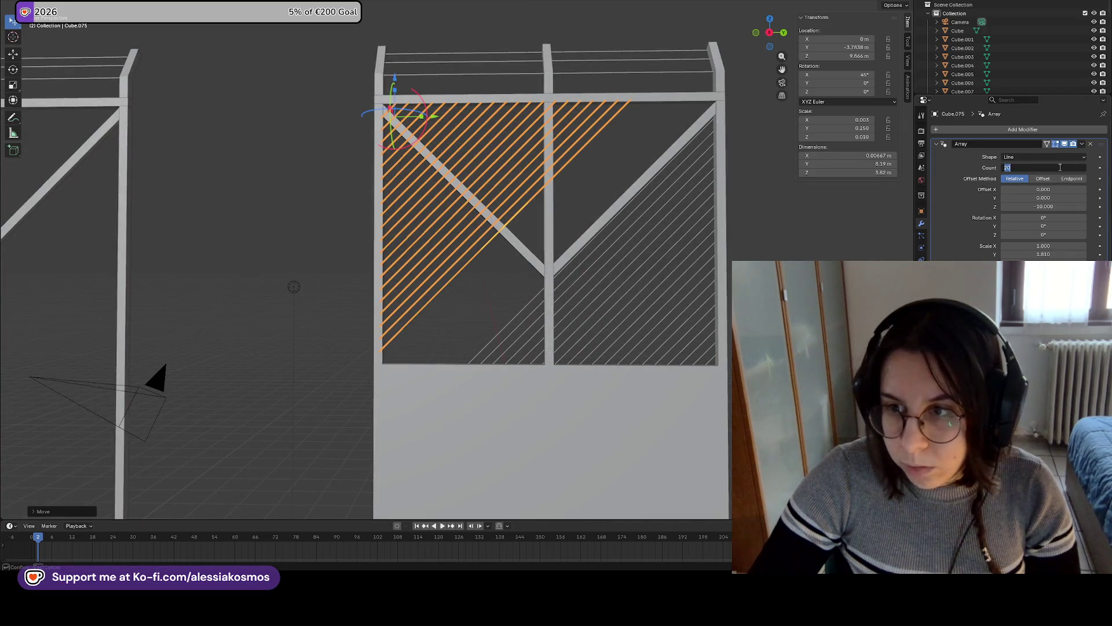
pyautogui.write('25')
# Give the left and right slat arrays 25 slats each
pyautogui.press('Return')
pyautogui.click(638, 278)
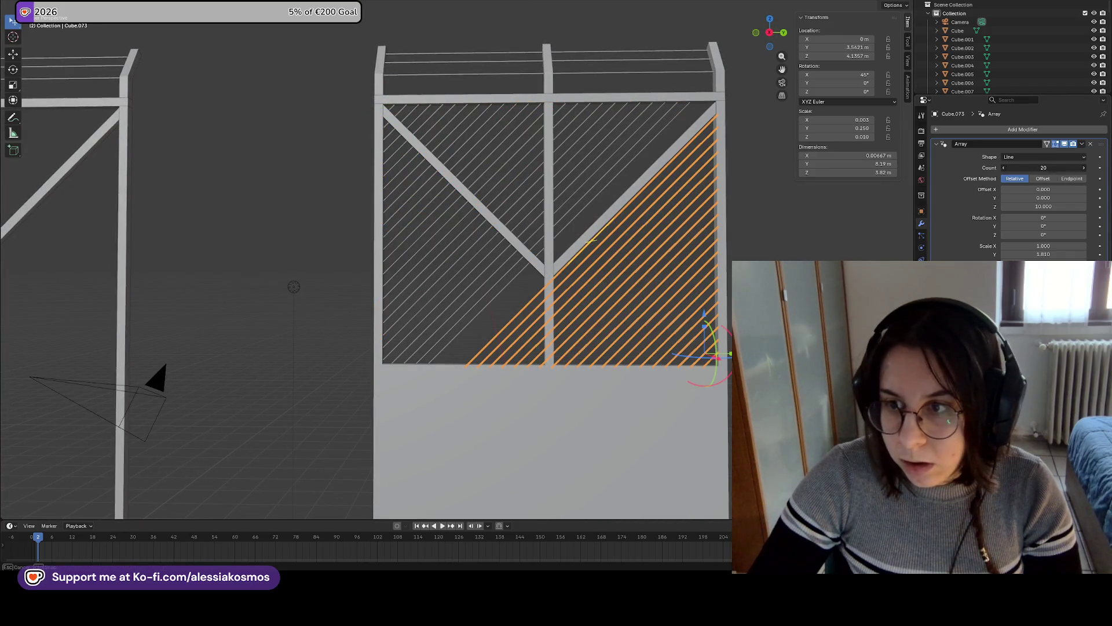
pyautogui.write('5')
pyautogui.press('Return')
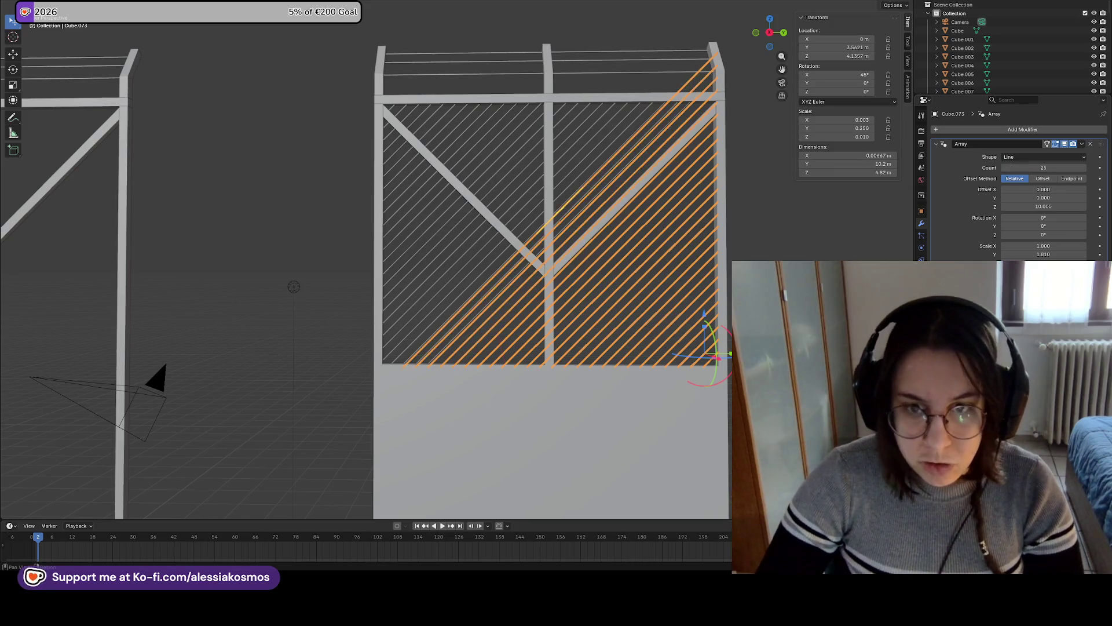
pyautogui.click(1044, 168)
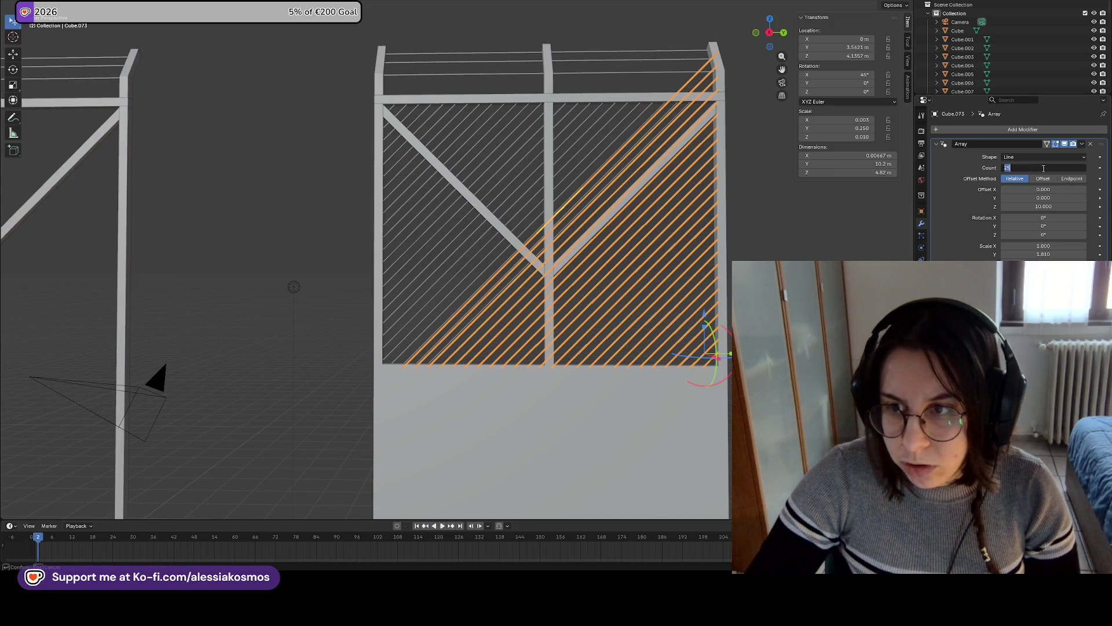
pyautogui.press('Return')
# Try 22 slats on the upper-left array, then restore it to 25
pyautogui.click(575, 193)
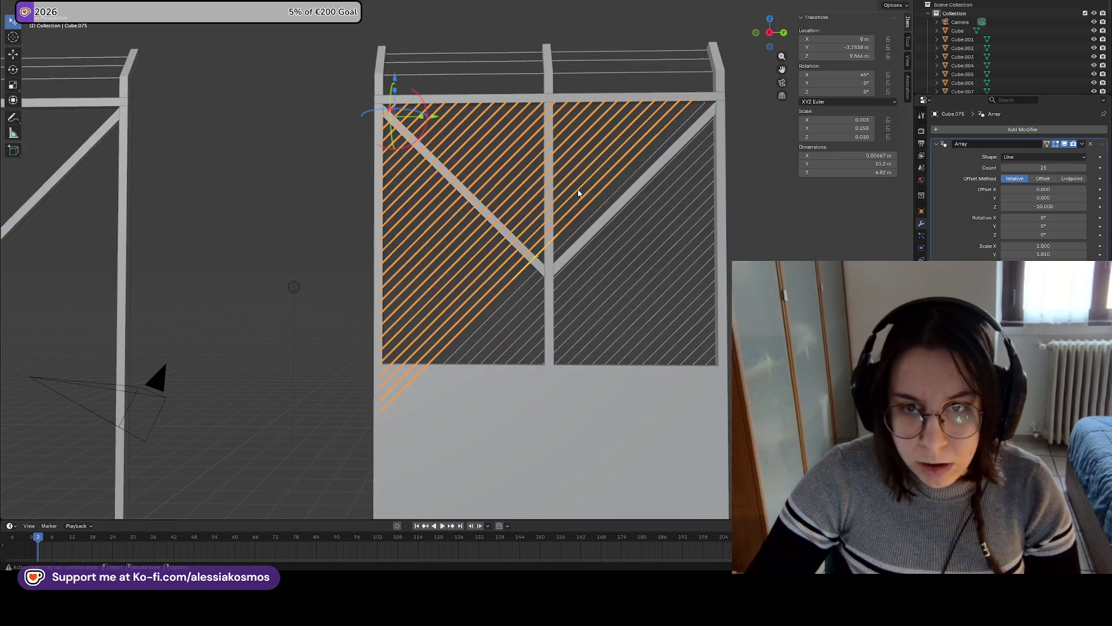
pyautogui.moveTo(1005, 168); pyautogui.dragTo(985, 168)
pyautogui.moveTo(602, 202); pyautogui.dragTo(620, 209, button='middle')
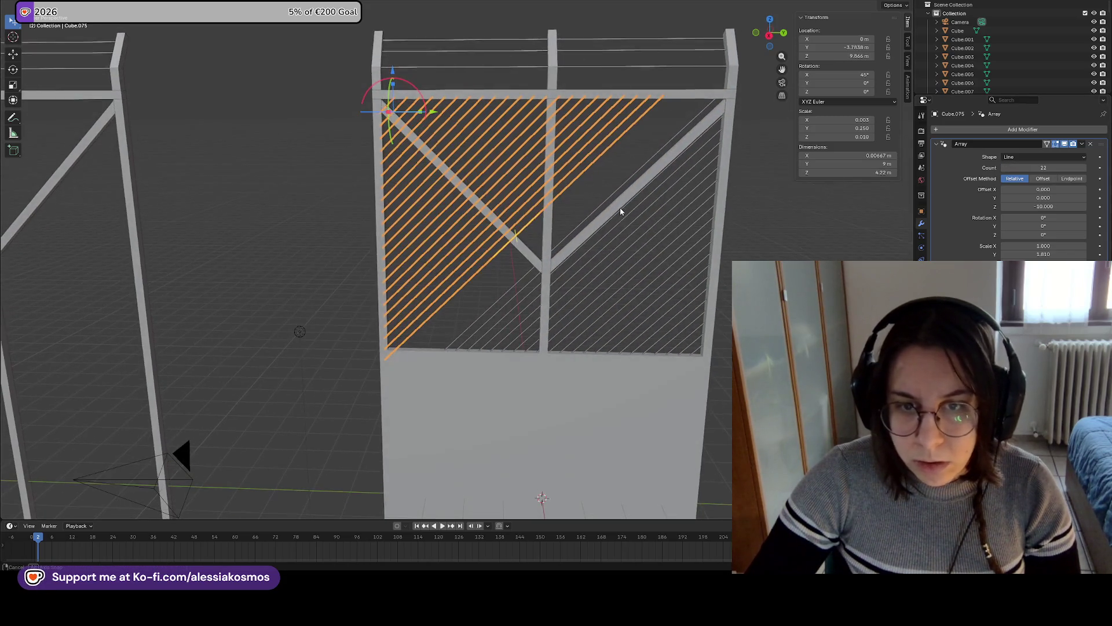
pyautogui.click(1051, 168)
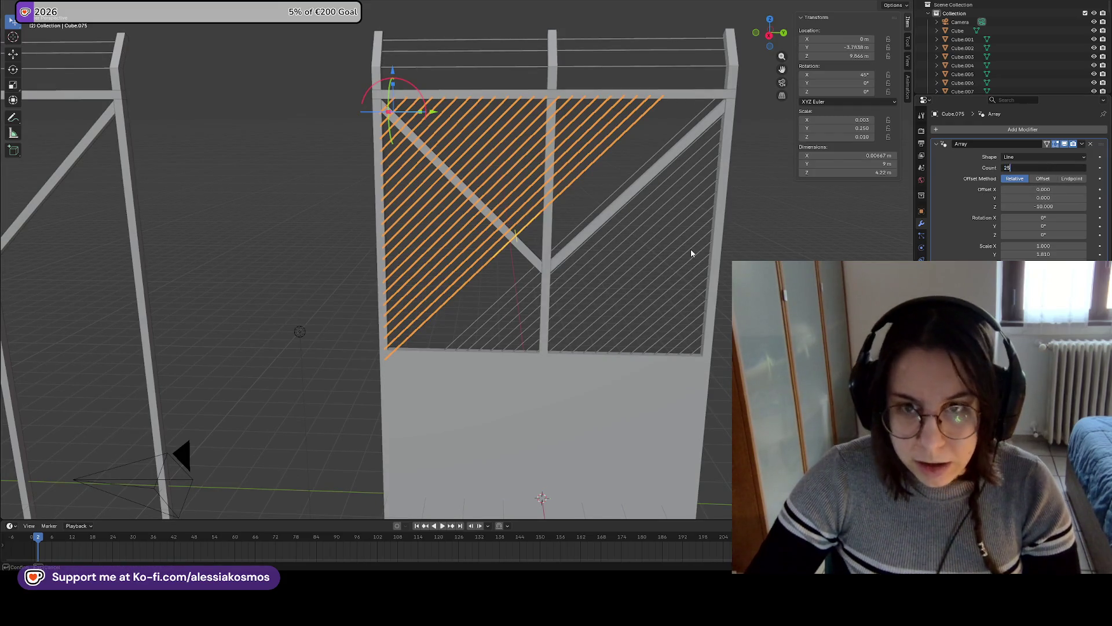
pyautogui.press('Return')
# Zoom in on the fence and end with the left slat array selected
pyautogui.moveTo(691, 253); pyautogui.dragTo(702, 207, button='middle')
pyautogui.click(605, 202)
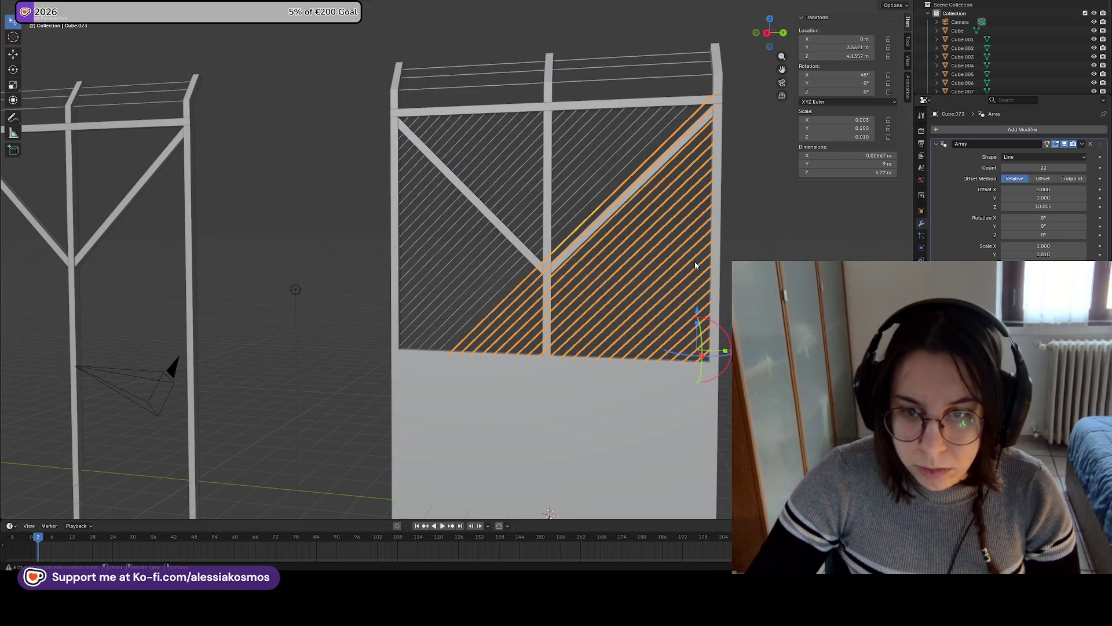
pyautogui.click(453, 124)
pyautogui.click(477, 145)
pyautogui.moveTo(453, 124); pyautogui.dragTo(469, 145, button='middle')
pyautogui.scroll(2, 470, 146)
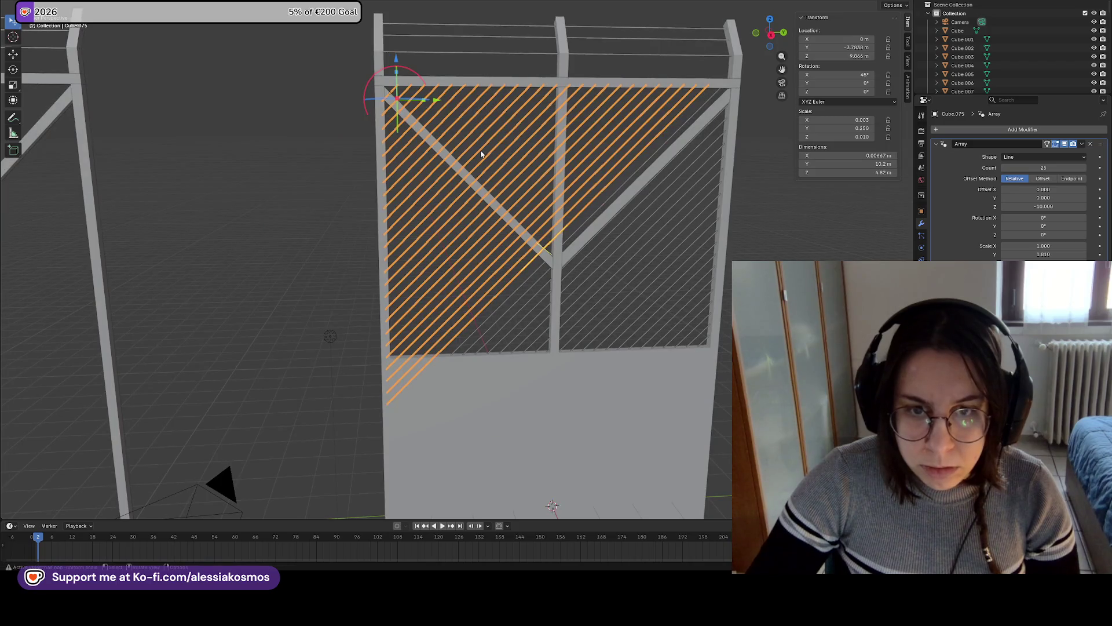
pyautogui.click(697, 249)
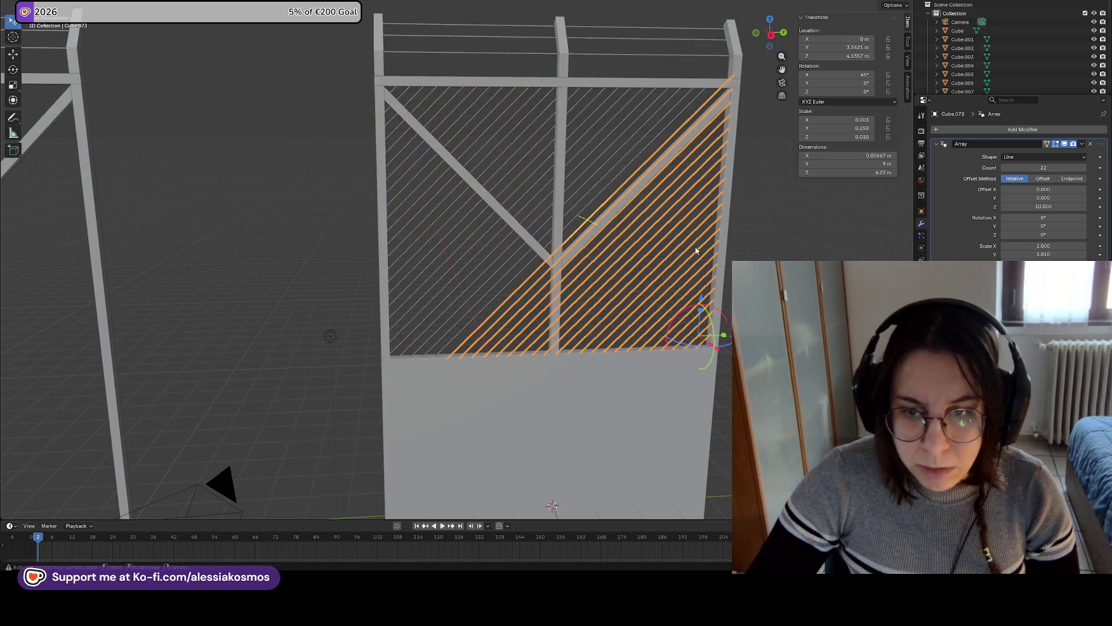
pyautogui.click(551, 238)
# Try shortening the slats and lowering the left array, then revert both changes
pyautogui.moveTo(1045, 254); pyautogui.dragTo(1040, 254)
pyautogui.press('Escape')
pyautogui.press('g')
pyautogui.press('z')
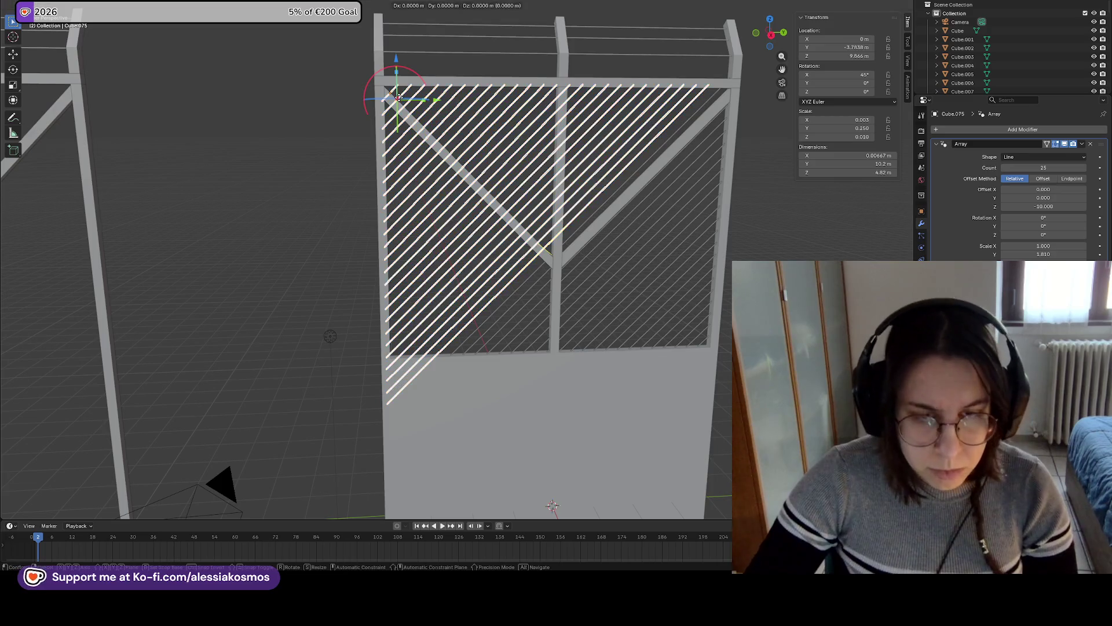
pyautogui.click(399, 105)
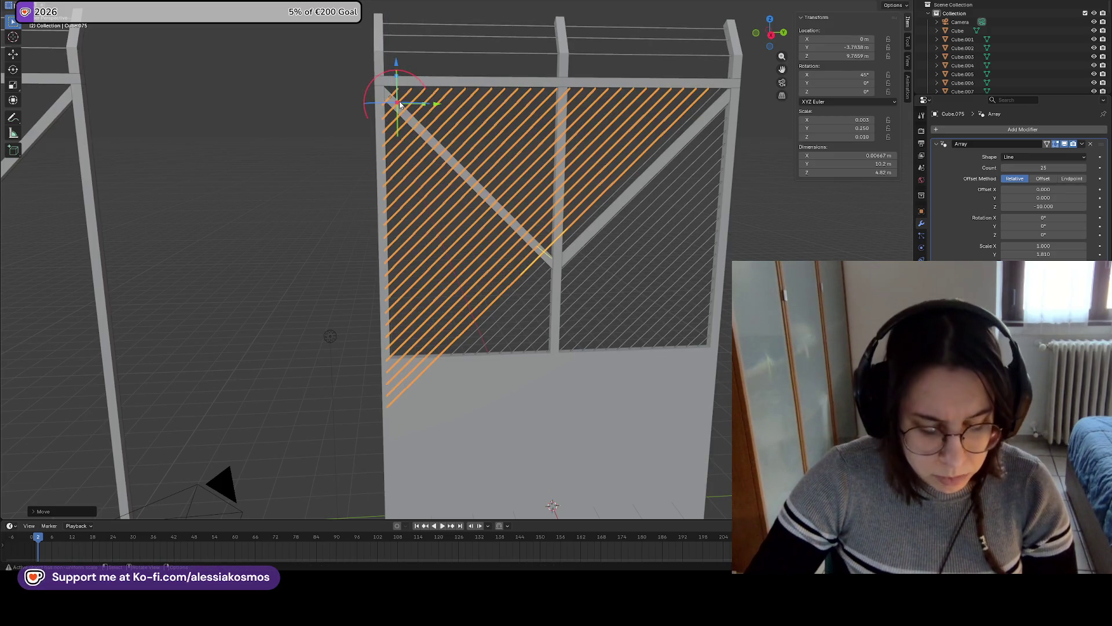
pyautogui.hotkey('ctrl', 'z')
# Nudge the left slat array slightly in height and front-back position
pyautogui.moveTo(696, 272)
pyautogui.mouseDown(button='middle')
pyautogui.moveTo(400, 74)
pyautogui.moveTo(397, 154)
pyautogui.mouseUp(button='middle')
pyautogui.scroll(3, 381, 199)
pyautogui.press('g')
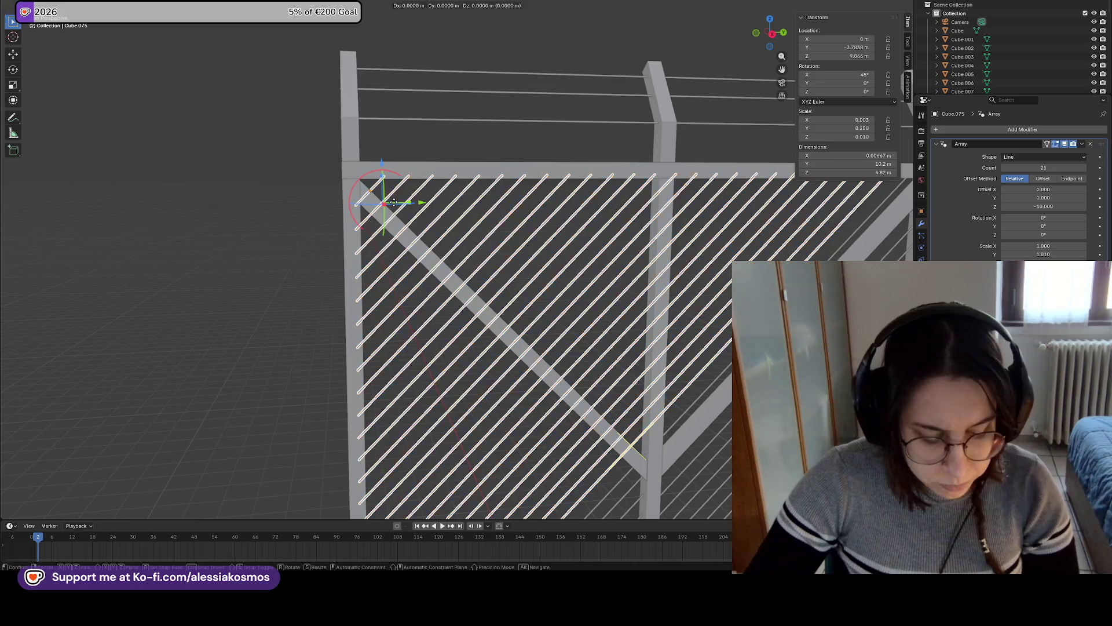
pyautogui.click(395, 206)
pyautogui.press('g')
pyautogui.scroll(-2, 398, 206)
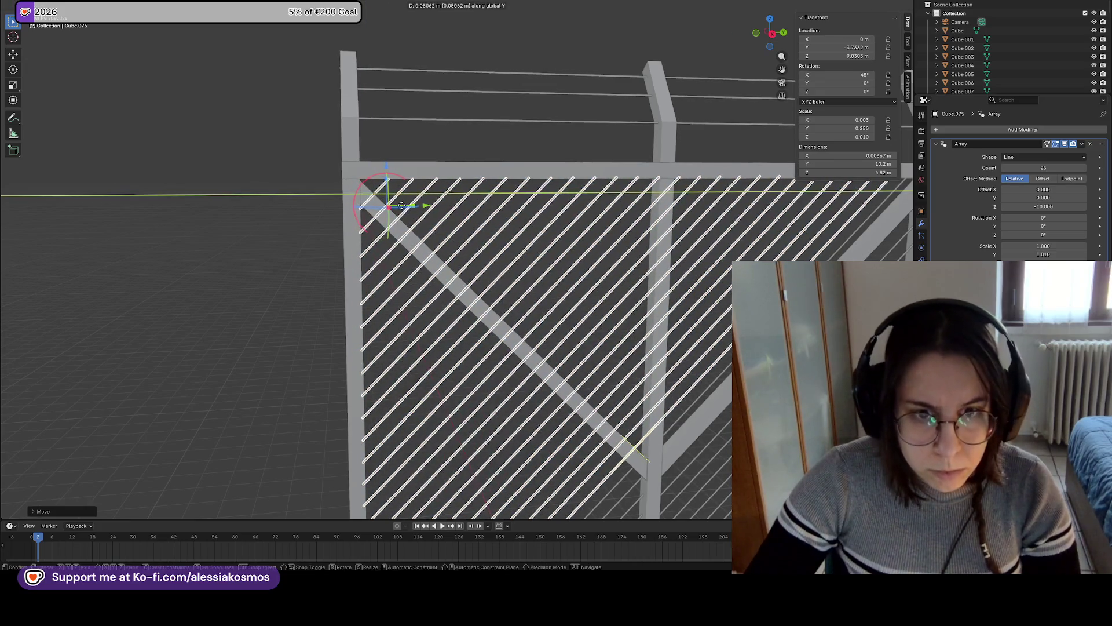
pyautogui.click(398, 204)
# Shorten the left array's slats to a Y scale of 1.750
pyautogui.scroll(-3, 482, 253)
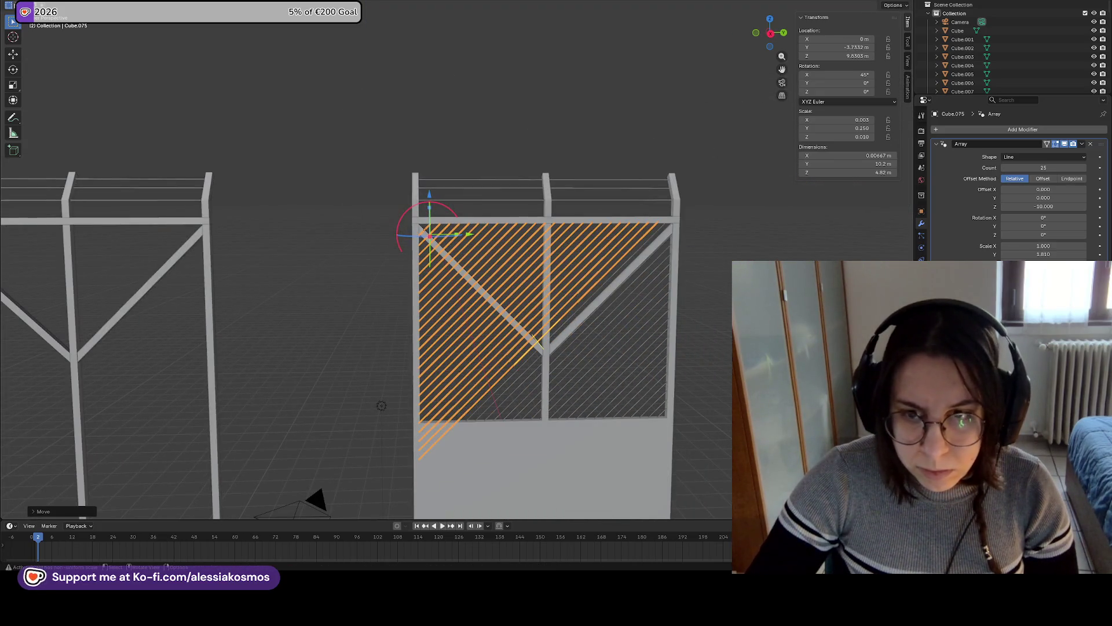
pyautogui.moveTo(1062, 254); pyautogui.dragTo(1060, 254)
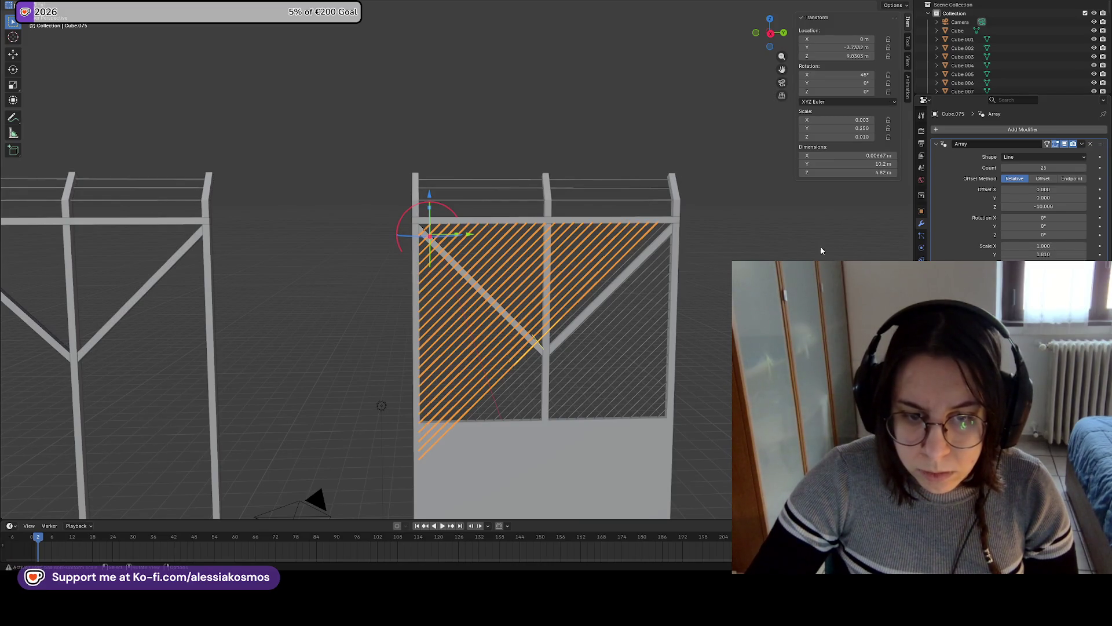
pyautogui.click(698, 268)
pyautogui.moveTo(698, 268); pyautogui.dragTo(753, 264, button='middle')
# Turn the view to face the fence and select the right slat array
pyautogui.scroll(5, 655, 207)
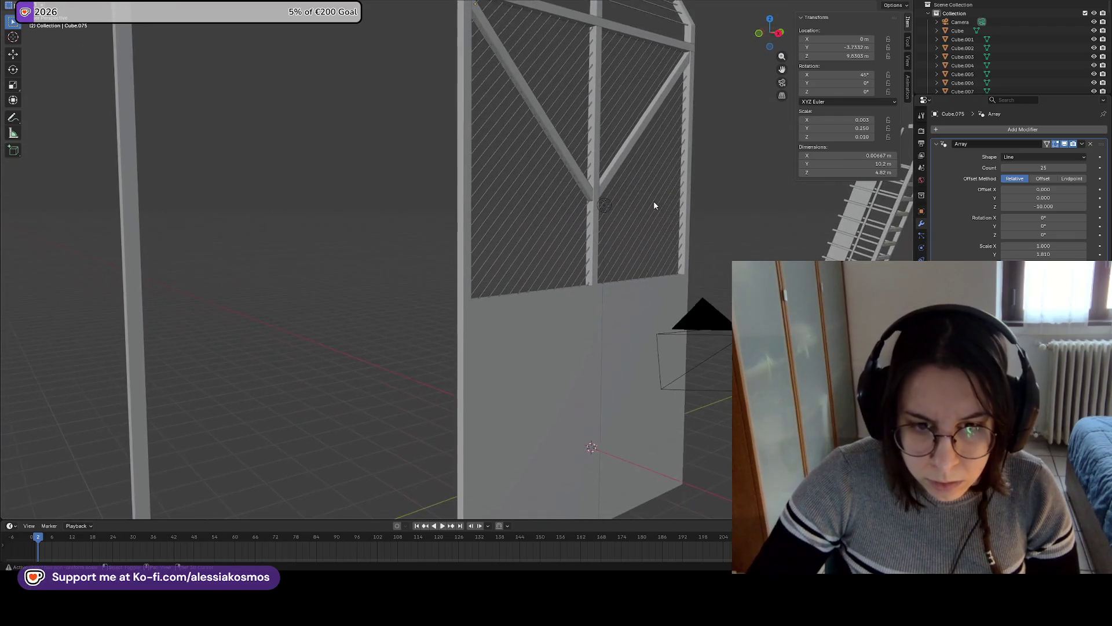
pyautogui.moveTo(665, 204)
pyautogui.mouseDown(button='middle')
pyautogui.moveTo(607, 262)
pyautogui.moveTo(552, 255)
pyautogui.moveTo(542, 233)
pyautogui.mouseUp(button='middle')
pyautogui.click(606, 262)
pyautogui.scroll(4, 609, 255)
pyautogui.click(665, 244)
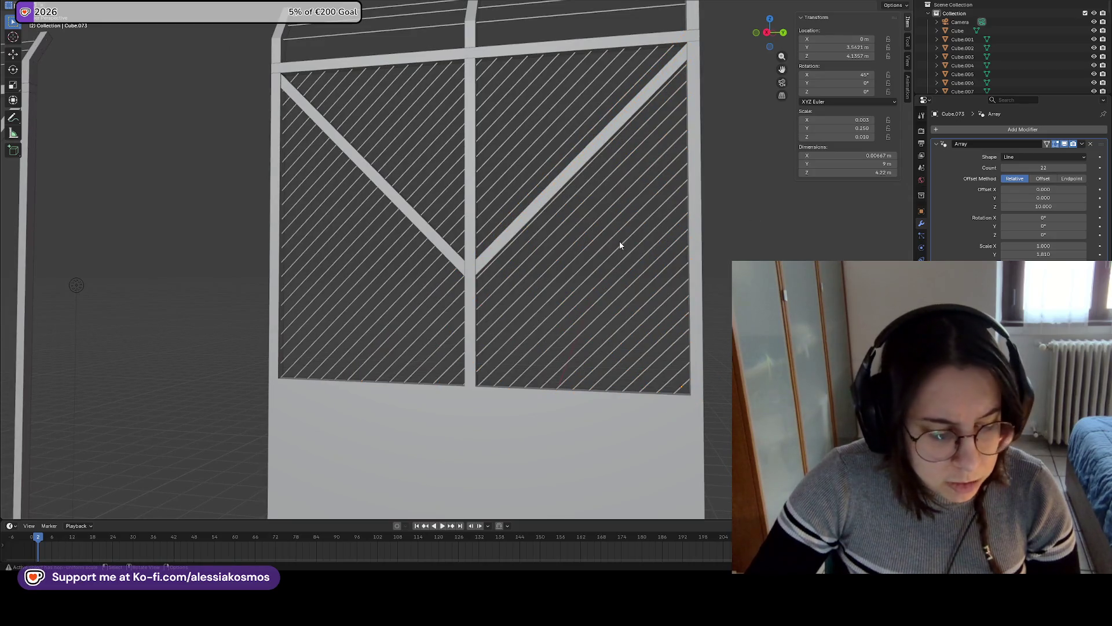
pyautogui.scroll(-4, 589, 238)
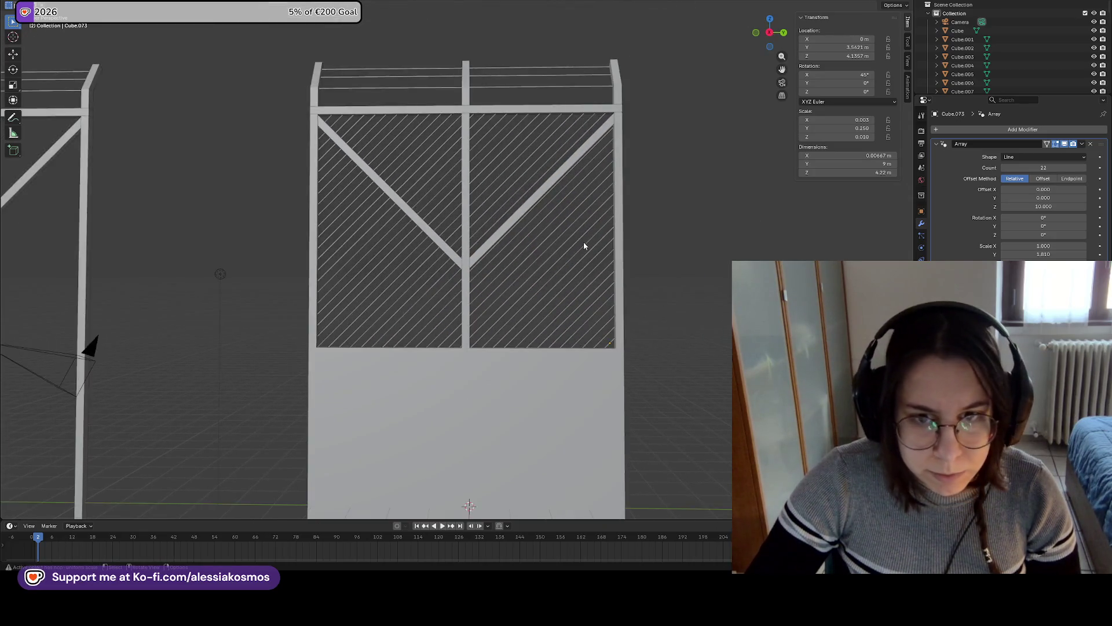
pyautogui.moveTo(584, 246); pyautogui.dragTo(591, 258, button='middle')
pyautogui.click(573, 275)
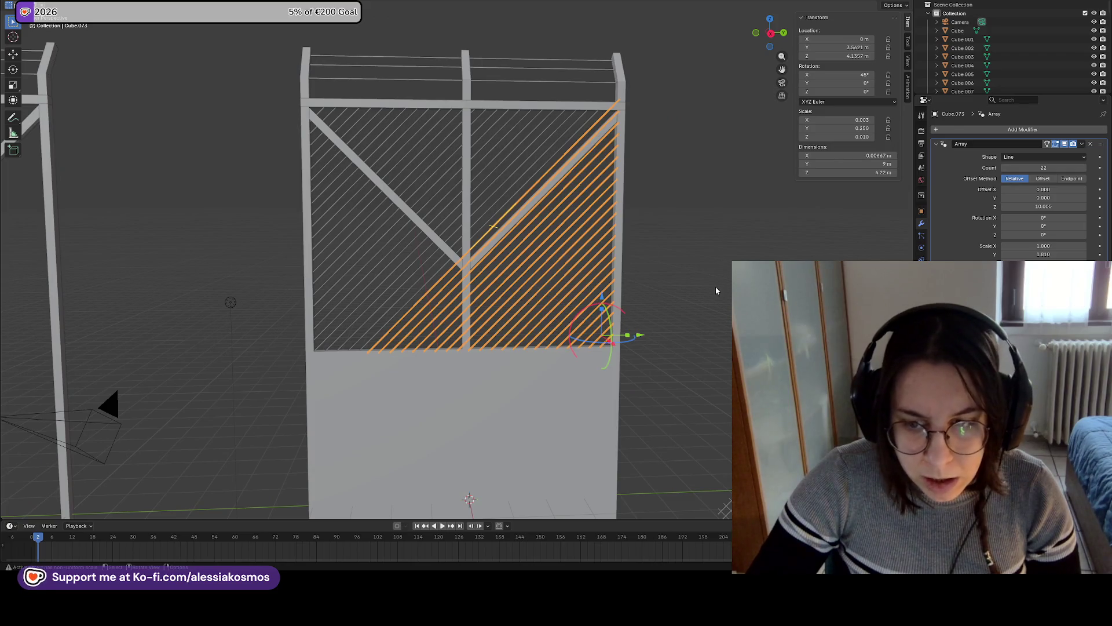
# Duplicate it along Y, remove the copy's Array modifier, and set its X rotation to -45°
pyautogui.hotkey('shift', 'd')
pyautogui.press('y')
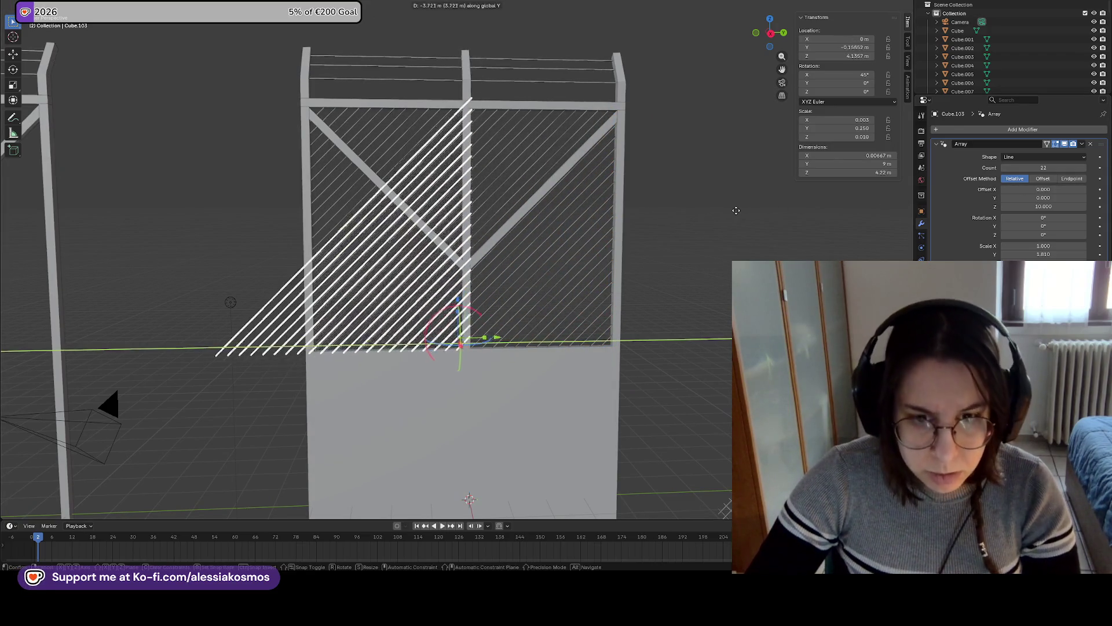
pyautogui.click(741, 208)
pyautogui.click(1091, 144)
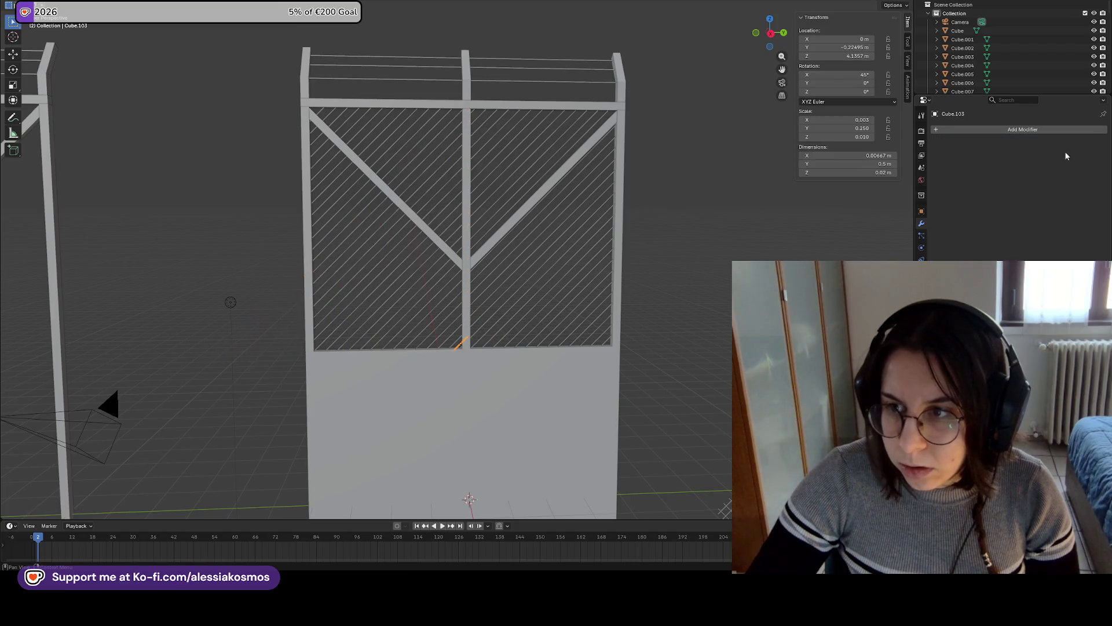
pyautogui.click(856, 74)
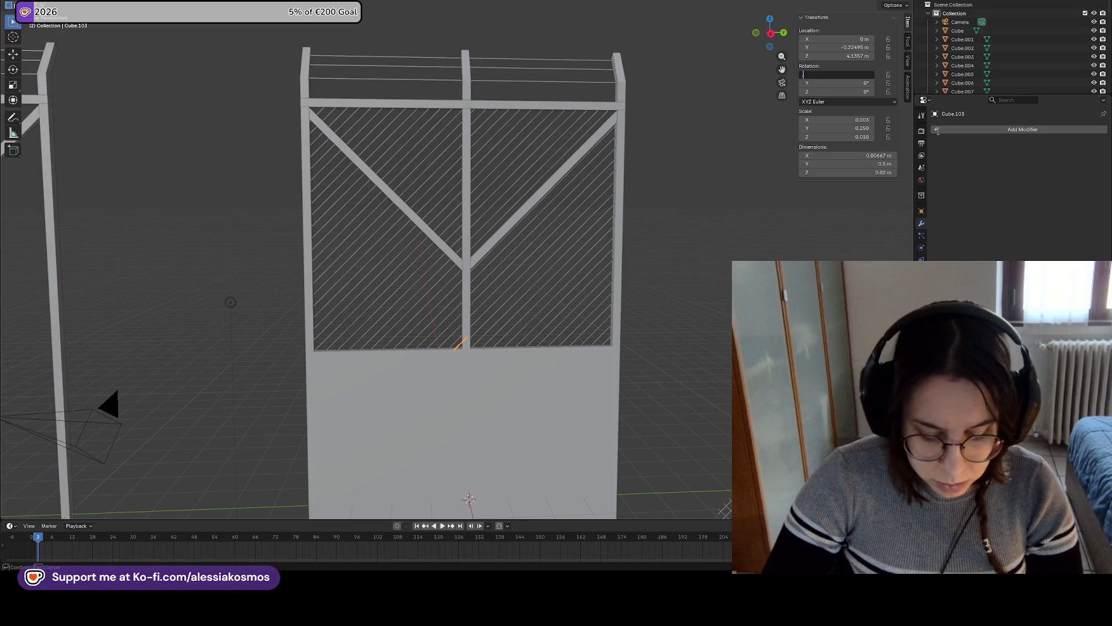
pyautogui.write('-45')
pyautogui.press('Return')
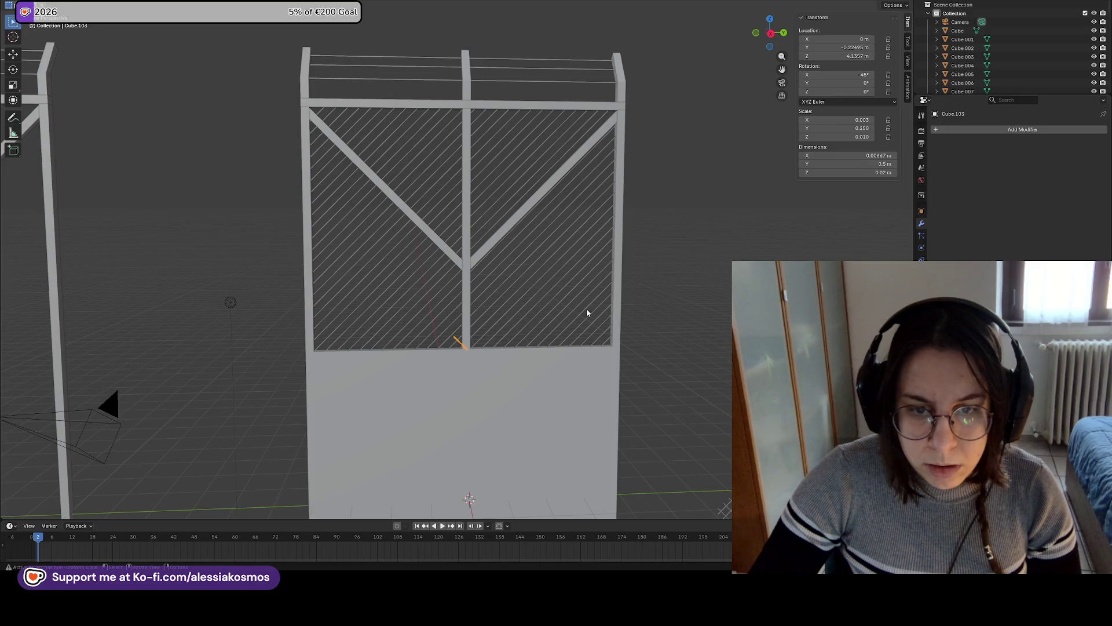
pyautogui.click(973, 129)
# Add an Array modifier to the tilted slat and move it to the fence's top-right corner
pyautogui.write('ar')
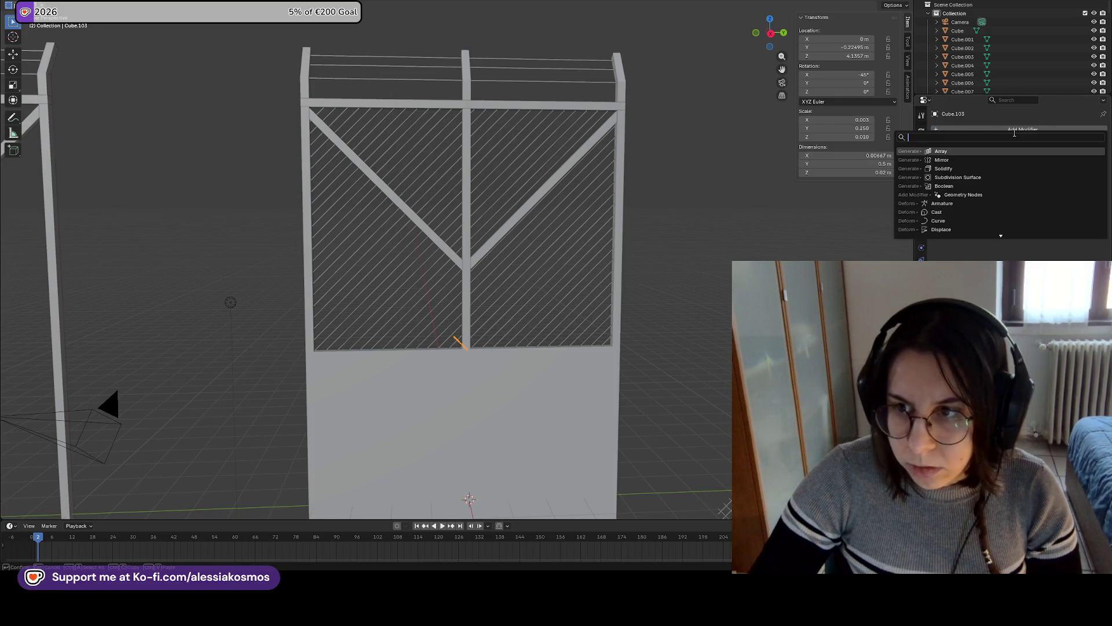
pyautogui.click(931, 153)
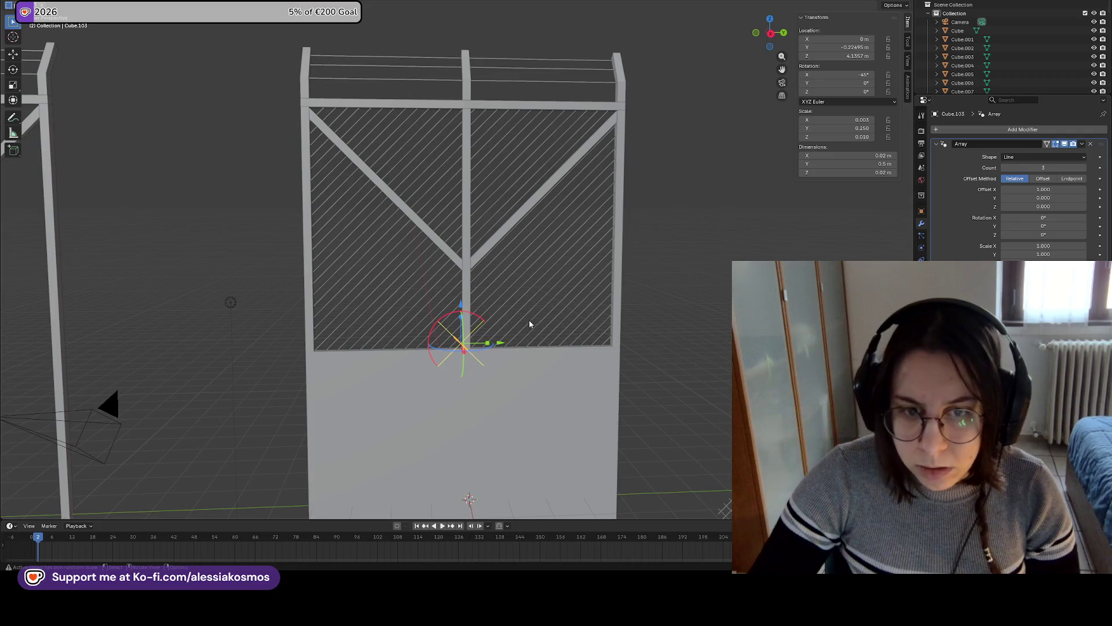
pyautogui.press('g')
pyautogui.press('z')
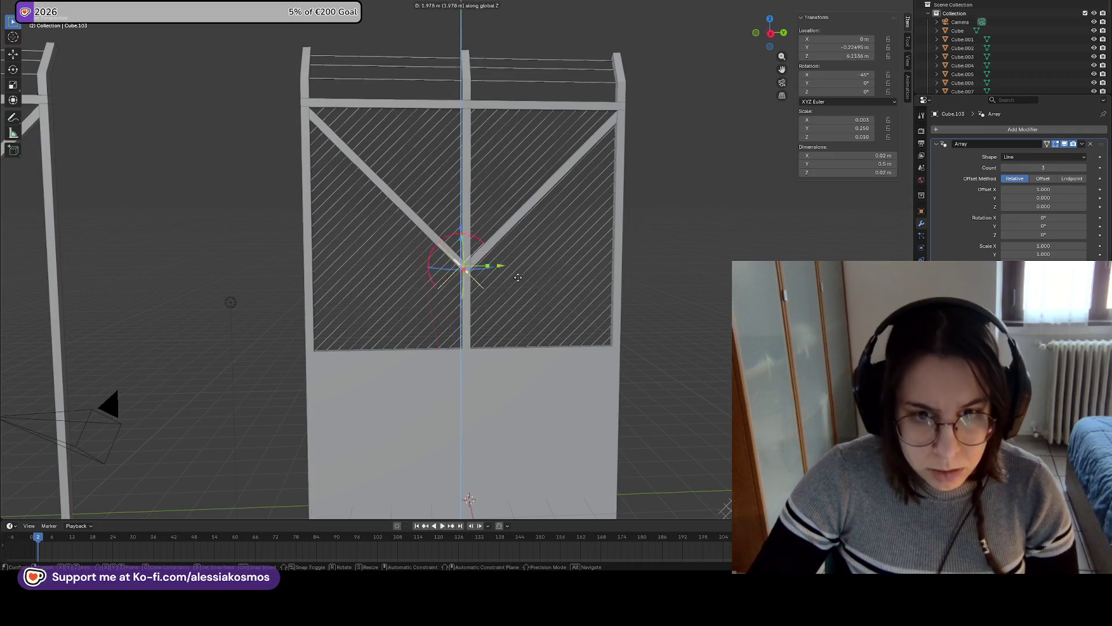
pyautogui.click(542, 146)
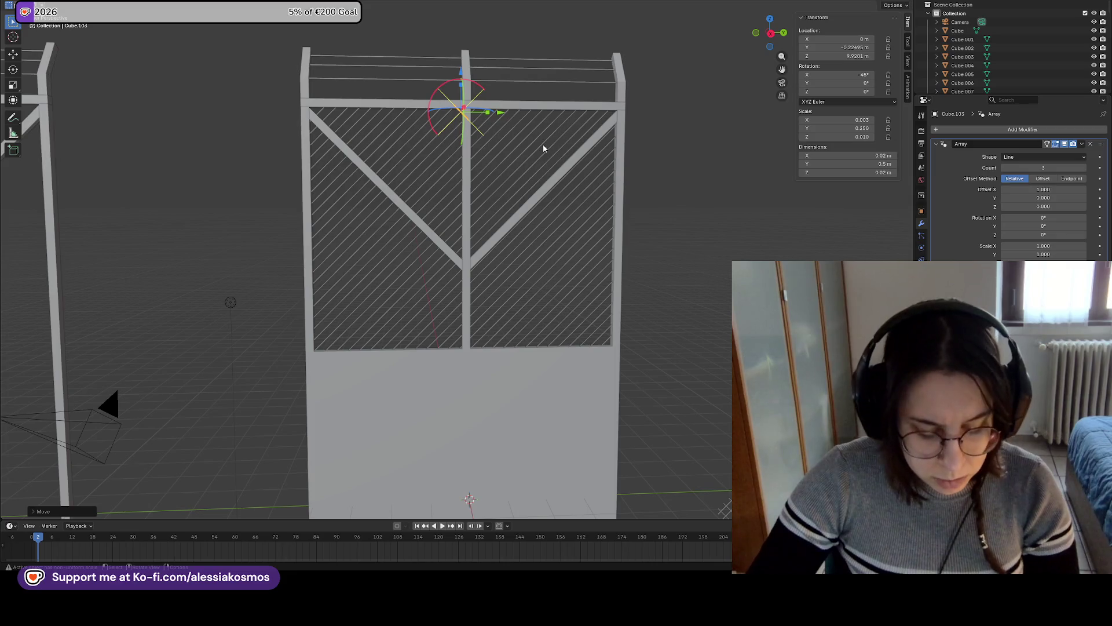
pyautogui.press('g')
pyautogui.press('y')
pyautogui.click(691, 168)
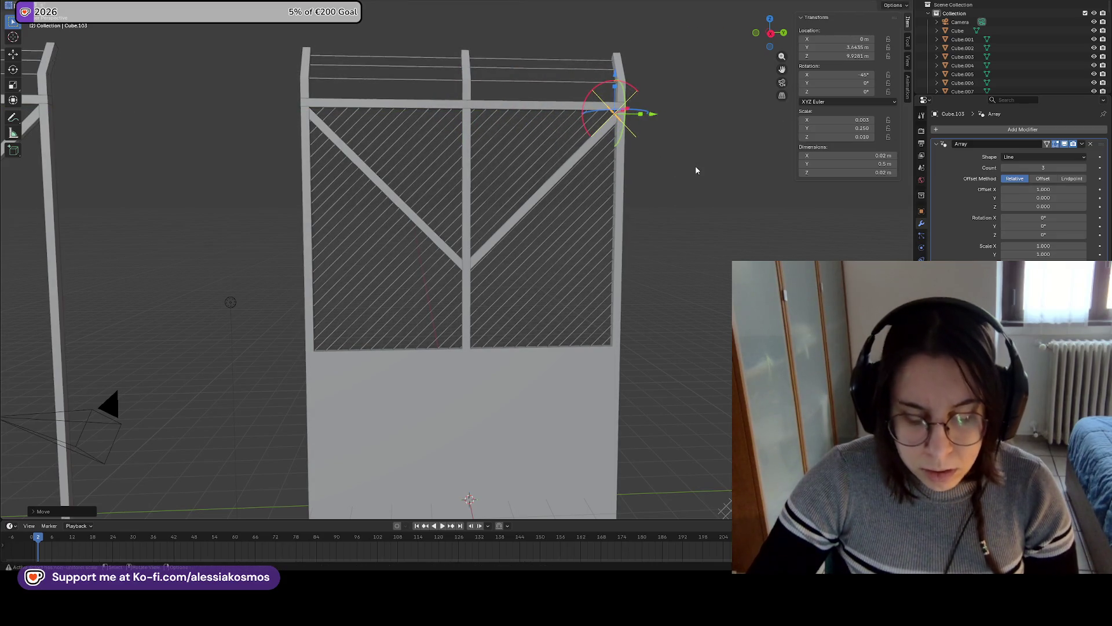
pyautogui.press('g')
pyautogui.press('z')
pyautogui.click(693, 171)
pyautogui.press('g')
pyautogui.press('y')
pyautogui.click(689, 171)
# Set the array's offset Z to -10, count to 22, and Y scale to about 1.88
pyautogui.moveTo(715, 174)
pyautogui.mouseDown(button='middle')
pyautogui.moveTo(609, 218)
pyautogui.moveTo(596, 184)
pyautogui.moveTo(638, 188)
pyautogui.mouseUp(button='middle')
pyautogui.scroll(5, 610, 189)
pyautogui.moveTo(1053, 206)
pyautogui.mouseDown()
pyautogui.moveTo(1011, 207)
pyautogui.moveTo(1054, 215)
pyautogui.mouseUp()
pyautogui.click(1055, 207)
pyautogui.write('-10')
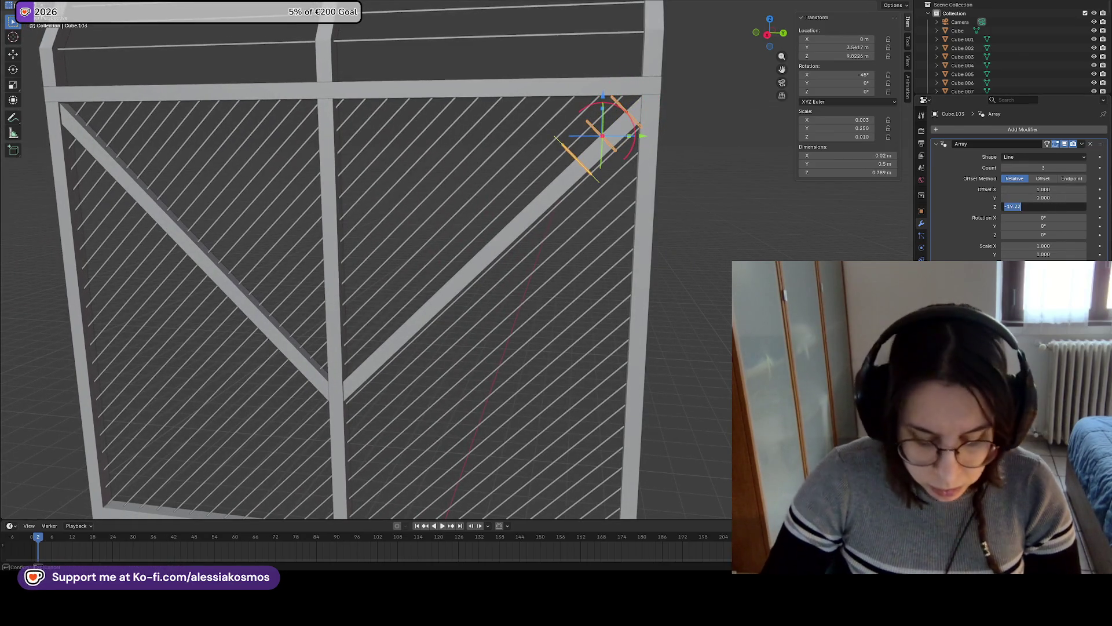
pyautogui.press('Return')
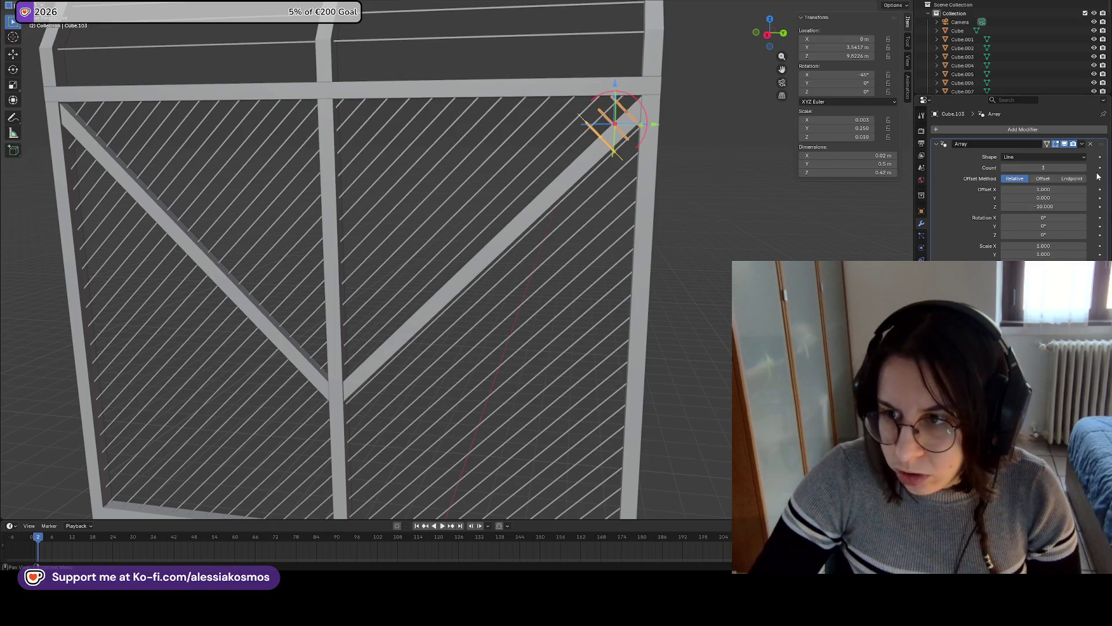
pyautogui.click(1050, 168)
pyautogui.write('22')
pyautogui.press('Return')
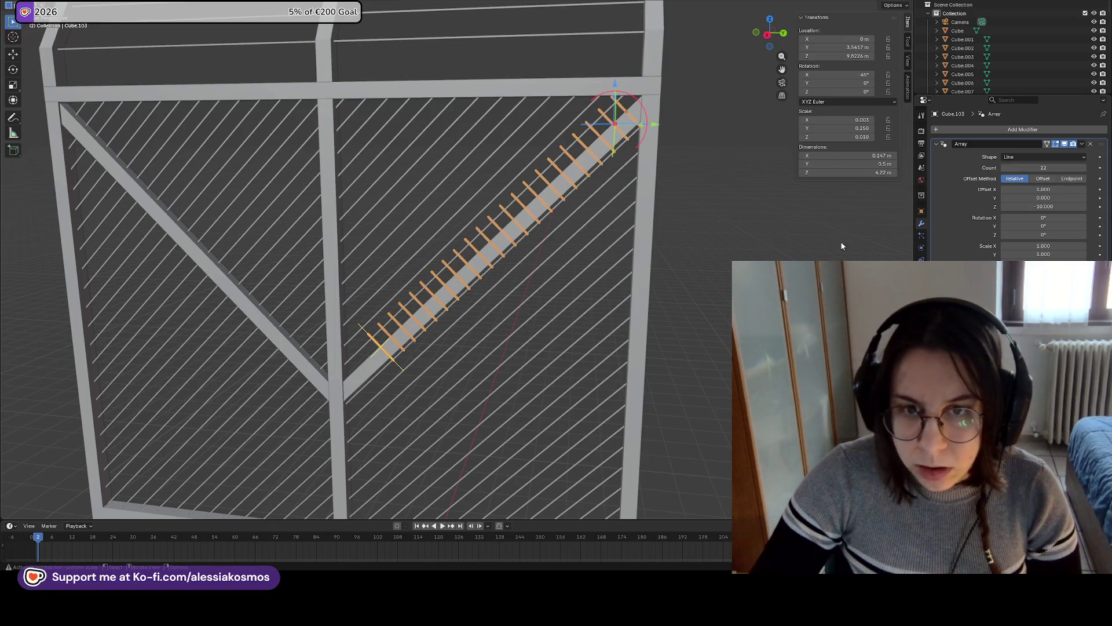
pyautogui.click(1051, 255)
pyautogui.write('2')
pyautogui.press('Return')
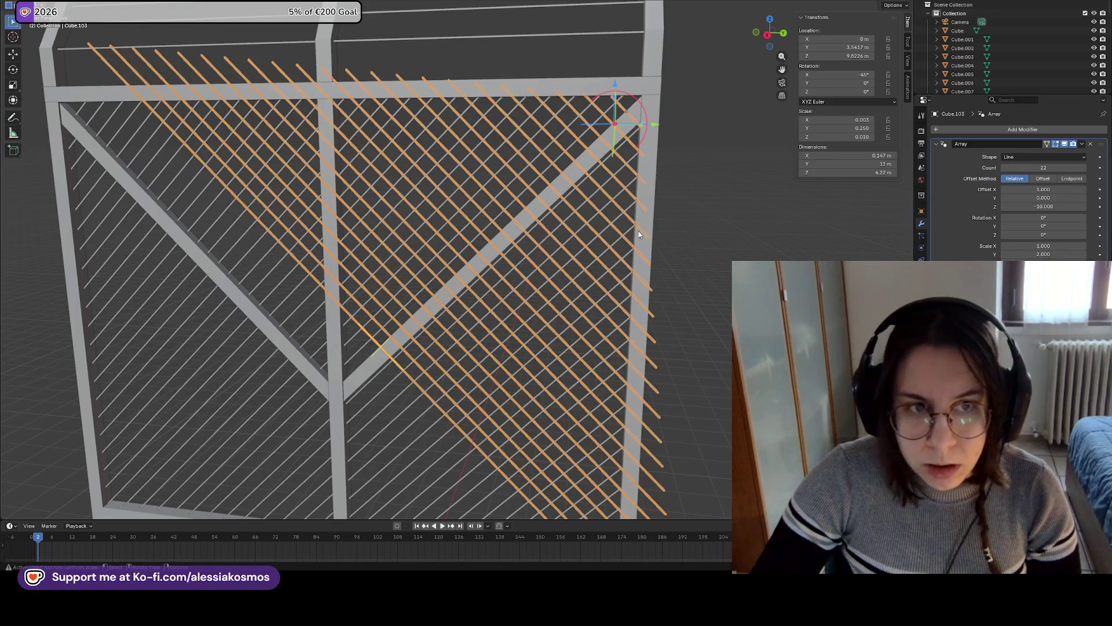
pyautogui.scroll(-2, 636, 234)
pyautogui.moveTo(1043, 255); pyautogui.dragTo(1030, 254)
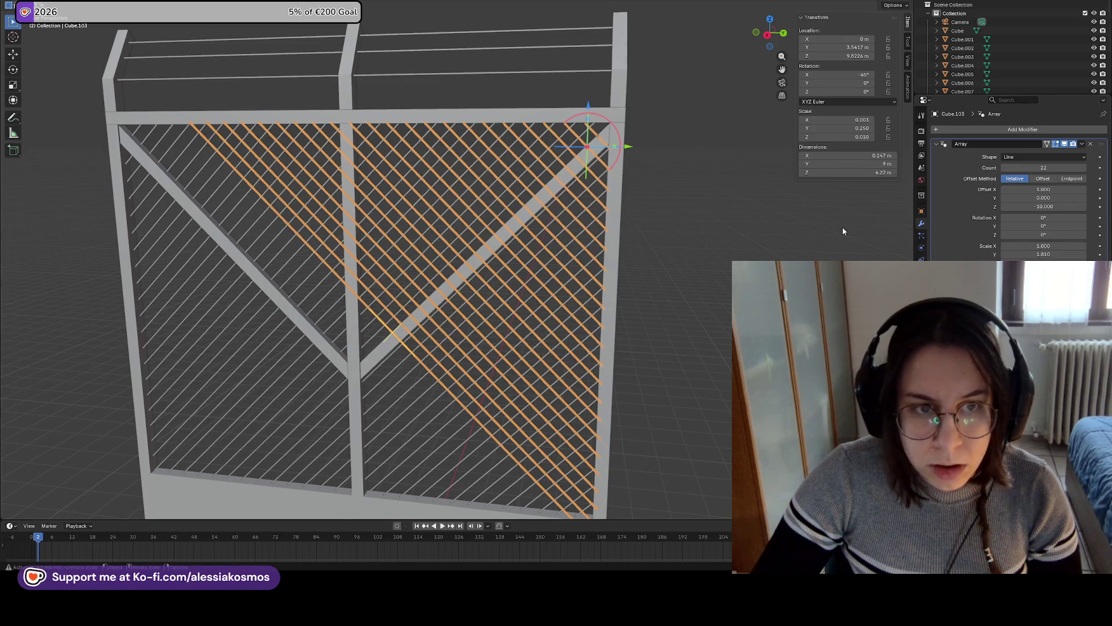
# Lower the slat array slightly so it sits within the upper-right opening
pyautogui.moveTo(843, 227); pyautogui.dragTo(864, 215, button='middle')
pyautogui.scroll(-2, 669, 194)
pyautogui.scroll(4, 669, 193)
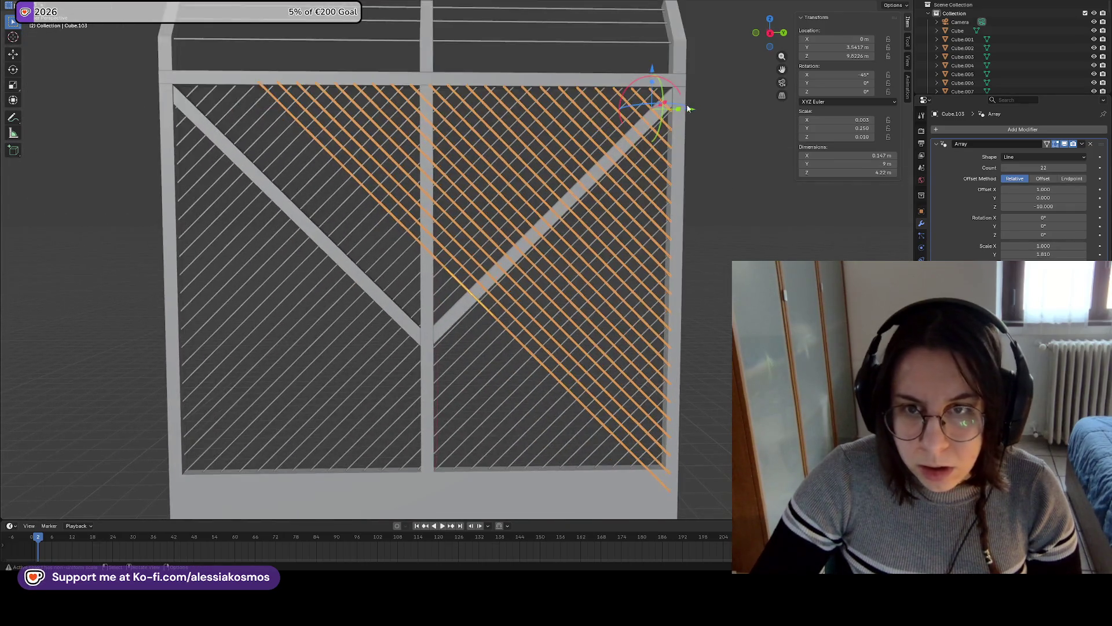
pyautogui.press('g')
pyautogui.press('z')
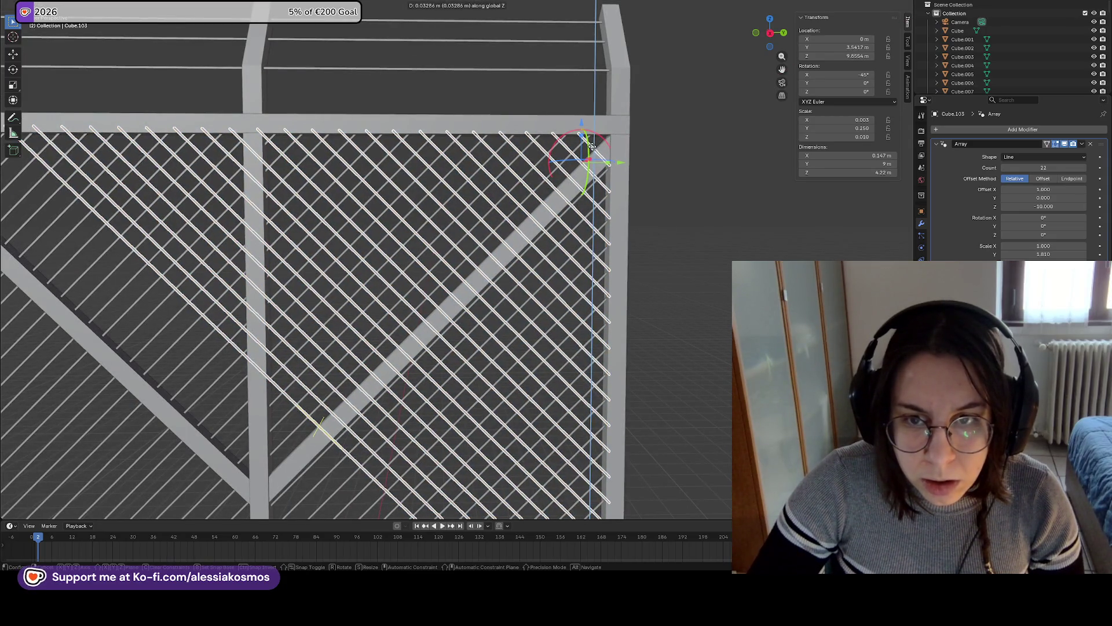
pyautogui.click(592, 146)
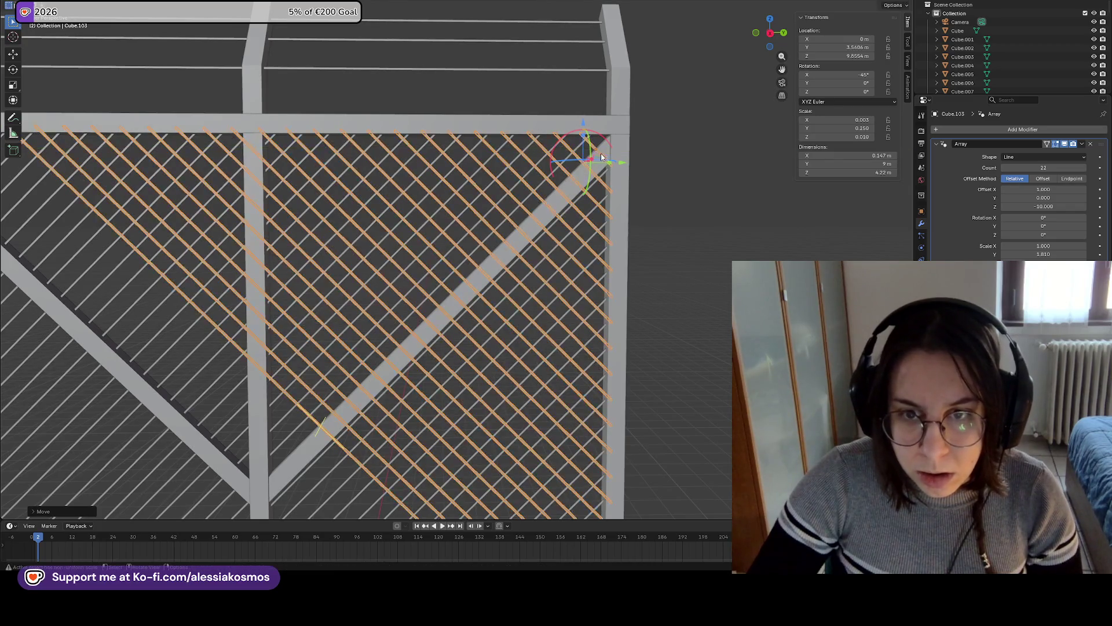
pyautogui.scroll(-6, 600, 156)
pyautogui.moveTo(579, 186)
pyautogui.mouseDown(button='middle')
pyautogui.moveTo(648, 213)
pyautogui.moveTo(633, 276)
pyautogui.mouseUp(button='middle')
pyautogui.press('Tab')
pyautogui.press('Tab')
# Duplicate the crossing slat array and slide the copy to the fence's lower-left corner
pyautogui.press('g')
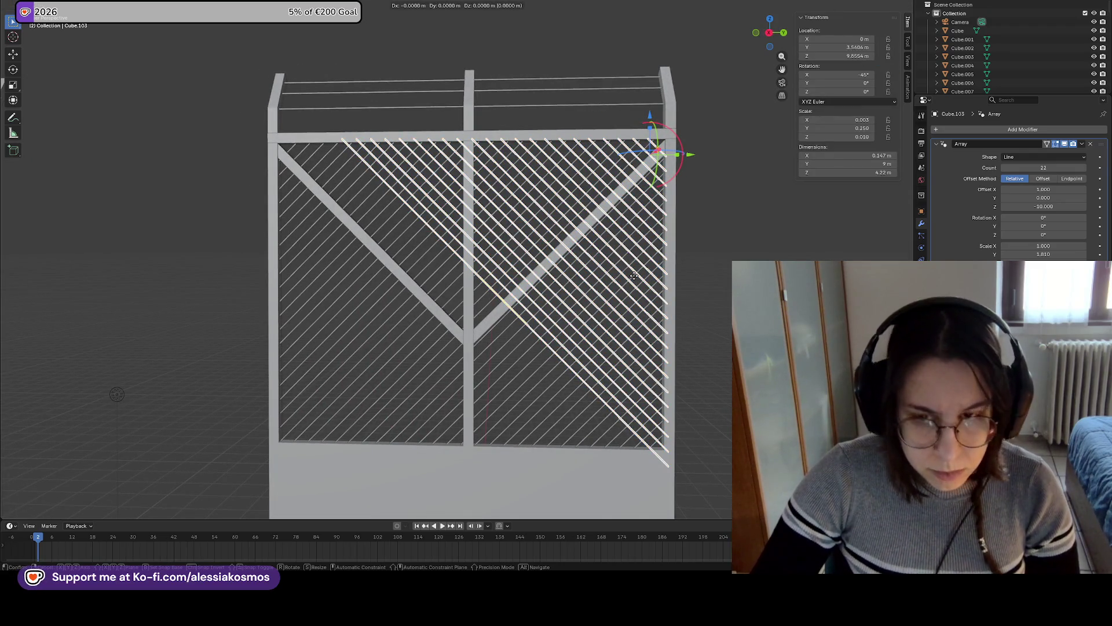
pyautogui.rightClick(634, 275)
pyautogui.hotkey('shift', 'd')
pyautogui.press('y')
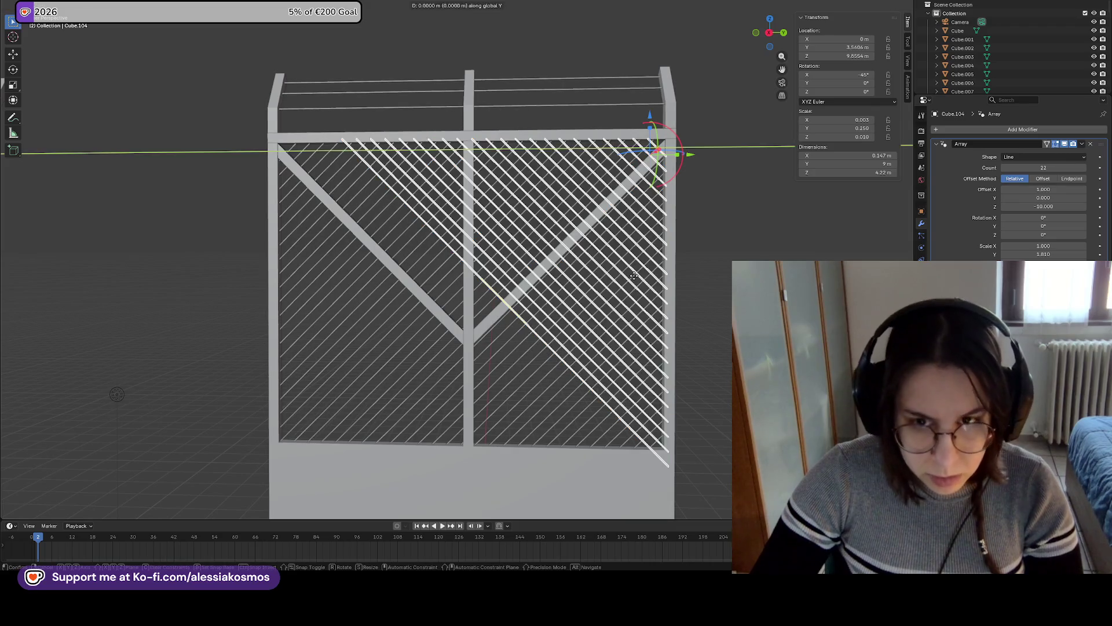
pyautogui.press('z')
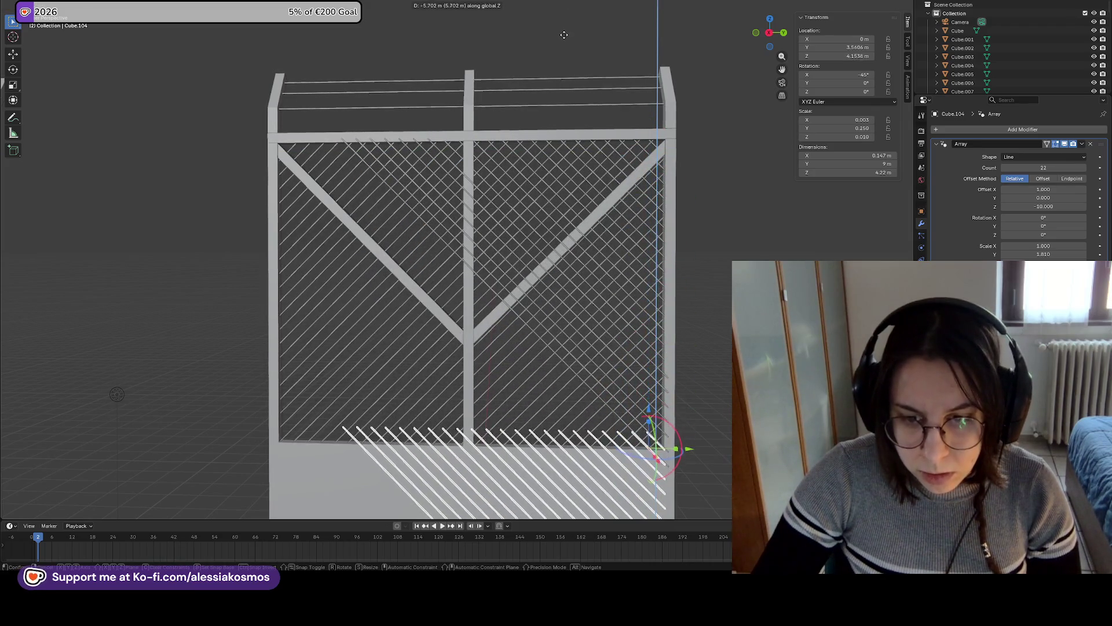
pyautogui.press('y')
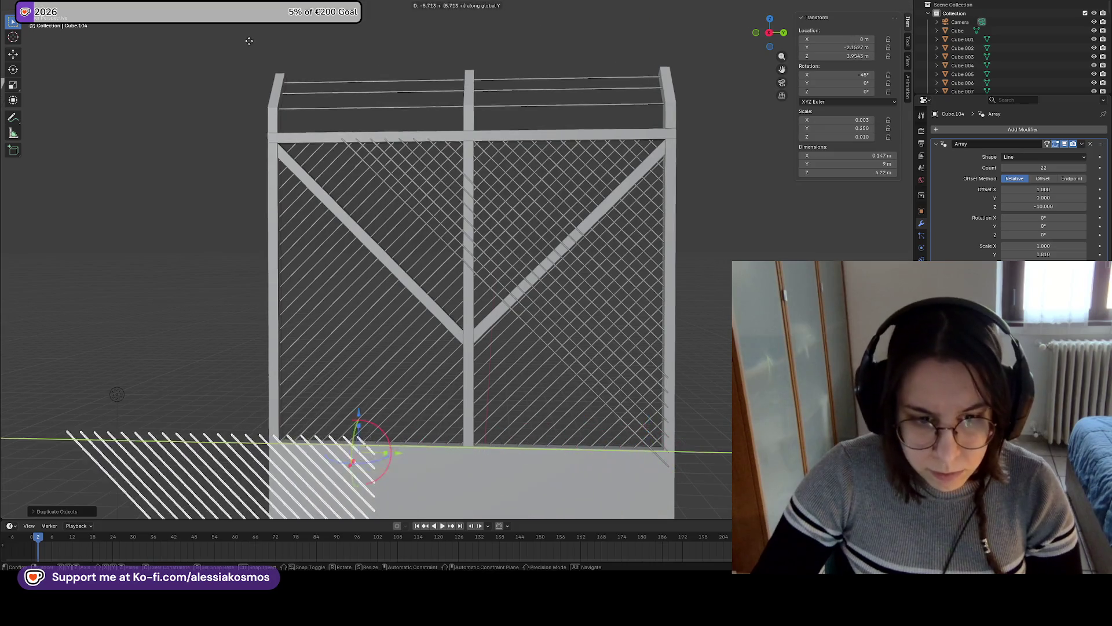
pyautogui.click(284, 97)
# Raise the lower-left copy slightly and check its fit against the existing slats
pyautogui.scroll(5, 284, 97)
pyautogui.scroll(-2, 455, 178)
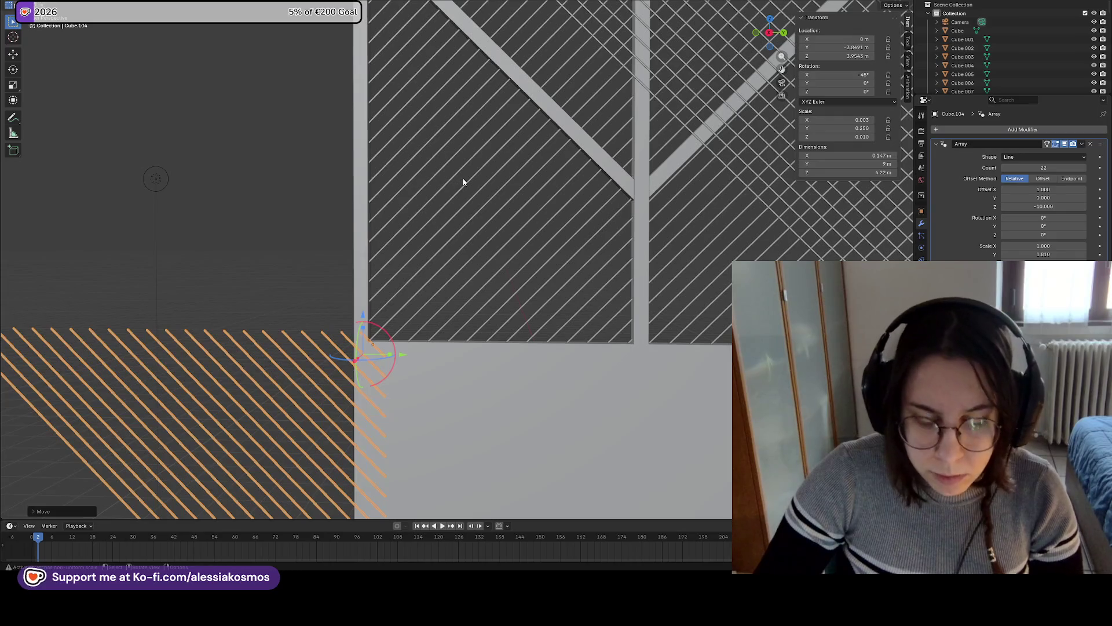
pyautogui.press('g')
pyautogui.press('z')
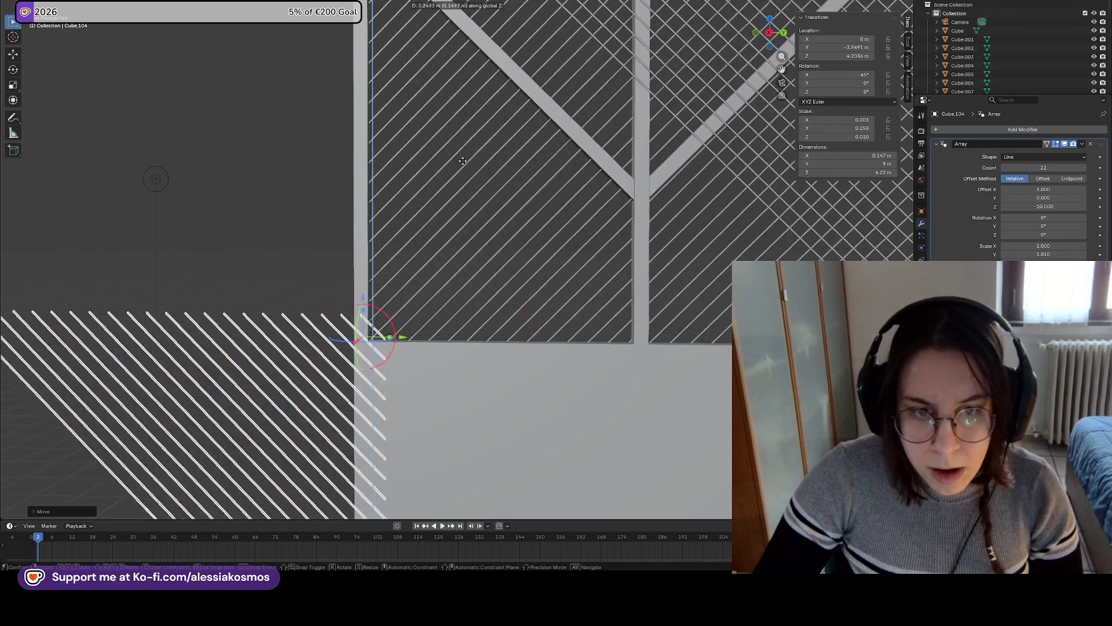
pyautogui.click(466, 164)
pyautogui.moveTo(467, 163)
pyautogui.mouseDown(button='middle')
pyautogui.moveTo(376, 182)
pyautogui.moveTo(379, 206)
pyautogui.mouseUp(button='middle')
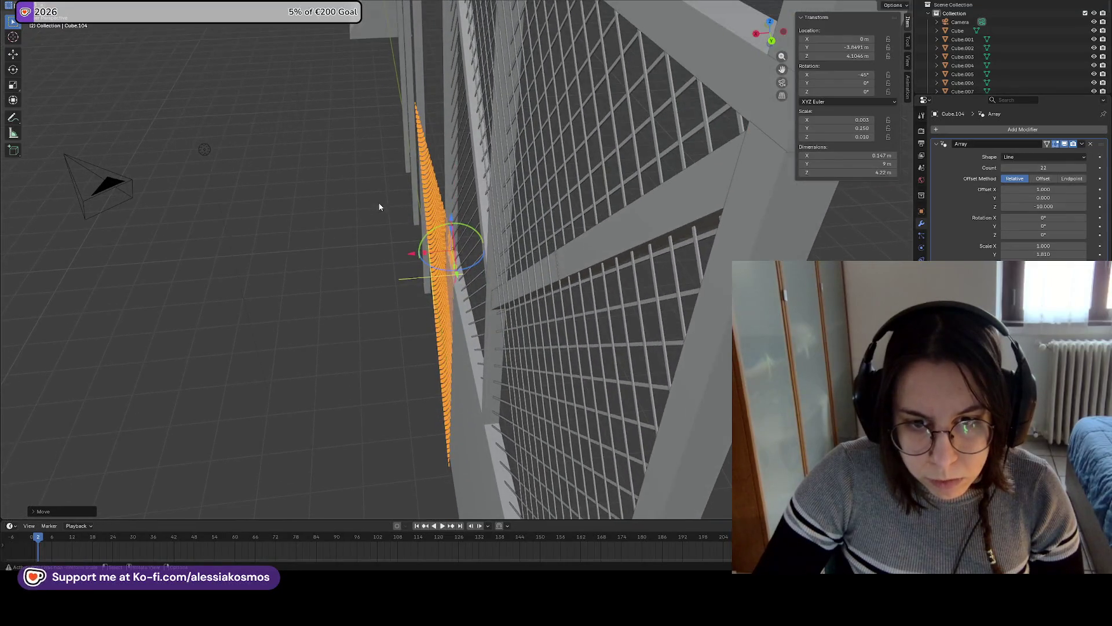
pyautogui.moveTo(501, 251); pyautogui.dragTo(609, 240, button='middle')
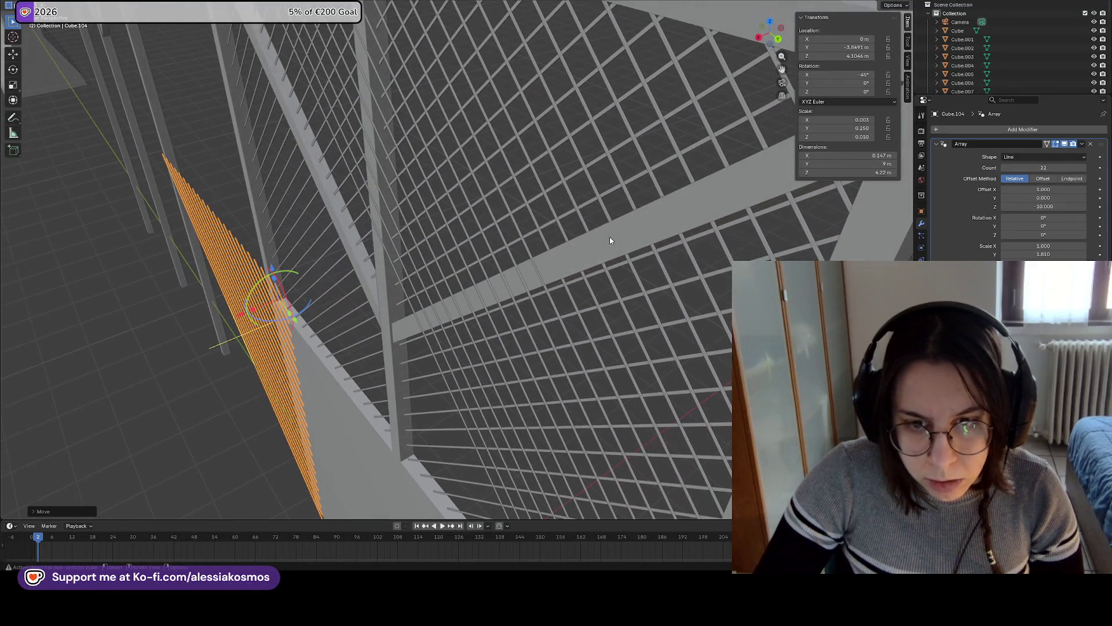
pyautogui.click(511, 265)
pyautogui.scroll(5, 511, 266)
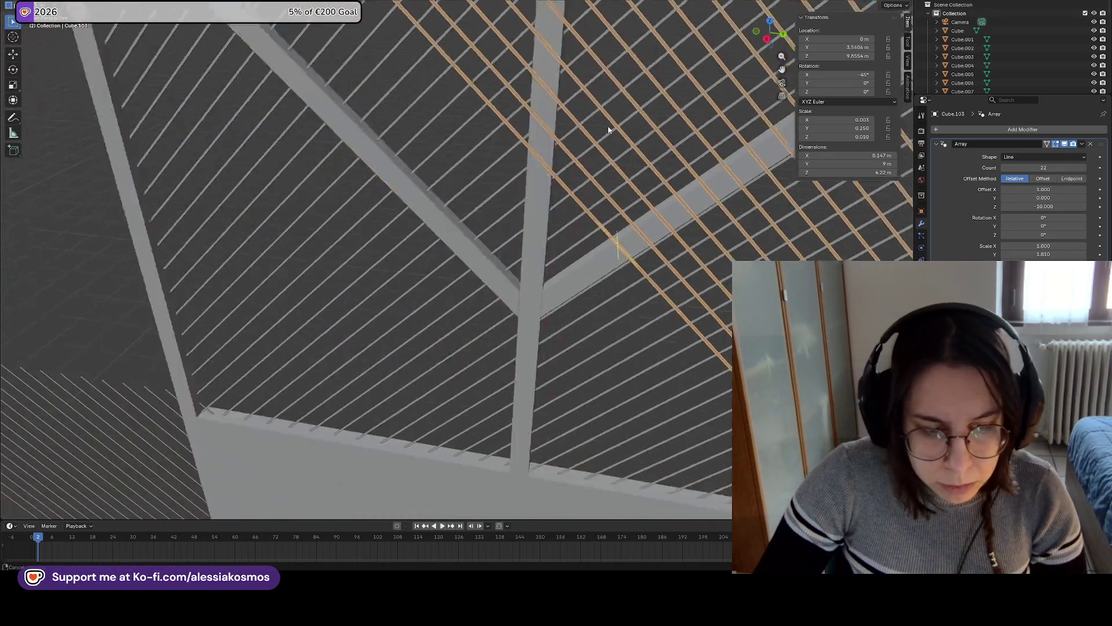
pyautogui.moveTo(608, 129); pyautogui.dragTo(438, 300, button='middle')
pyautogui.click(296, 343)
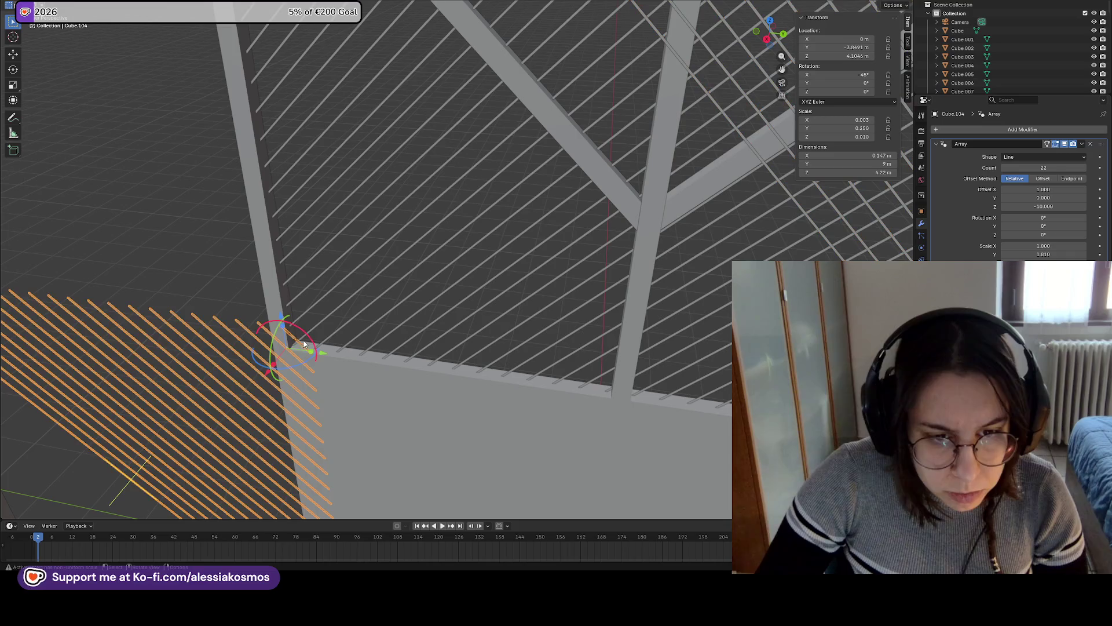
pyautogui.moveTo(308, 340); pyautogui.dragTo(308, 336)
# Reselect the lower-left copy and fine-tune its sideways and vertical position
pyautogui.moveTo(308, 335)
pyautogui.mouseDown(button='middle')
pyautogui.moveTo(489, 322)
pyautogui.moveTo(479, 353)
pyautogui.mouseUp(button='middle')
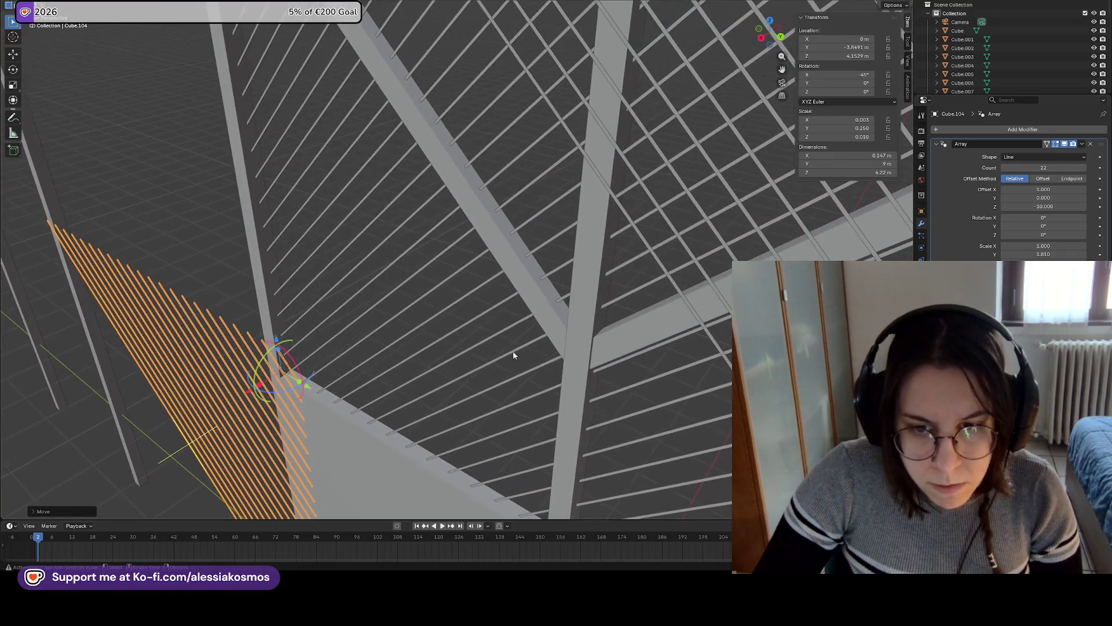
pyautogui.click(648, 339)
pyautogui.click(555, 324)
pyautogui.click(291, 375)
pyautogui.moveTo(291, 375)
pyautogui.mouseDown(button='middle')
pyautogui.moveTo(347, 360)
pyautogui.moveTo(418, 302)
pyautogui.moveTo(425, 310)
pyautogui.mouseUp(button='middle')
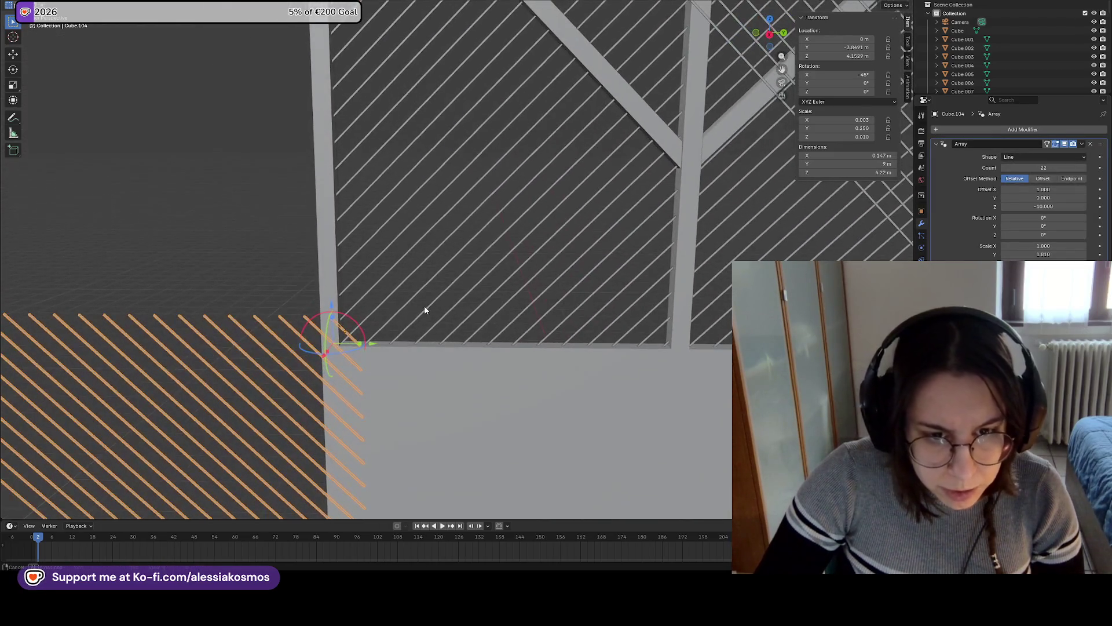
pyautogui.press('g')
pyautogui.press('y')
pyautogui.click(437, 303)
pyautogui.moveTo(437, 302); pyautogui.dragTo(442, 286, button='middle')
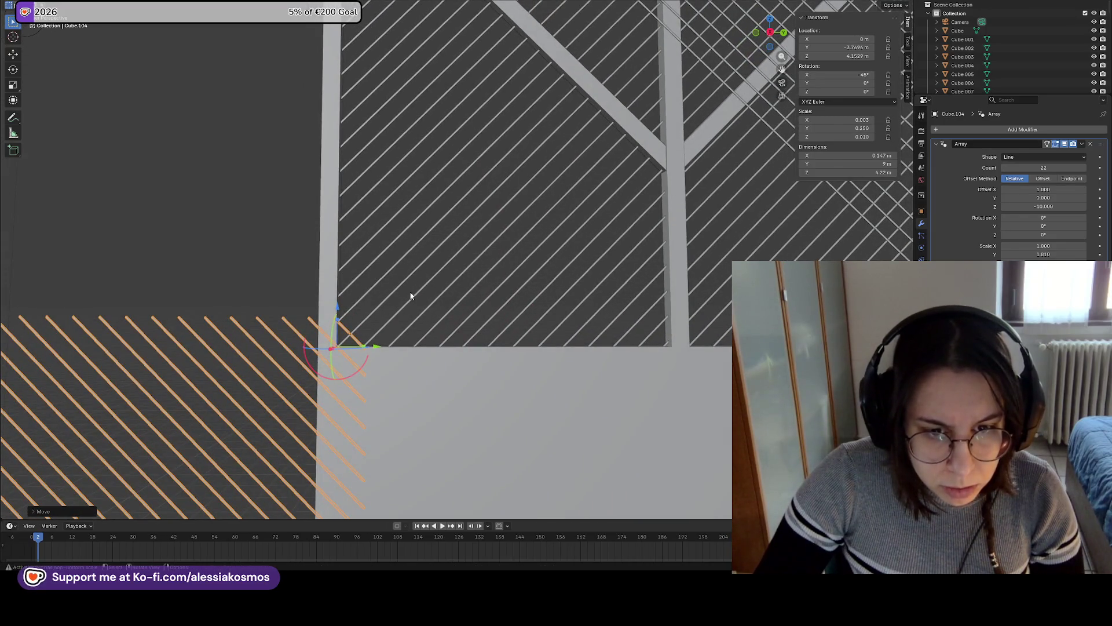
pyautogui.press('g')
pyautogui.press('z')
pyautogui.click(455, 314)
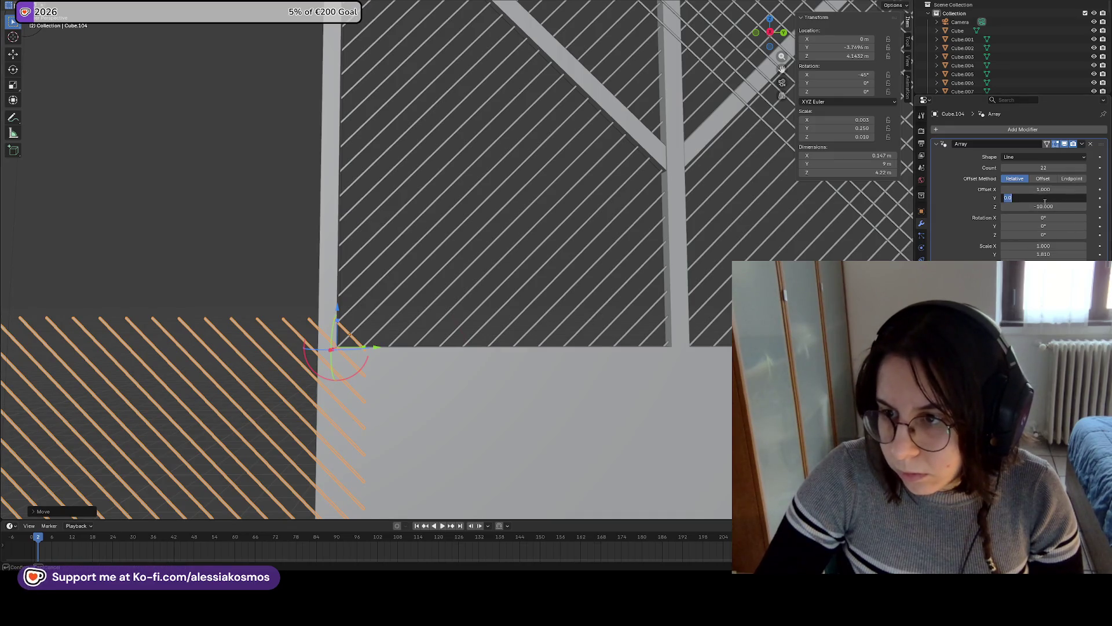
# Zero the copy's sideways array offset and set its slat count to 25
pyautogui.press('Return')
pyautogui.press('Return')
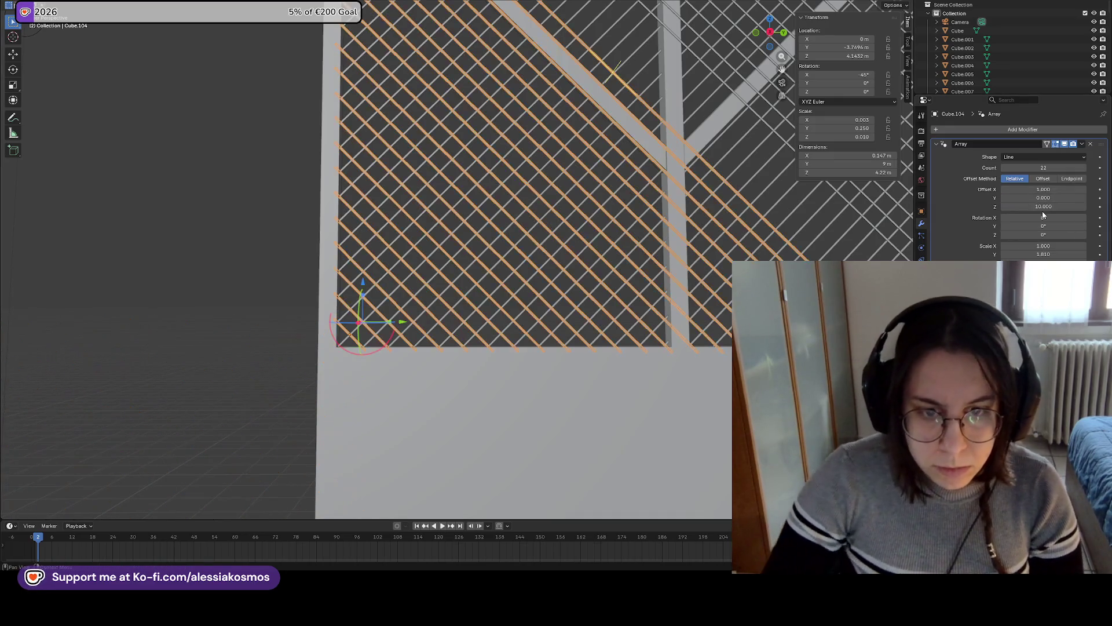
pyautogui.click(1047, 167)
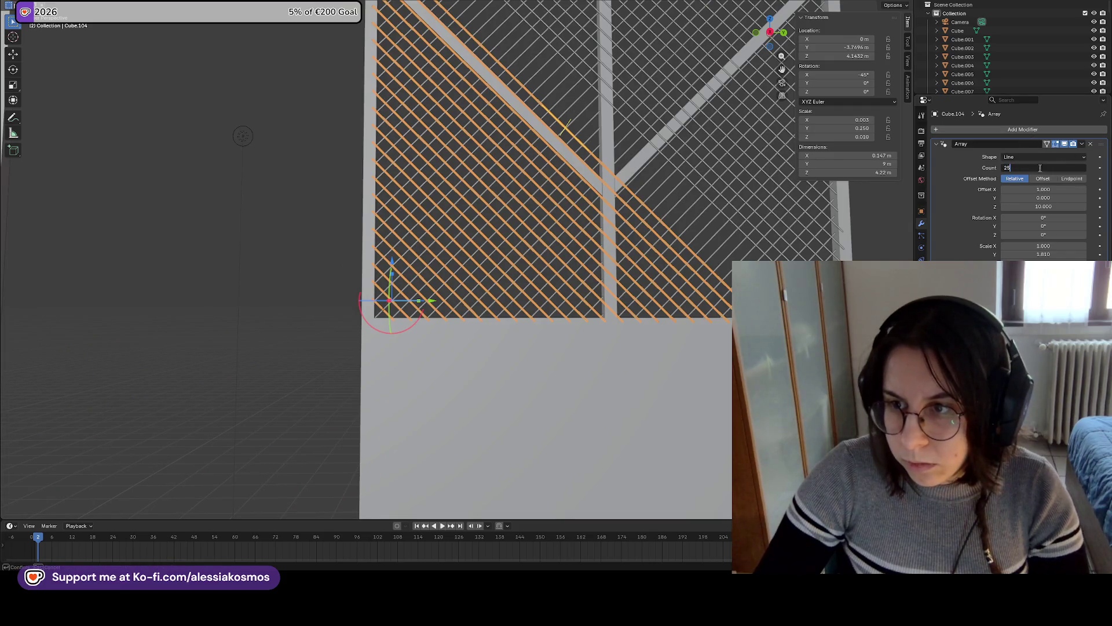
pyautogui.press('Return')
# Orbit out to check the filled fence and select the upper-right slat array
pyautogui.moveTo(559, 179); pyautogui.dragTo(713, 227, button='middle')
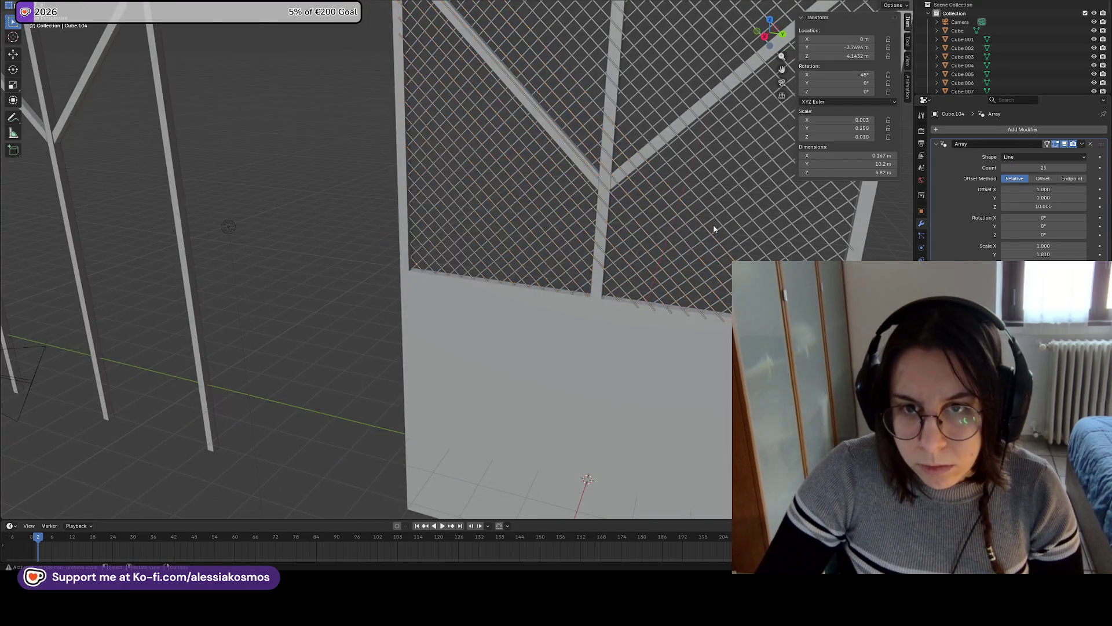
pyautogui.scroll(-5, 714, 228)
pyautogui.moveTo(656, 196); pyautogui.dragTo(672, 193, button='middle')
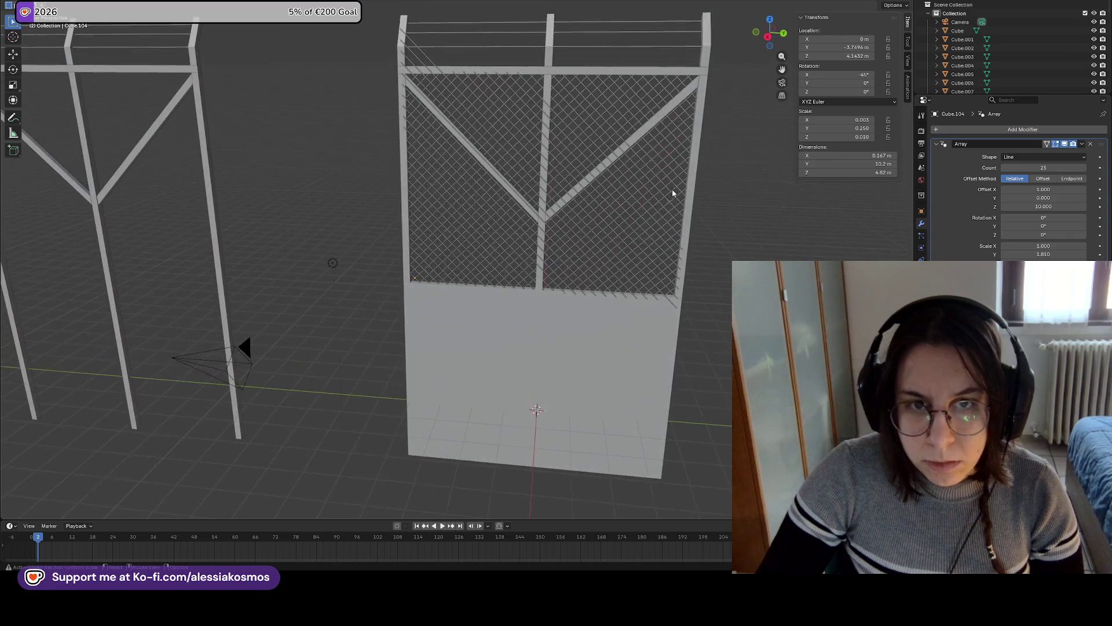
pyautogui.click(472, 105)
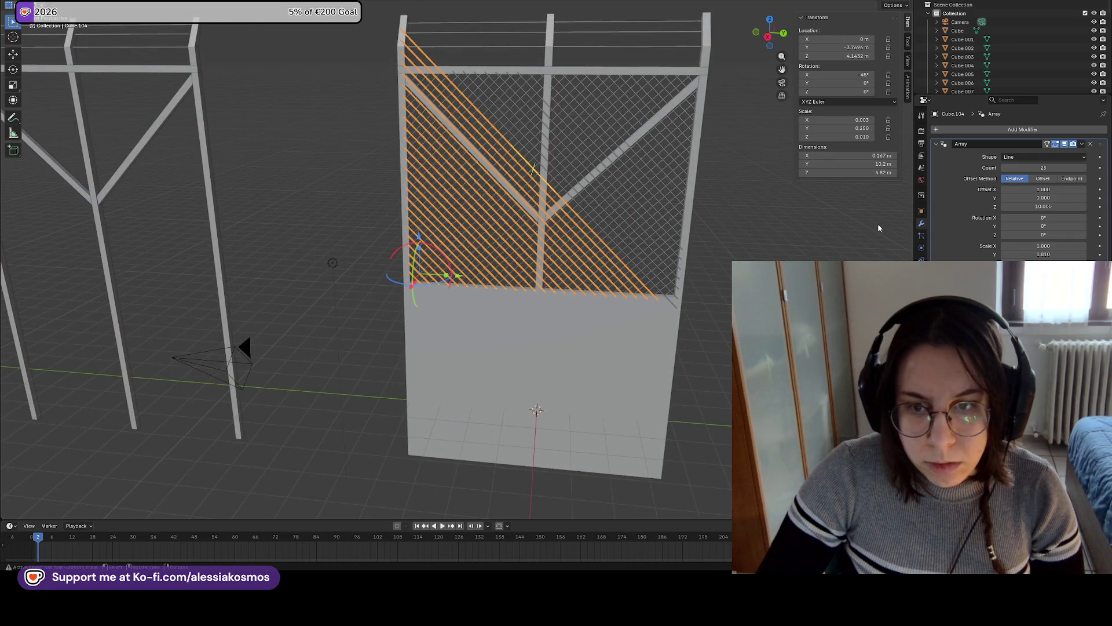
pyautogui.click(672, 305)
pyautogui.click(670, 304)
pyautogui.moveTo(670, 268)
pyautogui.mouseDown(button='middle')
pyautogui.moveTo(566, 261)
pyautogui.moveTo(690, 226)
pyautogui.mouseUp(button='middle')
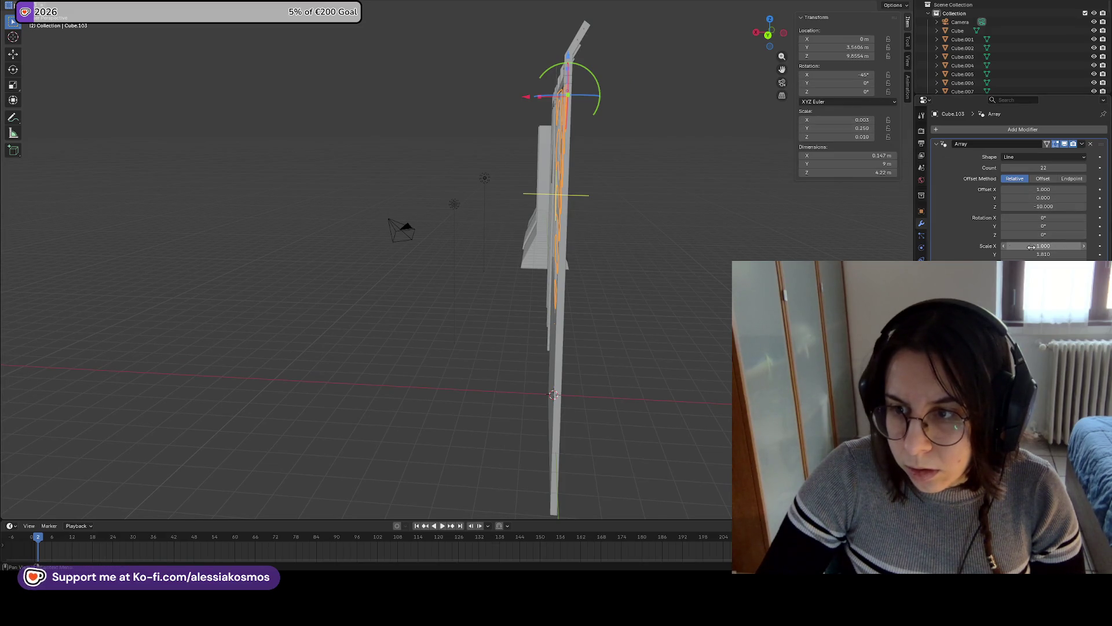
# Tilt the right diagonal slat array 1° around Y
pyautogui.moveTo(599, 183); pyautogui.dragTo(606, 185, button='middle')
pyautogui.moveTo(601, 185)
pyautogui.mouseDown(button='middle')
pyautogui.moveTo(586, 163)
pyautogui.moveTo(566, 222)
pyautogui.moveTo(570, 211)
pyautogui.mouseUp(button='middle')
pyautogui.moveTo(864, 83); pyautogui.dragTo(869, 83)
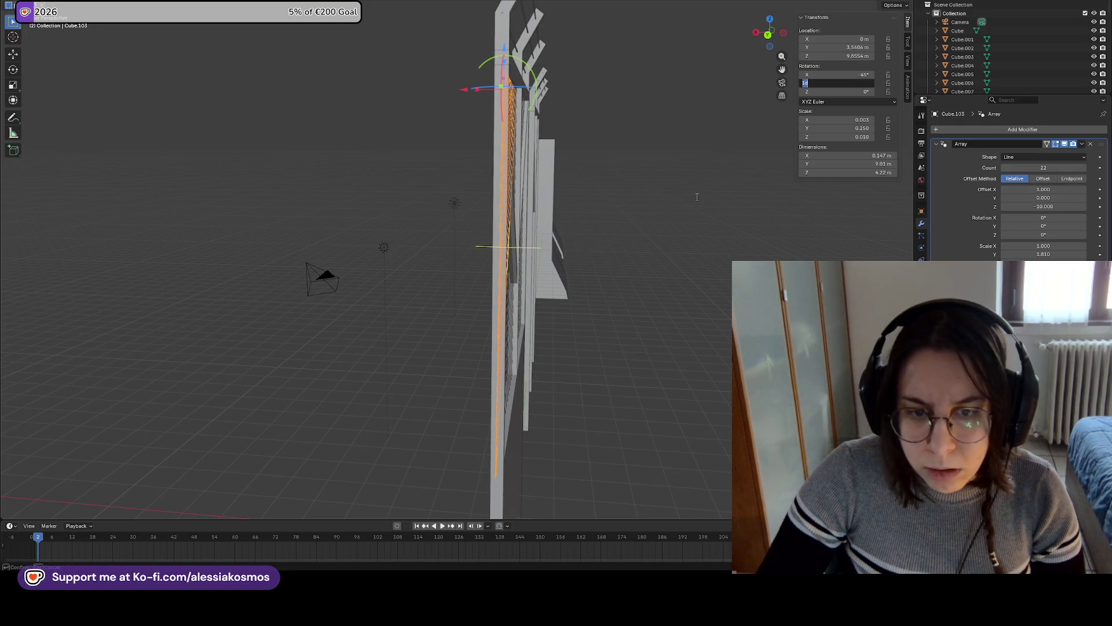
pyautogui.press('Return')
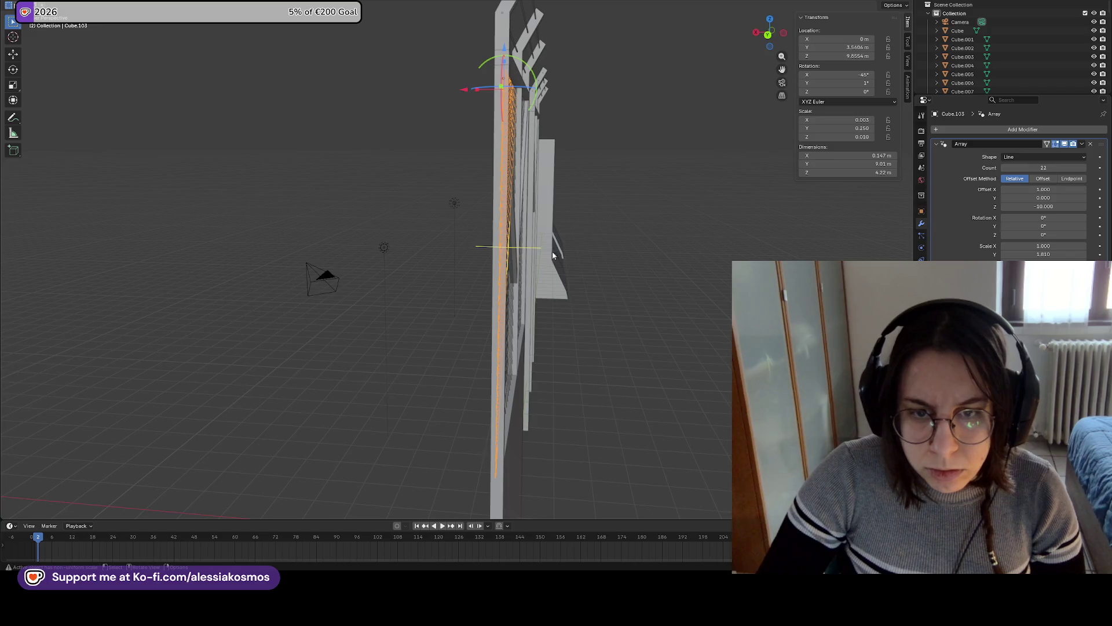
# Check the tilt from a side view, try 2°, then return the Y rotation to 1°
pyautogui.press('KP_3')
pyautogui.moveTo(776, 261)
pyautogui.keyDown('shift'); pyautogui.mouseDown(button='middle')
pyautogui.moveTo(591, 263)
pyautogui.moveTo(418, 291)
pyautogui.mouseUp(button='middle'); pyautogui.keyUp('shift')
pyautogui.scroll(2, 578, 184)
pyautogui.scroll(6, 578, 183)
pyautogui.moveTo(488, 319)
pyautogui.mouseDown(button='middle')
pyautogui.moveTo(441, 249)
pyautogui.moveTo(418, 236)
pyautogui.moveTo(412, 121)
pyautogui.mouseUp(button='middle')
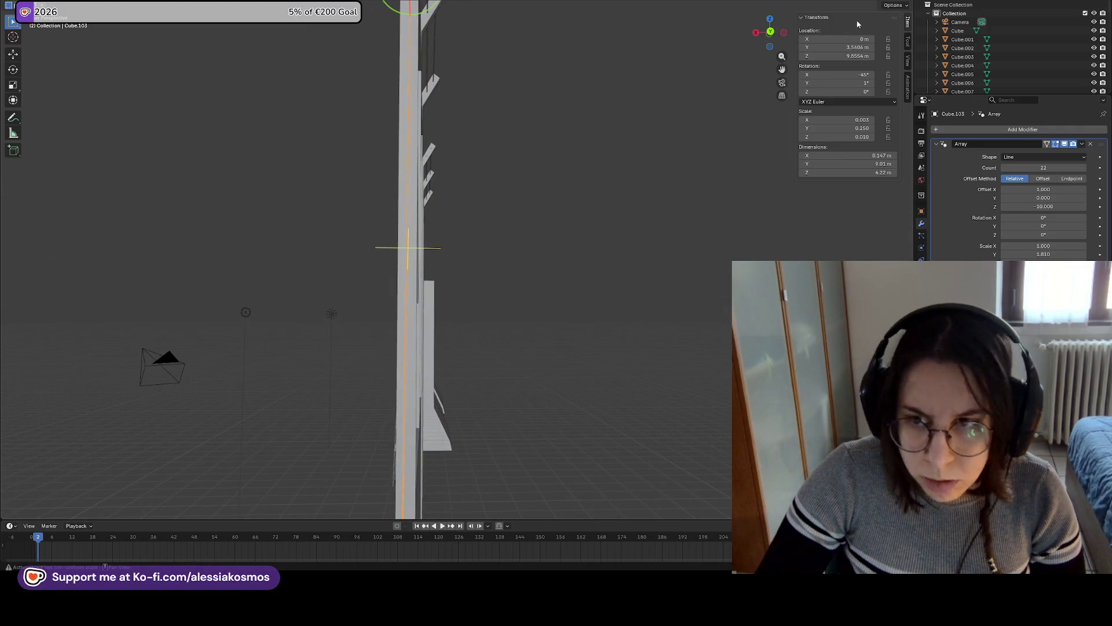
pyautogui.press('Return')
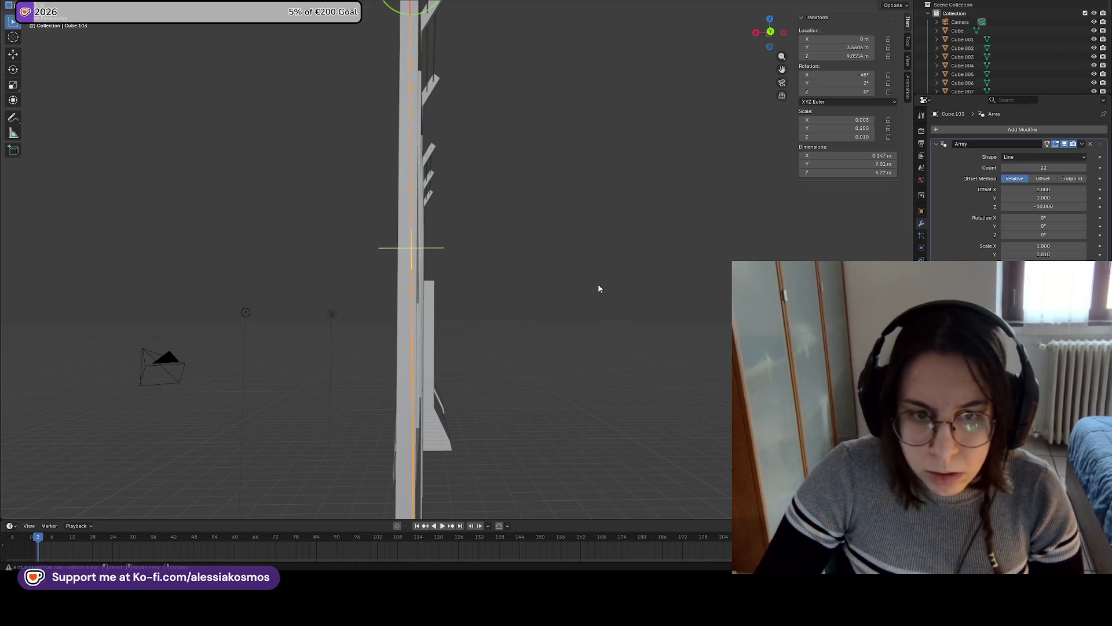
pyautogui.click(867, 83)
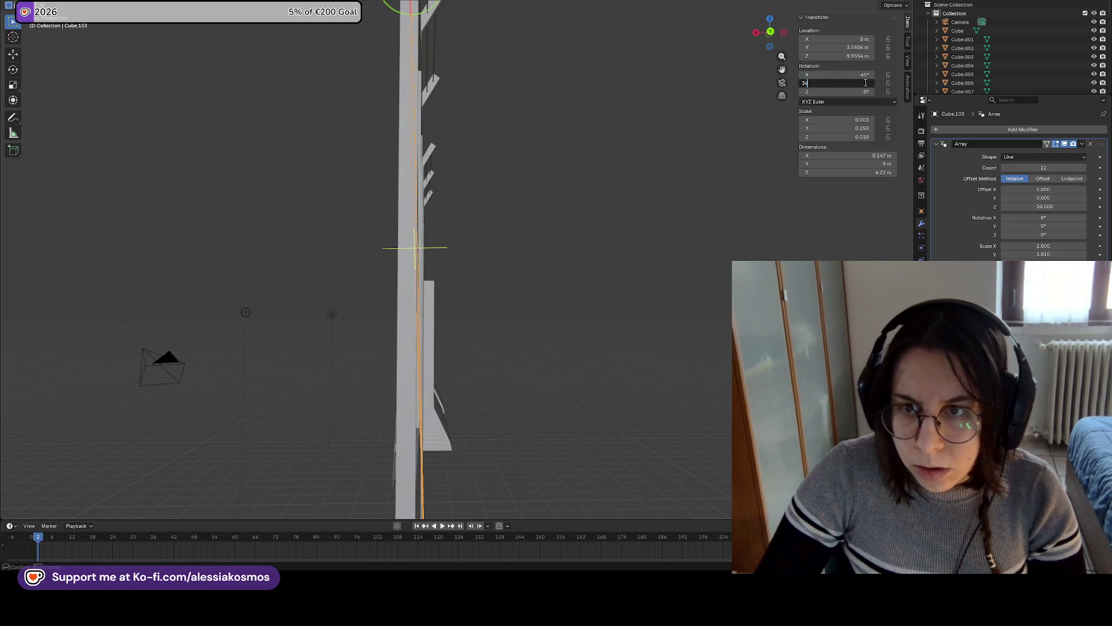
pyautogui.write('1')
pyautogui.press('Return')
# Slide the slat array along Y toward the frame's right opening
pyautogui.moveTo(727, 206)
pyautogui.mouseDown(button='middle')
pyautogui.moveTo(575, 286)
pyautogui.moveTo(542, 289)
pyautogui.mouseUp(button='middle')
pyautogui.scroll(6, 603, 270)
pyautogui.scroll(-6, 622, 293)
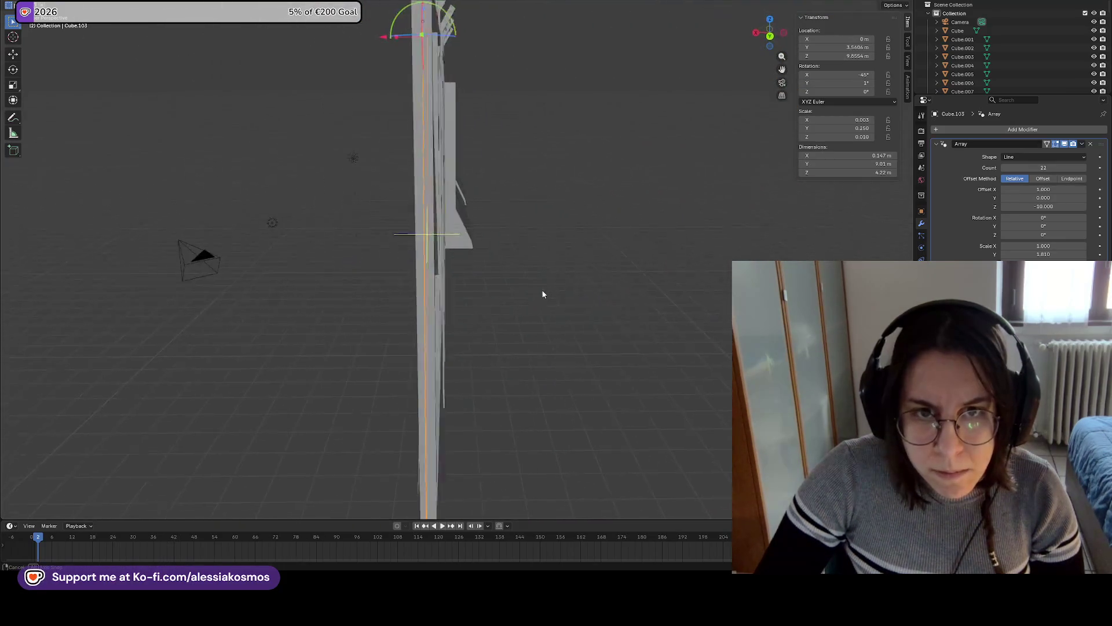
pyautogui.press('g')
pyautogui.press('y')
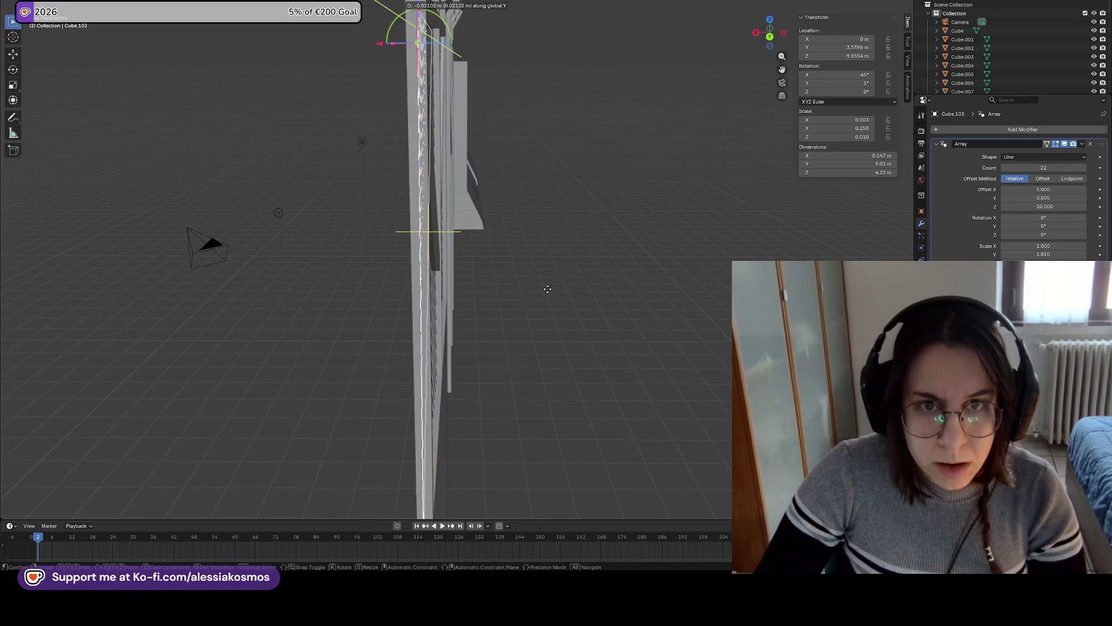
pyautogui.click(550, 286)
# Nudge the array again along Y to align with the frame, then select both diagonal arrays
pyautogui.scroll(6, 551, 287)
pyautogui.moveTo(551, 287); pyautogui.dragTo(647, 295, button='middle')
pyautogui.scroll(-4, 649, 293)
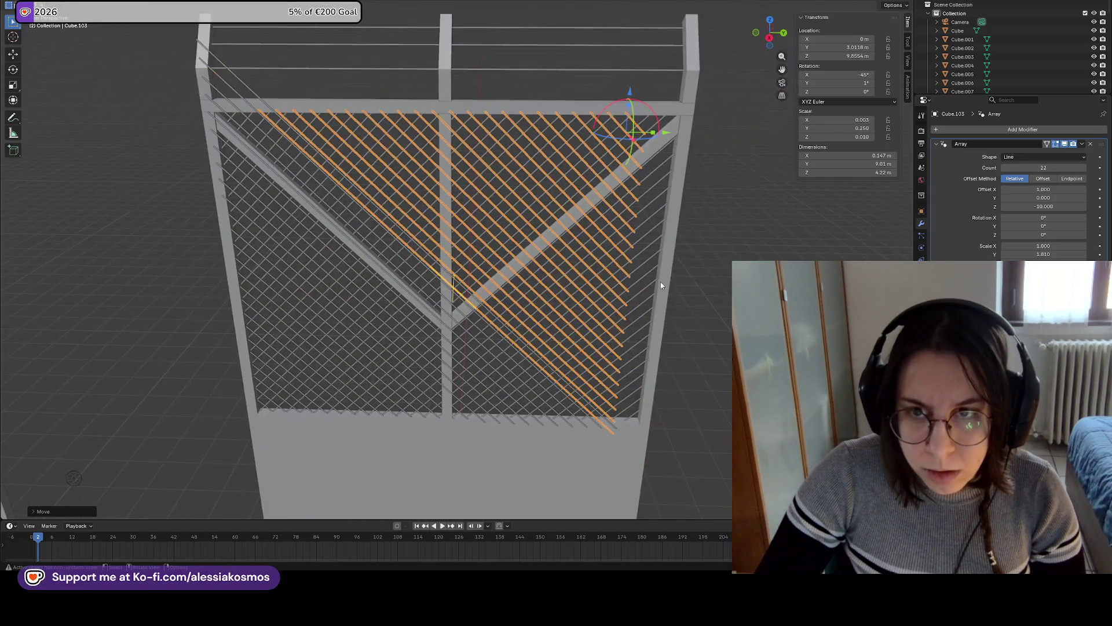
pyautogui.press('g')
pyautogui.press('y')
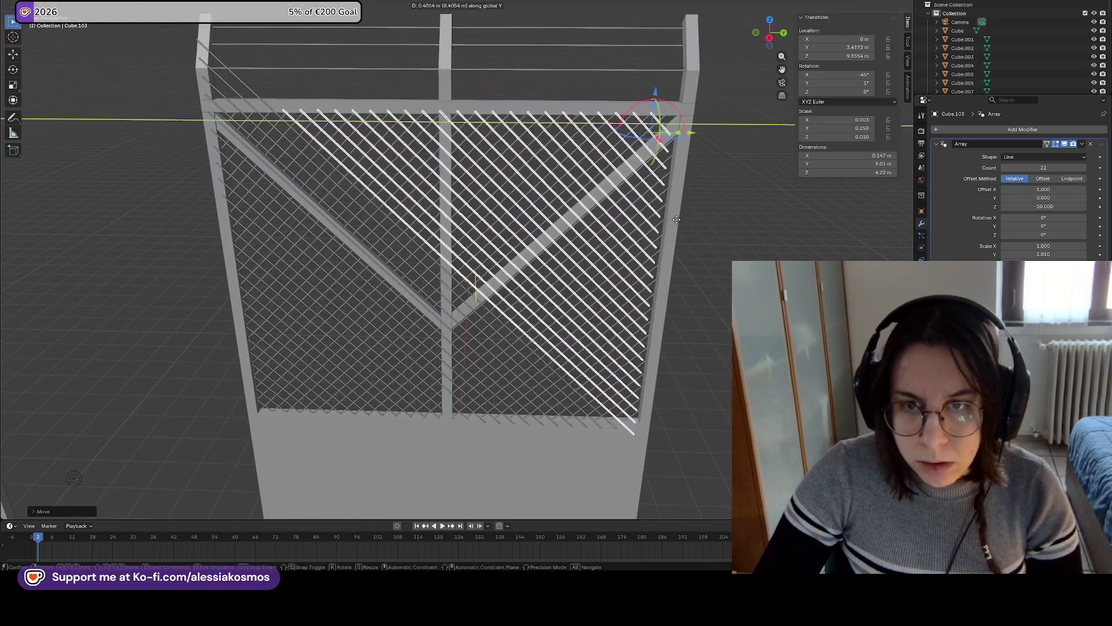
pyautogui.click(688, 219)
pyautogui.moveTo(689, 218)
pyautogui.mouseDown(button='middle')
pyautogui.moveTo(759, 208)
pyautogui.moveTo(535, 252)
pyautogui.mouseUp(button='middle')
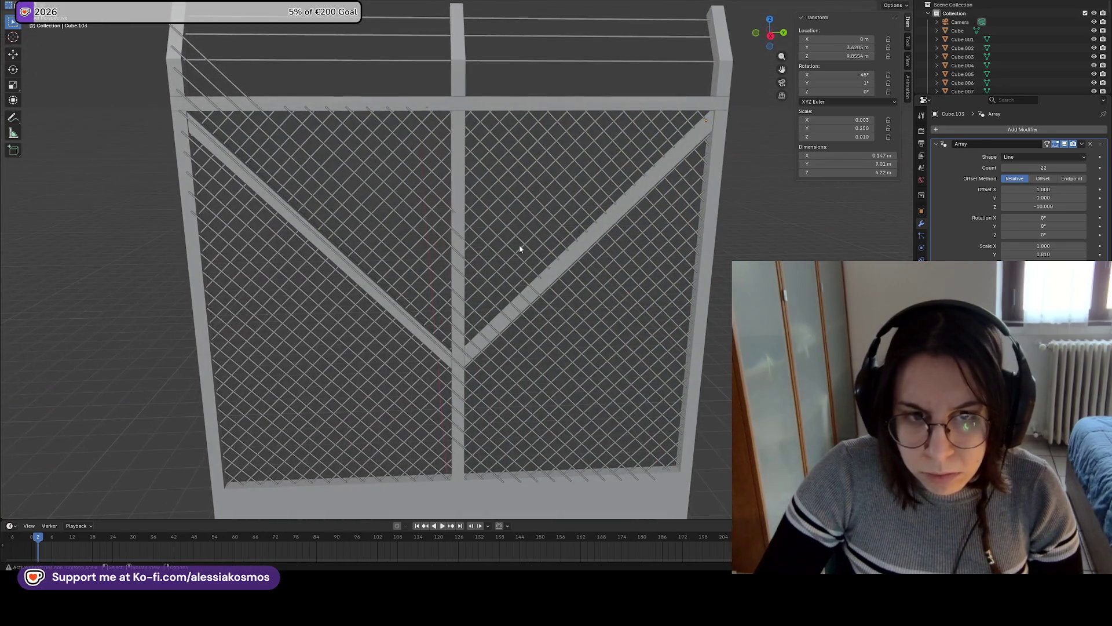
pyautogui.click(385, 217)
pyautogui.click(336, 210)
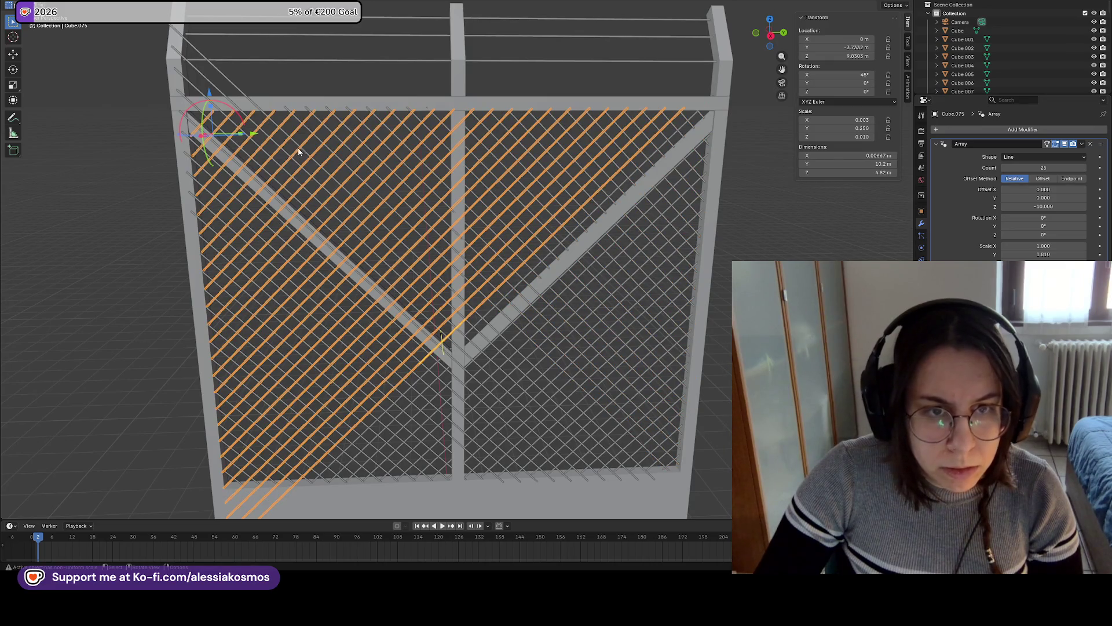
pyautogui.scroll(-3, 296, 145)
pyautogui.click(333, 195)
pyautogui.keyDown('shift'); pyautogui.moveTo(440, 234); pyautogui.dragTo(440, 193, button='middle'); pyautogui.keyUp('shift')
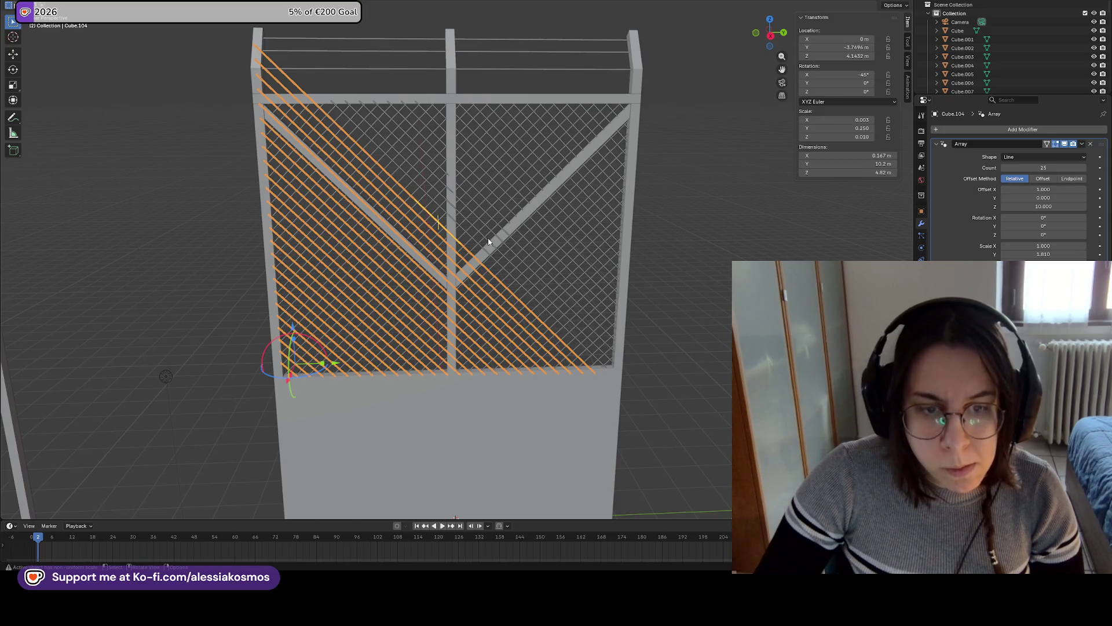
pyautogui.moveTo(848, 128); pyautogui.dragTo(834, 128)
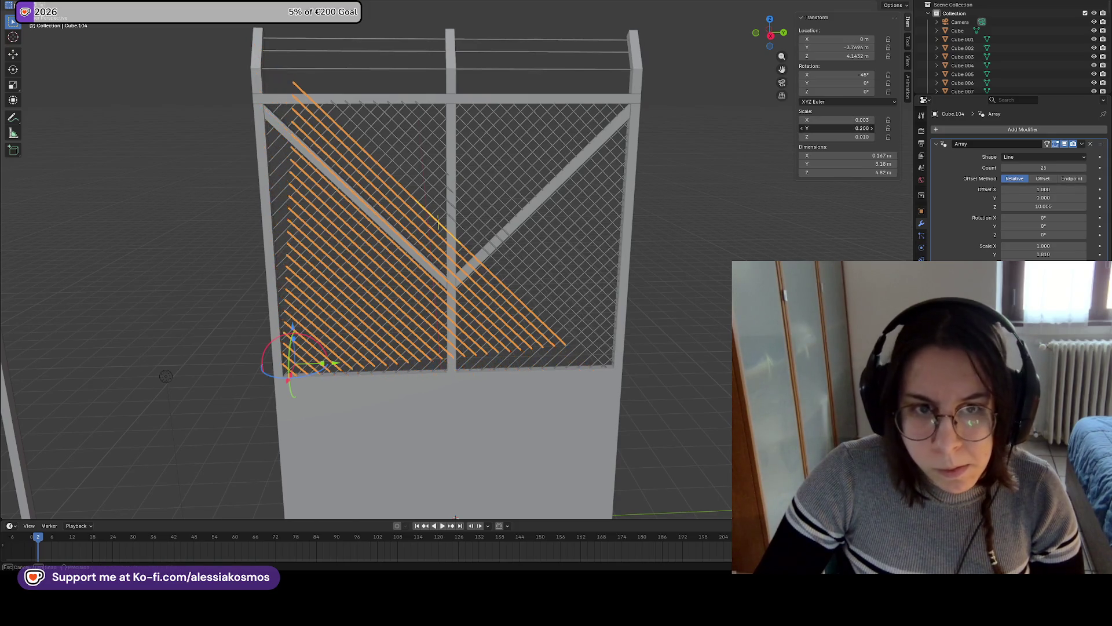
pyautogui.press('Escape')
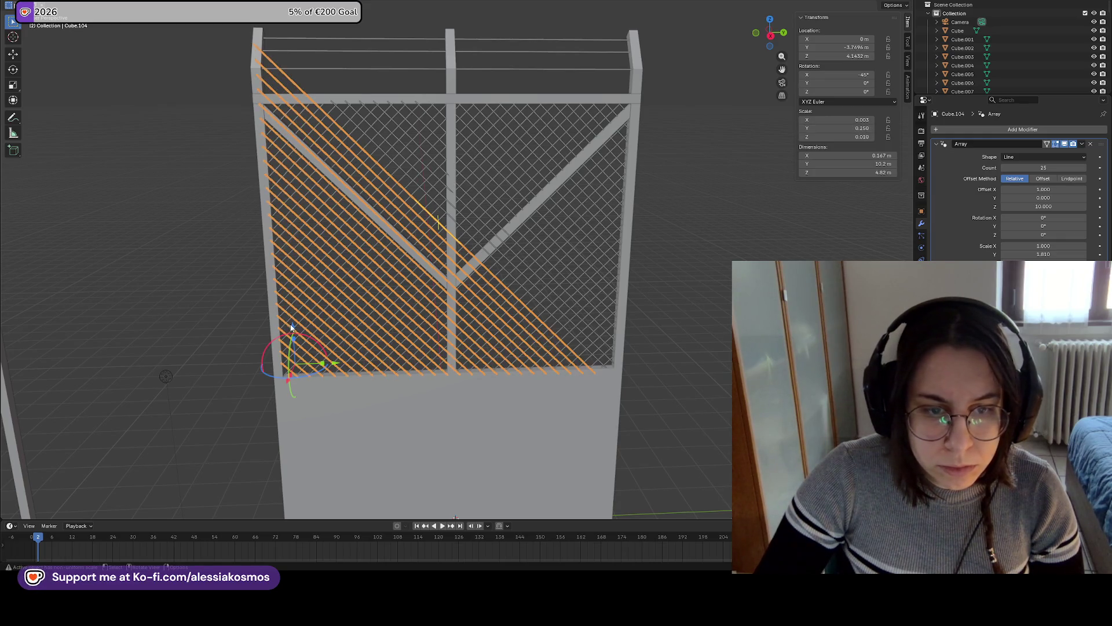
pyautogui.press('g')
pyautogui.press('z')
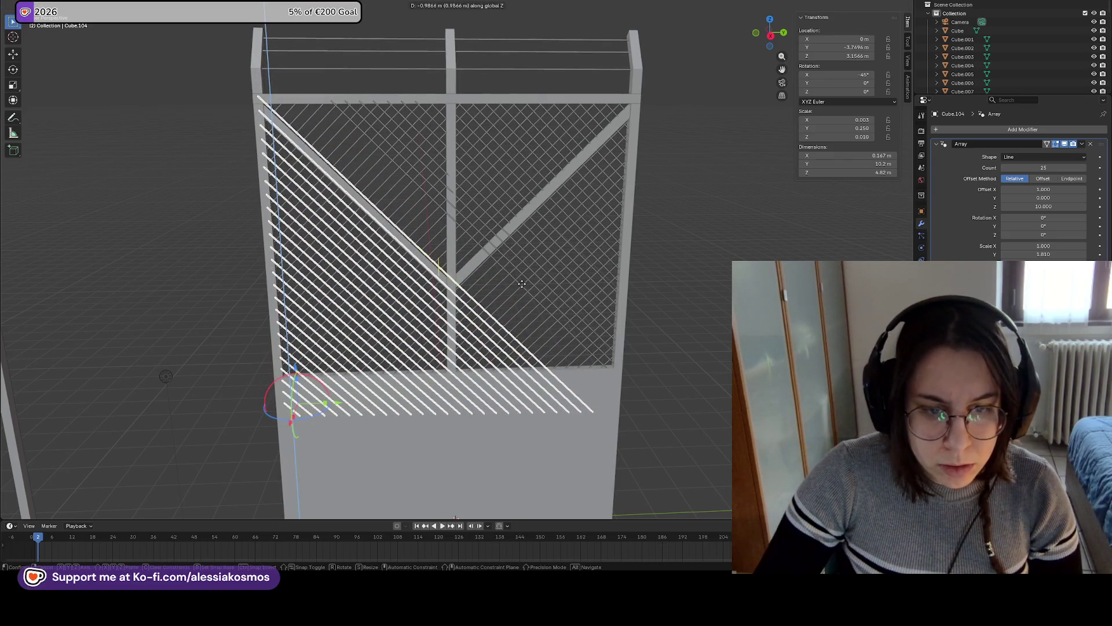
pyautogui.click(522, 284)
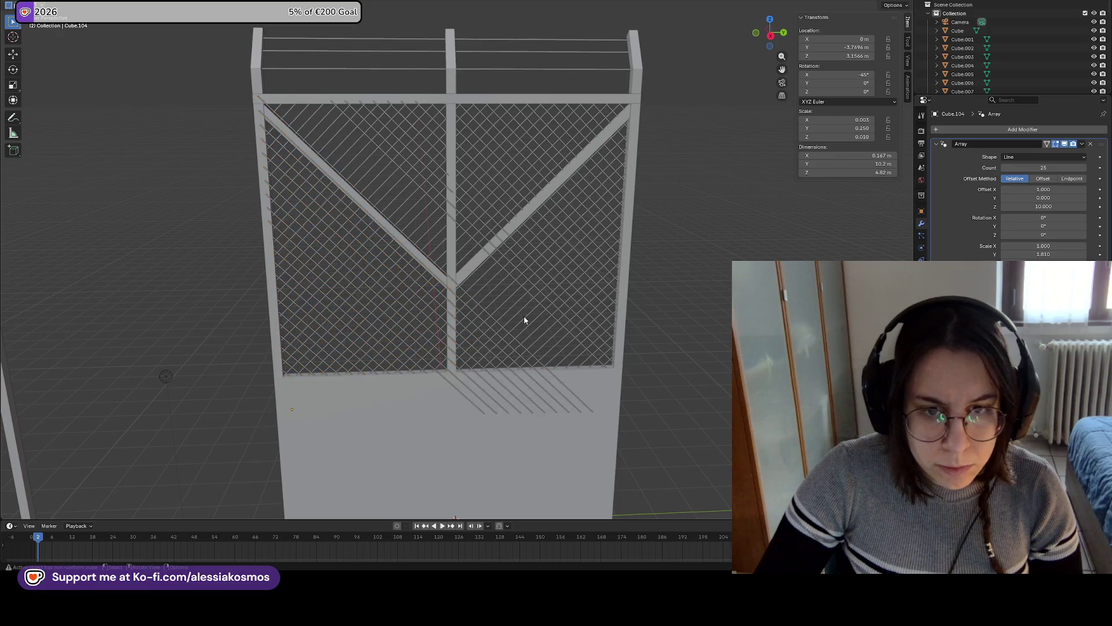
pyautogui.hotkey('ctrl', 'z')
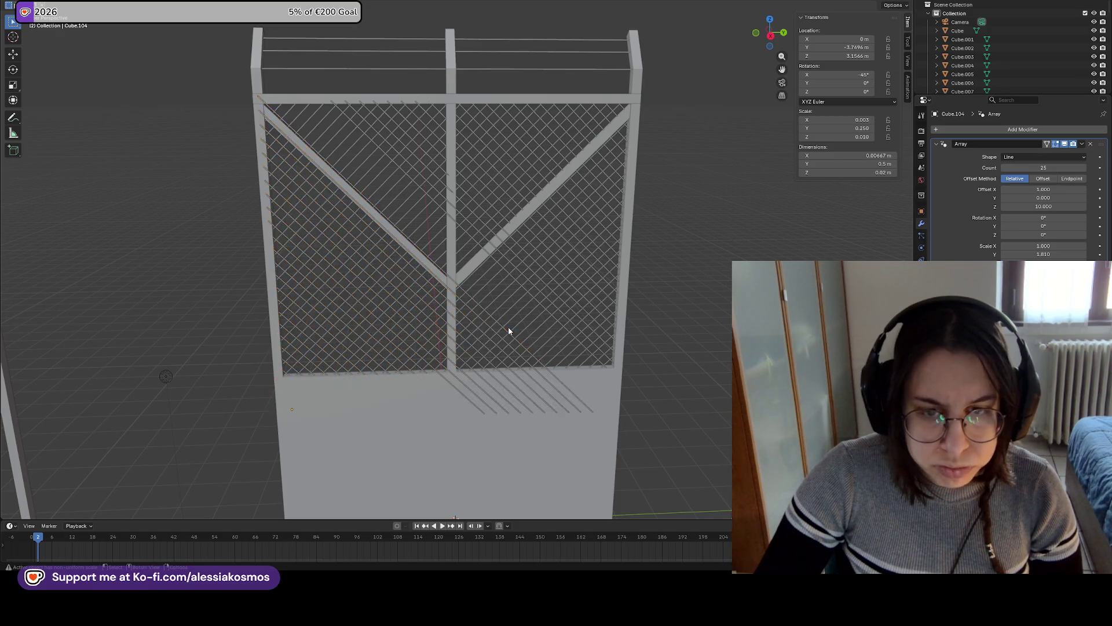
pyautogui.moveTo(1043, 254); pyautogui.dragTo(1017, 254)
pyautogui.hotkey('ctrl', 'z')
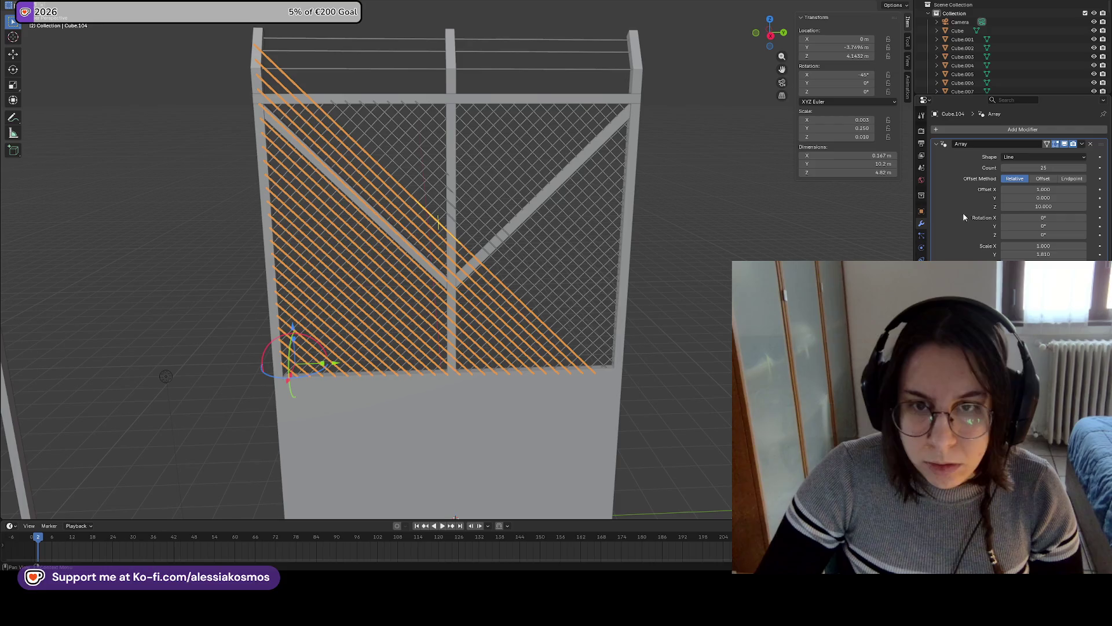
pyautogui.click(1053, 168)
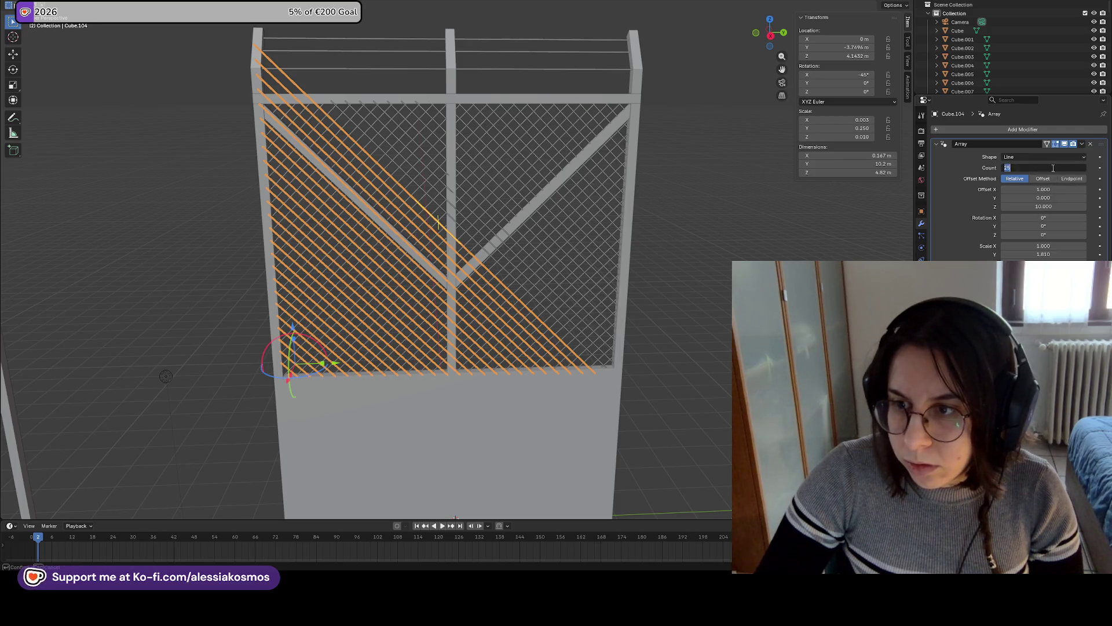
pyautogui.write('22')
# Commit 22 slats on the left array and raise the right array's count to 26
pyautogui.press('Return')
pyautogui.click(515, 219)
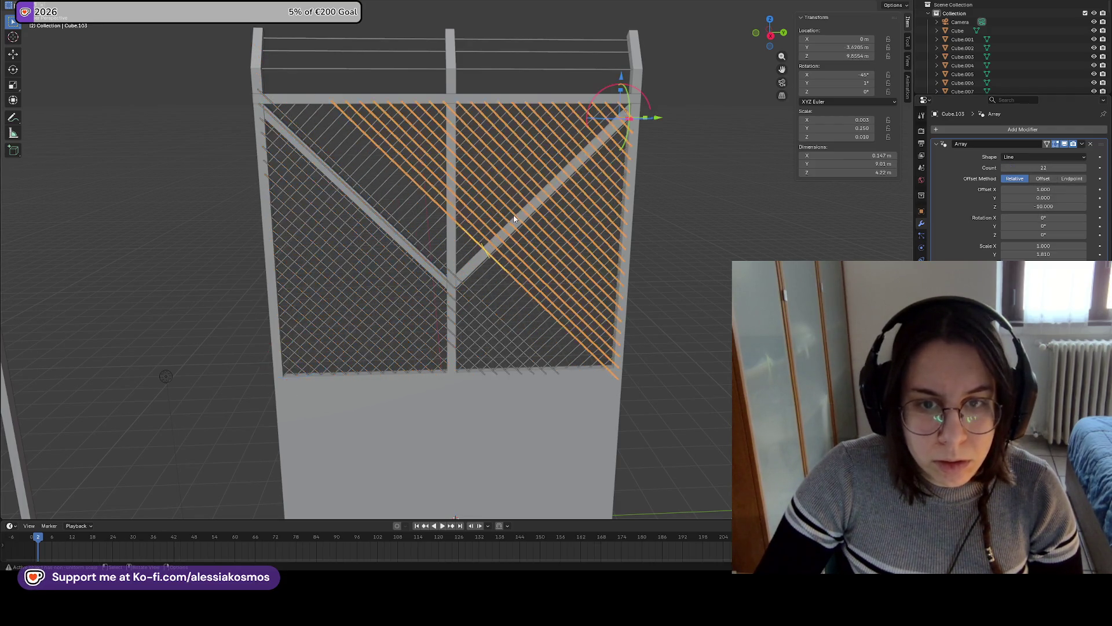
pyautogui.click(1044, 168)
pyautogui.write('25')
pyautogui.press('Return')
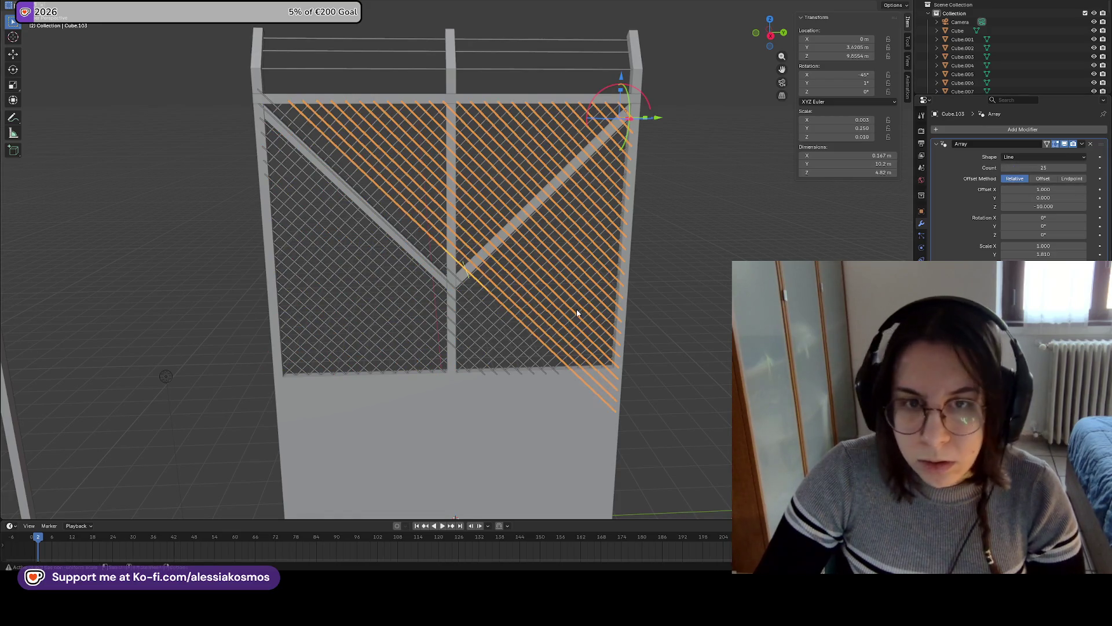
pyautogui.click(451, 286)
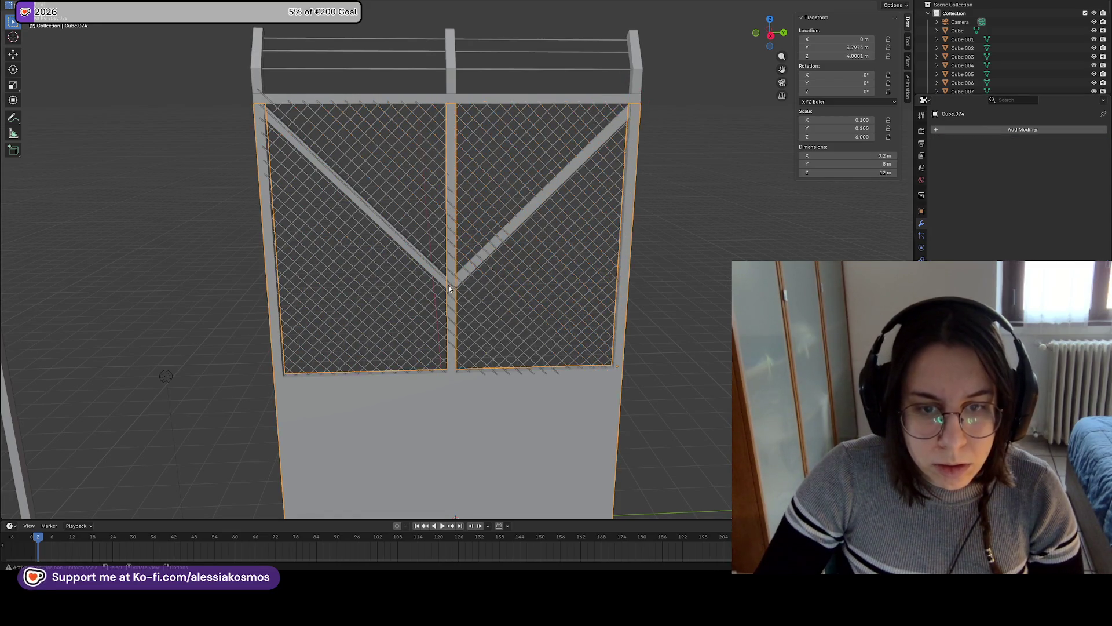
pyautogui.click(502, 287)
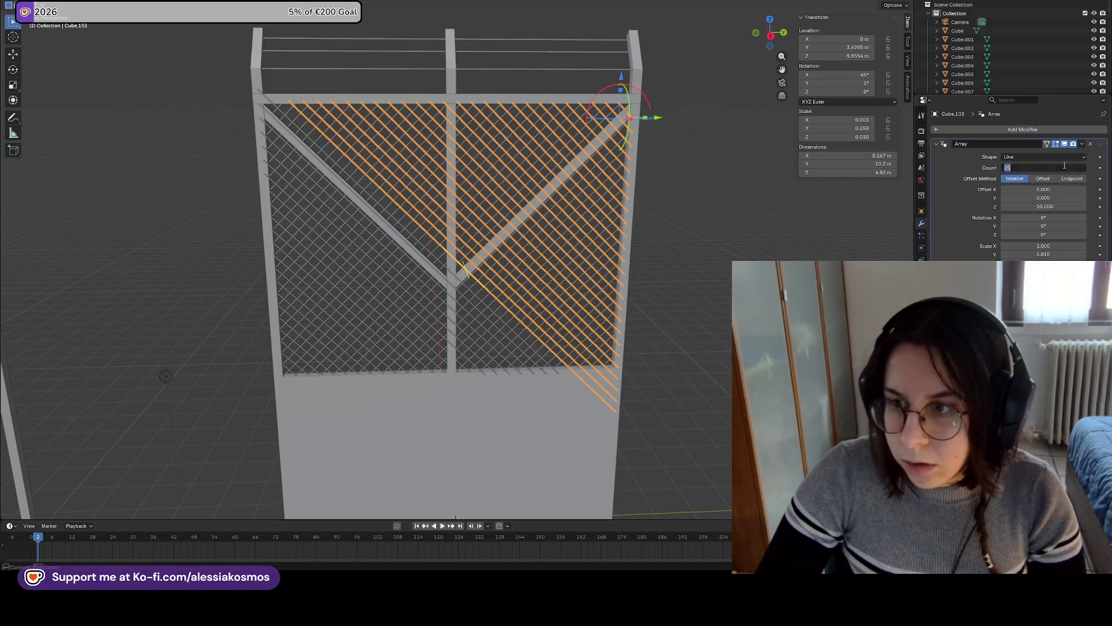
pyautogui.write('20')
pyautogui.press('Return')
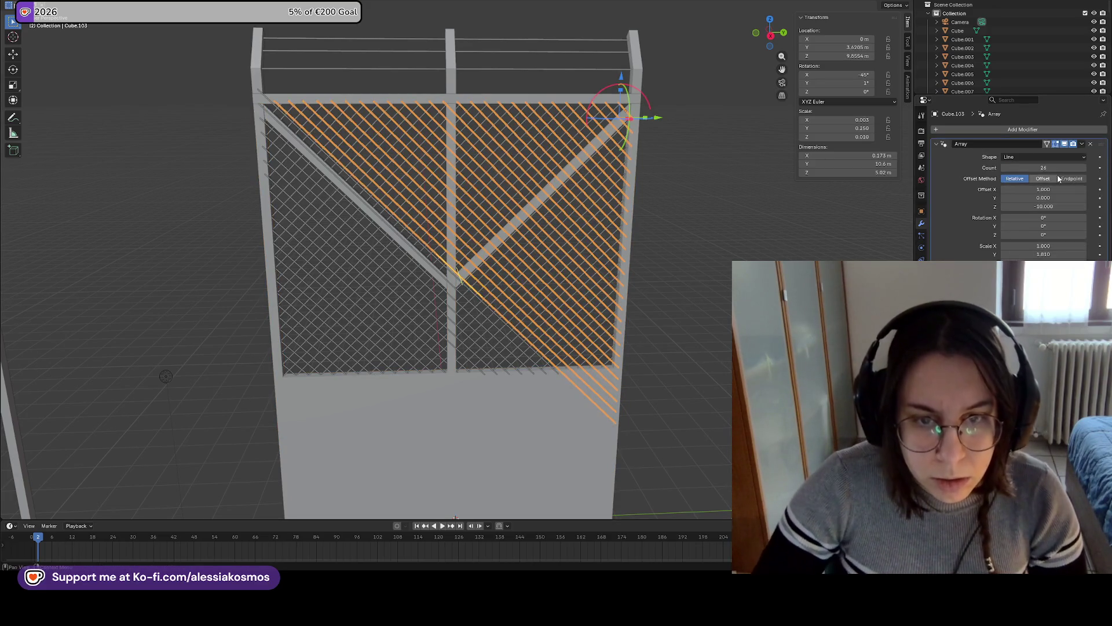
# Reduce the left slat array to 21 slats and view it edge-on
pyautogui.click(429, 290)
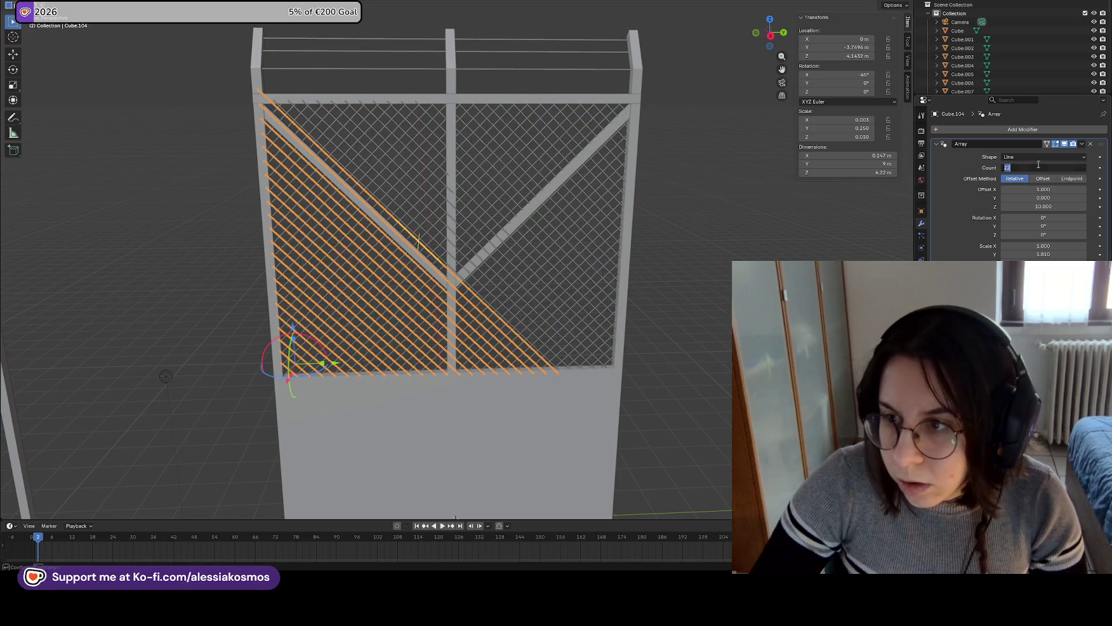
pyautogui.press('Return')
pyautogui.click(579, 297)
pyautogui.click(434, 295)
pyautogui.moveTo(434, 294); pyautogui.dragTo(546, 320, button='middle')
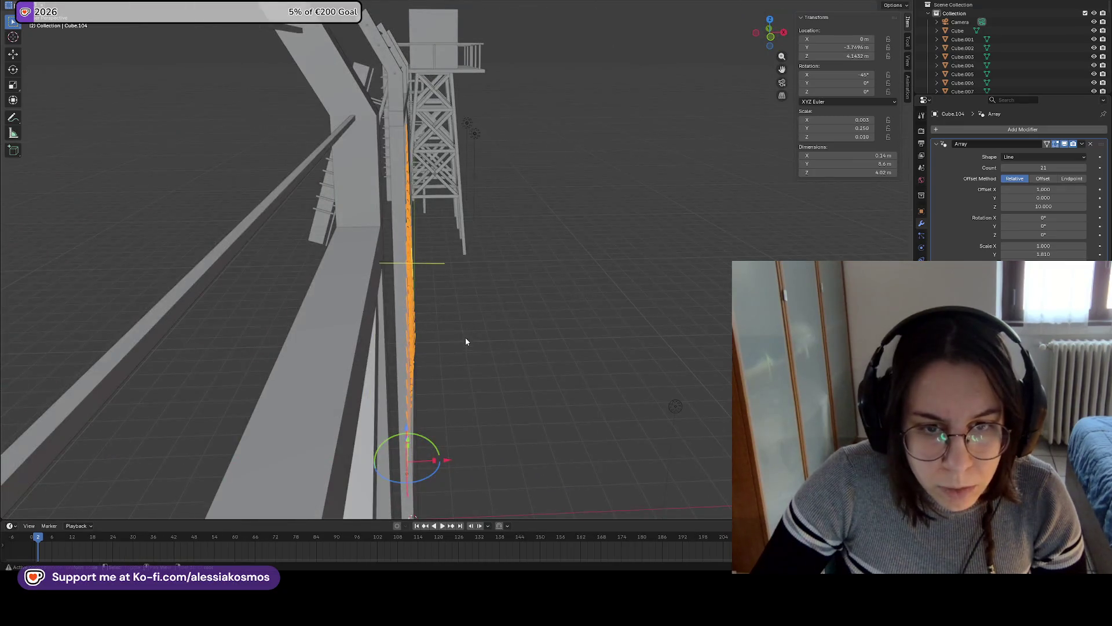
pyautogui.moveTo(466, 342); pyautogui.dragTo(492, 324, button='middle')
pyautogui.moveTo(854, 83); pyautogui.dragTo(857, 83)
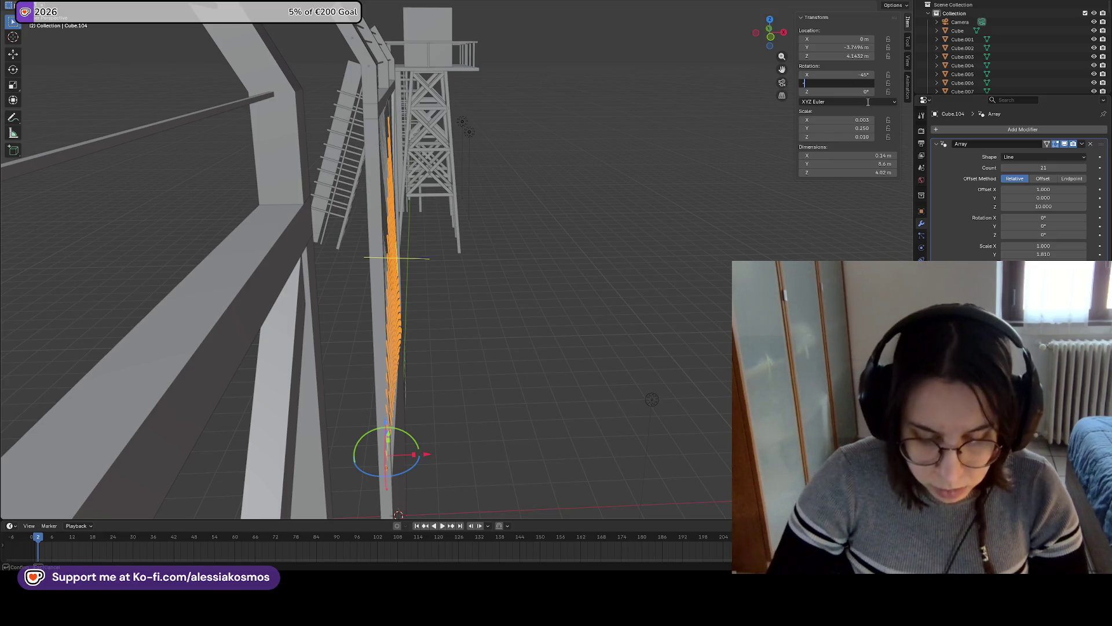
pyautogui.write('-2')
pyautogui.press('Return')
pyautogui.scroll(8, 563, 189)
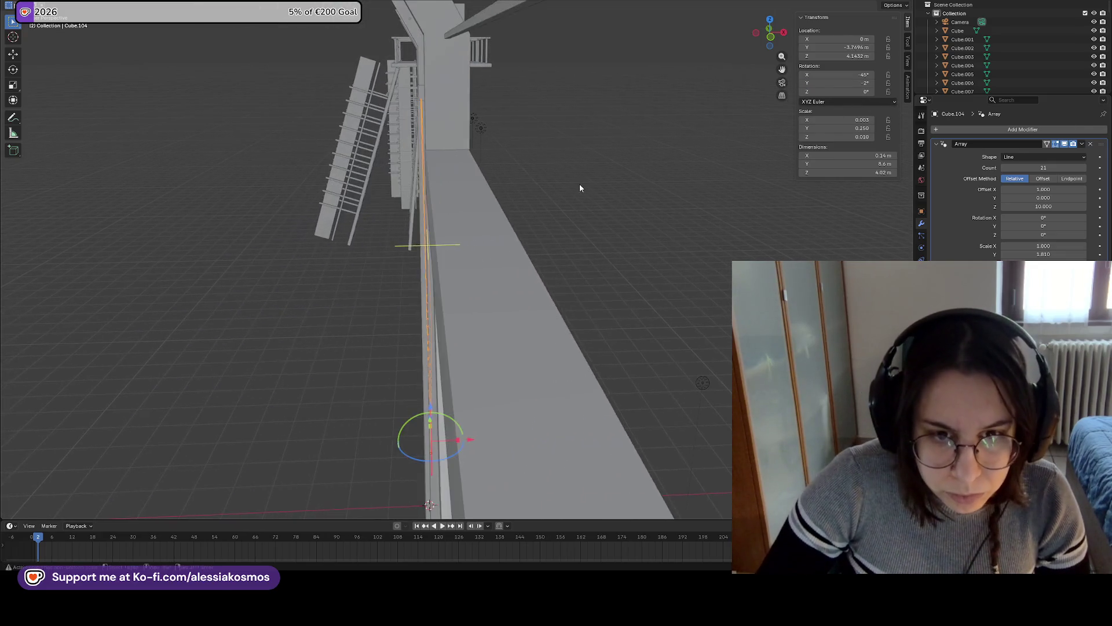
pyautogui.scroll(5, 445, 242)
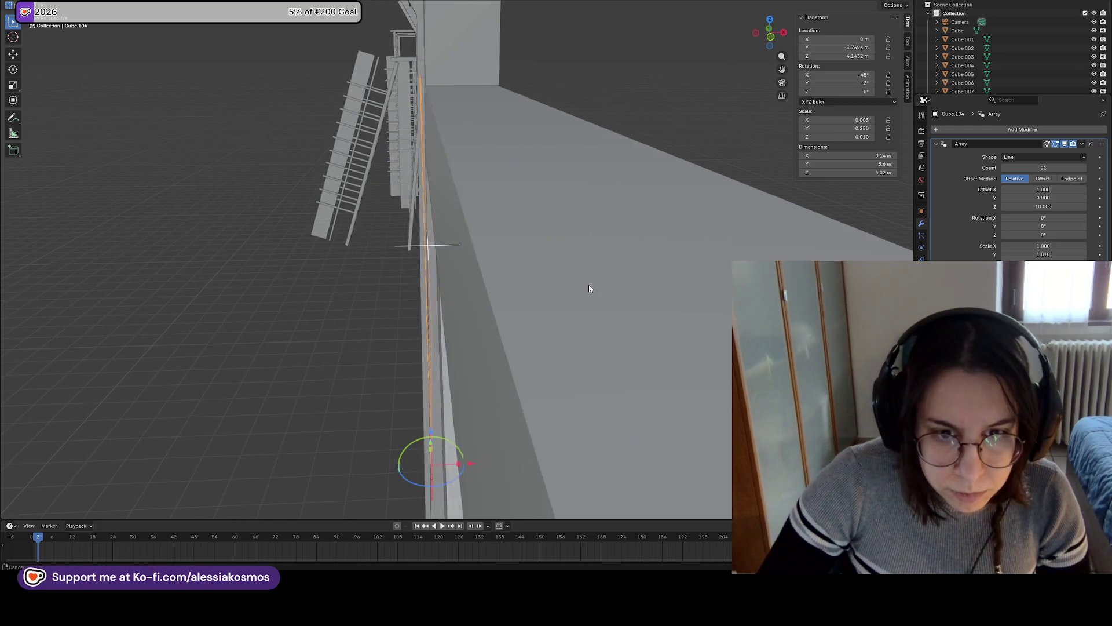
pyautogui.scroll(2, 413, 268)
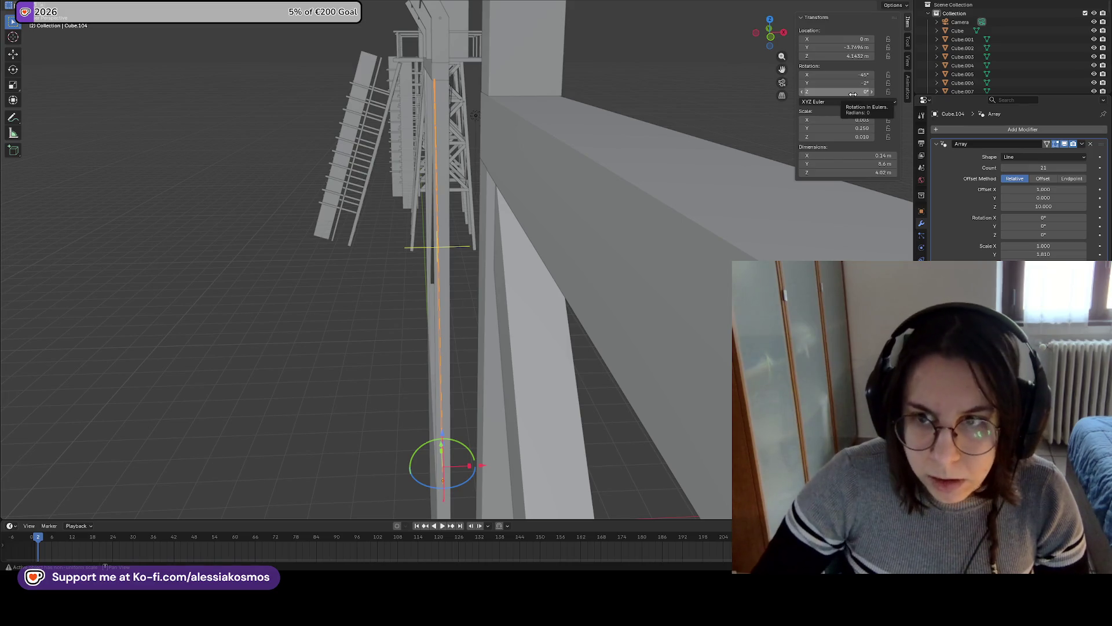
pyautogui.hotkey('alt', 'a')
pyautogui.press('KP_1')
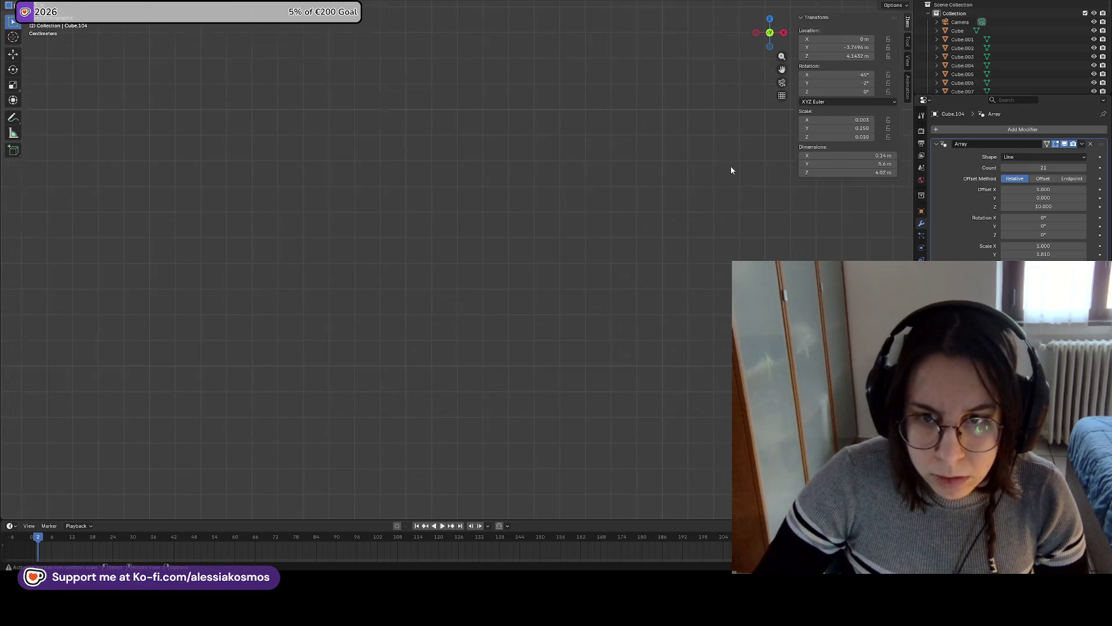
pyautogui.scroll(-10, 724, 168)
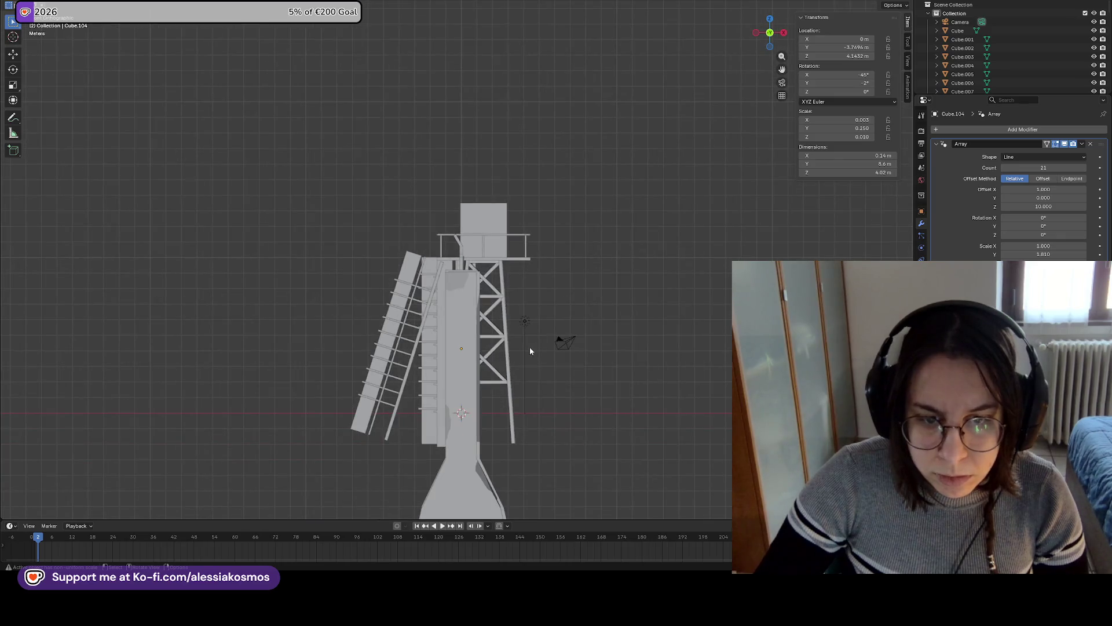
pyautogui.scroll(3, 637, 406)
pyautogui.moveTo(712, 464); pyautogui.dragTo(752, 254, button='middle')
pyautogui.scroll(-10, 724, 244)
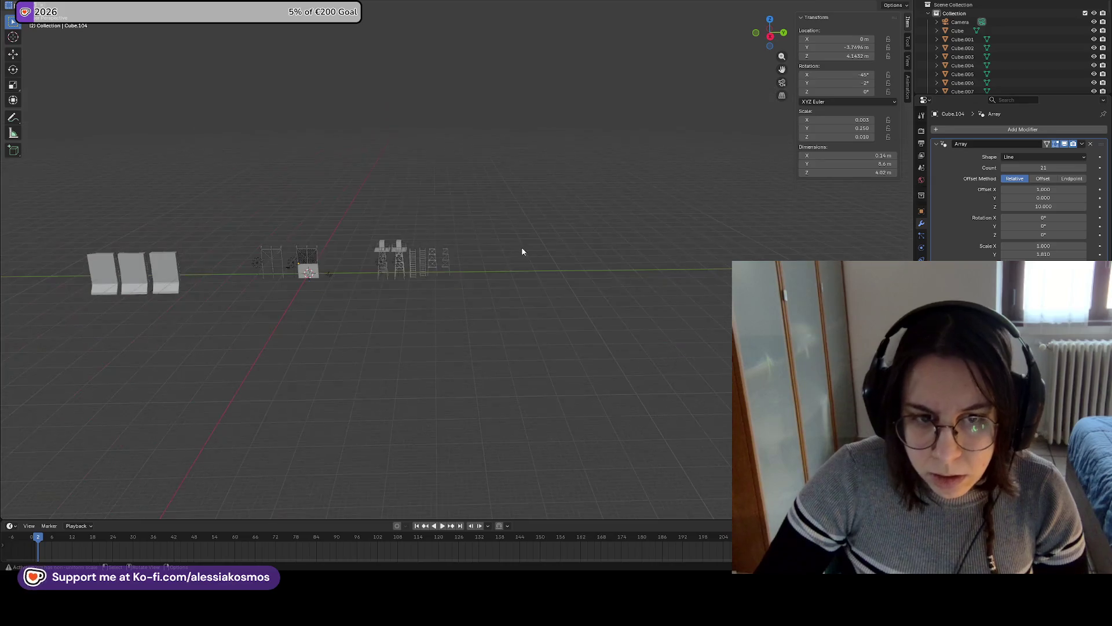
pyautogui.scroll(10, 316, 246)
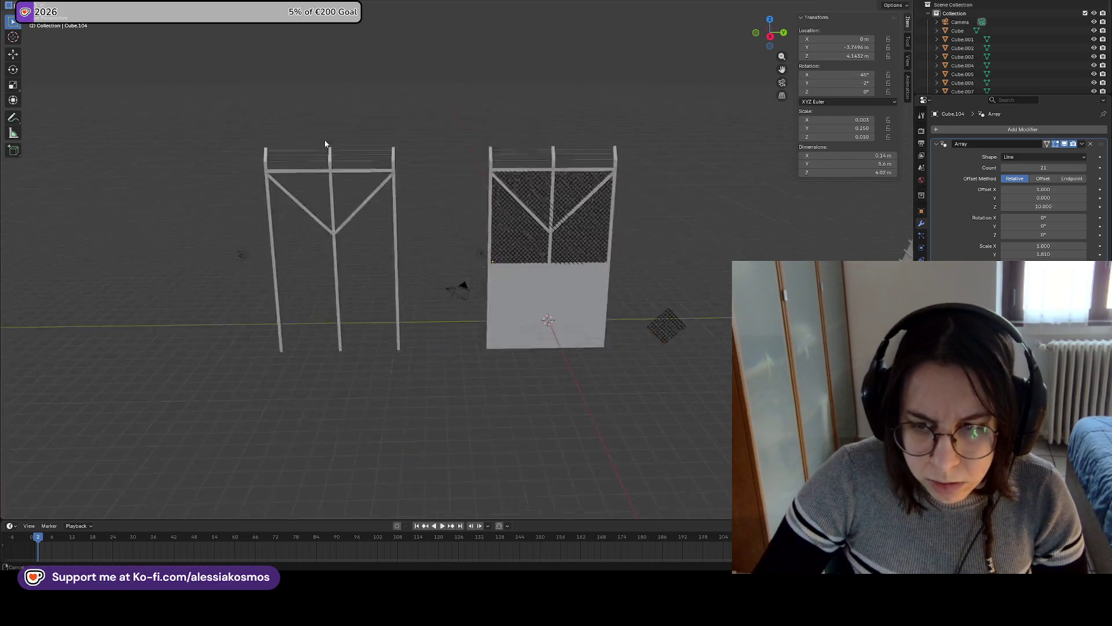
pyautogui.moveTo(423, 100)
pyautogui.mouseDown(button='middle')
pyautogui.moveTo(467, 99)
pyautogui.moveTo(471, 230)
pyautogui.moveTo(415, 245)
pyautogui.moveTo(368, 346)
pyautogui.mouseUp(button='middle')
# Select the diagonal wire array Cube.103 and nudge it along X
pyautogui.click(365, 404)
pyautogui.click(365, 404)
pyautogui.moveTo(365, 404)
pyautogui.mouseDown(button='middle')
pyautogui.moveTo(397, 368)
pyautogui.moveTo(445, 367)
pyautogui.moveTo(439, 349)
pyautogui.moveTo(442, 365)
pyautogui.moveTo(570, 56)
pyautogui.mouseUp(button='middle')
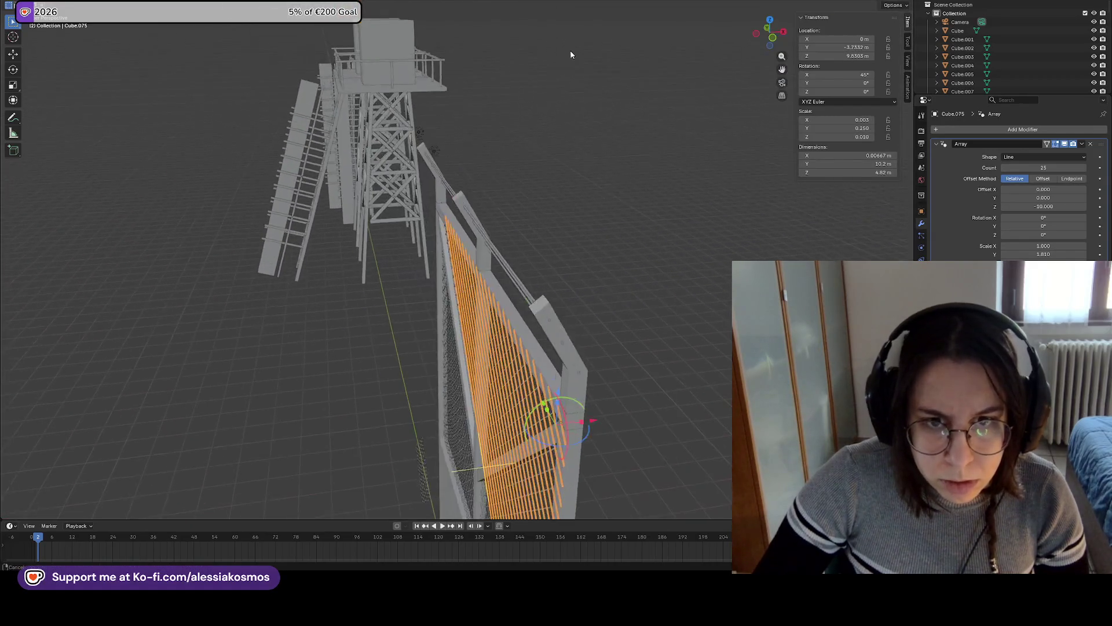
pyautogui.moveTo(573, 171)
pyautogui.mouseDown(button='middle')
pyautogui.moveTo(516, 268)
pyautogui.moveTo(494, 215)
pyautogui.moveTo(469, 227)
pyautogui.moveTo(541, 141)
pyautogui.mouseUp(button='middle')
pyautogui.click(541, 120)
pyautogui.click(519, 204)
pyautogui.moveTo(518, 204); pyautogui.dragTo(609, 216, button='middle')
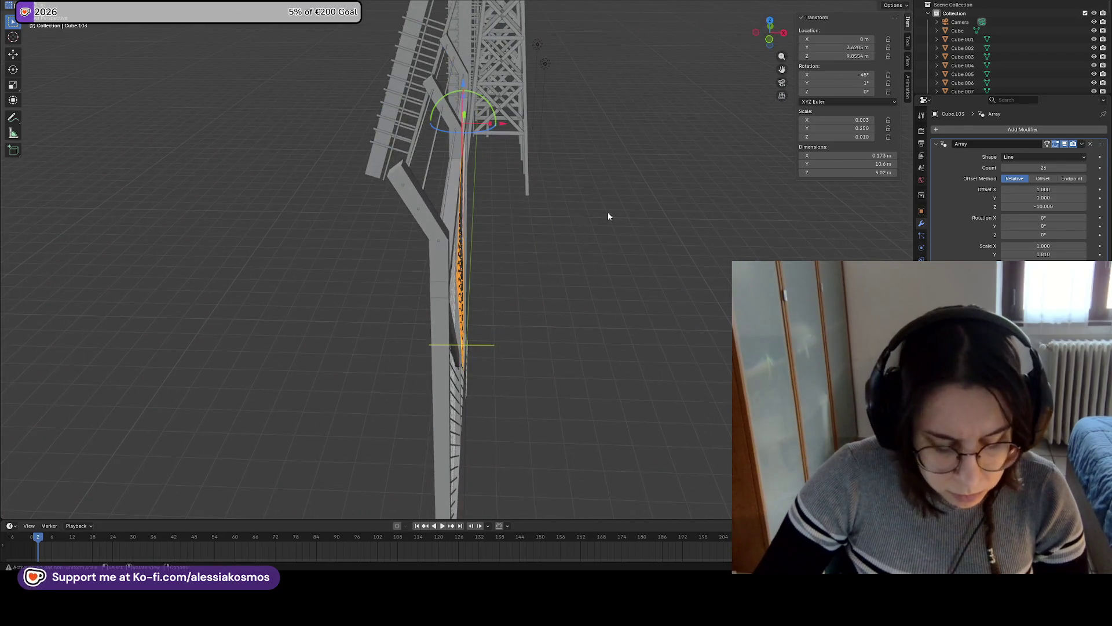
pyautogui.press('g')
pyautogui.press('x')
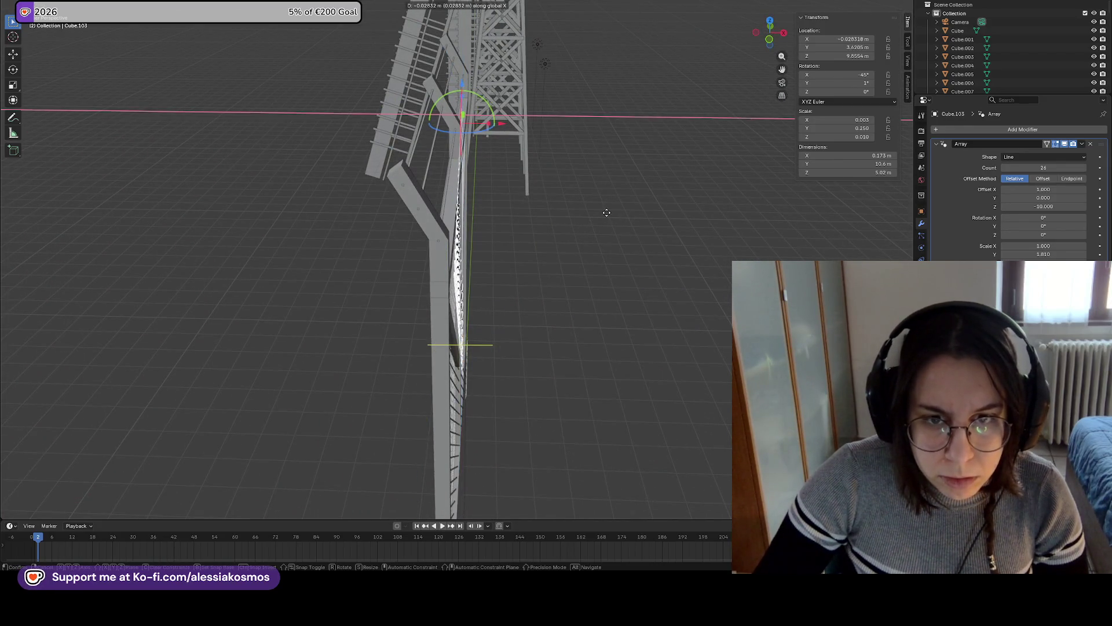
pyautogui.click(607, 212)
# Select the other wire array Cube.104 and shift it along Y
pyautogui.moveTo(606, 212)
pyautogui.mouseDown(button='middle')
pyautogui.moveTo(525, 202)
pyautogui.moveTo(697, 238)
pyautogui.moveTo(688, 228)
pyautogui.mouseUp(button='middle')
pyautogui.click(696, 231)
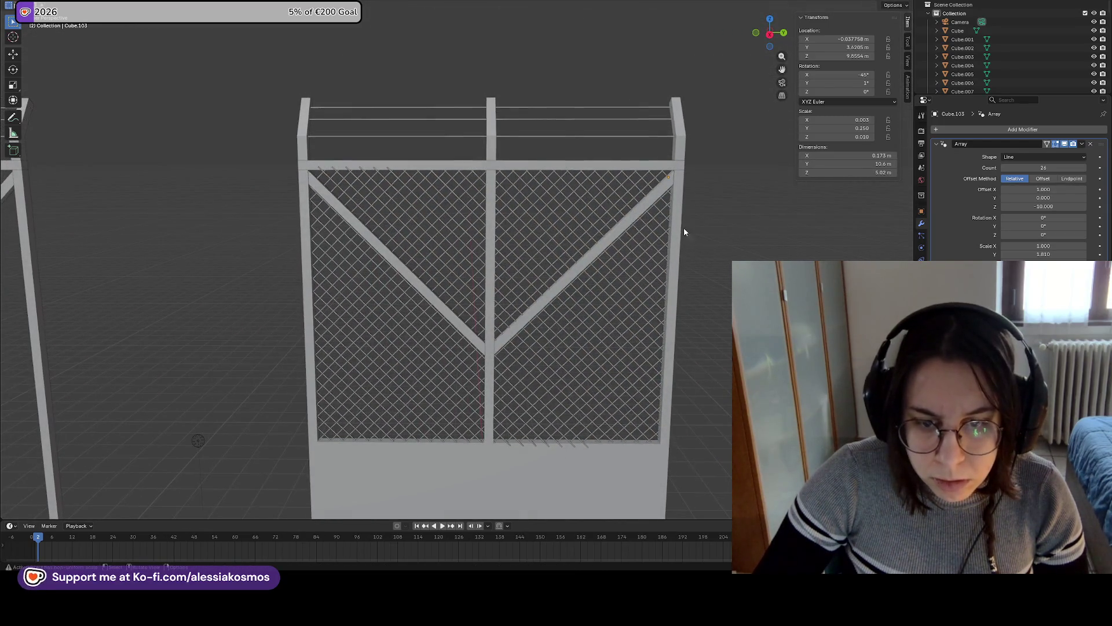
pyautogui.click(561, 440)
pyautogui.moveTo(553, 379); pyautogui.dragTo(628, 390, button='middle')
pyautogui.press('g')
pyautogui.press('y')
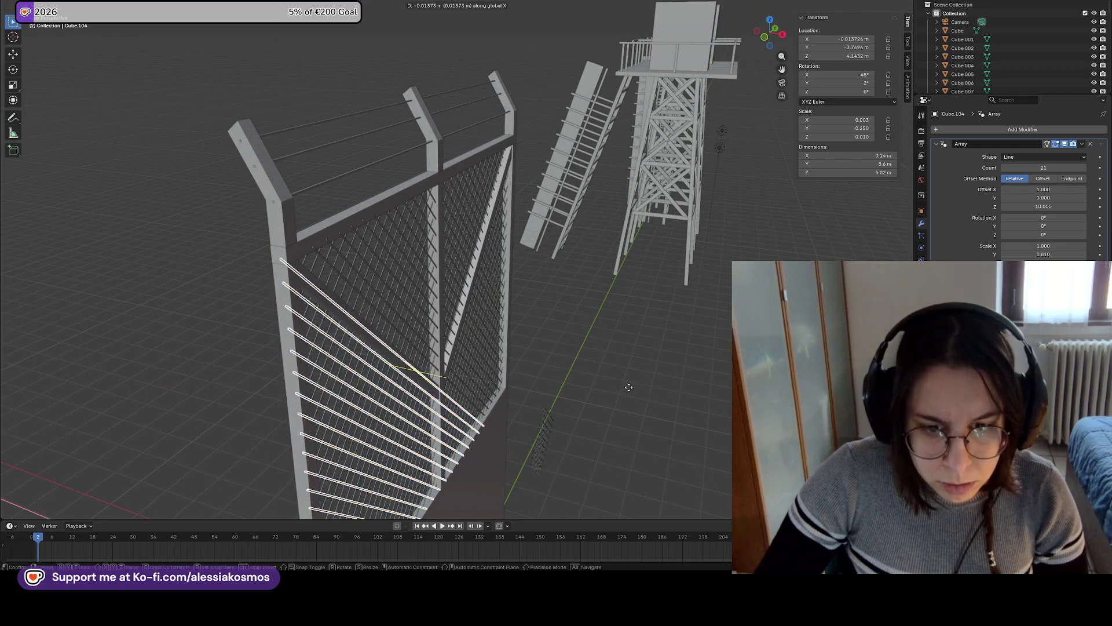
pyautogui.click(574, 348)
# Shift Cube.103 slightly along X again and tilt it 2° around Y
pyautogui.moveTo(574, 347)
pyautogui.mouseDown(button='middle')
pyautogui.moveTo(516, 346)
pyautogui.moveTo(725, 342)
pyautogui.mouseUp(button='middle')
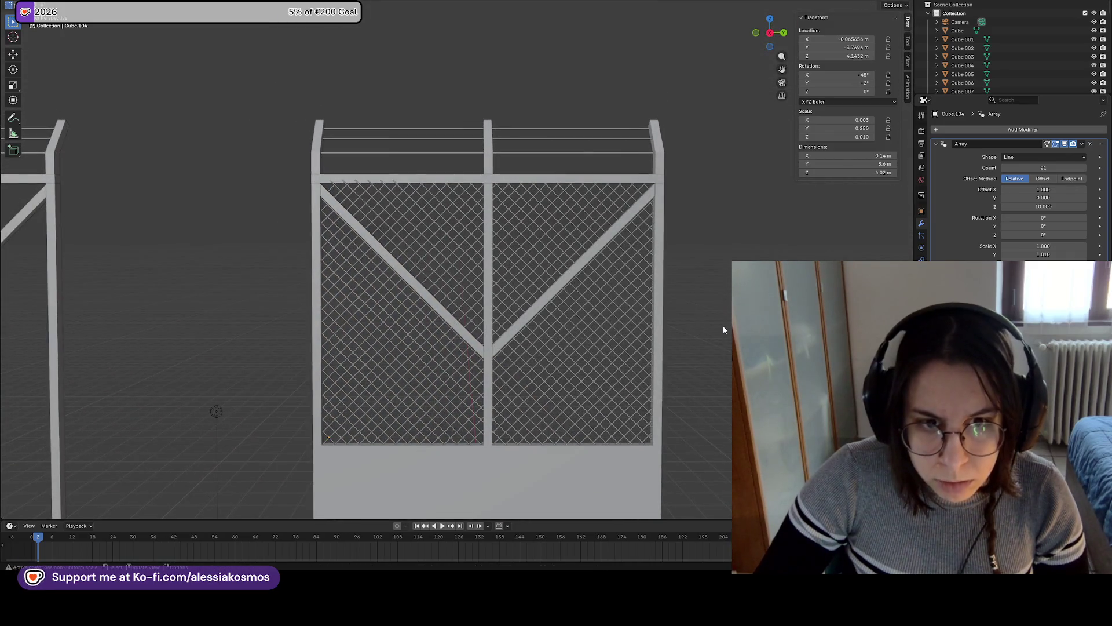
pyautogui.click(430, 221)
pyautogui.moveTo(424, 214); pyautogui.dragTo(569, 250, button='middle')
pyautogui.press('g')
pyautogui.press('x')
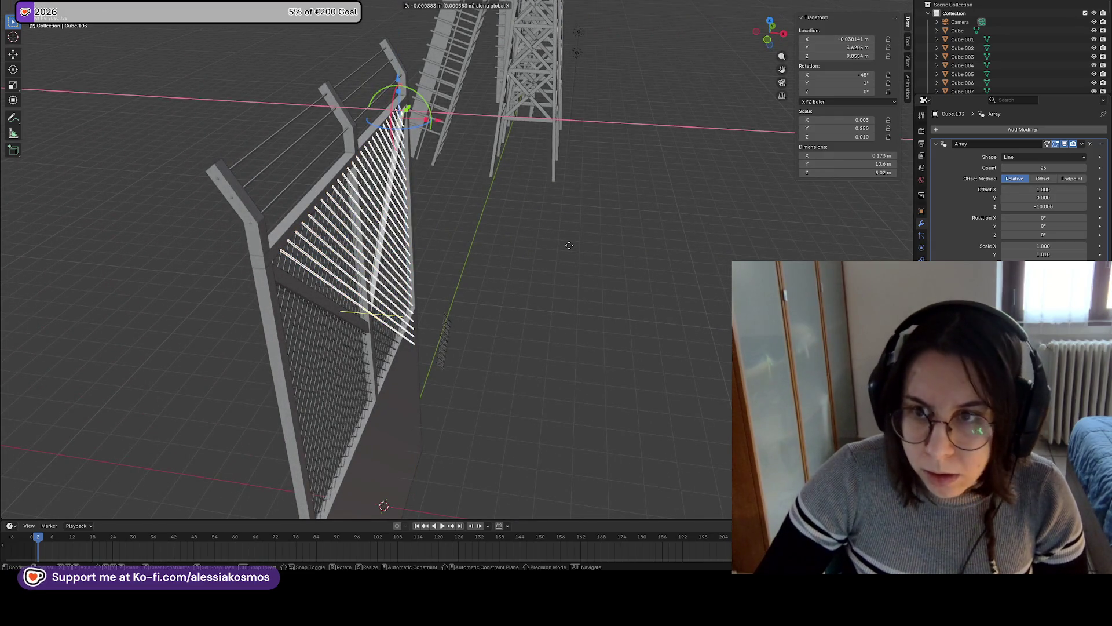
pyautogui.click(567, 245)
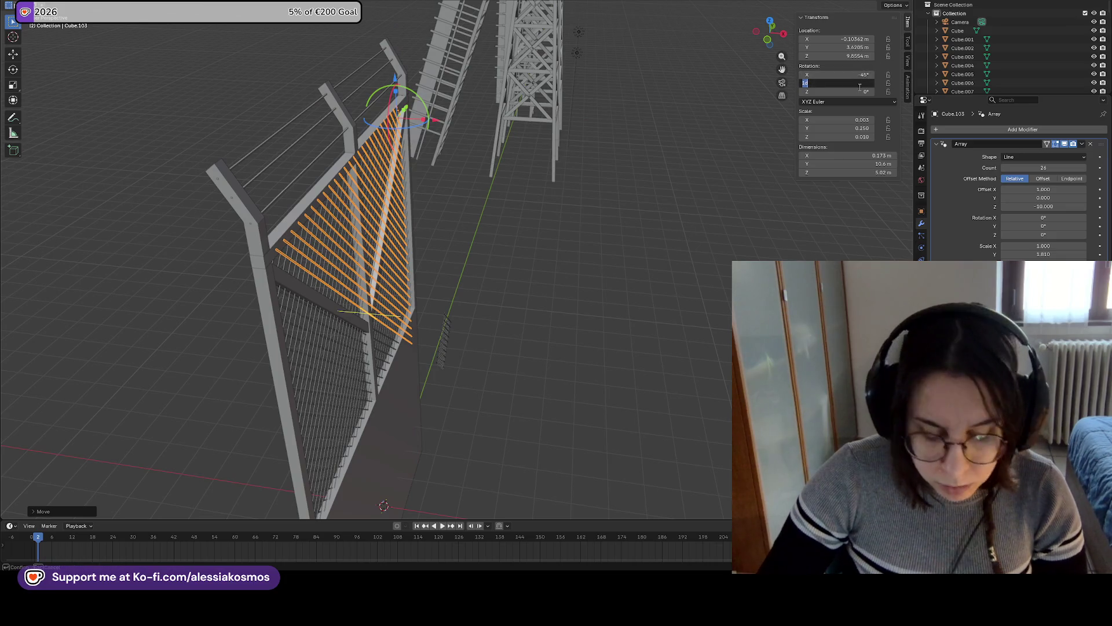
pyautogui.write('2')
pyautogui.press('Return')
pyautogui.press('KP_3')
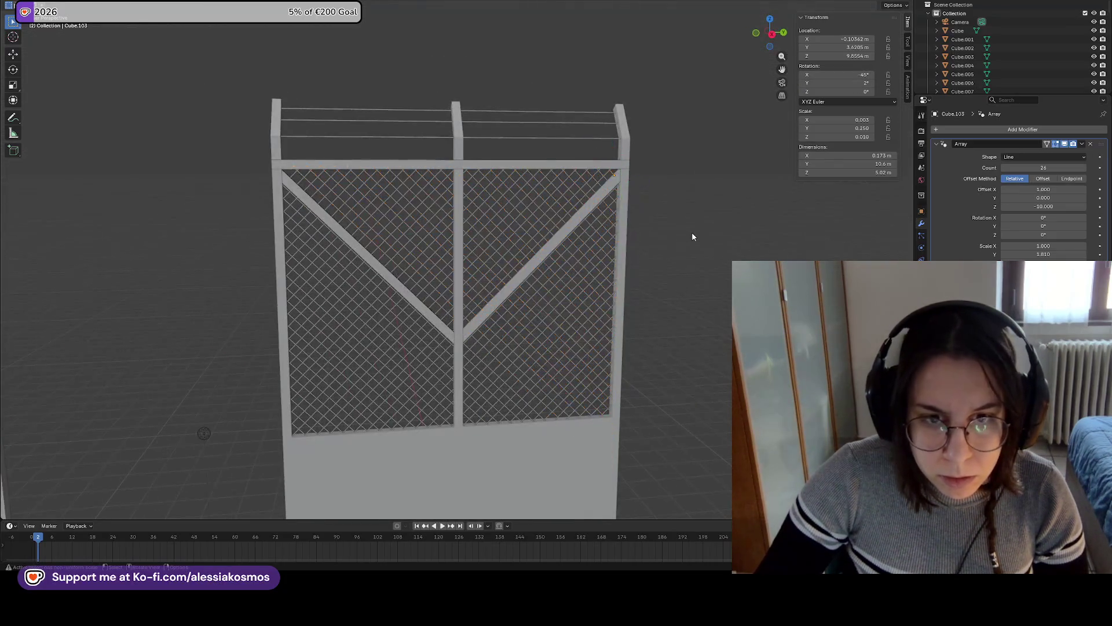
pyautogui.scroll(-1, 660, 239)
# Orbit around the fences to a frontal view, selecting the finished chain-link fence
pyautogui.scroll(-3, 658, 239)
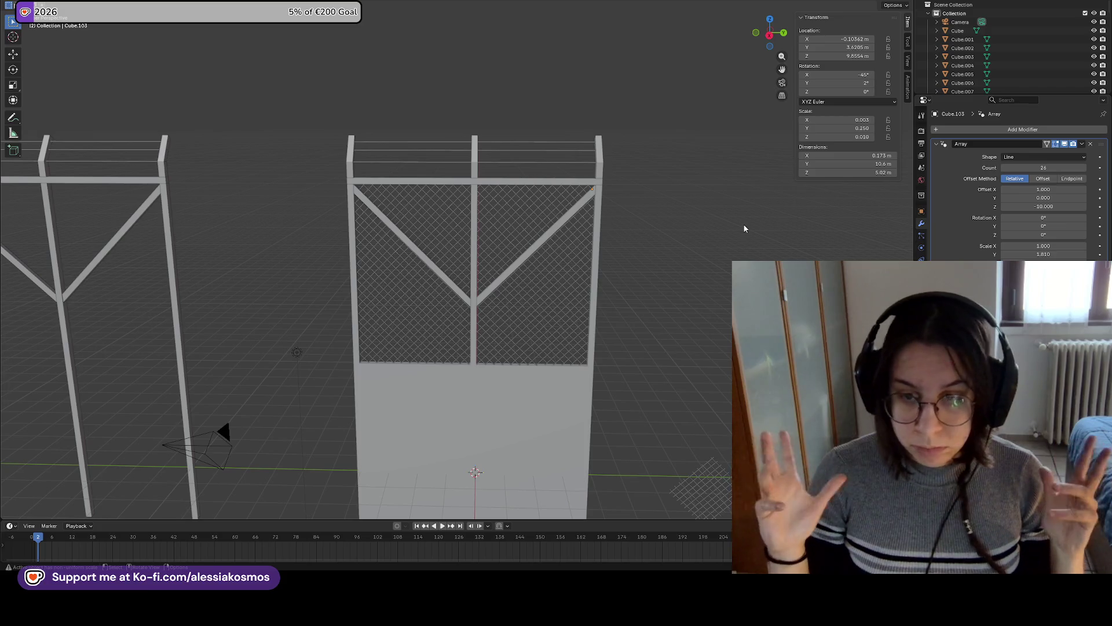
pyautogui.moveTo(697, 227)
pyautogui.mouseDown(button='middle')
pyautogui.moveTo(601, 273)
pyautogui.moveTo(555, 264)
pyautogui.moveTo(726, 252)
pyautogui.moveTo(607, 301)
pyautogui.moveTo(616, 305)
pyautogui.mouseUp(button='middle')
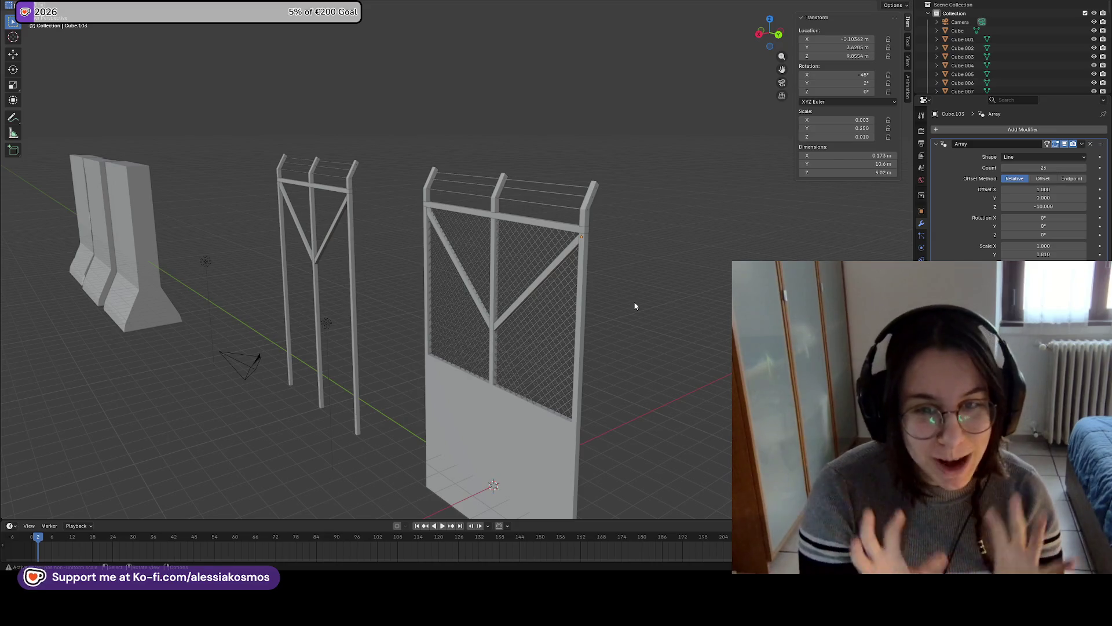
pyautogui.moveTo(635, 306)
pyautogui.mouseDown(button='middle')
pyautogui.moveTo(652, 286)
pyautogui.moveTo(593, 329)
pyautogui.moveTo(592, 280)
pyautogui.mouseUp(button='middle')
pyautogui.click(554, 356)
pyautogui.moveTo(553, 356)
pyautogui.mouseDown(button='middle')
pyautogui.moveTo(599, 325)
pyautogui.moveTo(527, 337)
pyautogui.moveTo(603, 343)
pyautogui.moveTo(559, 345)
pyautogui.moveTo(528, 313)
pyautogui.mouseUp(button='middle')
pyautogui.moveTo(621, 320)
pyautogui.mouseDown(button='middle')
pyautogui.moveTo(487, 372)
pyautogui.moveTo(504, 409)
pyautogui.moveTo(479, 406)
pyautogui.moveTo(523, 403)
pyautogui.mouseUp(button='middle')
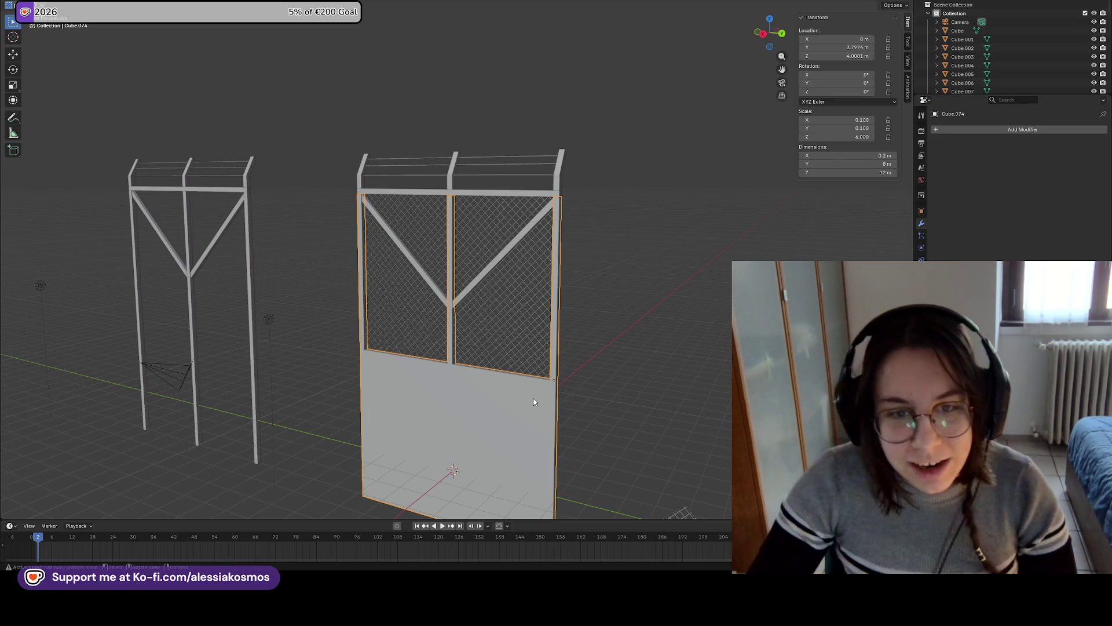
pyautogui.scroll(6, 452, 239)
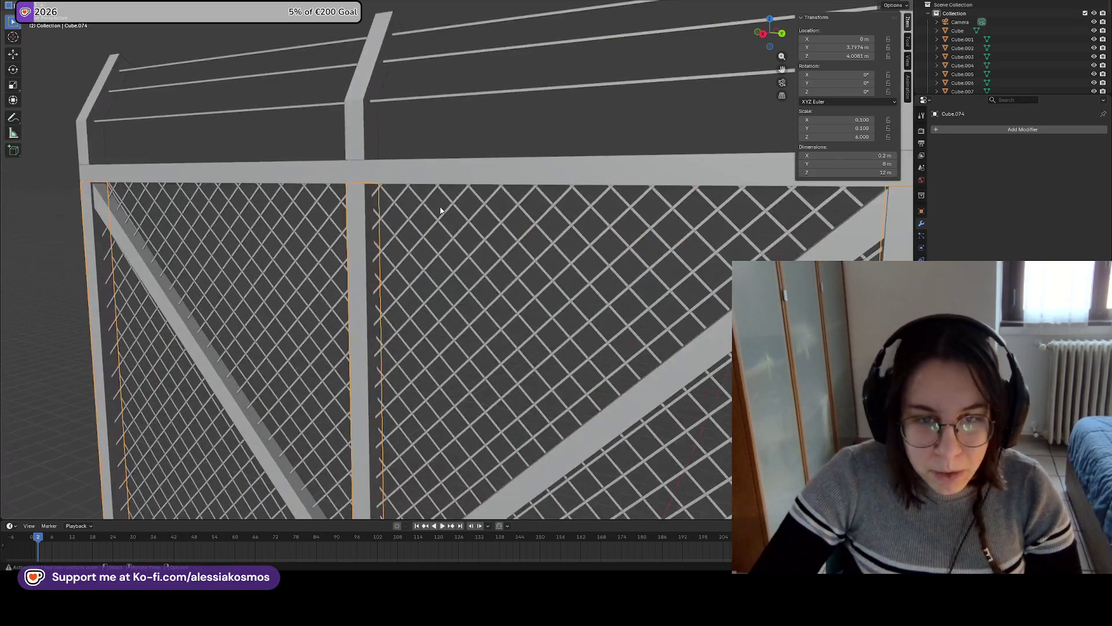
pyautogui.scroll(-3, 370, 264)
pyautogui.moveTo(380, 249)
pyautogui.mouseDown(button='middle')
pyautogui.moveTo(434, 234)
pyautogui.moveTo(261, 226)
pyautogui.mouseUp(button='middle')
# Inspect the bare frame by selecting its post pieces, top bar and vertical post
pyautogui.click(100, 218)
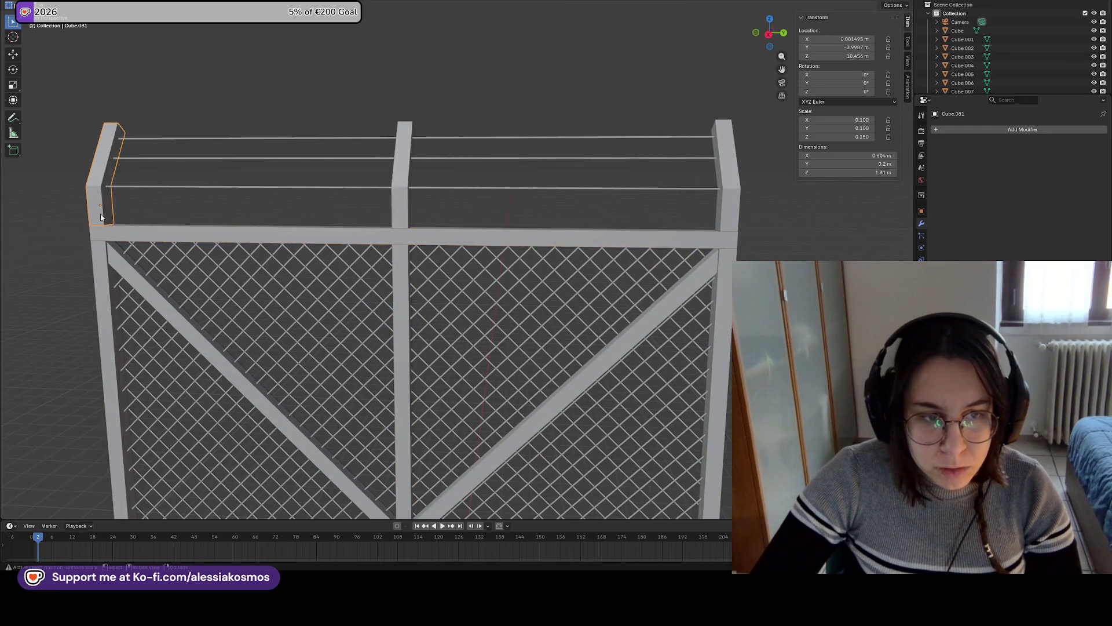
pyautogui.moveTo(485, 210); pyautogui.dragTo(597, 248, button='middle')
pyautogui.moveTo(716, 278)
pyautogui.mouseDown(button='middle')
pyautogui.moveTo(561, 282)
pyautogui.moveTo(496, 268)
pyautogui.moveTo(615, 265)
pyautogui.mouseUp(button='middle')
pyautogui.click(562, 283)
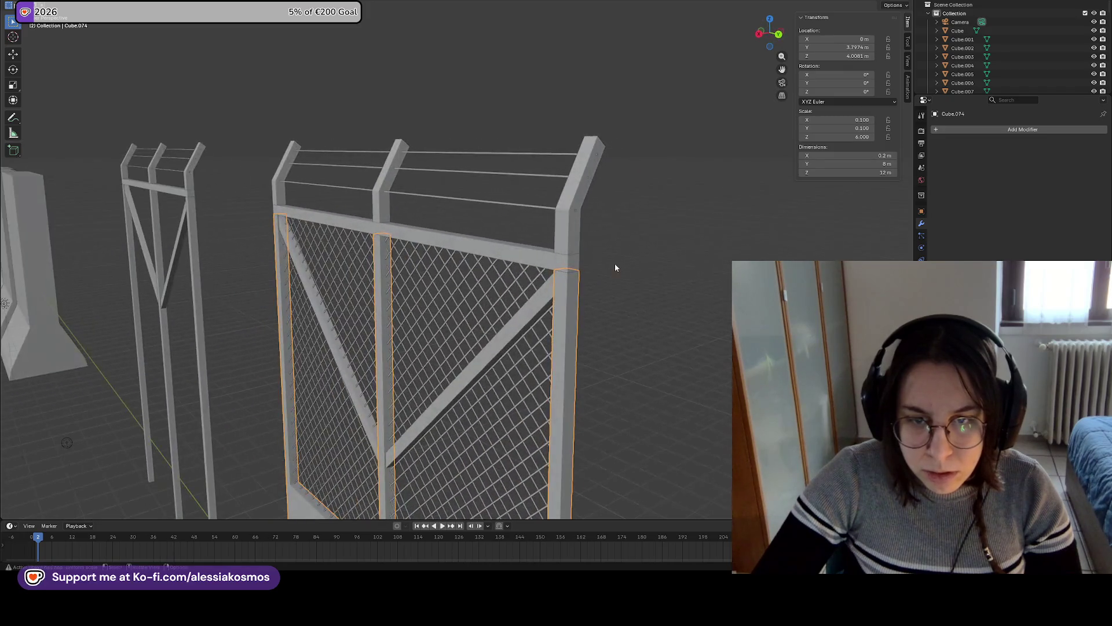
pyautogui.click(196, 192)
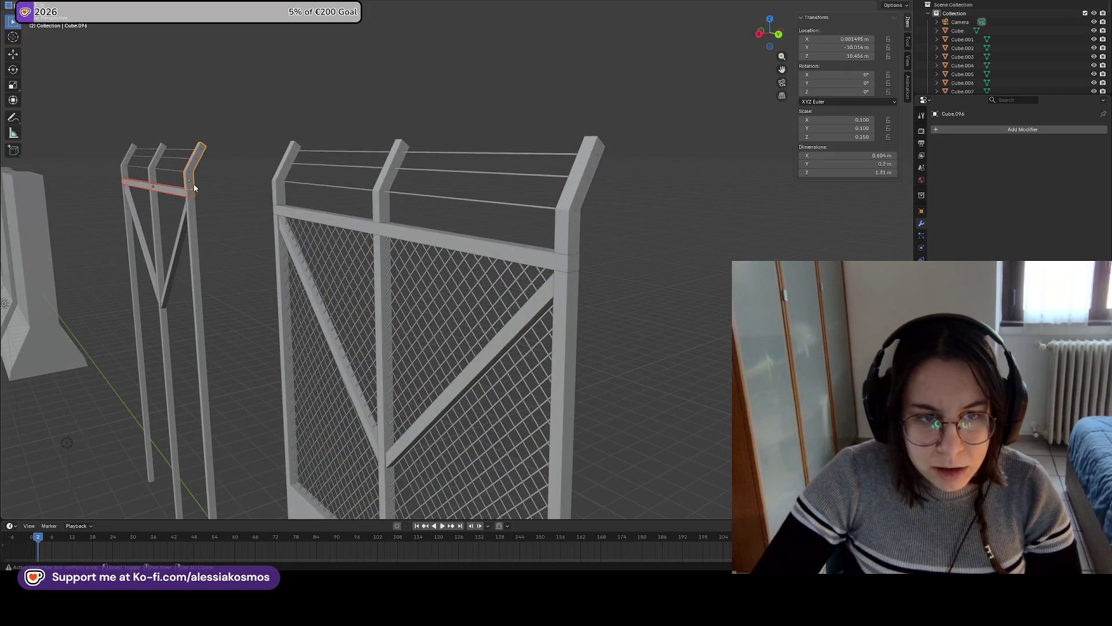
pyautogui.keyDown('shift'); pyautogui.click(191, 207); pyautogui.keyUp('shift')
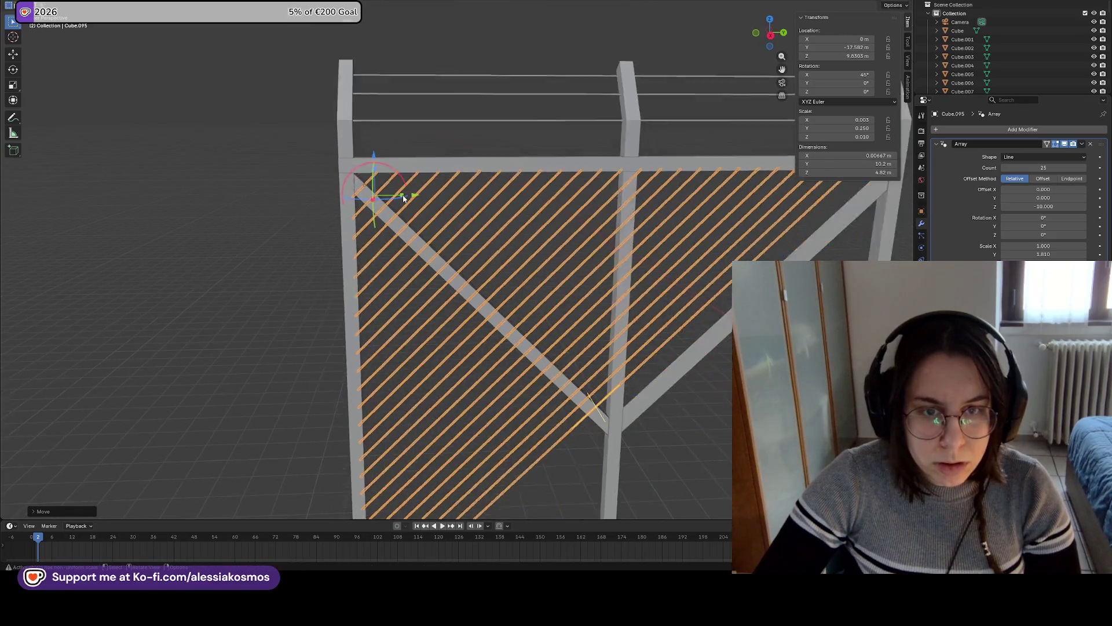
pyautogui.scroll(-2, 404, 198)
pyautogui.keyDown('shift'); pyautogui.moveTo(616, 315); pyautogui.dragTo(448, 224, button='middle'); pyautogui.keyUp('shift')
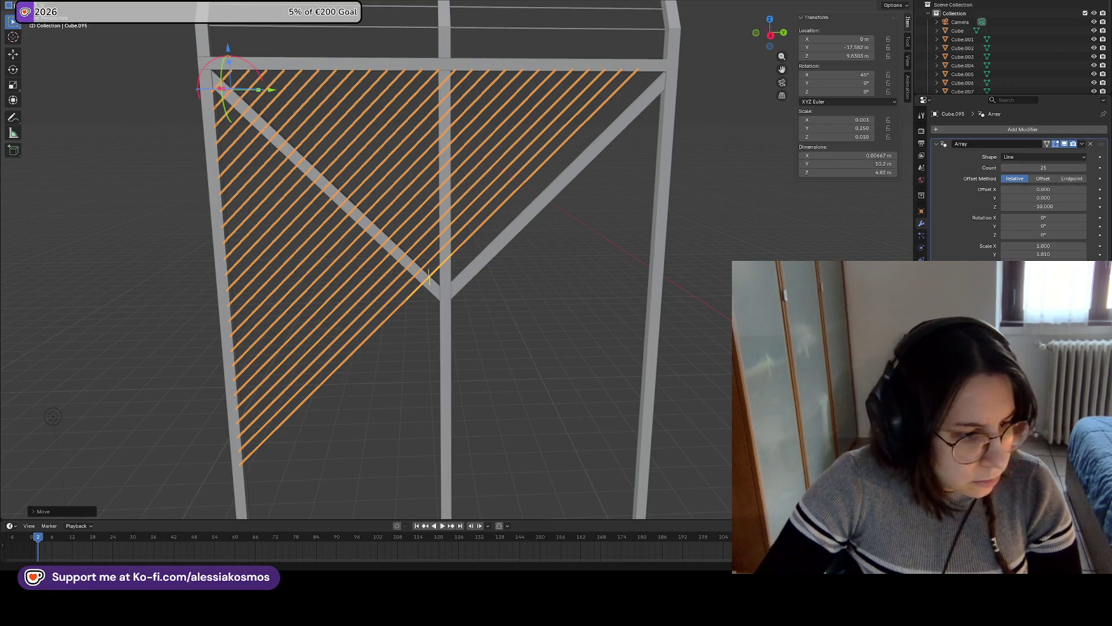
pyautogui.moveTo(619, 326)
pyautogui.mouseDown(button='middle')
pyautogui.moveTo(516, 313)
pyautogui.moveTo(521, 338)
pyautogui.moveTo(521, 235)
pyautogui.moveTo(581, 253)
pyautogui.mouseUp(button='middle')
# Duplicate the slat array, drop the copy lower, and set its array Offset Z to 10
pyautogui.hotkey('shift', 'd')
pyautogui.press('z')
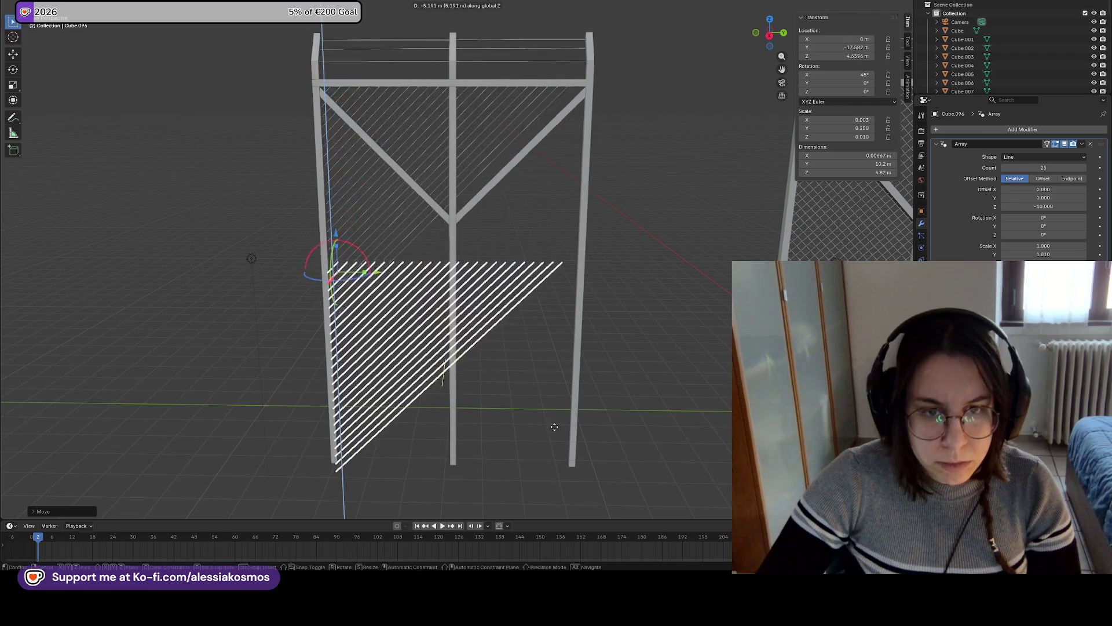
pyautogui.click(552, 452)
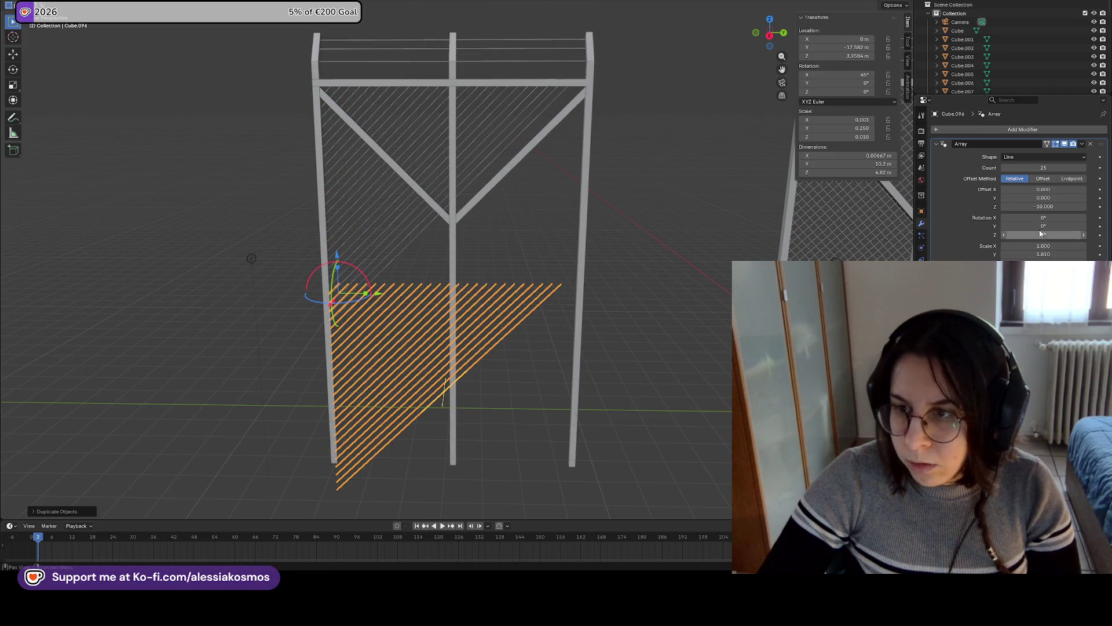
pyautogui.click(1046, 207)
pyautogui.write('0')
pyautogui.press('Return')
# Move the copy onto the frame's right half along Y and lower it along Z
pyautogui.moveTo(522, 235); pyautogui.dragTo(463, 228, button='middle')
pyautogui.press('g')
pyautogui.press('y')
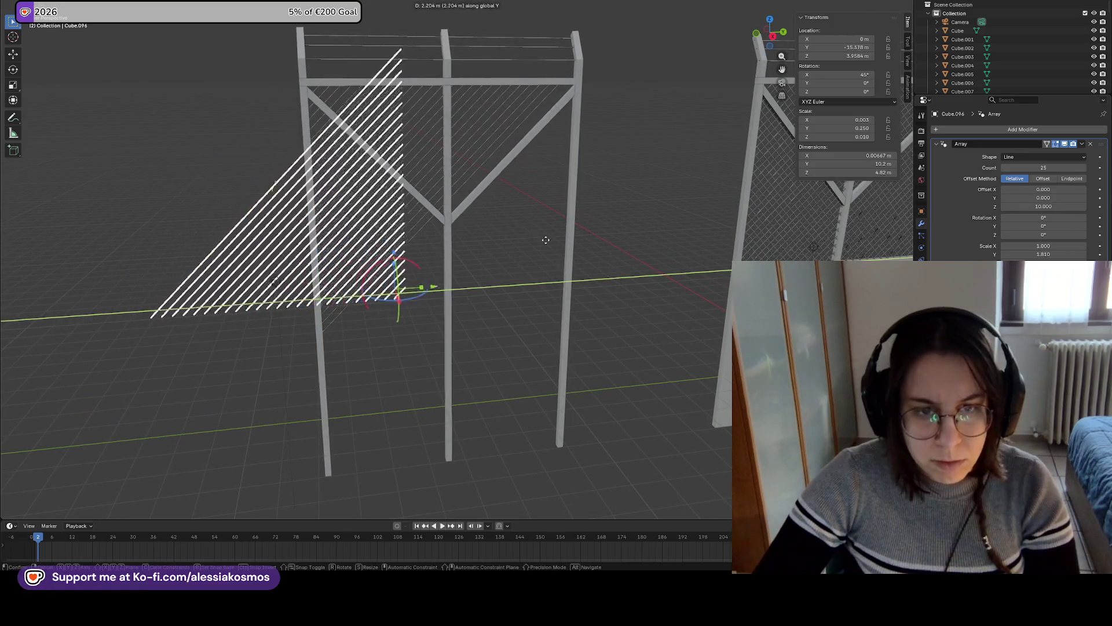
pyautogui.click(705, 260)
pyautogui.press('g')
pyautogui.press('z')
pyautogui.click(666, 422)
# Try increasing the copy's slat count, then undo the change
pyautogui.moveTo(665, 421); pyautogui.dragTo(637, 413, button='middle')
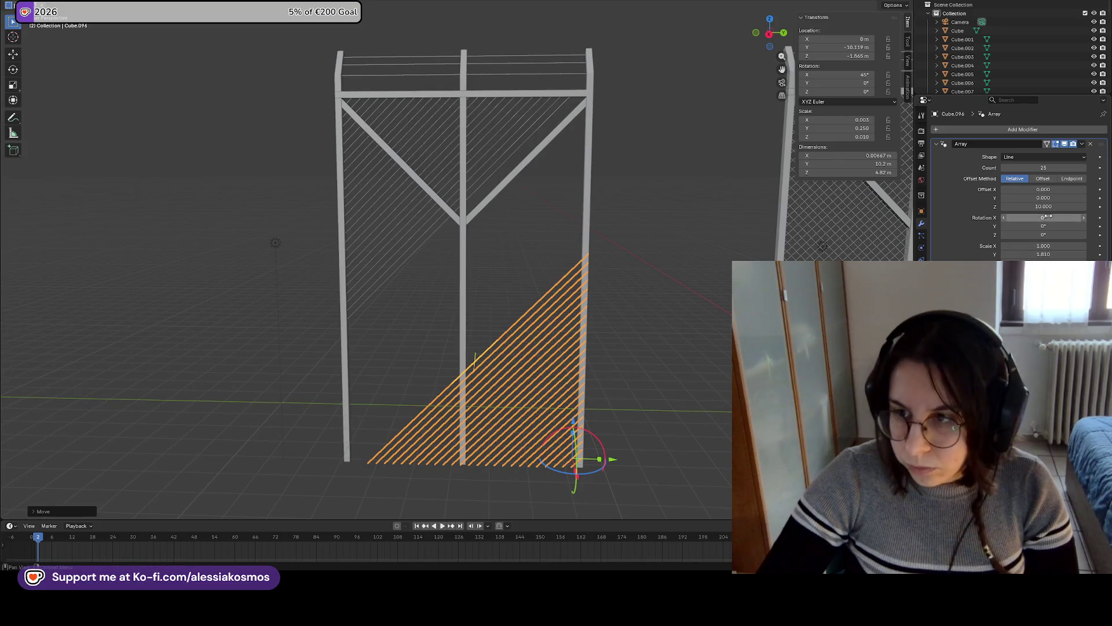
pyautogui.moveTo(1043, 167)
pyautogui.mouseDown()
pyautogui.moveTo(1070, 167)
pyautogui.moveTo(1037, 168)
pyautogui.moveTo(1046, 197)
pyautogui.moveTo(1072, 167)
pyautogui.moveTo(1048, 168)
pyautogui.moveTo(1026, 198)
pyautogui.mouseUp()
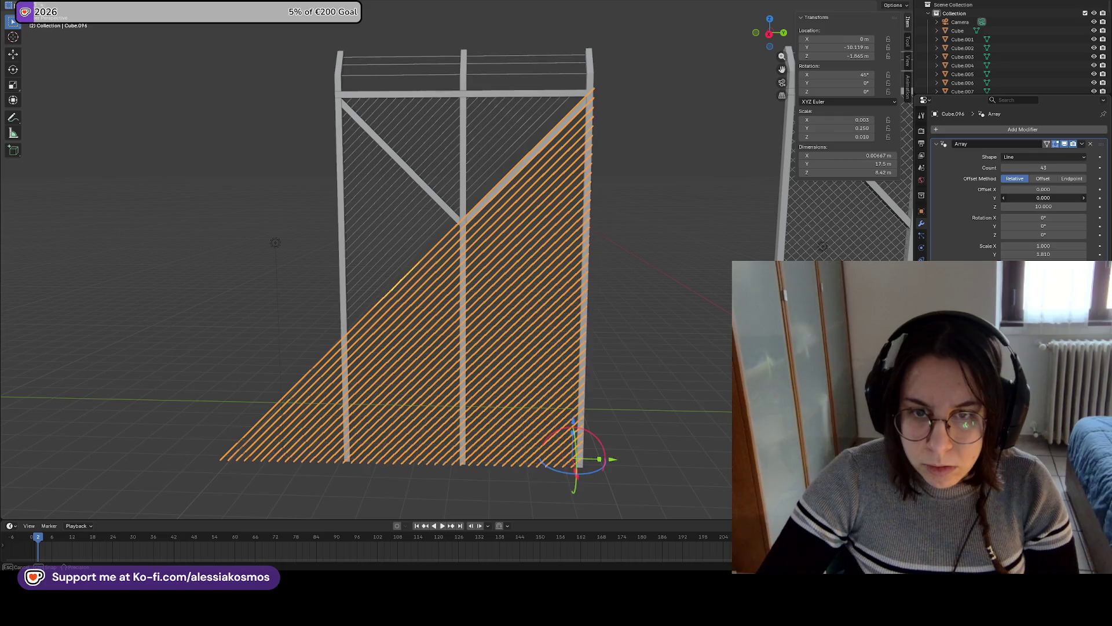
pyautogui.hotkey('ctrl', 'z')
pyautogui.hotkey('ctrl', 'z')
pyautogui.hotkey('ctrl', 'z')
pyautogui.hotkey('ctrl', 'z')
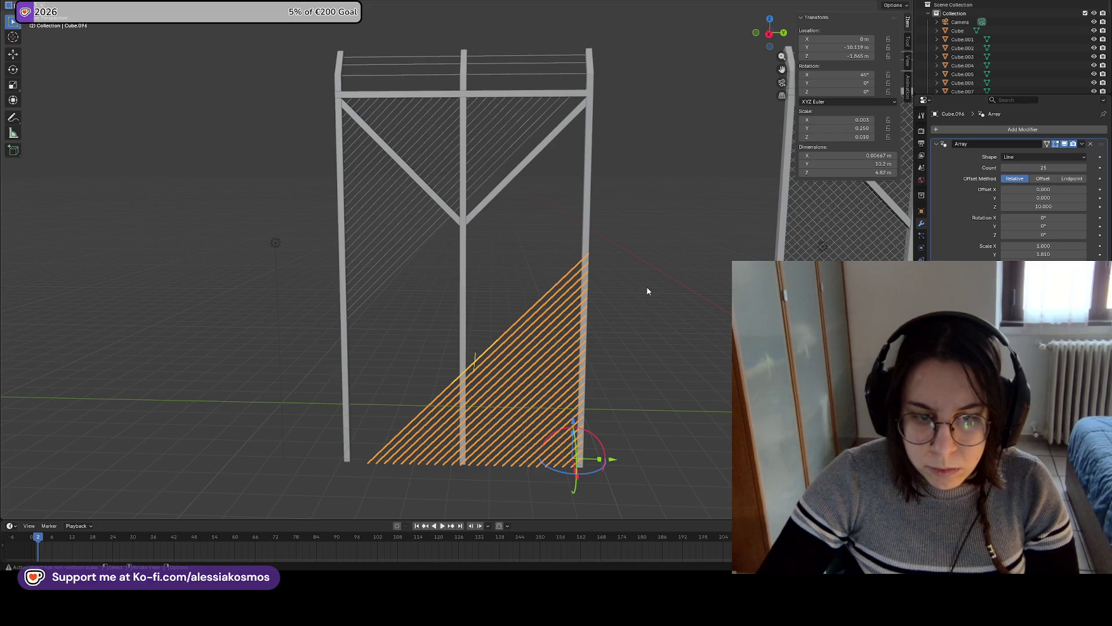
# Set the lower slat array's count back to 25
pyautogui.moveTo(1044, 168); pyautogui.dragTo(1056, 167)
pyautogui.click(1056, 167)
pyautogui.write('25')
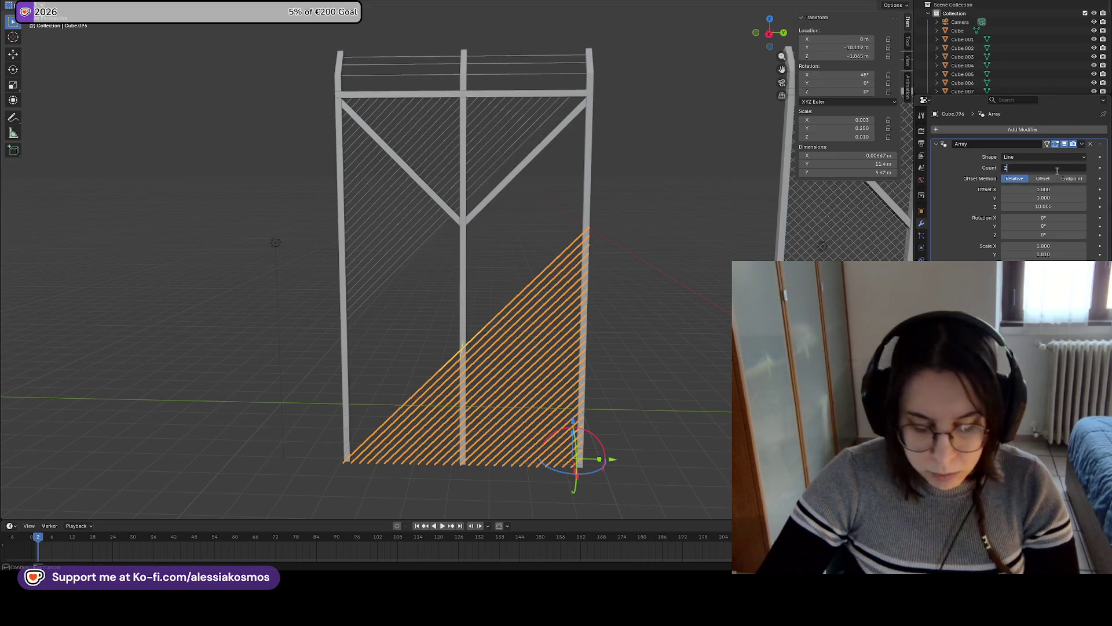
pyautogui.press('Return')
# Nudge the lower slat array along Y into place
pyautogui.scroll(5, 636, 380)
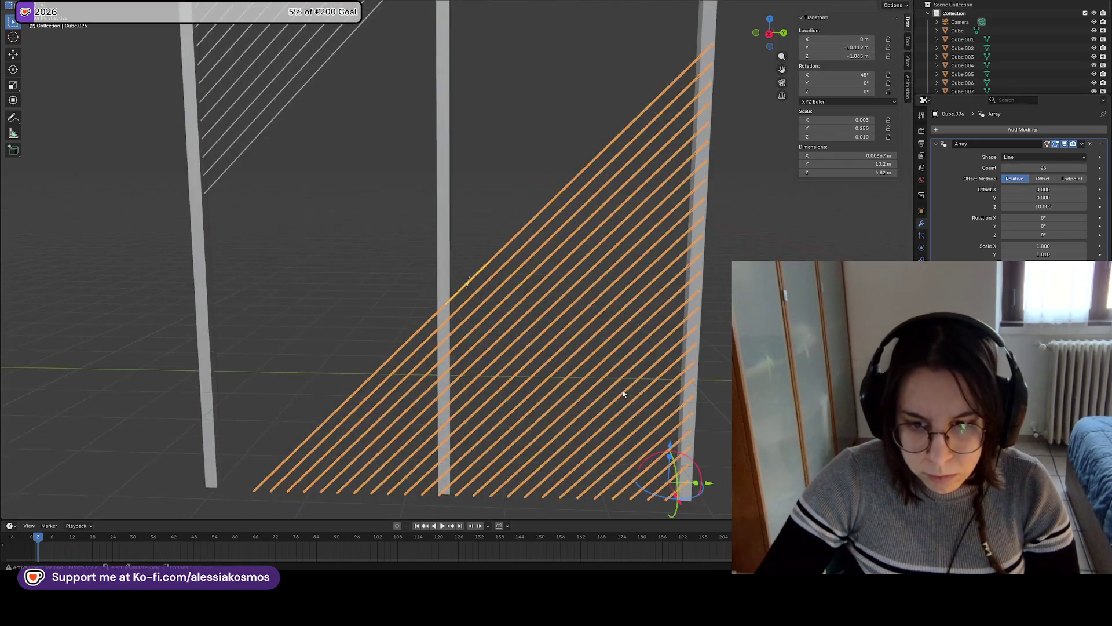
pyautogui.press('g')
pyautogui.press('y')
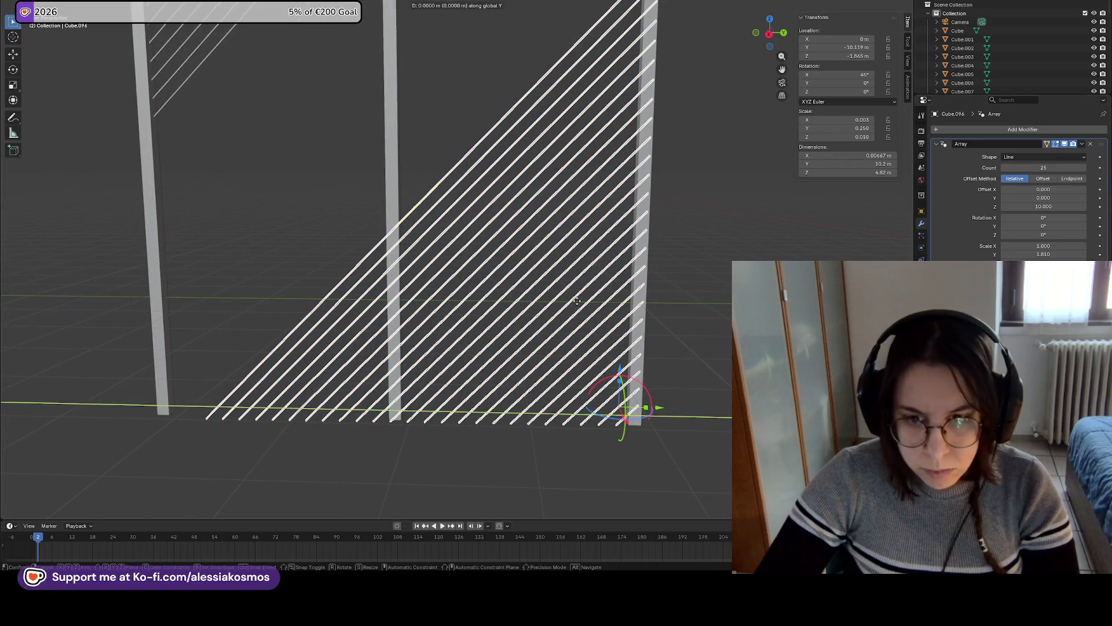
pyautogui.click(567, 301)
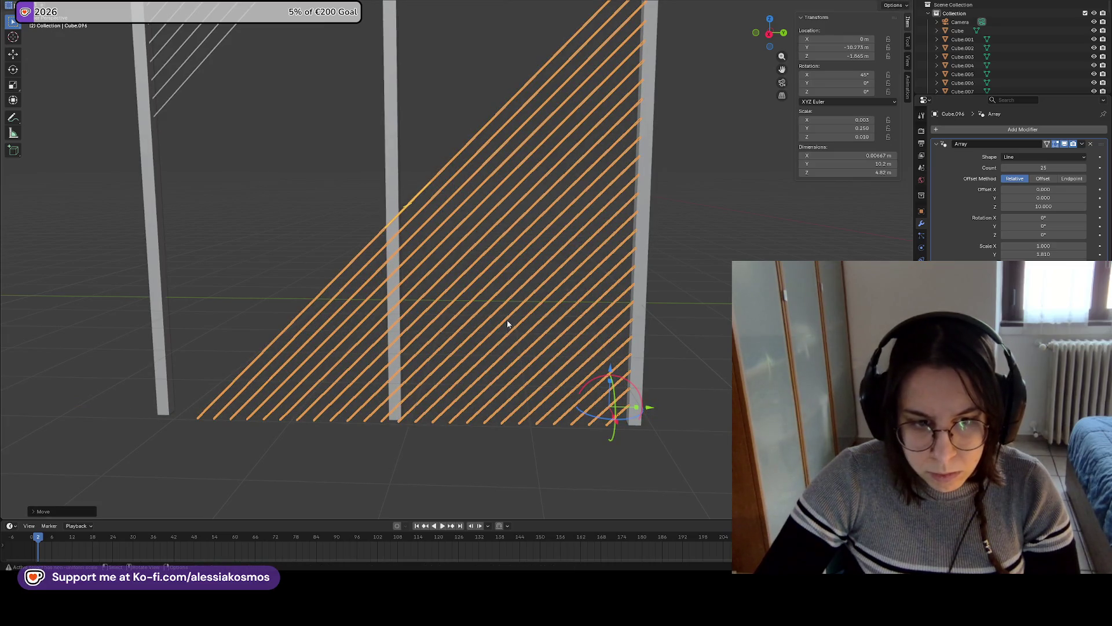
pyautogui.scroll(-8, 561, 377)
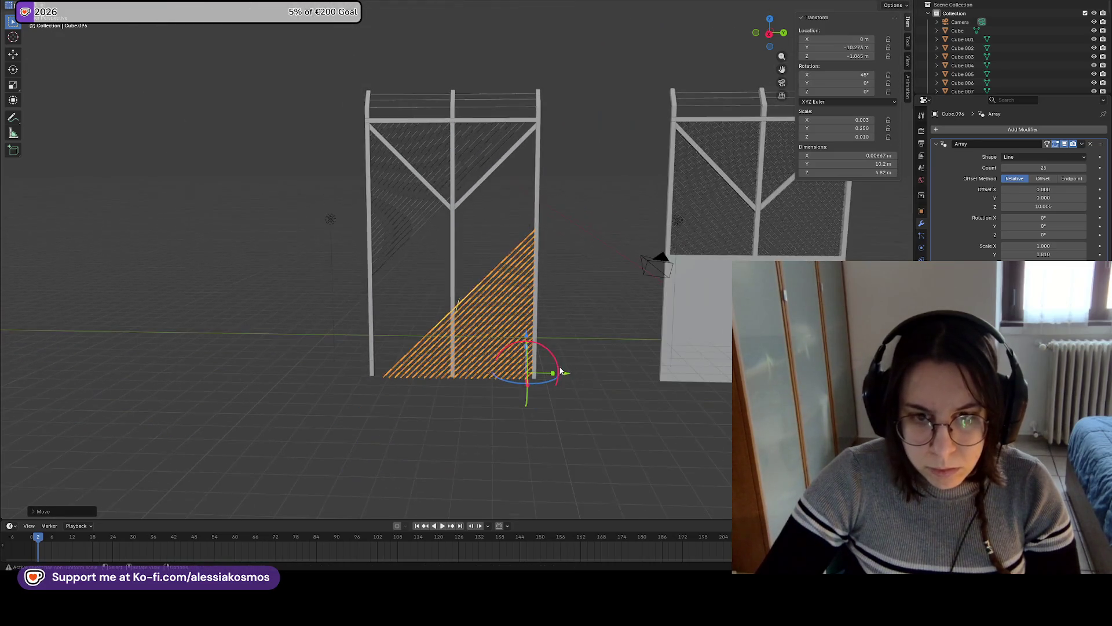
pyautogui.scroll(6, 470, 281)
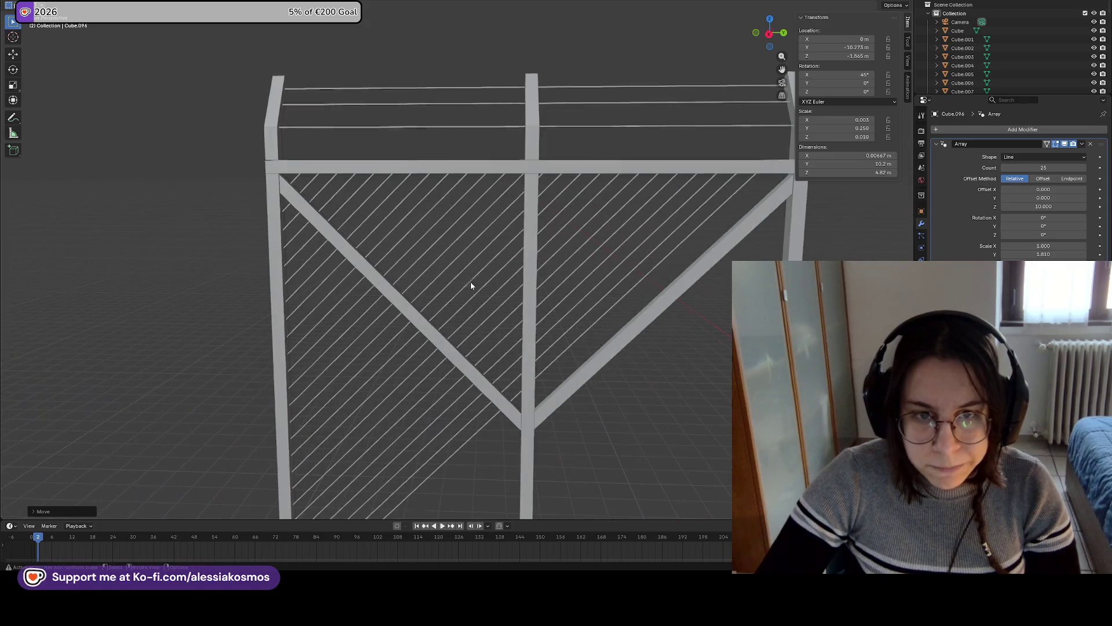
# Duplicate the lower slat array, raise the copy along Z, and remove its Array modifier
pyautogui.click(443, 266)
pyautogui.scroll(-1, 457, 283)
pyautogui.moveTo(555, 312)
pyautogui.mouseDown(button='middle')
pyautogui.moveTo(568, 301)
pyautogui.moveTo(616, 402)
pyautogui.mouseUp(button='middle')
pyautogui.click(616, 406)
pyautogui.moveTo(607, 459)
pyautogui.mouseDown(button='middle')
pyautogui.moveTo(548, 256)
pyautogui.moveTo(560, 278)
pyautogui.mouseUp(button='middle')
pyautogui.hotkey('shift', 'd')
pyautogui.press('y')
pyautogui.press('z')
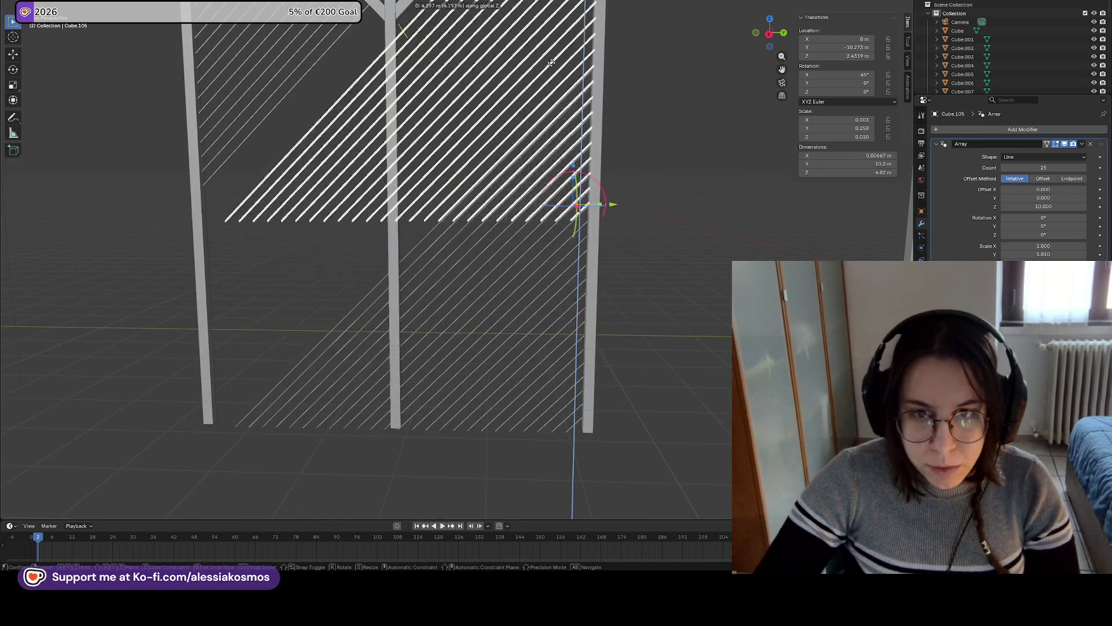
pyautogui.click(586, 203)
pyautogui.press('KP_Decimal')
pyautogui.click(1090, 145)
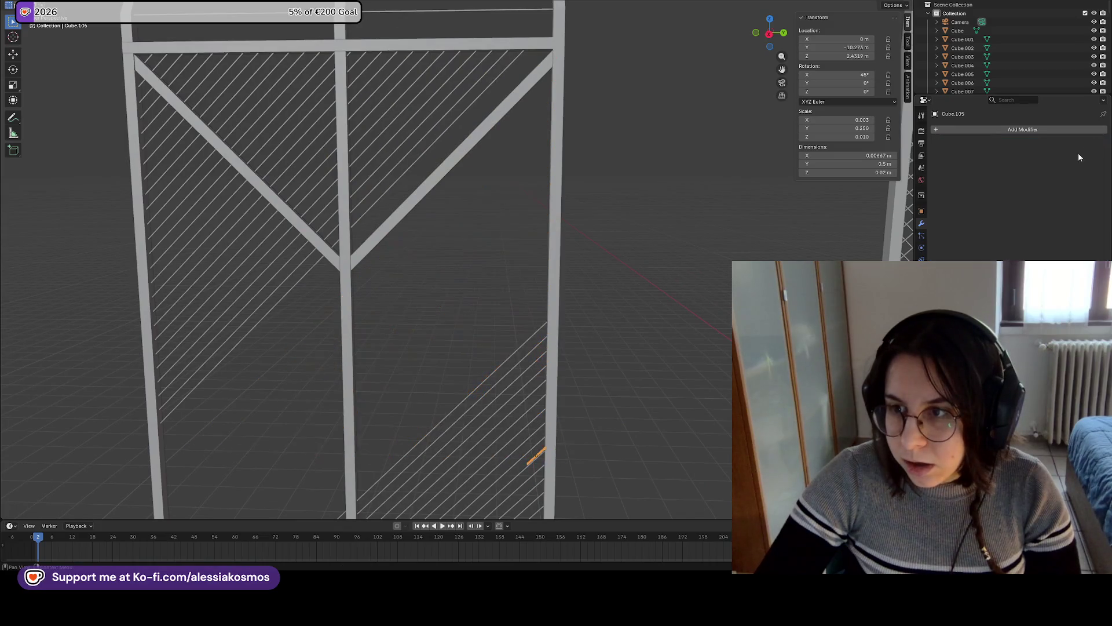
# Shift the slat left along Y and stretch it into a long diagonal beam
pyautogui.moveTo(646, 454)
pyautogui.keyDown('shift'); pyautogui.mouseDown(button='middle')
pyautogui.moveTo(588, 434)
pyautogui.moveTo(634, 264)
pyautogui.mouseUp(button='middle'); pyautogui.keyUp('shift')
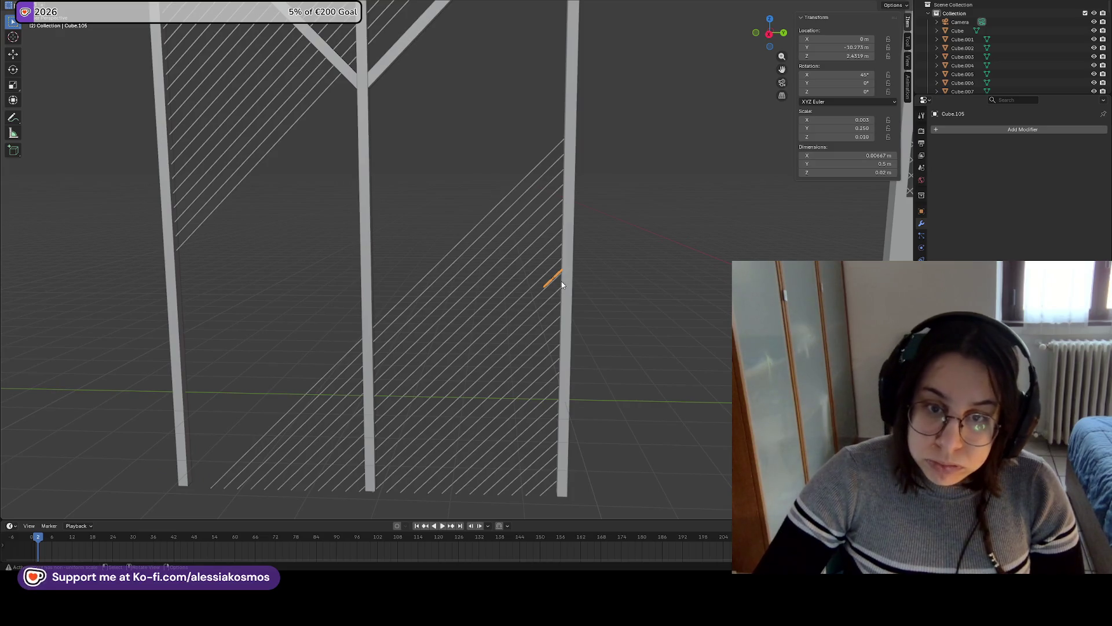
pyautogui.press('g')
pyautogui.press('y')
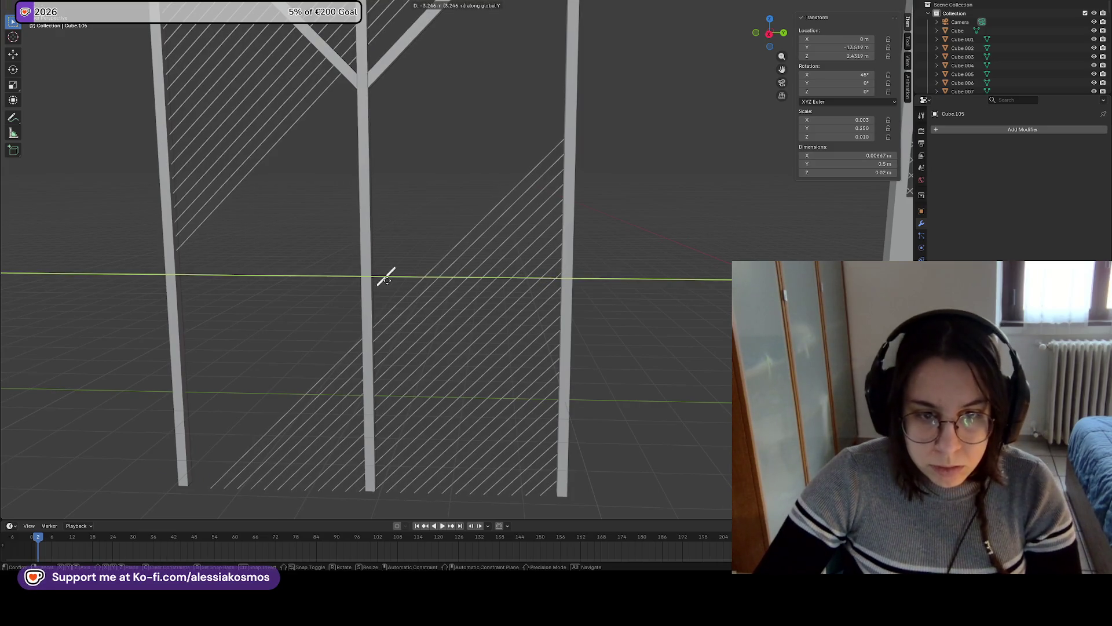
pyautogui.click(394, 288)
pyautogui.click(849, 172)
pyautogui.write('2')
pyautogui.press('Return')
pyautogui.hotkey('ctrl', 'z')
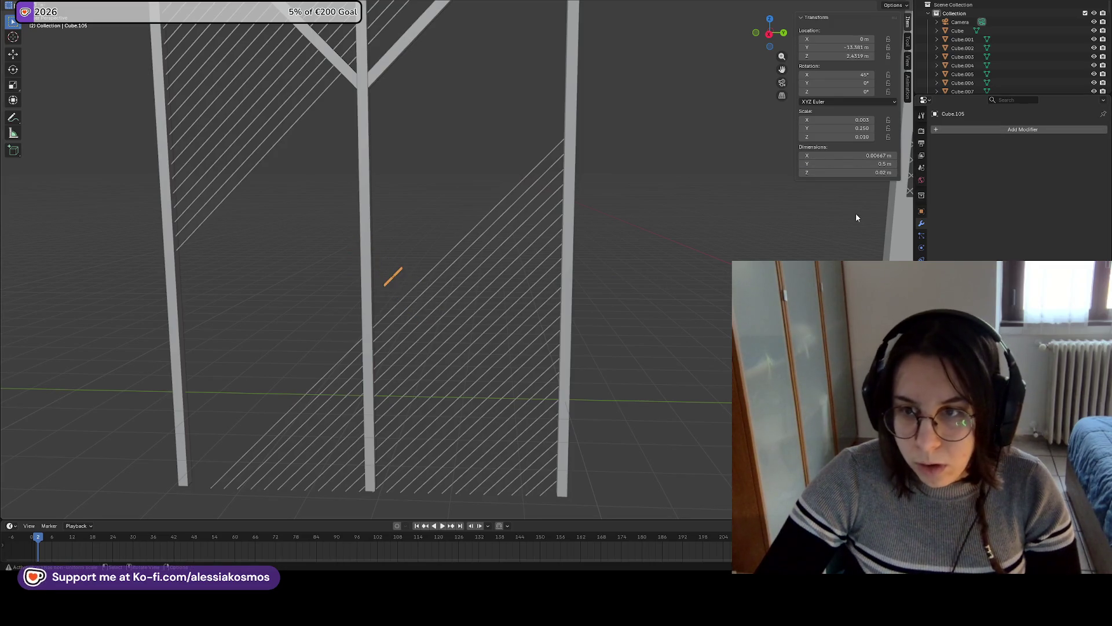
pyautogui.moveTo(868, 156)
pyautogui.mouseDown()
pyautogui.moveTo(834, 155)
pyautogui.moveTo(880, 163)
pyautogui.mouseUp()
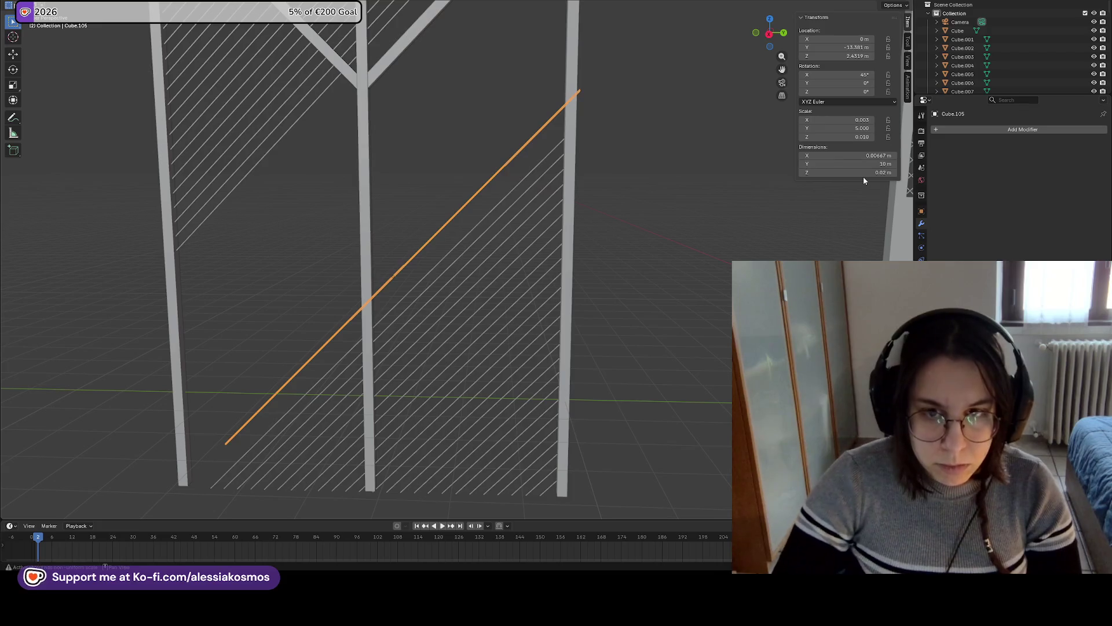
# Slide the beam along Y and set its Y dimension to 12, then 11 m
pyautogui.moveTo(421, 352); pyautogui.dragTo(463, 313, button='middle')
pyautogui.press('g')
pyautogui.press('y')
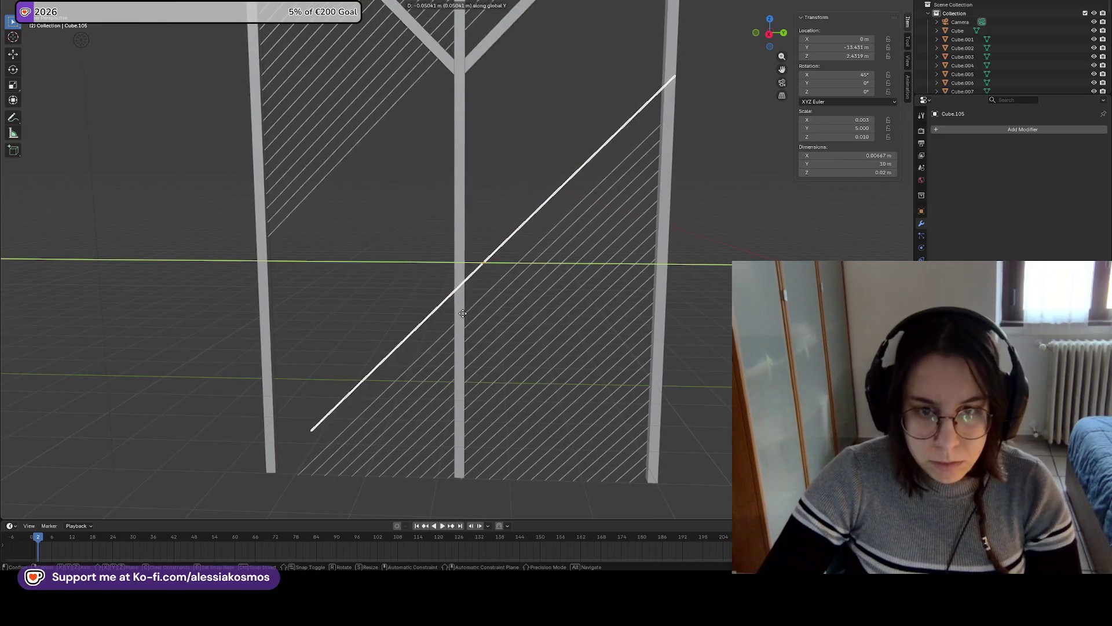
pyautogui.click(451, 325)
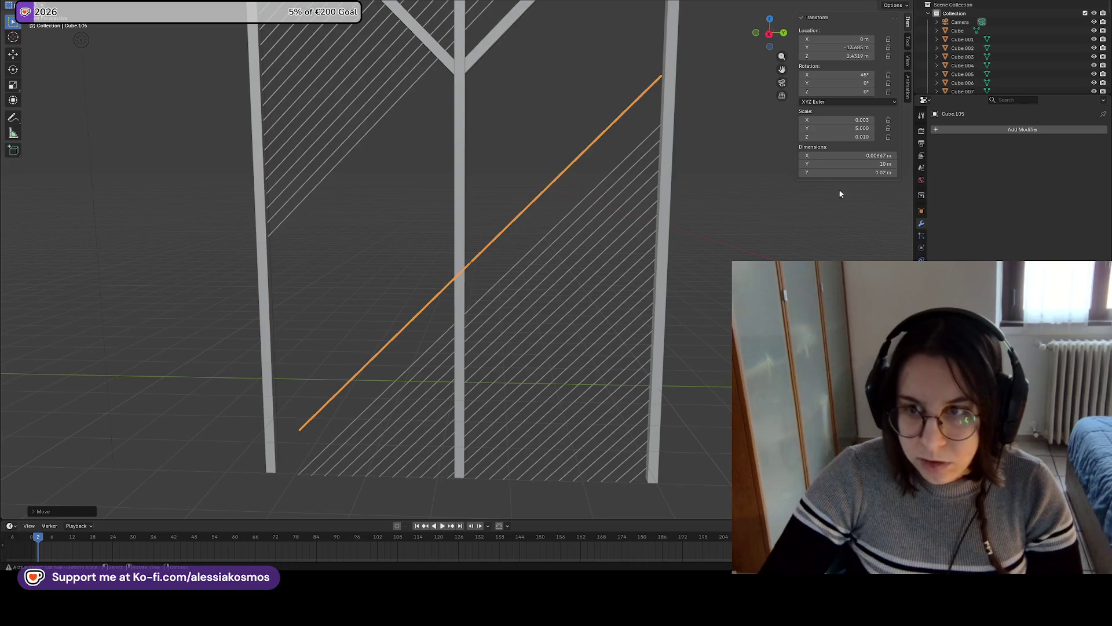
pyautogui.click(849, 164)
pyautogui.write('12')
pyautogui.press('Return')
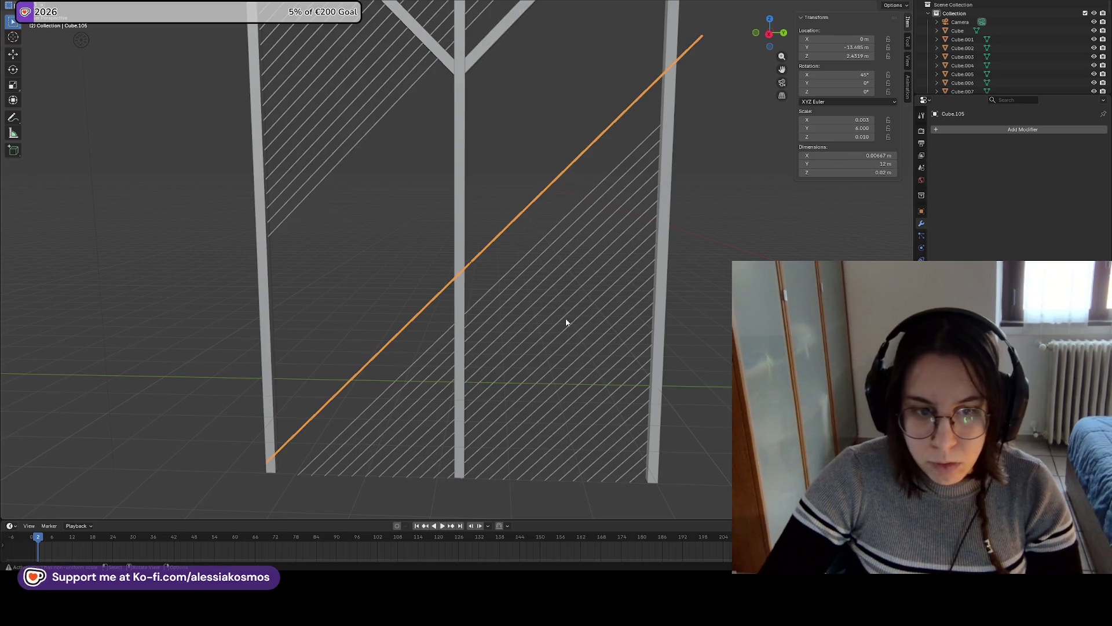
pyautogui.click(869, 164)
pyautogui.write('11')
pyautogui.press('Return')
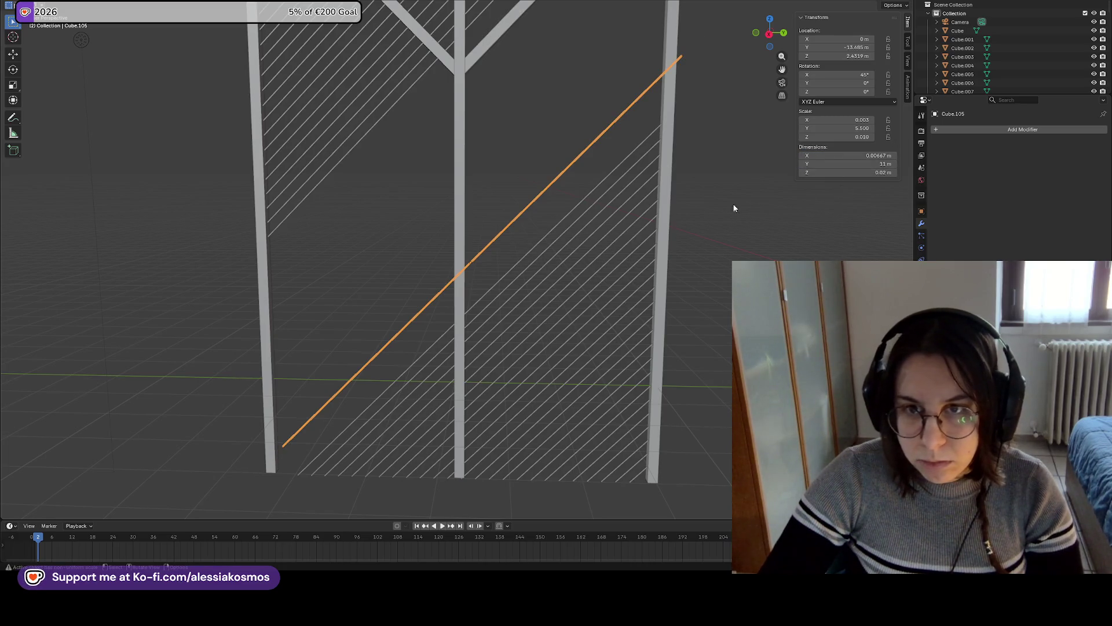
# Lower the beam along Z and slide it along Y to start at the left post's base
pyautogui.press('g')
pyautogui.press('z')
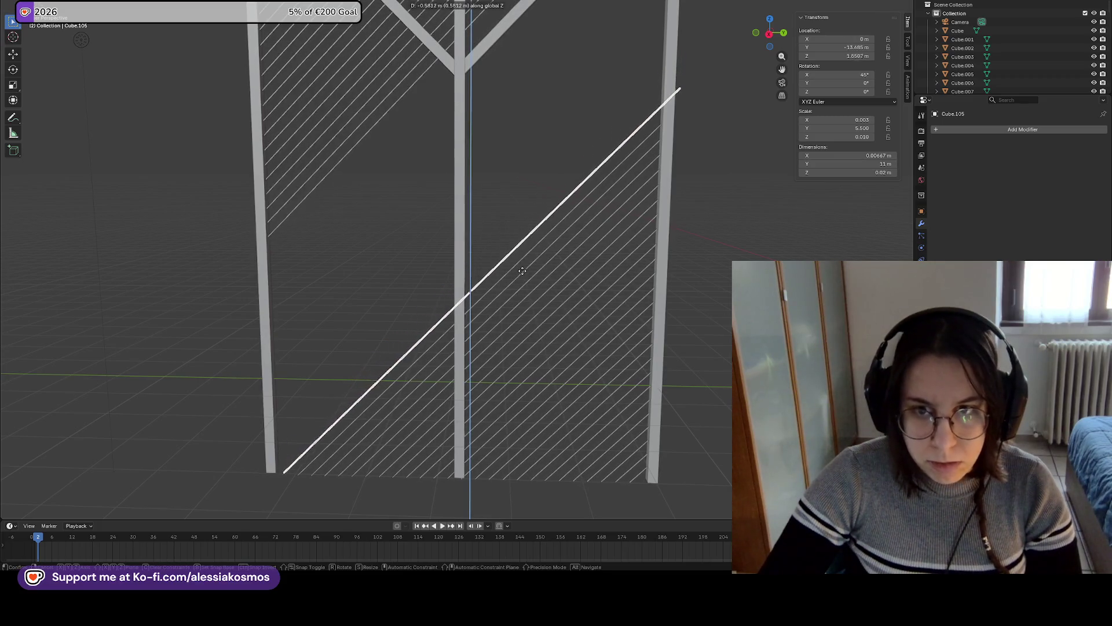
pyautogui.click(520, 271)
pyautogui.press('g')
pyautogui.press('y')
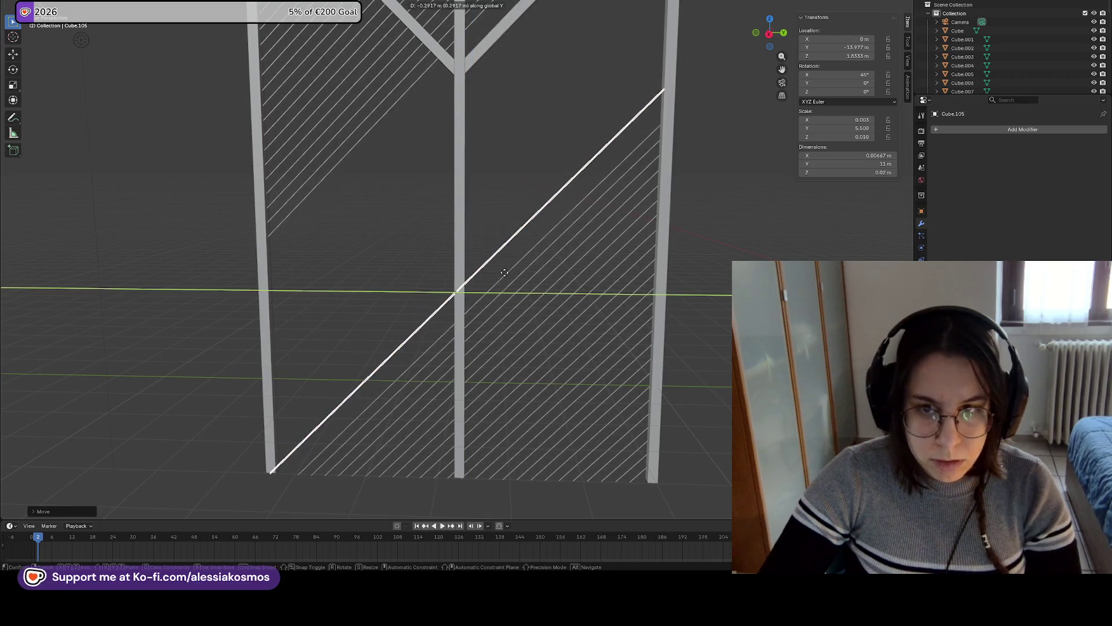
pyautogui.click(507, 272)
pyautogui.moveTo(571, 282)
pyautogui.mouseDown(button='middle')
pyautogui.moveTo(578, 276)
pyautogui.moveTo(562, 260)
pyautogui.moveTo(554, 268)
pyautogui.moveTo(572, 273)
pyautogui.mouseUp(button='middle')
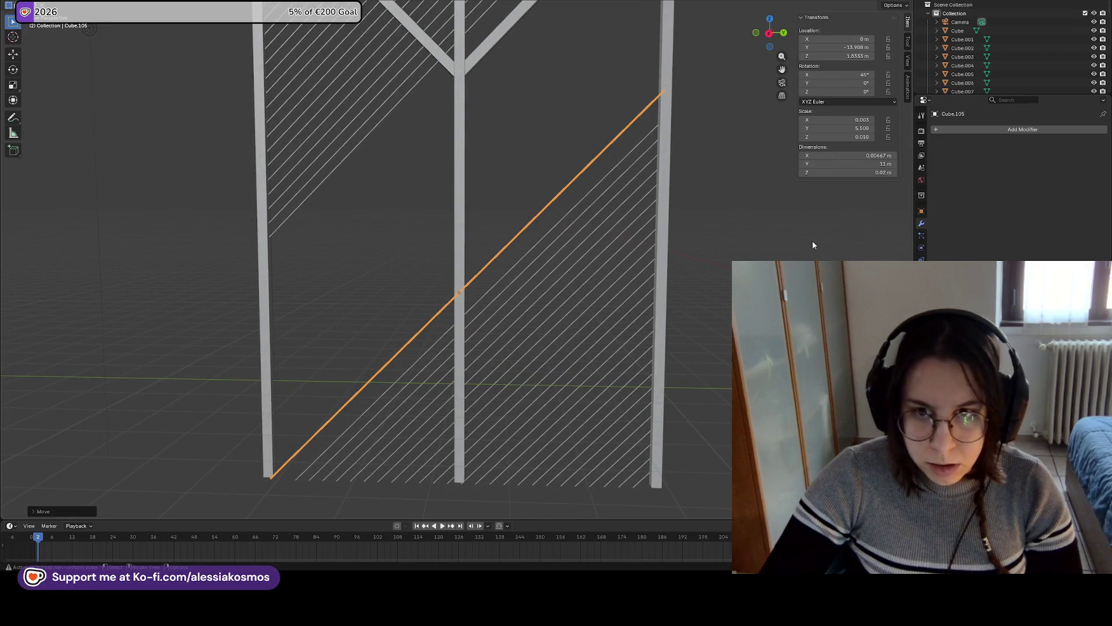
pyautogui.click(986, 130)
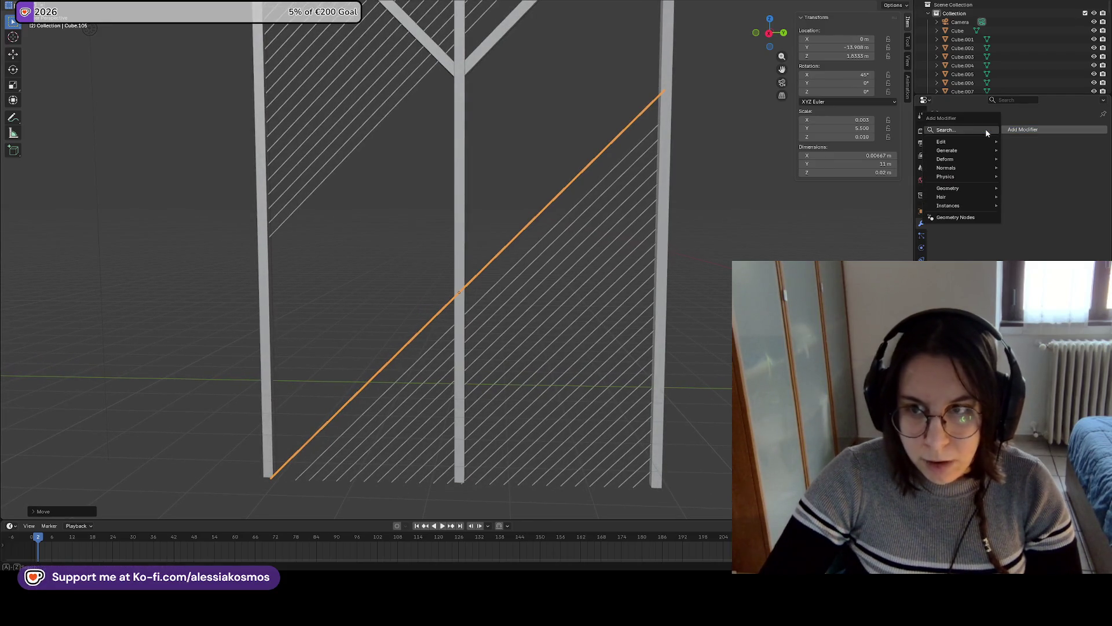
# Add an Array modifier to the beam with relative offset Z 10 and Y 0.020
pyautogui.write('array')
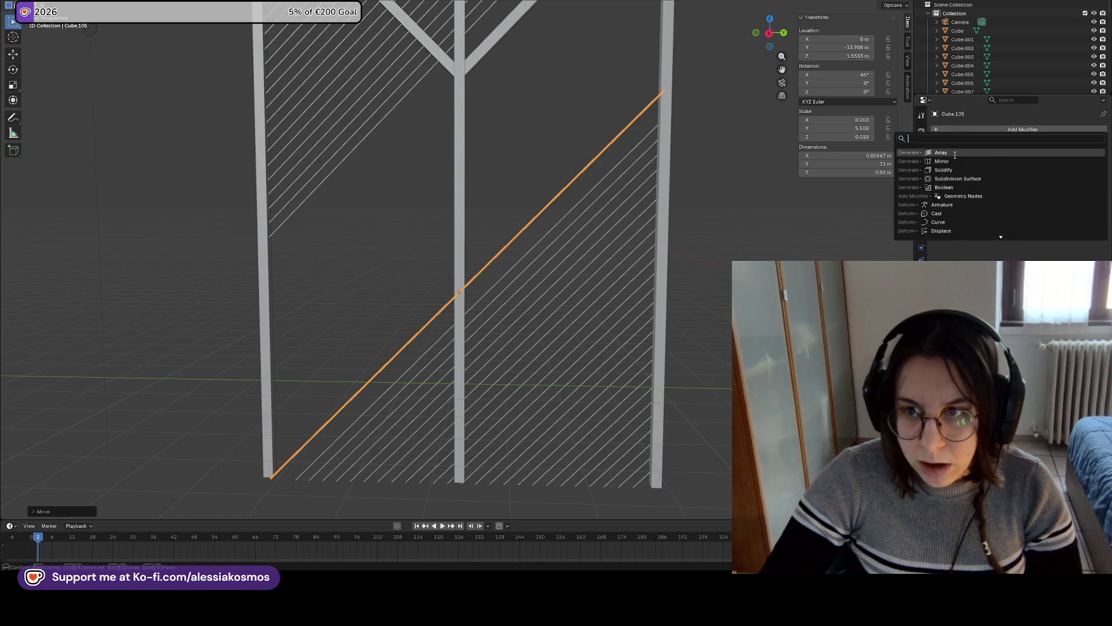
pyautogui.click(956, 157)
pyautogui.click(1043, 207)
pyautogui.write('0.11')
pyautogui.press('Return')
pyautogui.click(1054, 206)
pyautogui.write('10')
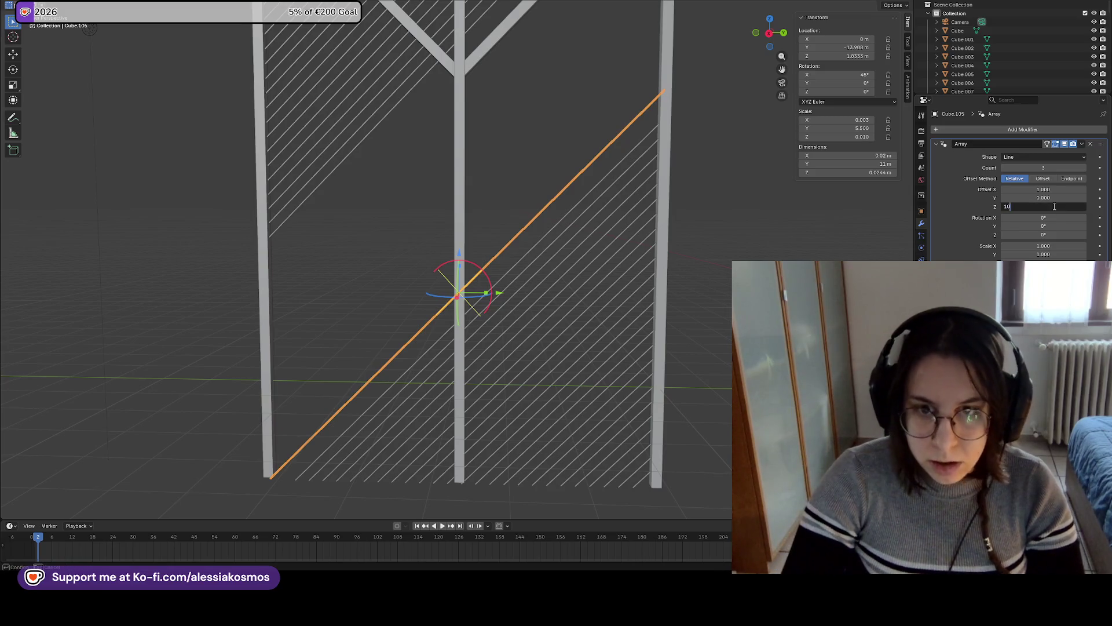
pyautogui.press('Return')
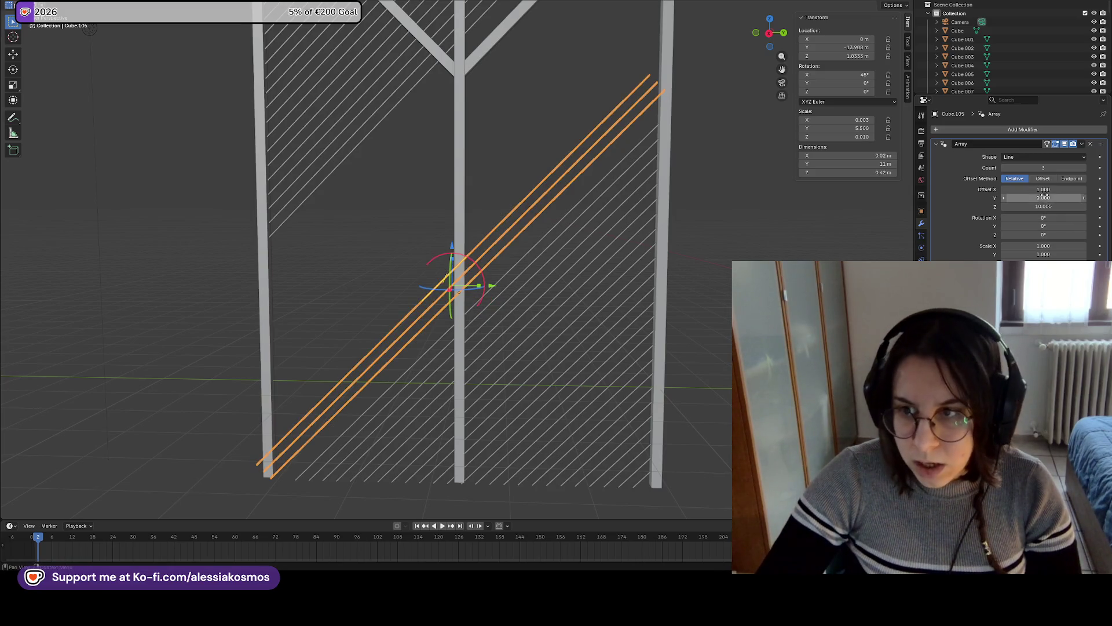
pyautogui.moveTo(1045, 198)
pyautogui.mouseDown()
pyautogui.moveTo(1017, 200)
pyautogui.moveTo(1056, 202)
pyautogui.mouseUp()
# Lower the new slats and raise the array count to 18
pyautogui.click(654, 258)
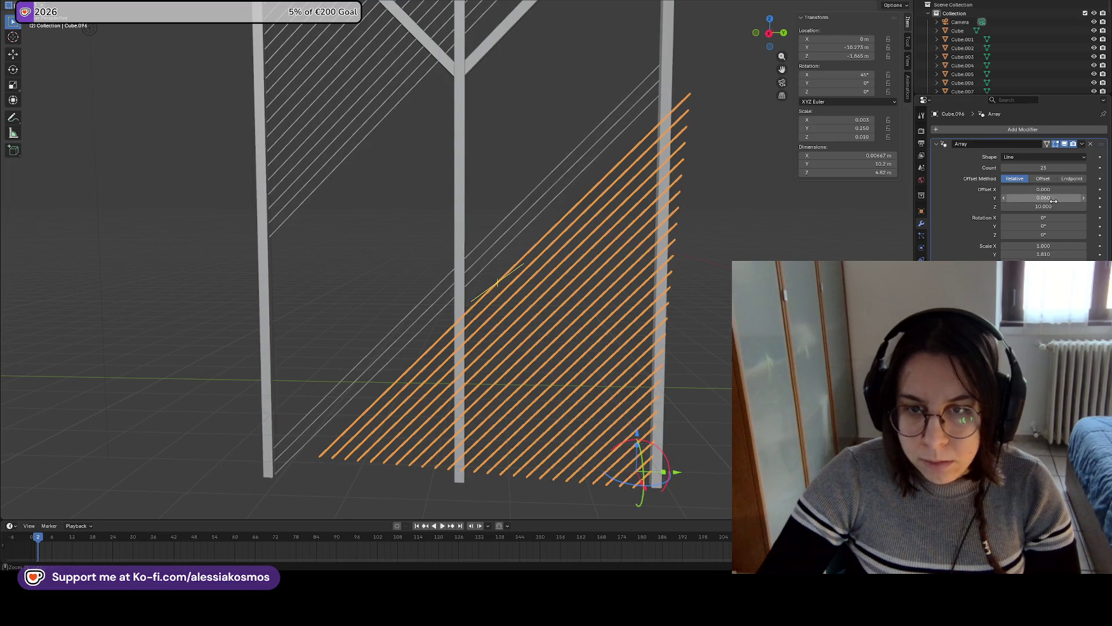
pyautogui.click(606, 145)
pyautogui.press('g')
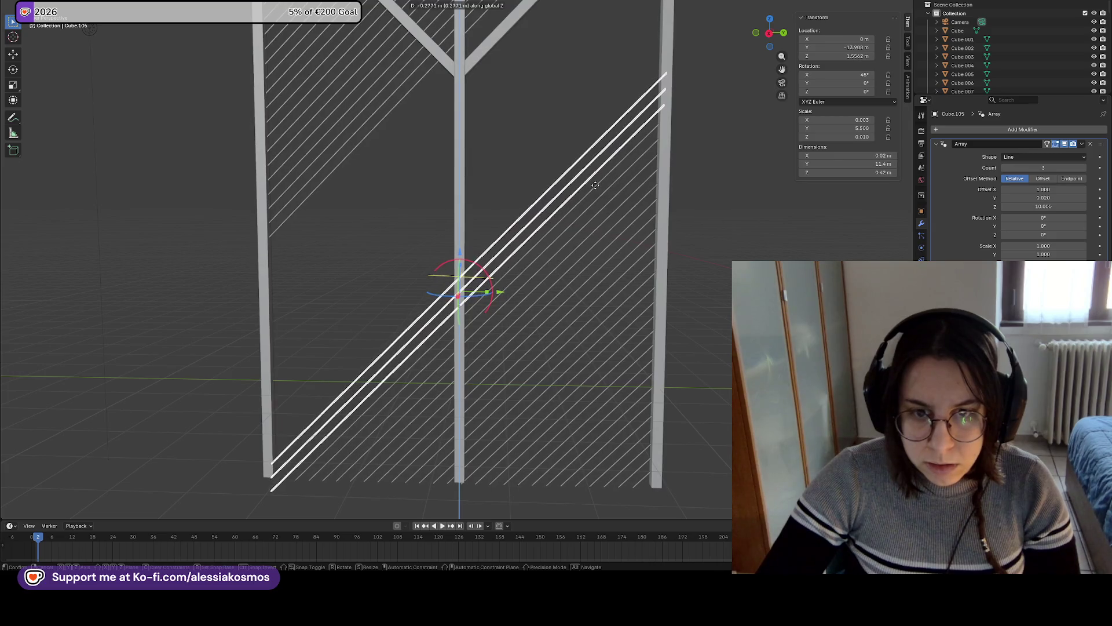
pyautogui.click(590, 186)
pyautogui.moveTo(1037, 168); pyautogui.dragTo(1051, 167)
pyautogui.scroll(-4, 697, 206)
pyautogui.hotkey('ctrl', 'z')
pyautogui.hotkey('ctrl', 'z')
pyautogui.hotkey('ctrl', 'z')
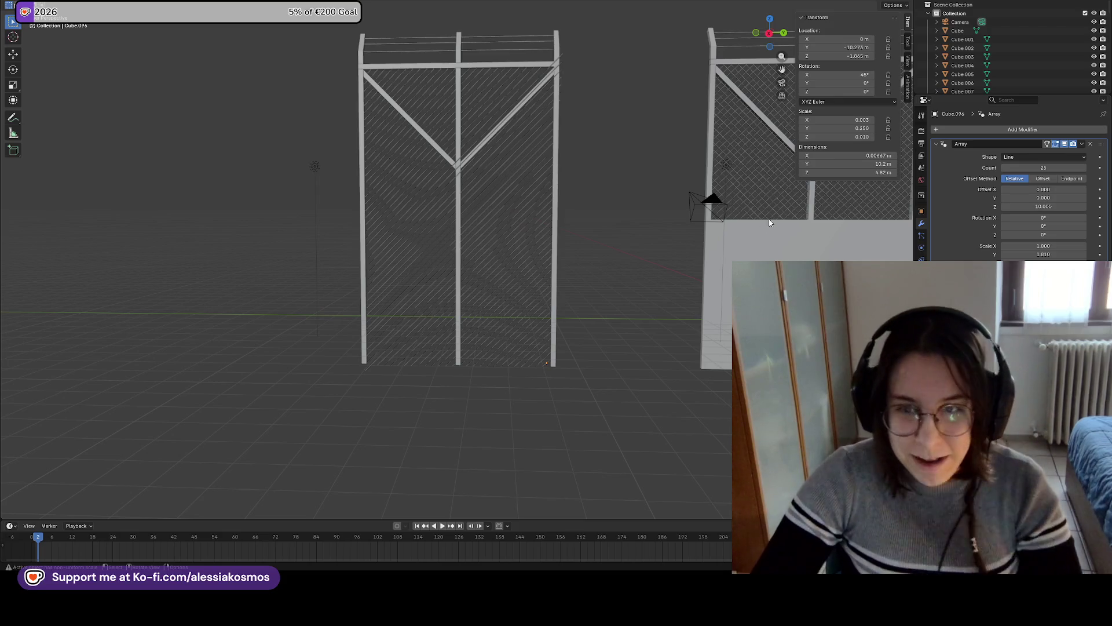
# Restore the 18-slat array and recentre the view on the fence
pyautogui.hotkey('ctrl', 'shift', 'z')
pyautogui.hotkey('ctrl', 'shift', 'z')
pyautogui.hotkey('ctrl', 'shift', 'z')
pyautogui.scroll(3, 504, 278)
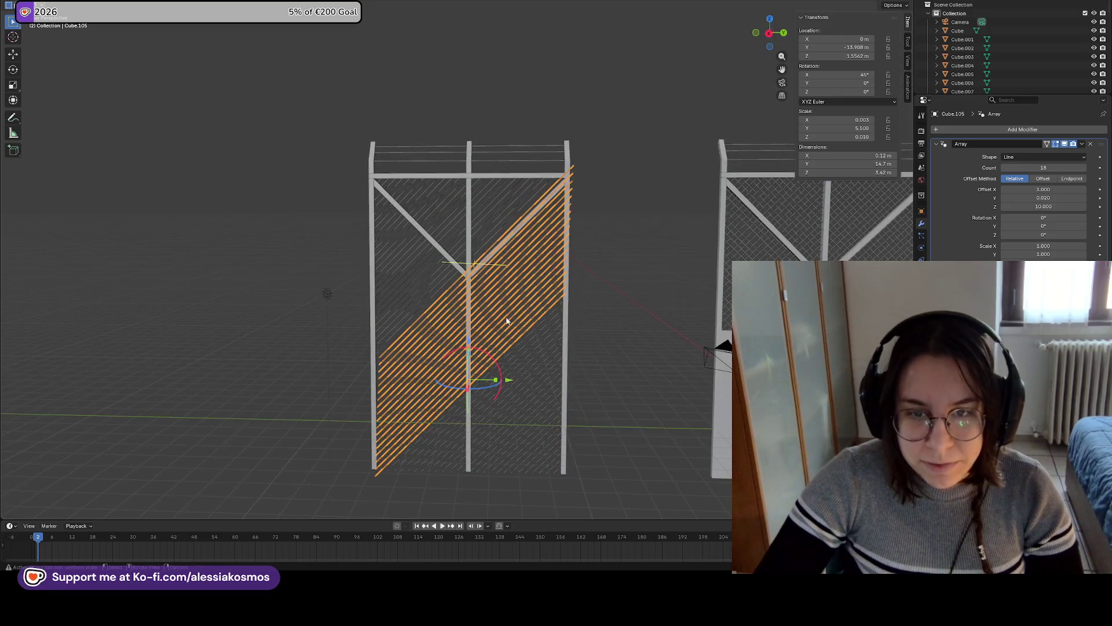
pyautogui.scroll(1, 497, 347)
pyautogui.keyDown('shift'); pyautogui.moveTo(502, 299); pyautogui.dragTo(506, 218, button='middle'); pyautogui.keyUp('shift')
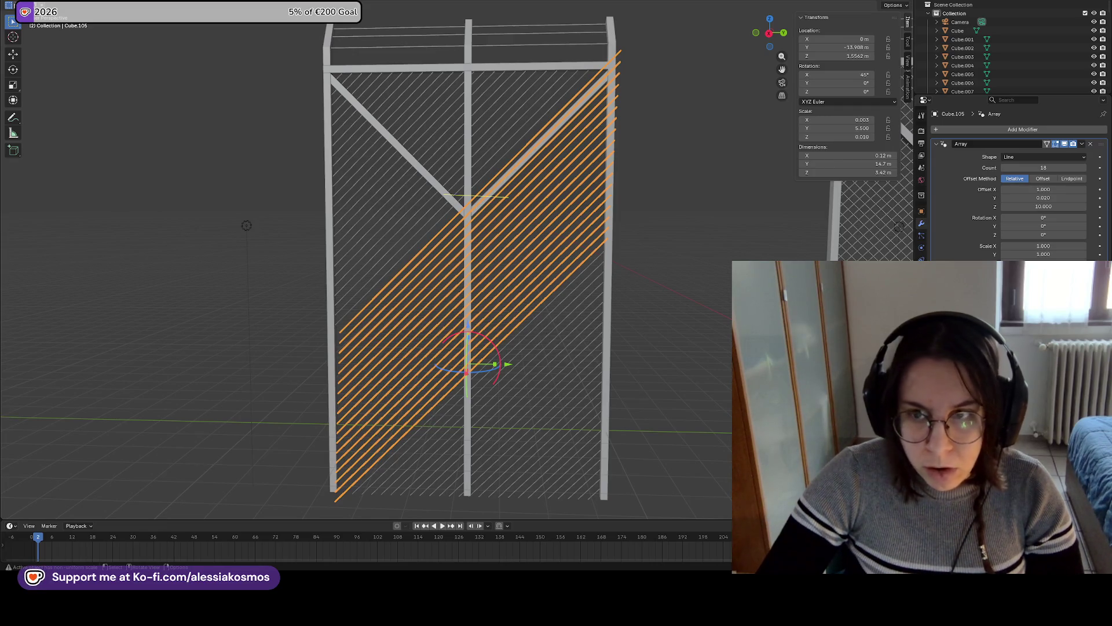
# Duplicate the array along Y and remove the copy's Array modifier, leaving one slat
pyautogui.hotkey('shift', 'd')
pyautogui.press('y')
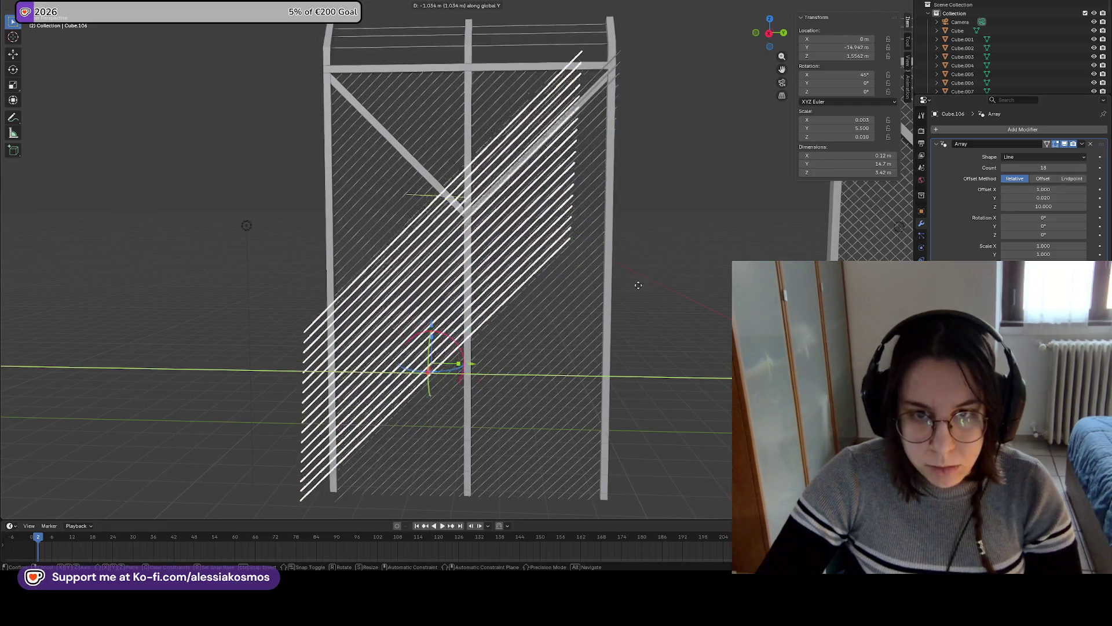
pyautogui.click(663, 283)
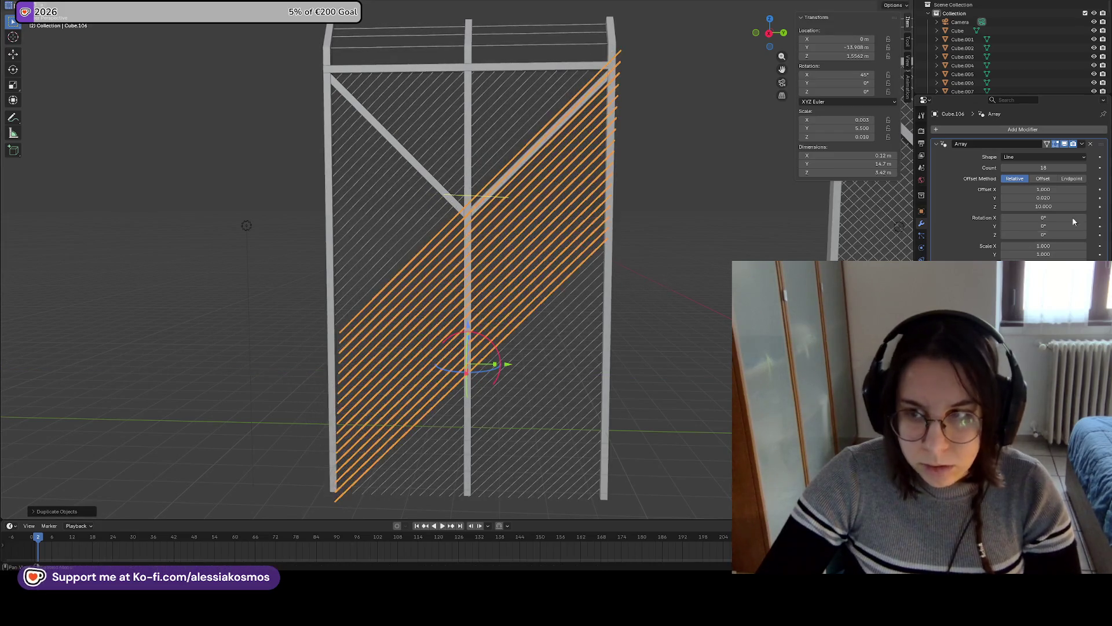
pyautogui.click(1091, 144)
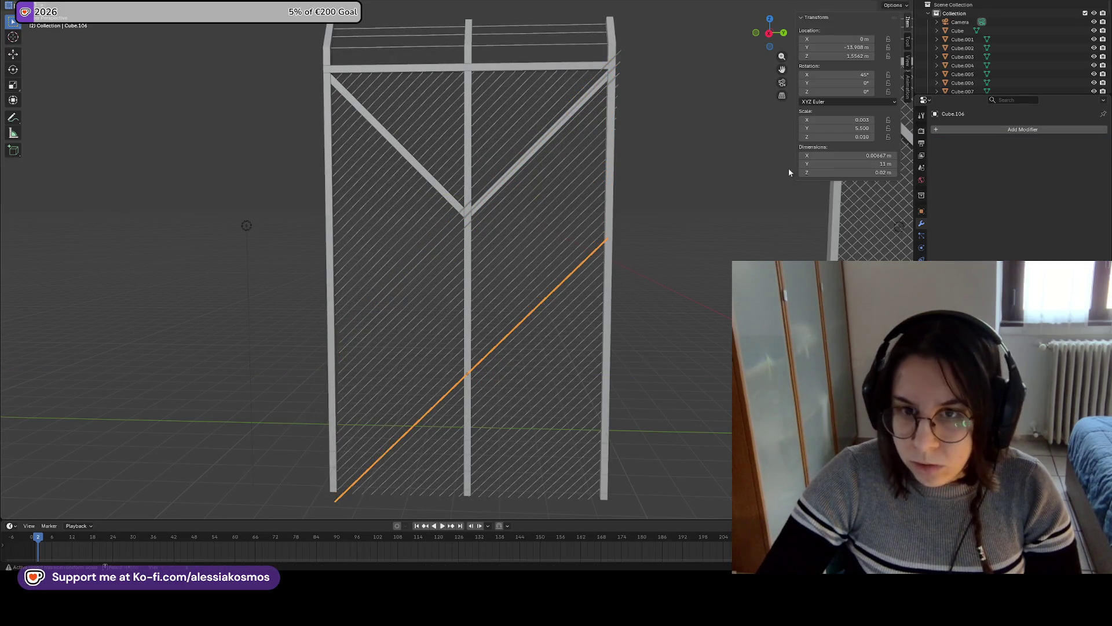
pyautogui.click(844, 76)
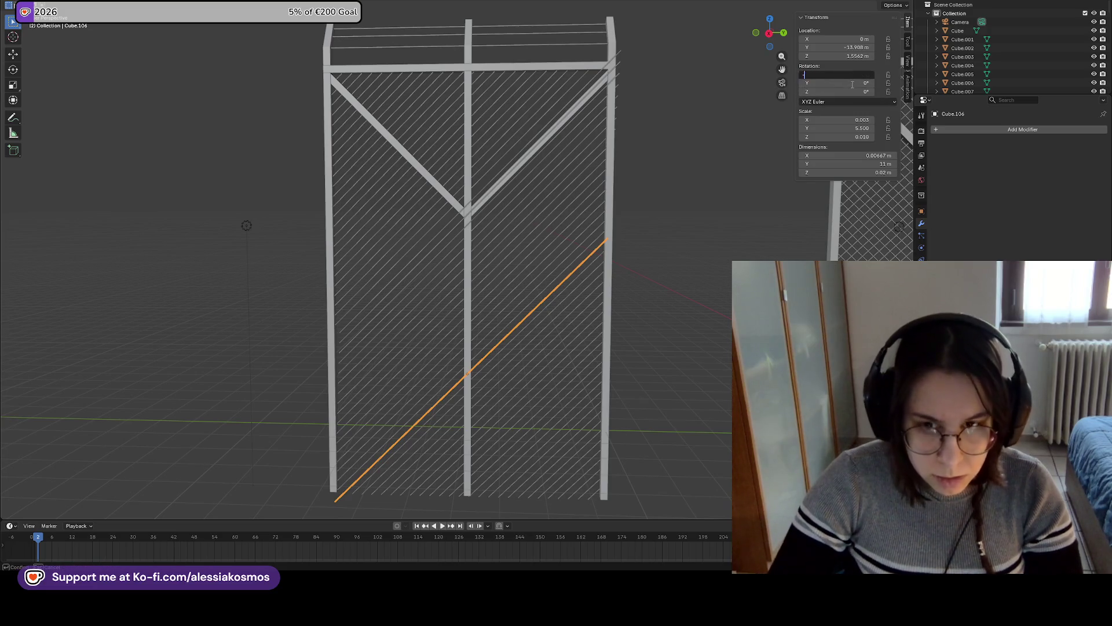
# Tilt the slat to -45° and give it an Array modifier with Z offset 10
pyautogui.press('Return')
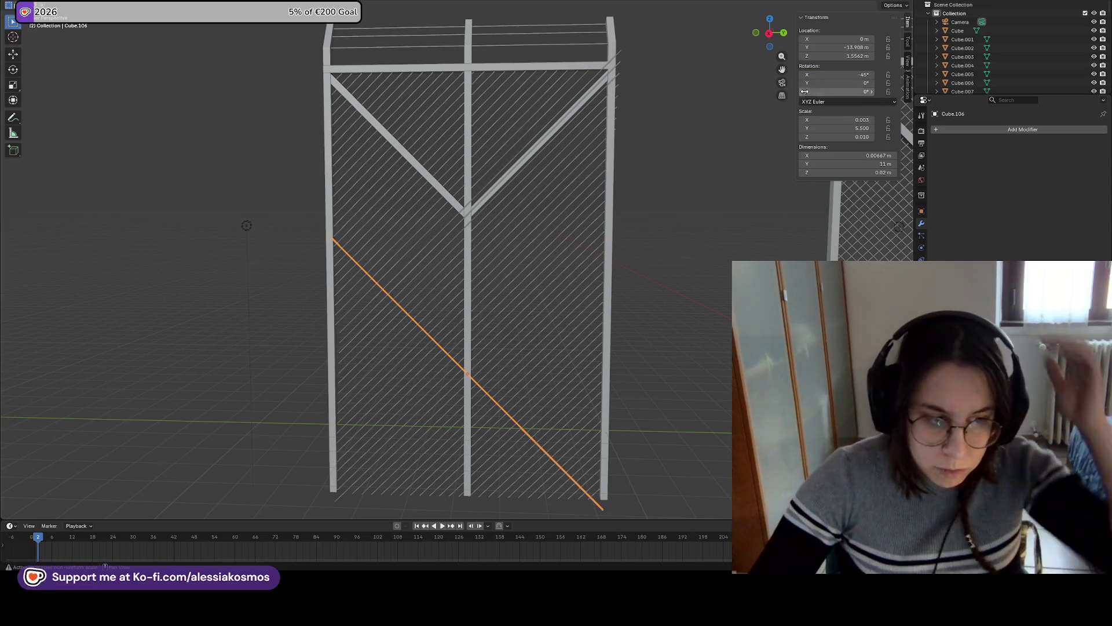
pyautogui.click(1030, 130)
pyautogui.write('array')
pyautogui.press('Return')
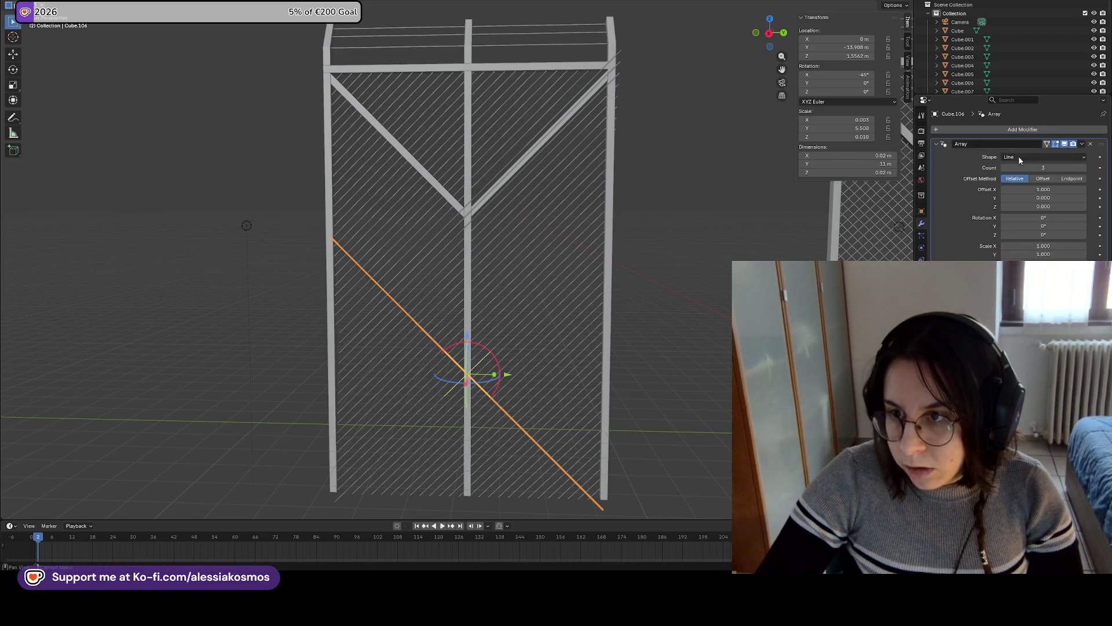
pyautogui.click(1050, 206)
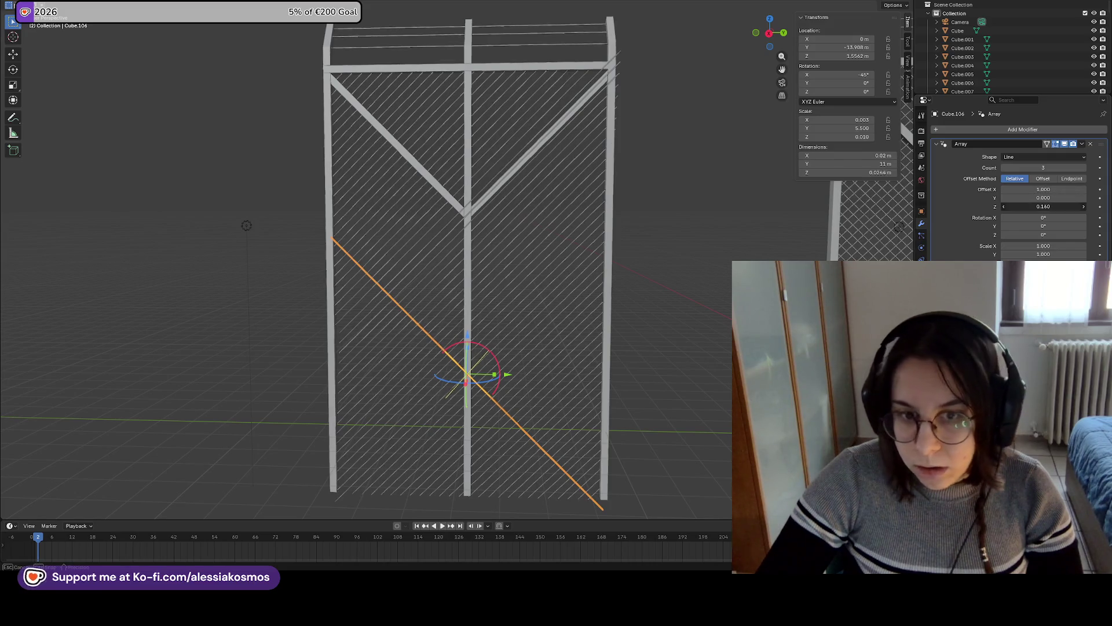
pyautogui.write('10')
pyautogui.press('Return')
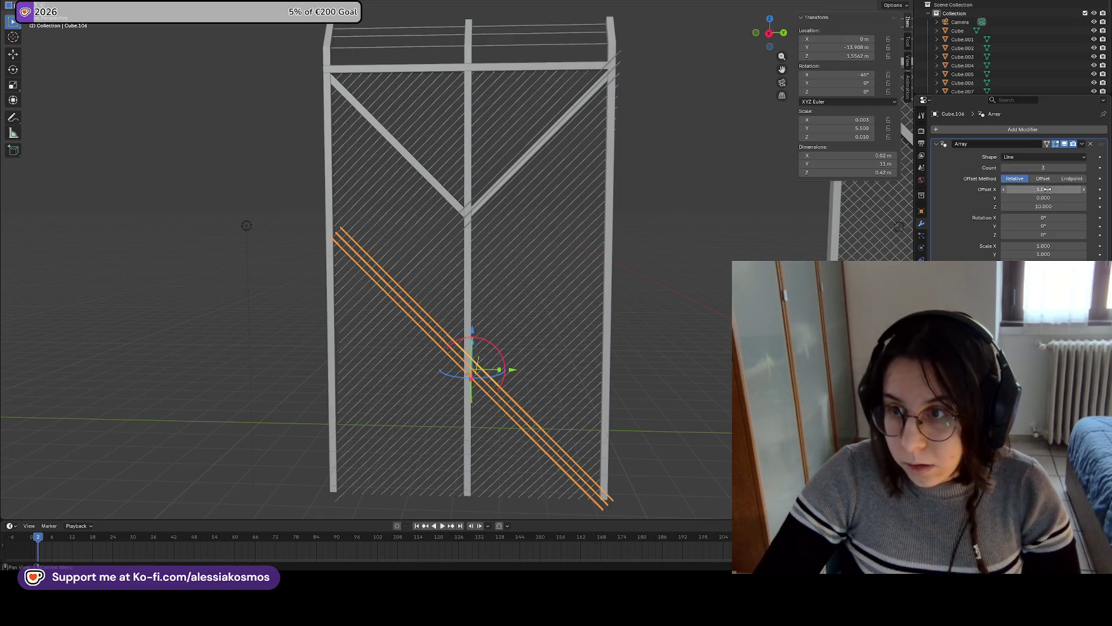
# Compare against the other slat arrays, then try a Y offset of 1 on the new array
pyautogui.click(598, 244)
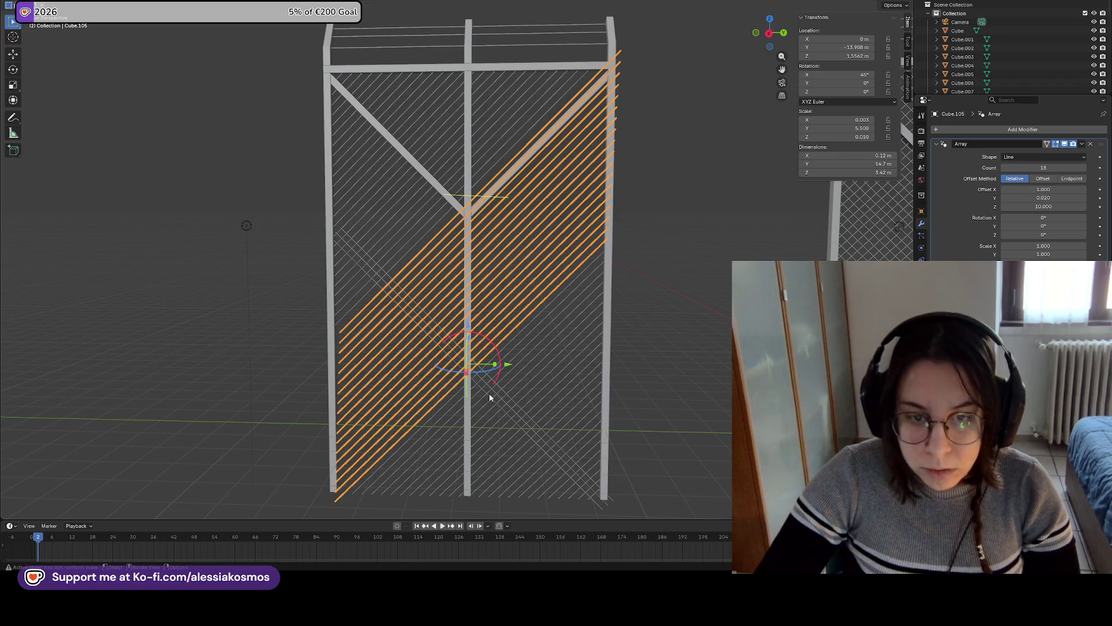
pyautogui.click(594, 353)
pyautogui.click(460, 369)
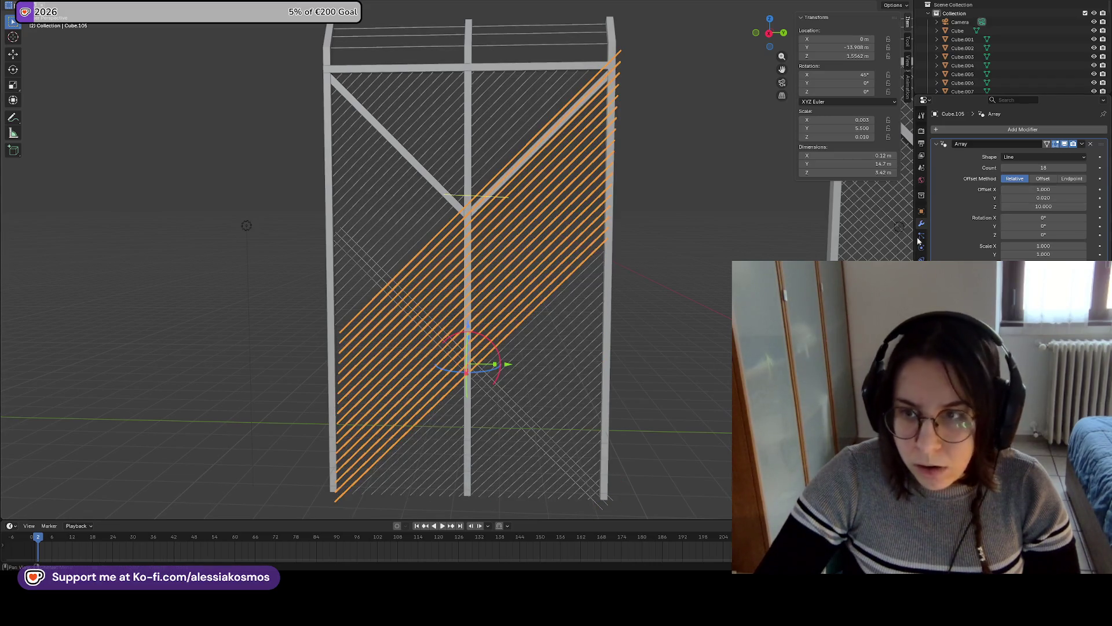
pyautogui.scroll(5, 390, 365)
pyautogui.click(300, 326)
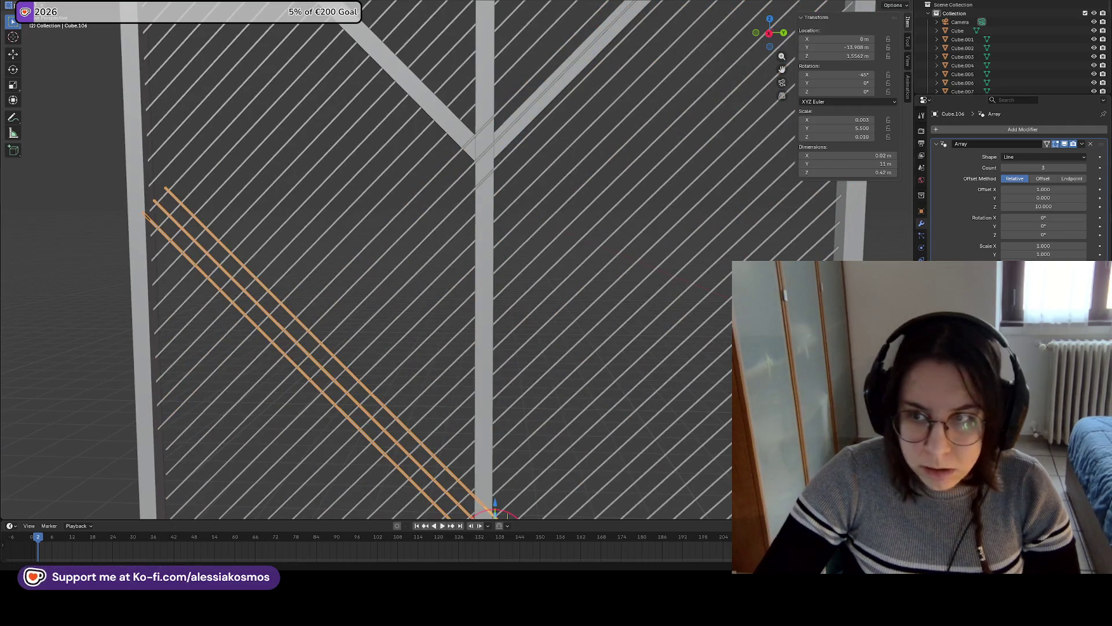
pyautogui.click(1054, 198)
pyautogui.write('1')
pyautogui.press('Return')
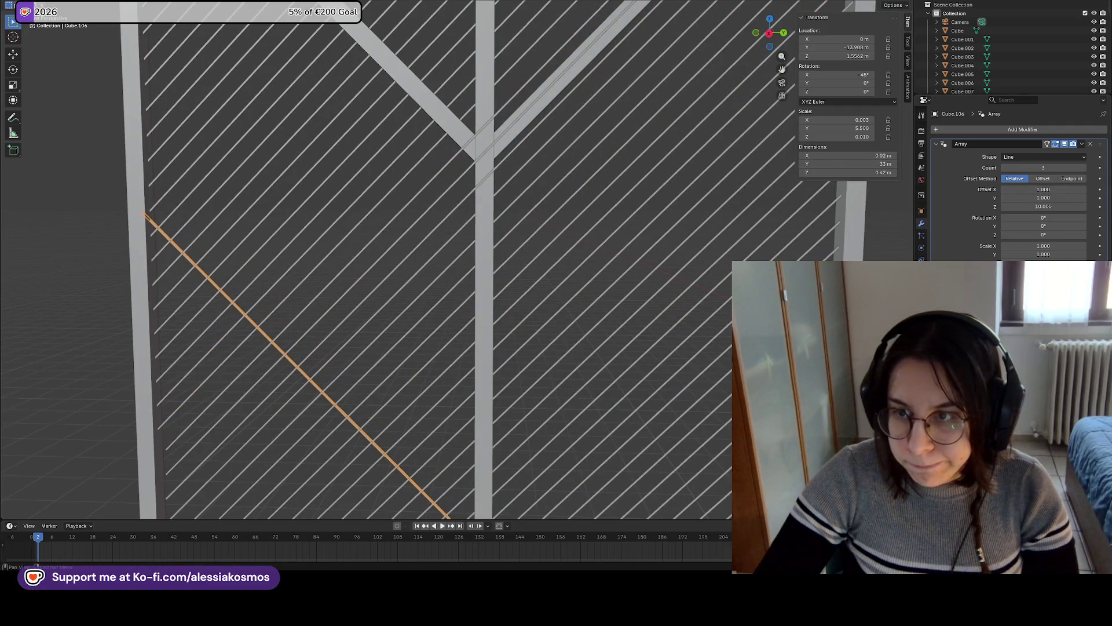
pyautogui.scroll(-2, 677, 315)
pyautogui.moveTo(1043, 190); pyautogui.dragTo(1011, 194)
# Settle the array's Y offset at -0.020 and raise the slat count to 11
pyautogui.click(598, 303)
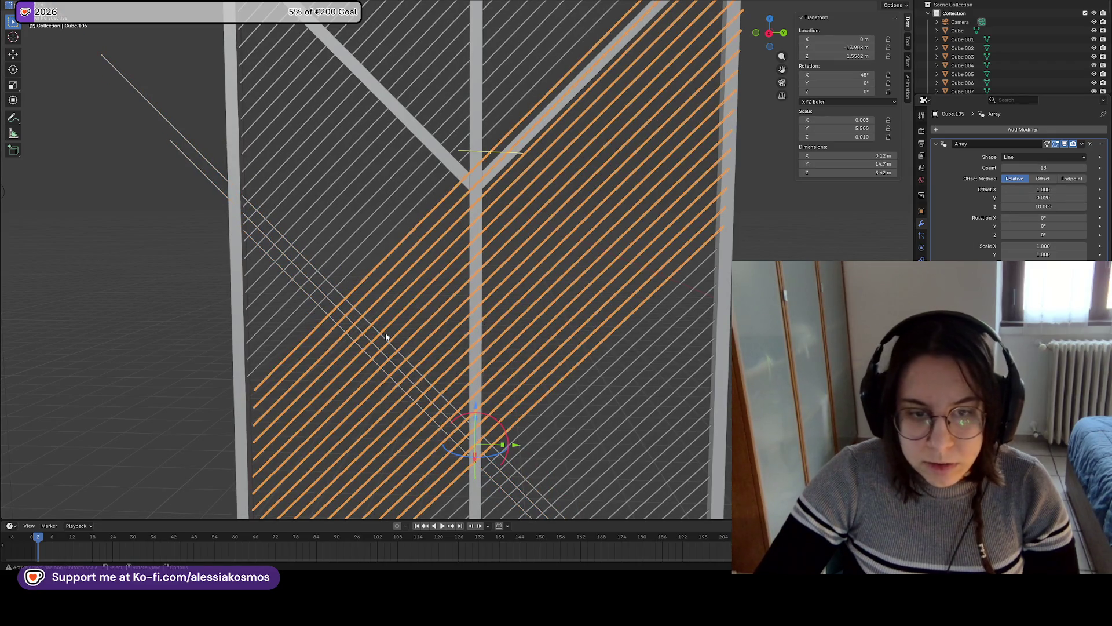
pyautogui.click(403, 338)
pyautogui.click(1066, 198)
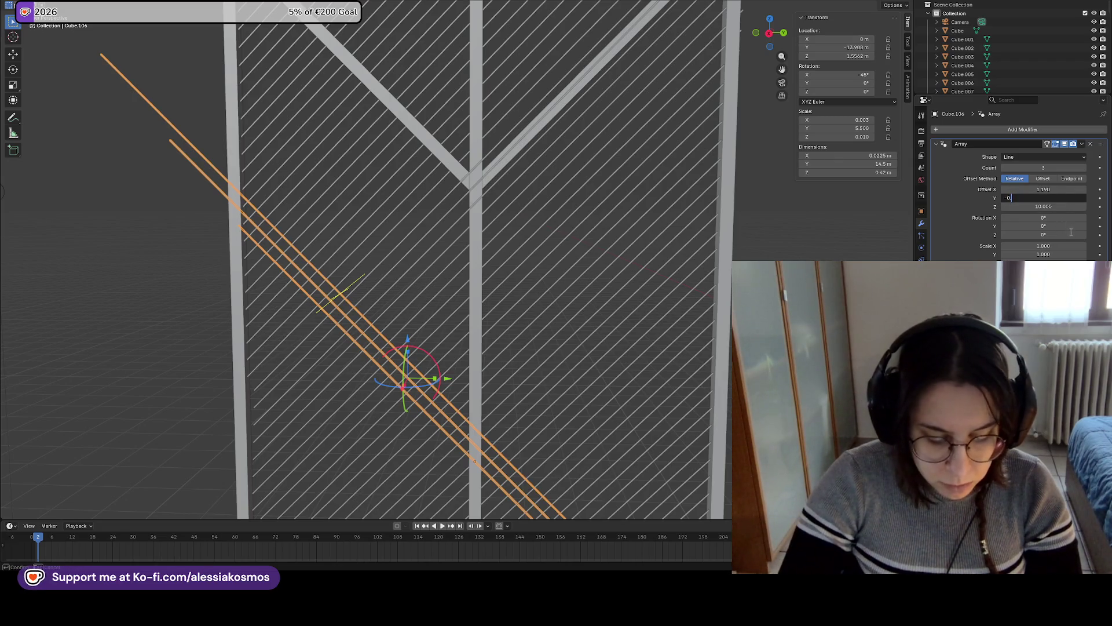
pyautogui.write('.2')
pyautogui.press('Return')
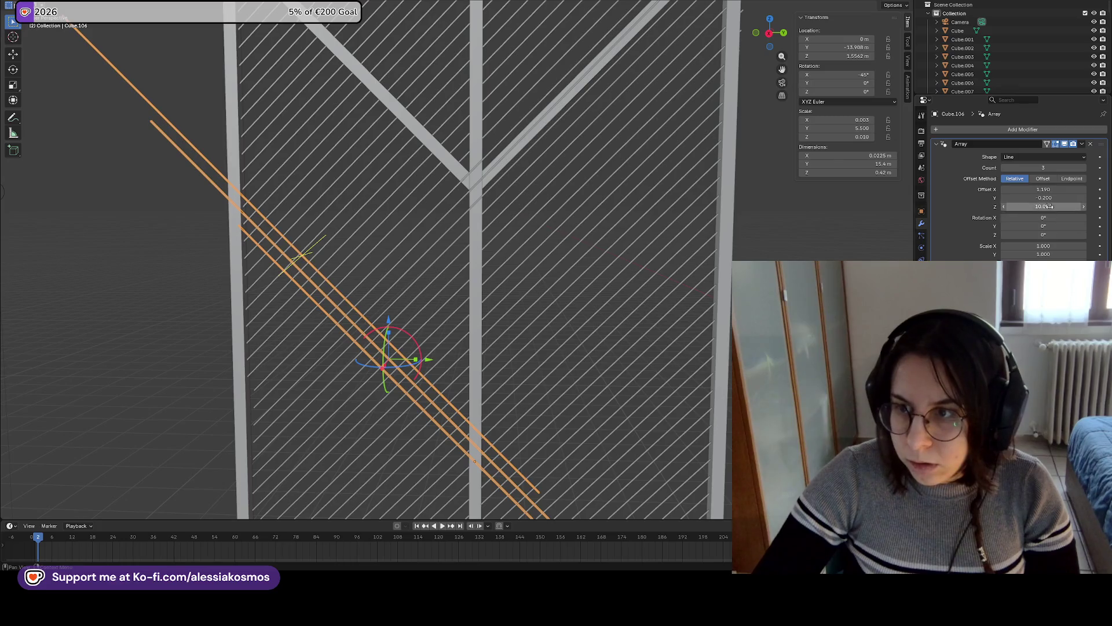
pyautogui.click(1049, 199)
pyautogui.write('0.02')
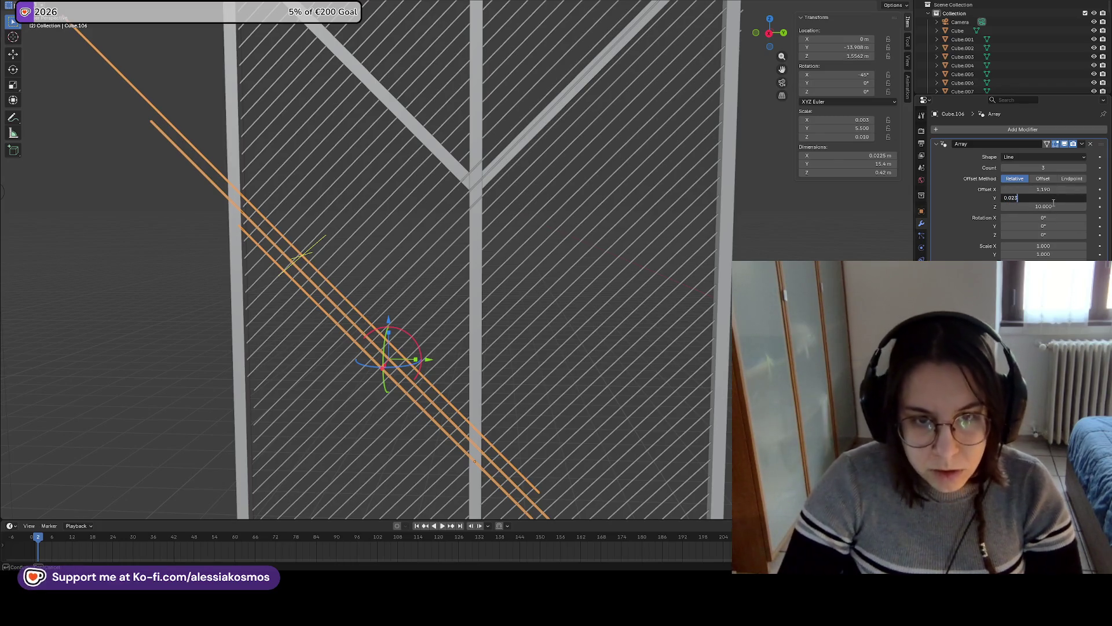
pyautogui.press('Return')
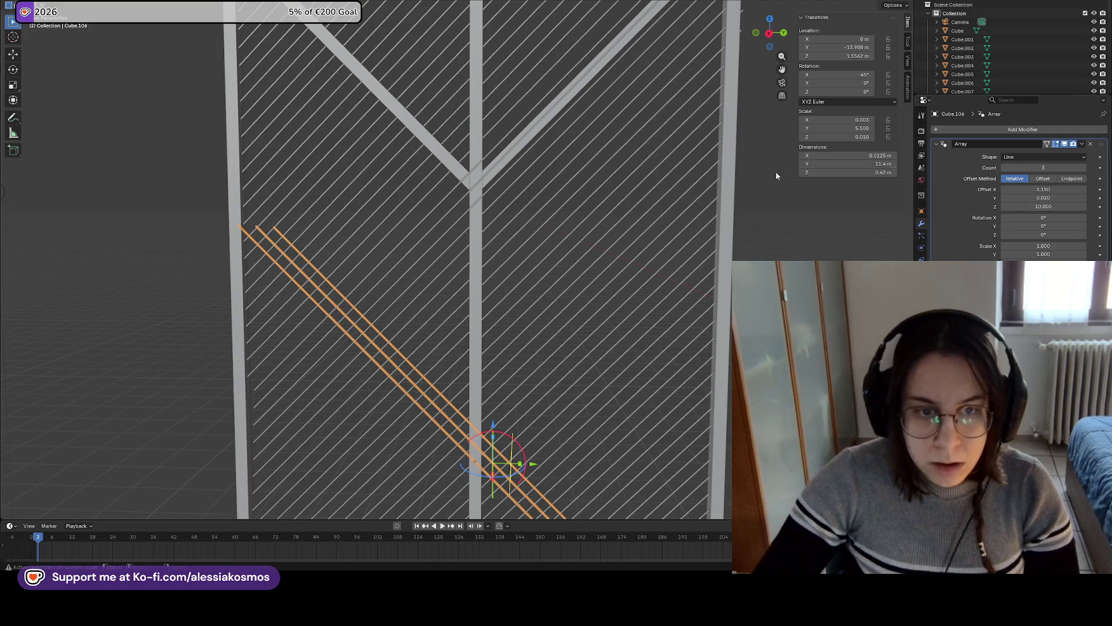
pyautogui.scroll(-3, 661, 246)
pyautogui.click(1047, 198)
pyautogui.write('-0.020')
pyautogui.press('Return')
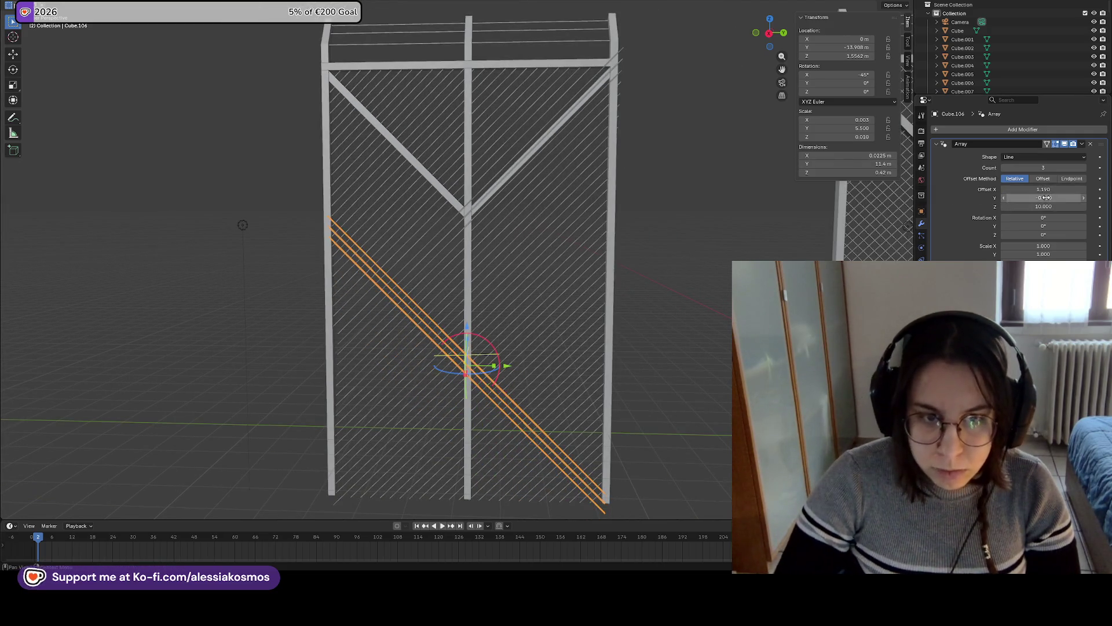
pyautogui.moveTo(1037, 168); pyautogui.dragTo(1084, 167)
# Set the descending array's count to 18, then select the lower-right triangular slat array
pyautogui.click(600, 239)
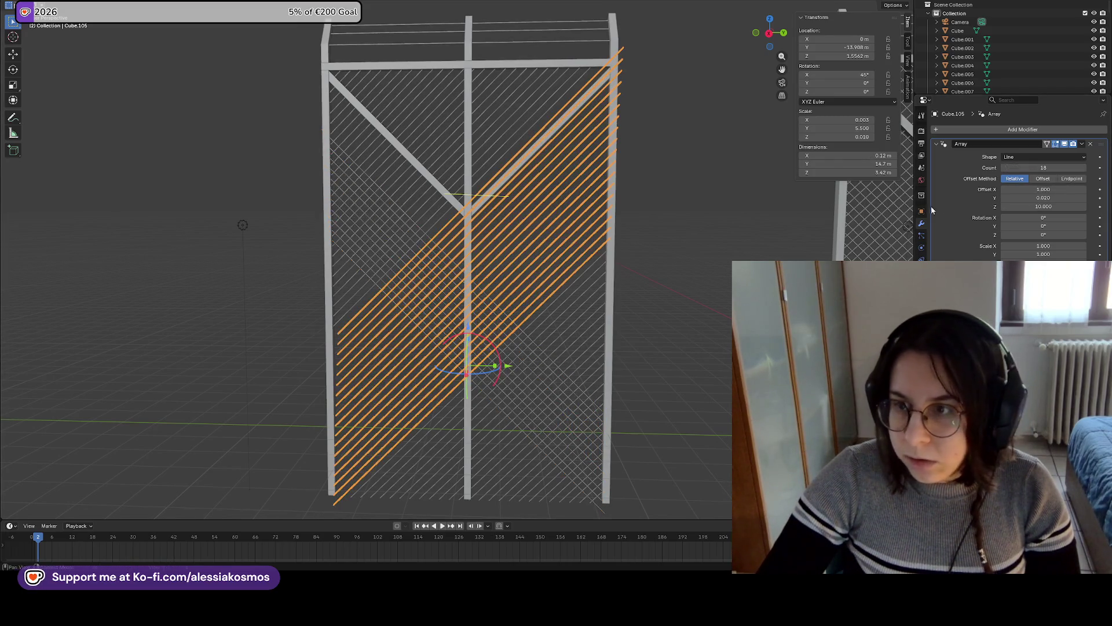
pyautogui.click(488, 385)
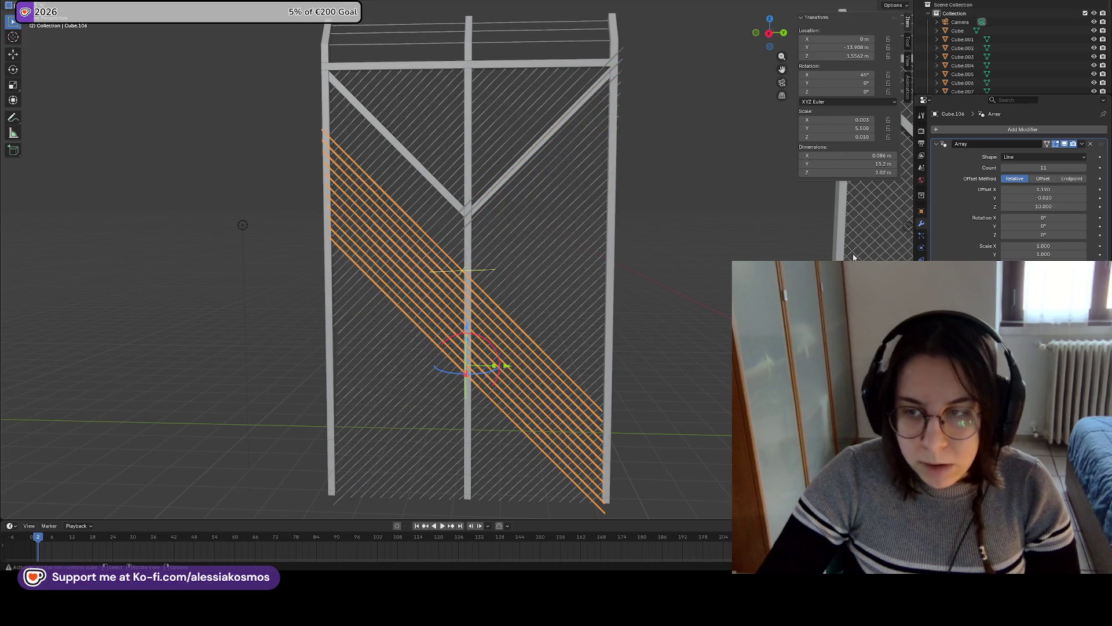
pyautogui.click(1051, 166)
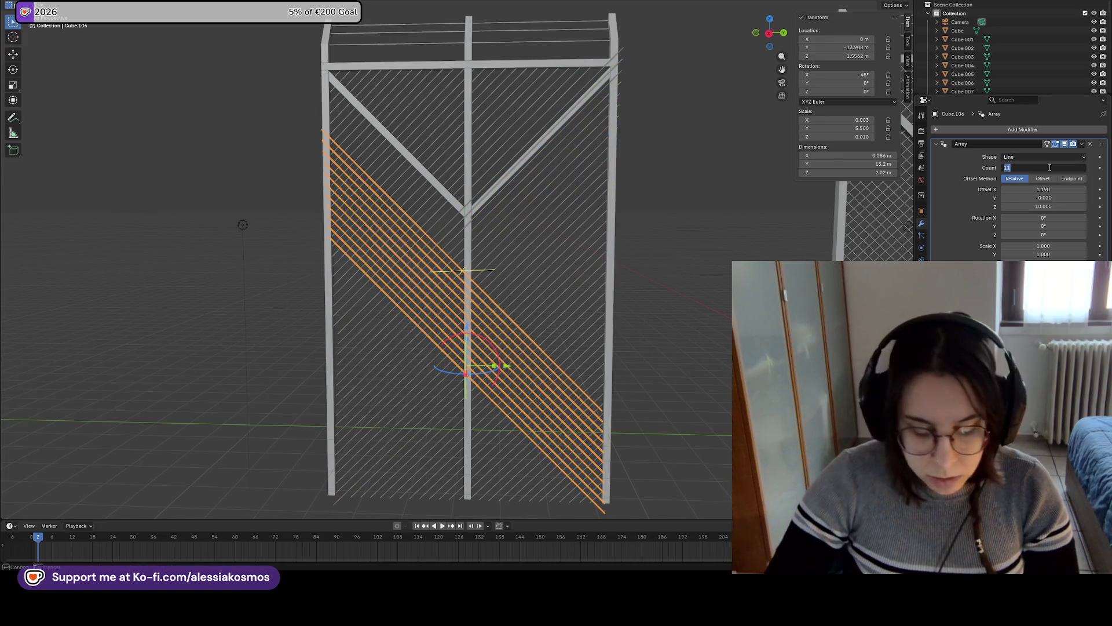
pyautogui.write('28')
pyautogui.press('Return')
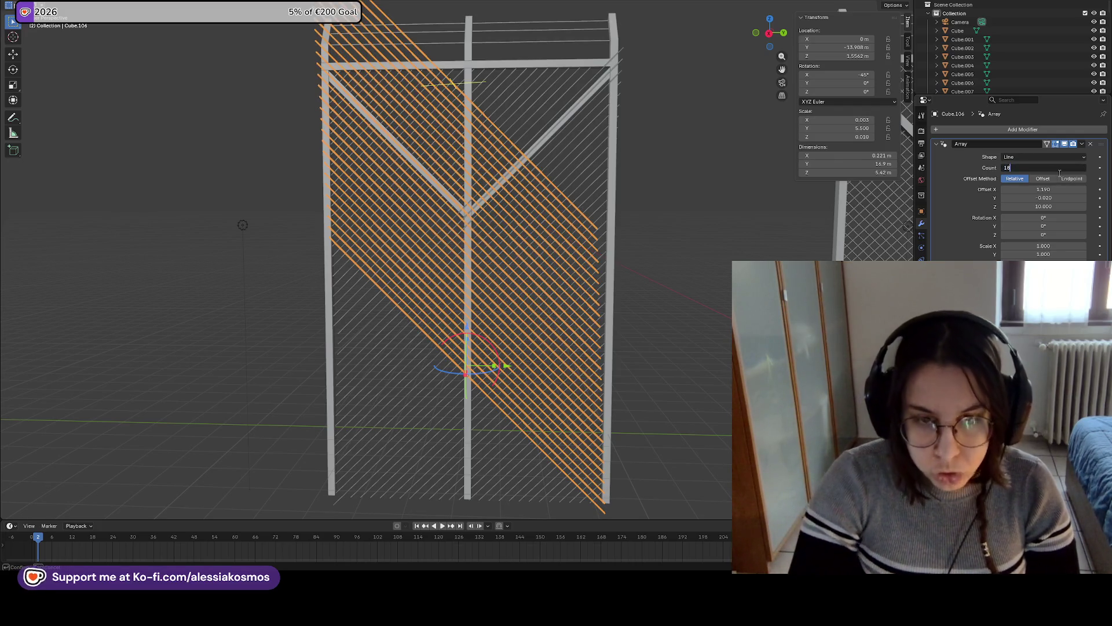
pyautogui.press('Return')
pyautogui.scroll(-1, 546, 279)
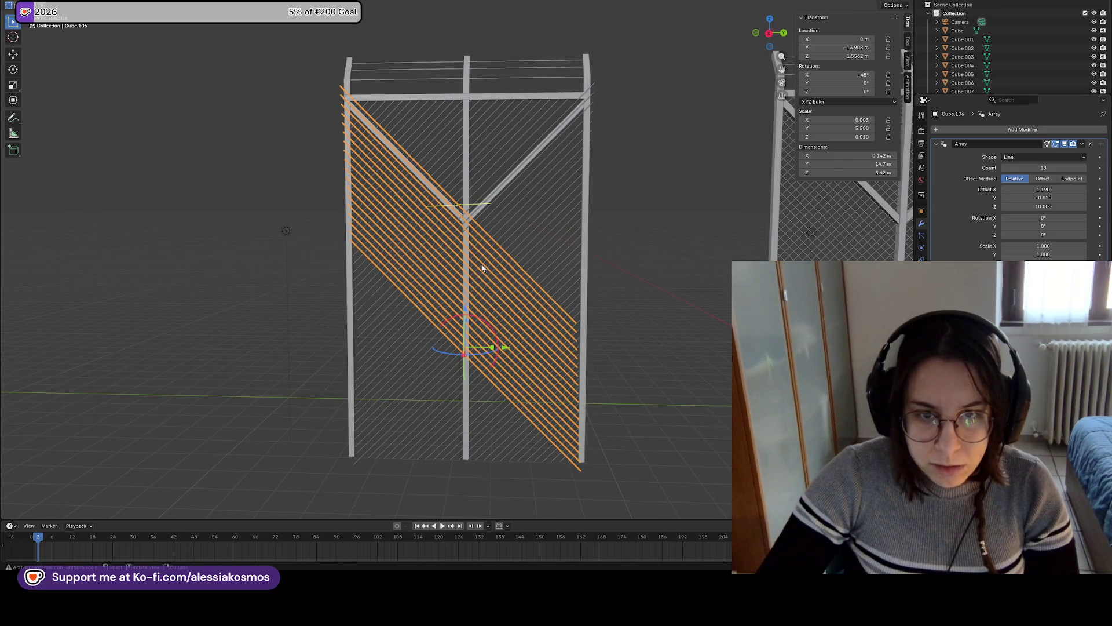
pyautogui.click(565, 291)
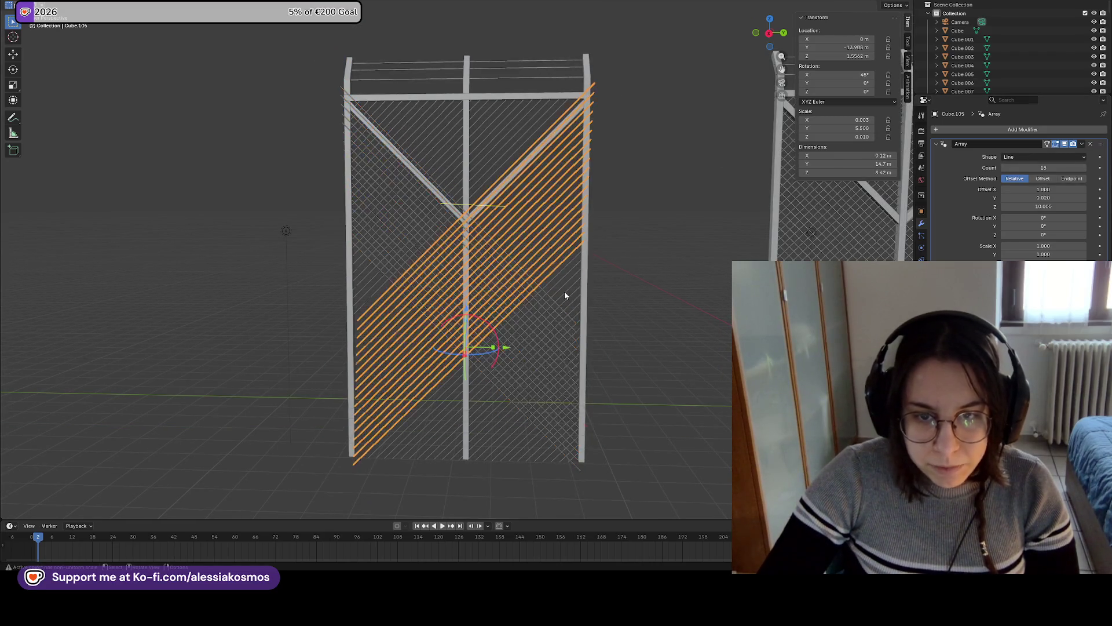
pyautogui.click(567, 300)
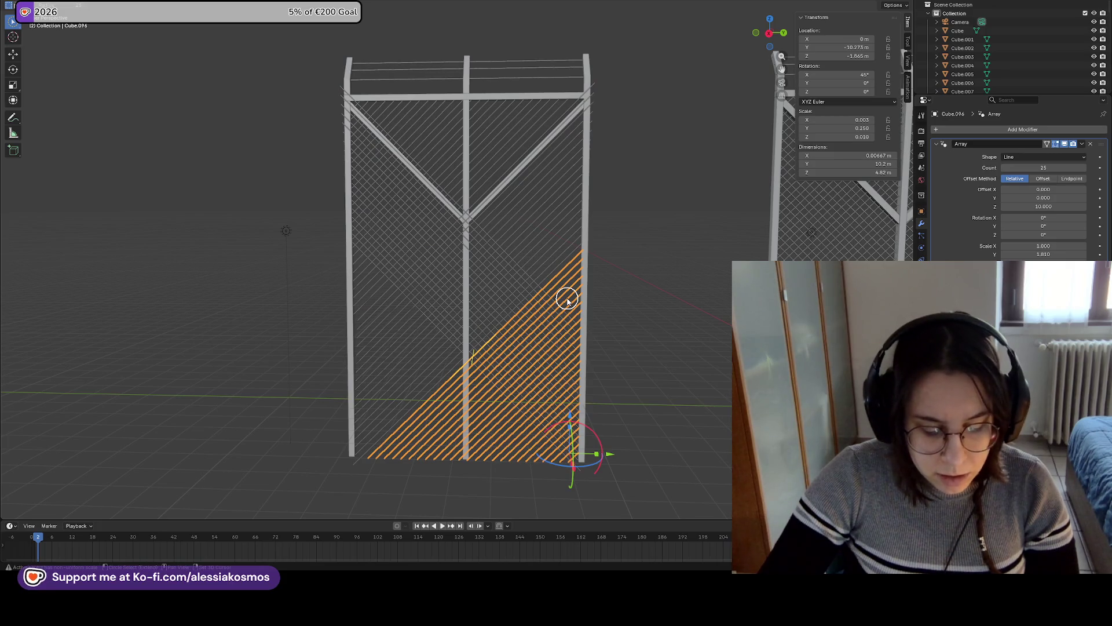
# Duplicate the lower-right array leftward along Y, strip its Array, and tilt the slat -45°
pyautogui.hotkey('shift', 'd')
pyautogui.press('y')
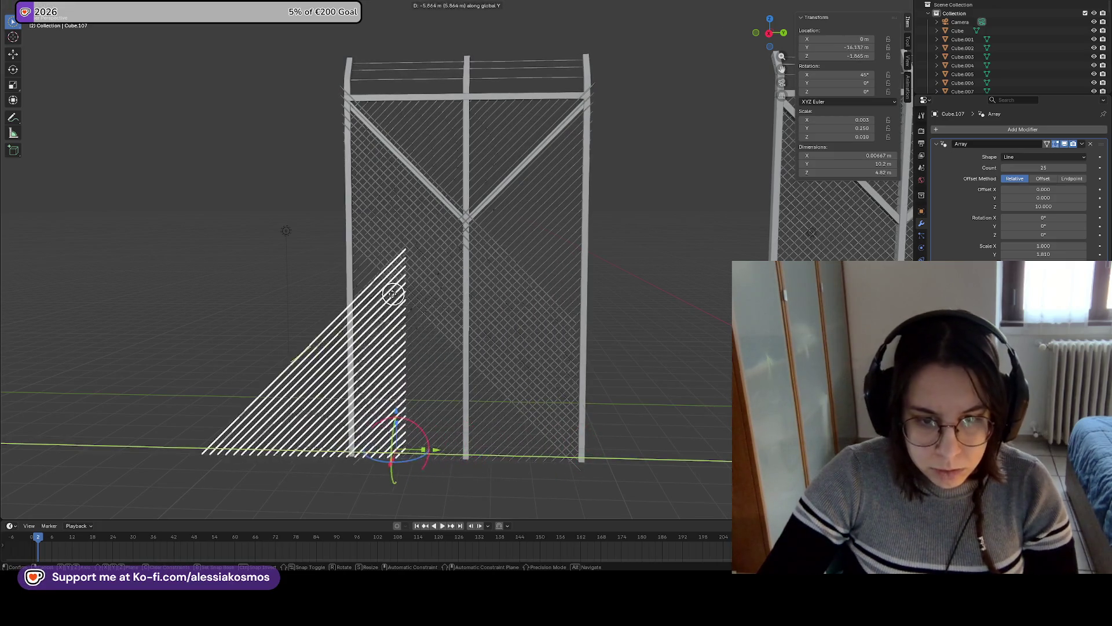
pyautogui.click(373, 294)
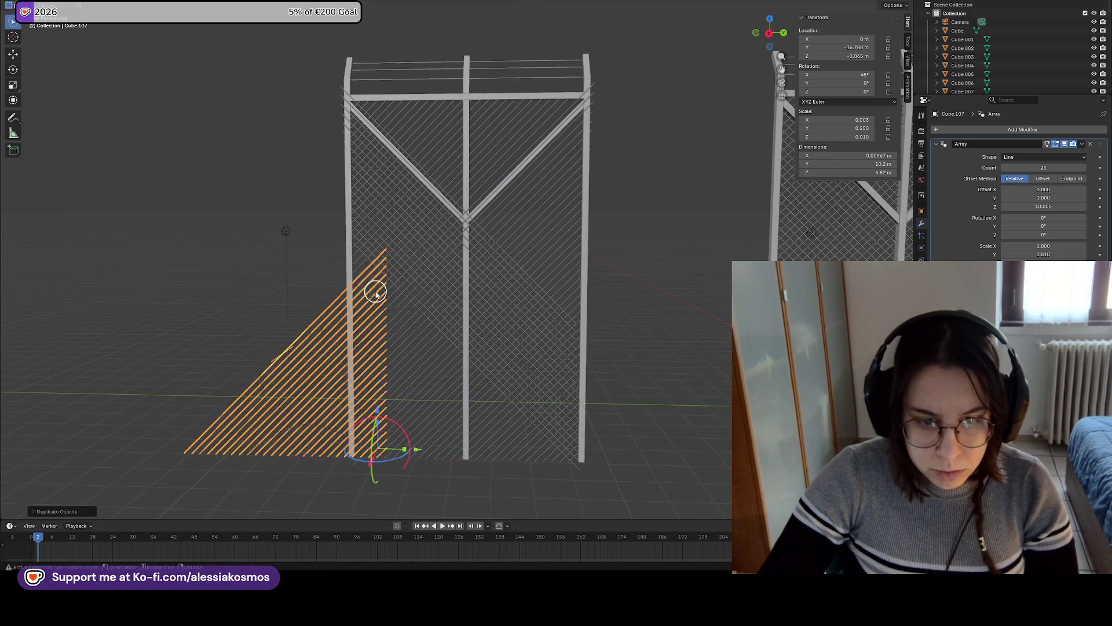
pyautogui.click(1089, 145)
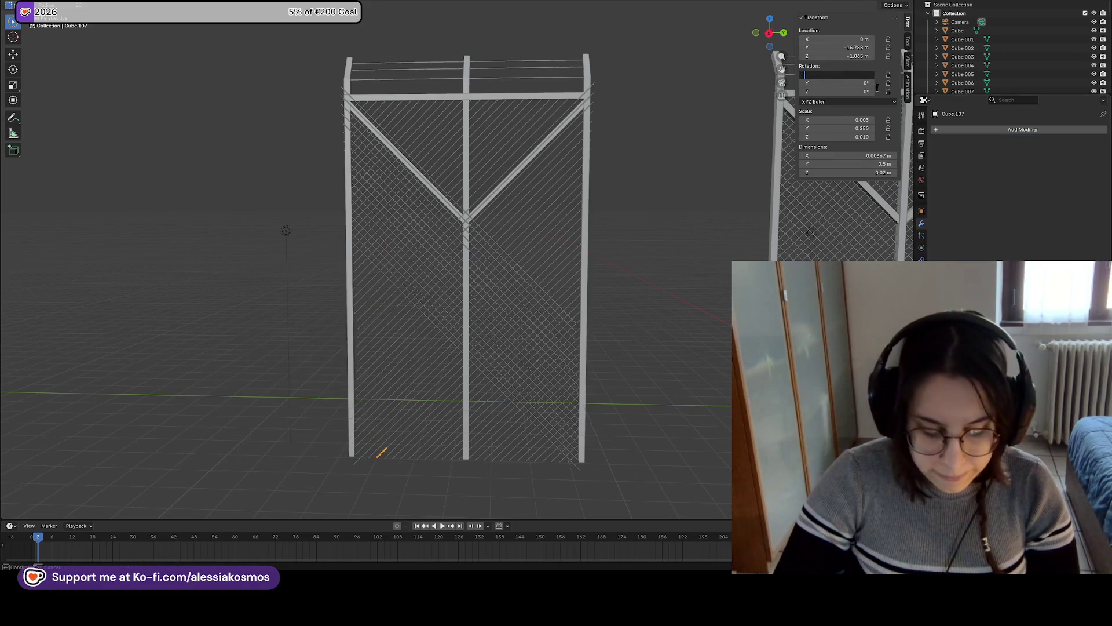
pyautogui.write('45')
pyautogui.press('Return')
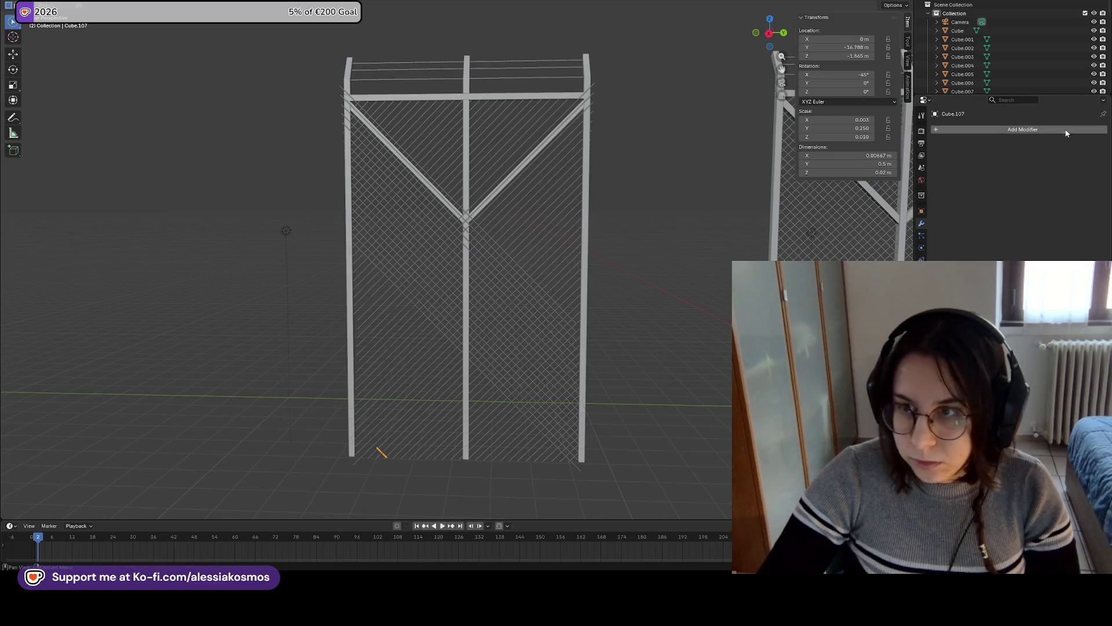
# Add an Array modifier to the single slat
pyautogui.click(1066, 128)
pyautogui.click(1025, 130)
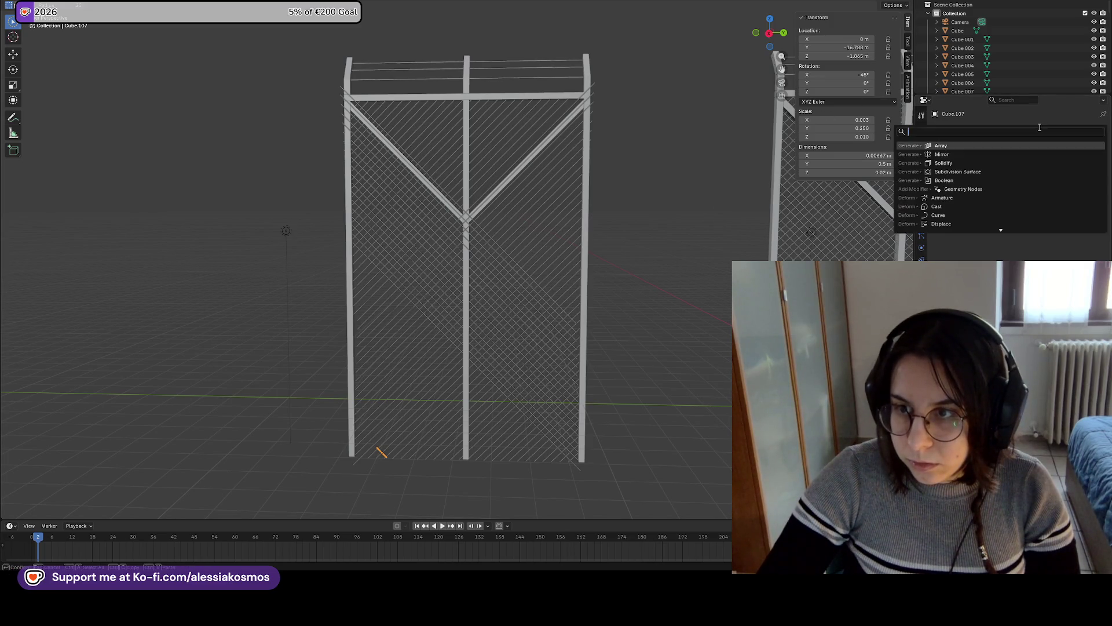
pyautogui.click(972, 154)
pyautogui.hotkey('ctrl', 'z')
pyautogui.click(1014, 129)
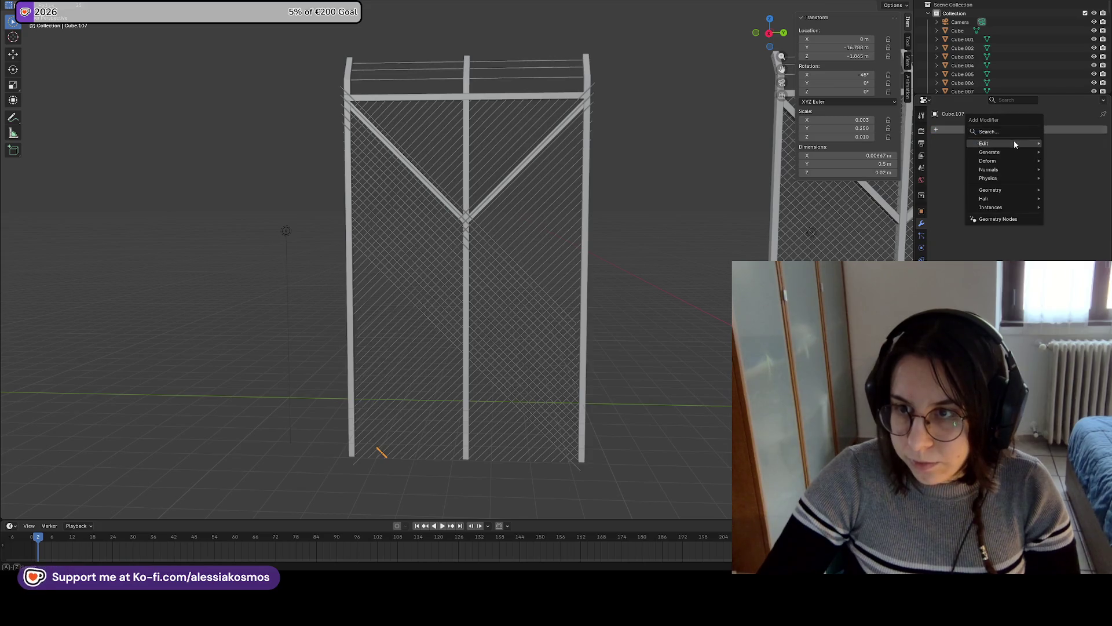
pyautogui.click(1013, 133)
pyautogui.click(941, 159)
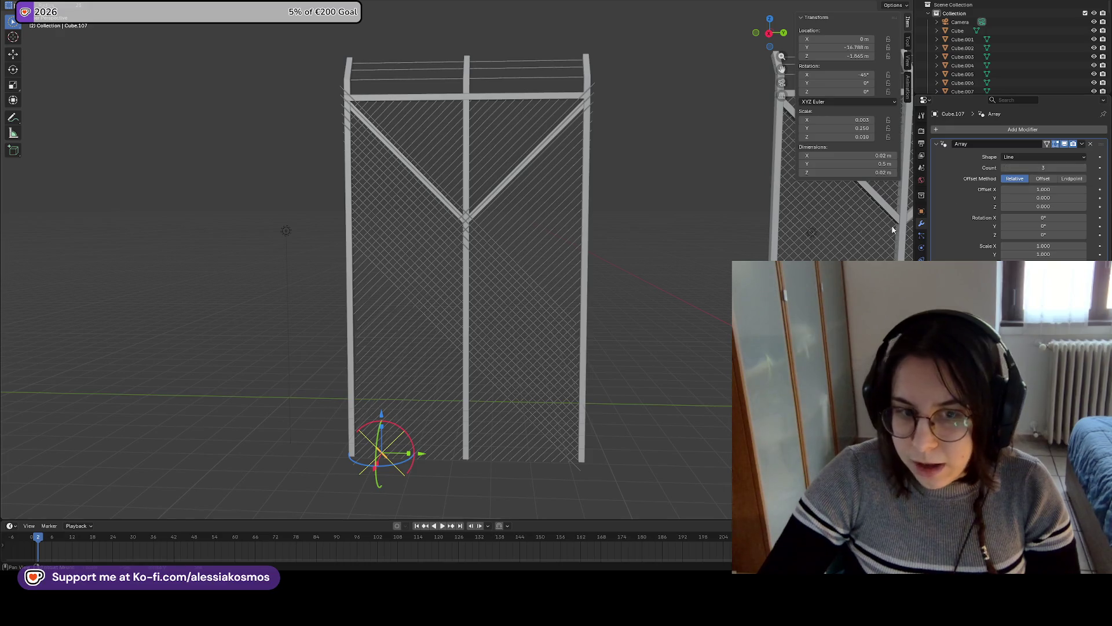
# Set the array to 20 slats with a relative Z offset of 10
pyautogui.click(1045, 168)
pyautogui.write('20')
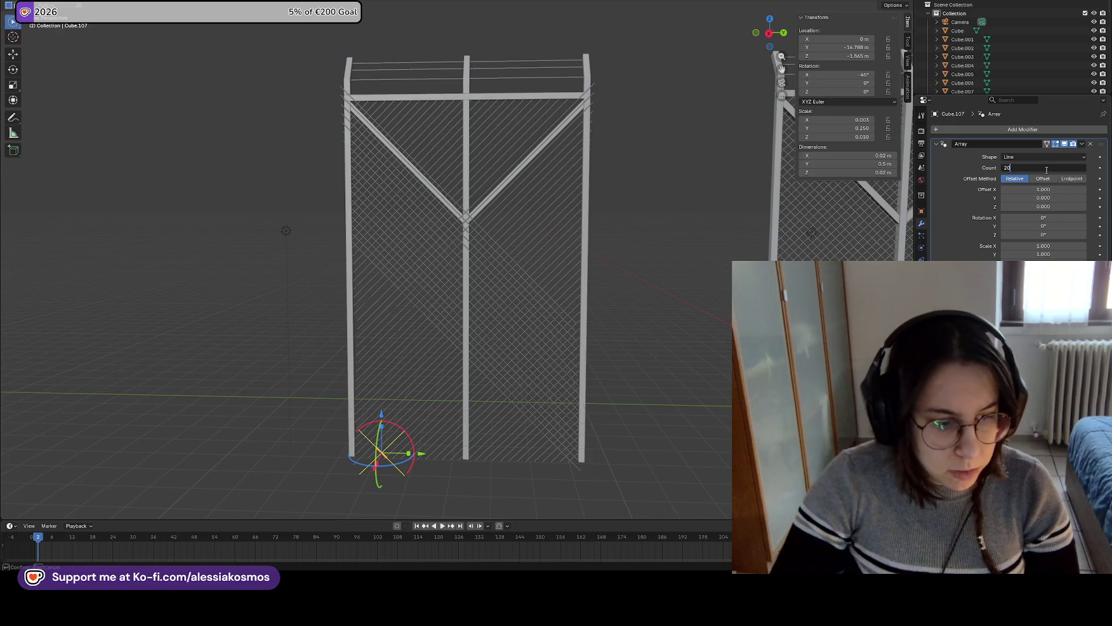
pyautogui.press('Return')
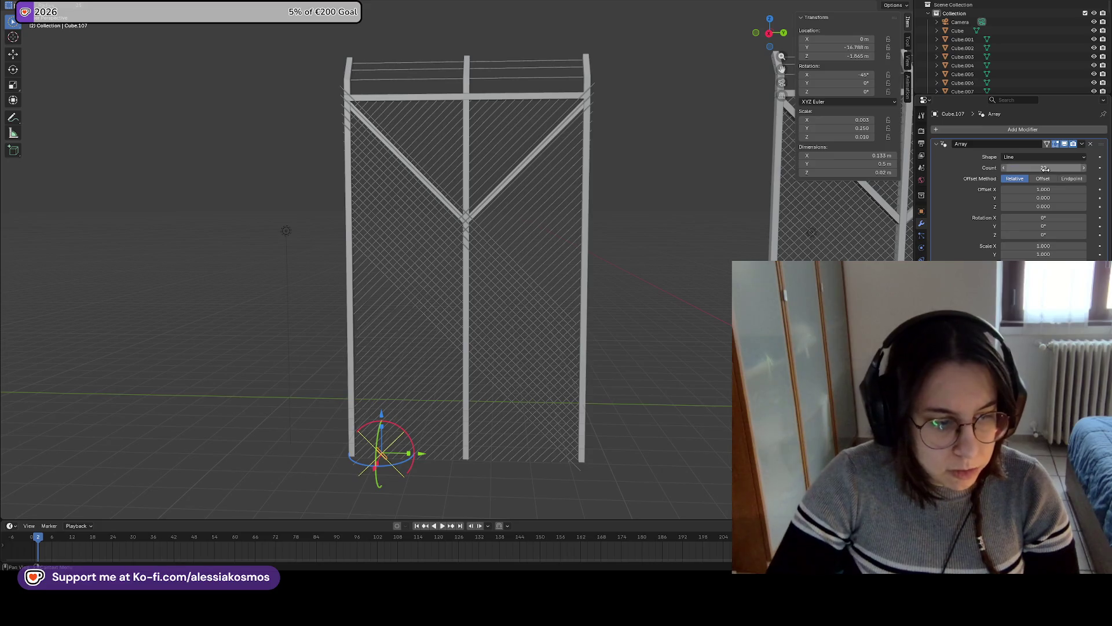
pyautogui.moveTo(1043, 206)
pyautogui.mouseDown()
pyautogui.moveTo(1066, 206)
pyautogui.moveTo(1039, 206)
pyautogui.mouseUp()
pyautogui.click(1039, 206)
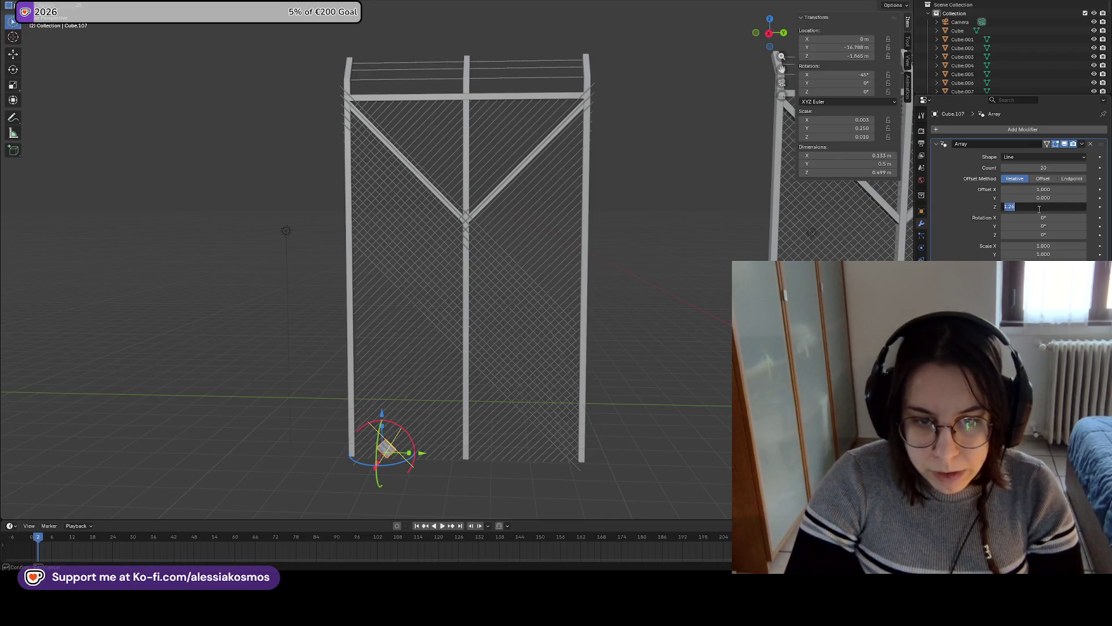
pyautogui.write('10')
pyautogui.press('Return')
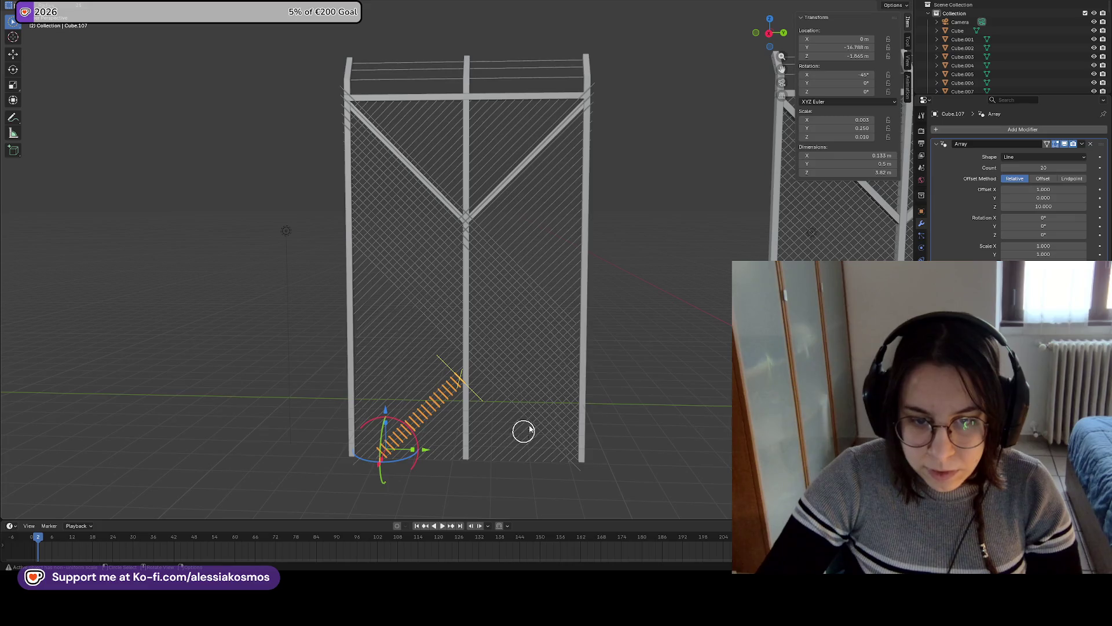
# Check the Scale Y of the lower-right and rising slat arrays, then reselect the new array
pyautogui.click(523, 432)
pyautogui.click(523, 432)
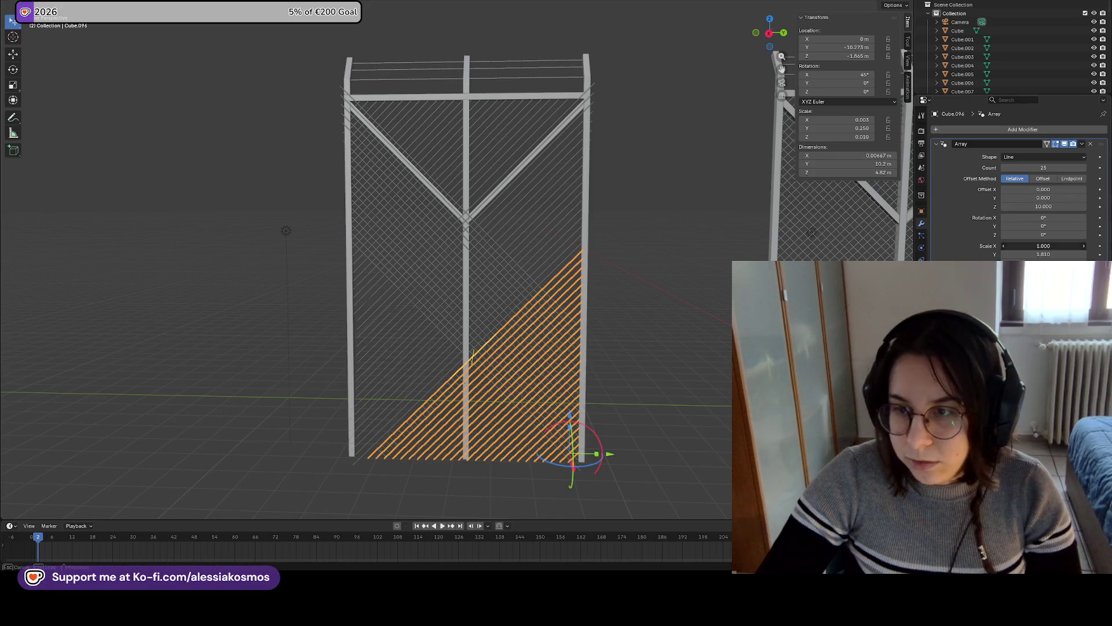
pyautogui.click(1057, 254)
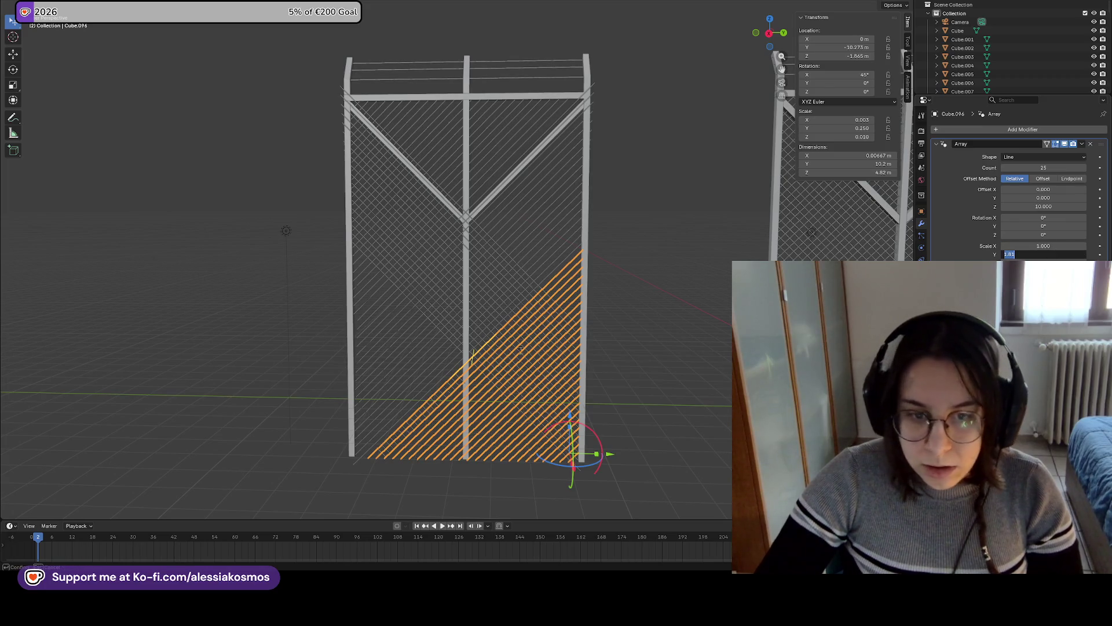
pyautogui.press('Return')
pyautogui.click(423, 371)
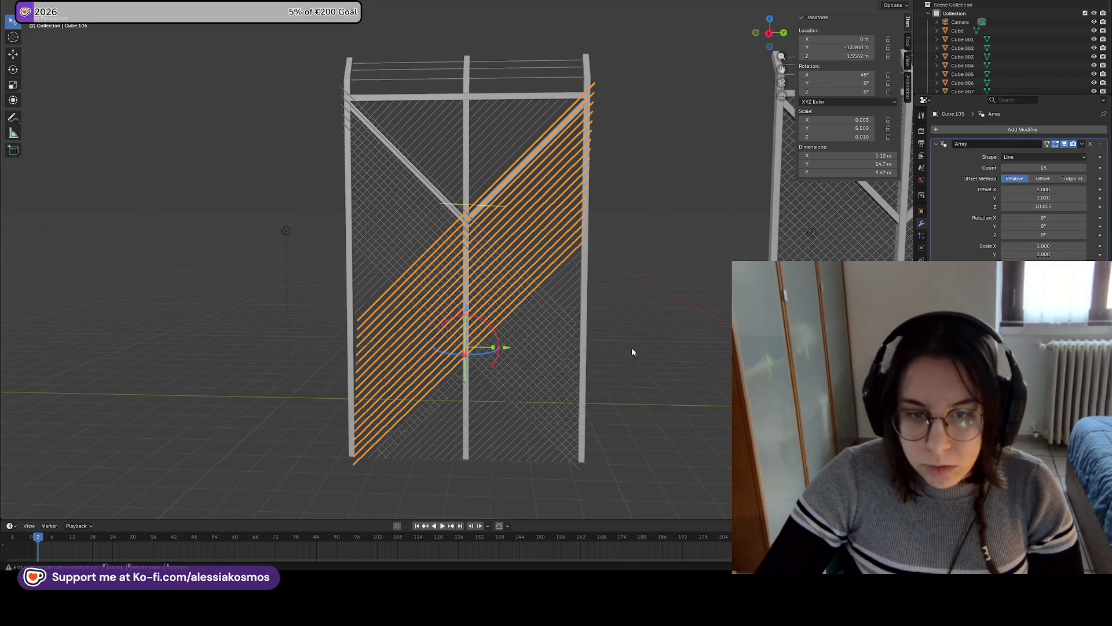
pyautogui.click(439, 404)
# Widen the lower-left slat array into a triangle with Array Scale Y 1.81
pyautogui.click(1048, 254)
pyautogui.write('1.81')
pyautogui.press('Return')
pyautogui.scroll(4, 491, 400)
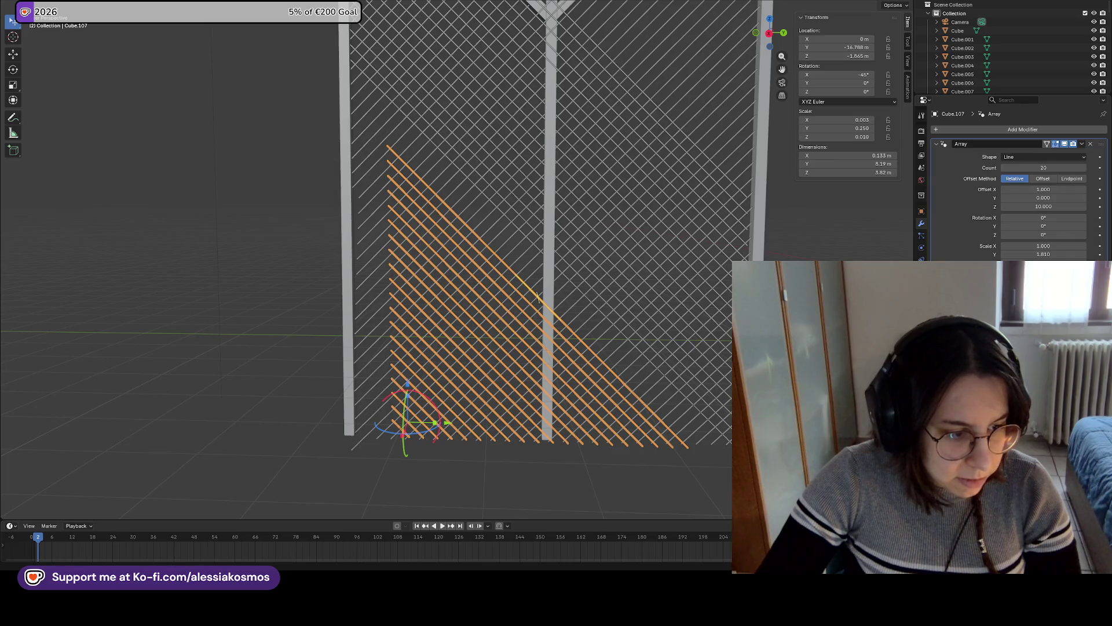
# Nudge the slat triangle along Y so it sits across the existing diagonals
pyautogui.moveTo(481, 339); pyautogui.dragTo(432, 303, button='middle')
pyautogui.press('g')
pyautogui.press('y')
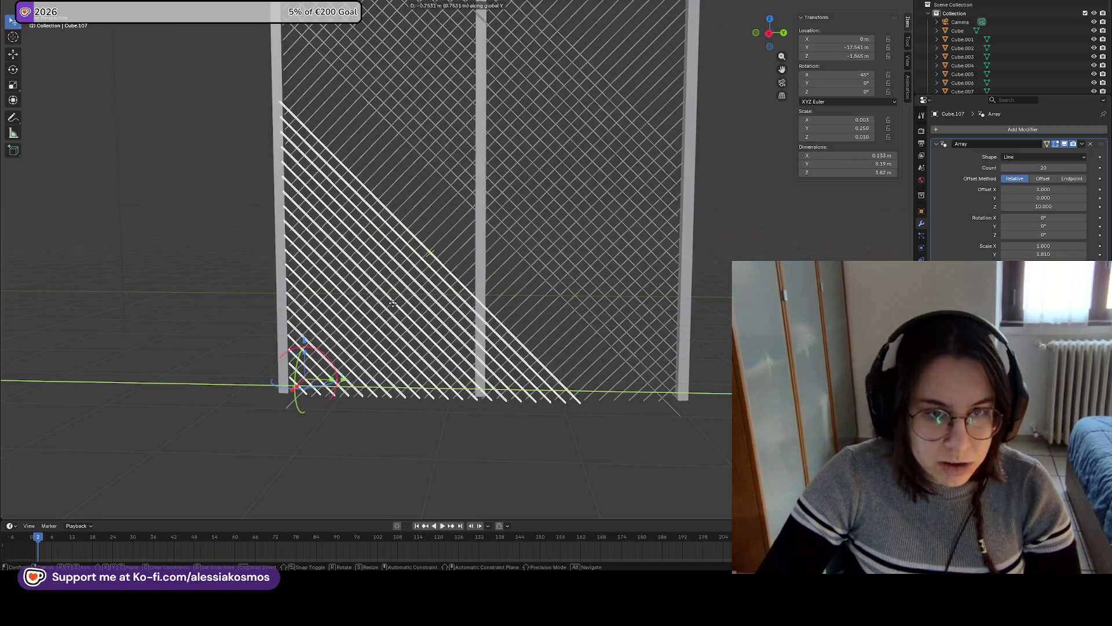
pyautogui.click(398, 309)
pyautogui.keyDown('shift'); pyautogui.moveTo(404, 317); pyautogui.dragTo(461, 306, button='middle'); pyautogui.keyUp('shift')
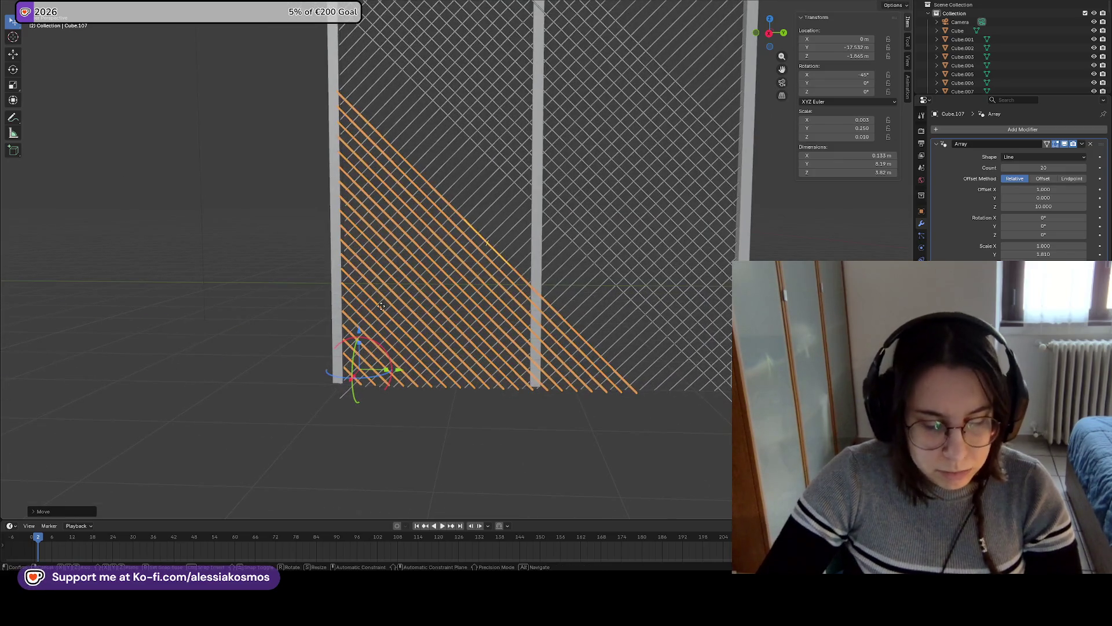
pyautogui.press('g')
pyautogui.press('y')
pyautogui.click(379, 307)
pyautogui.moveTo(379, 307)
pyautogui.mouseDown(button='middle')
pyautogui.moveTo(422, 297)
pyautogui.moveTo(392, 273)
pyautogui.moveTo(316, 294)
pyautogui.moveTo(342, 272)
pyautogui.mouseUp(button='middle')
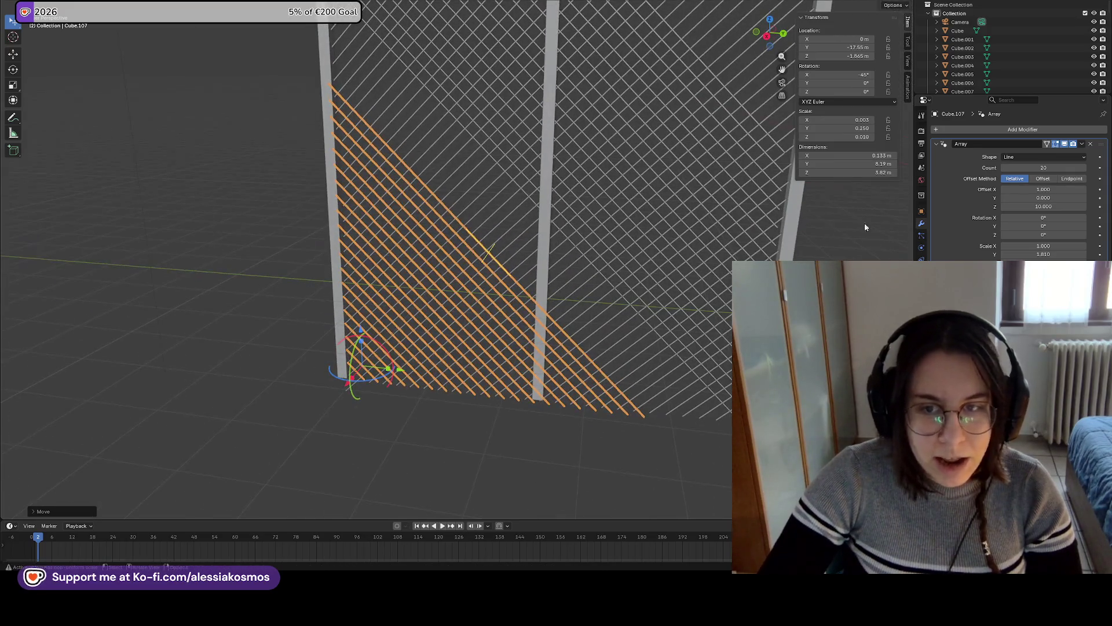
# Raise the triangle's slat count to 25
pyautogui.click(1044, 168)
pyautogui.write('25')
pyautogui.press('Return')
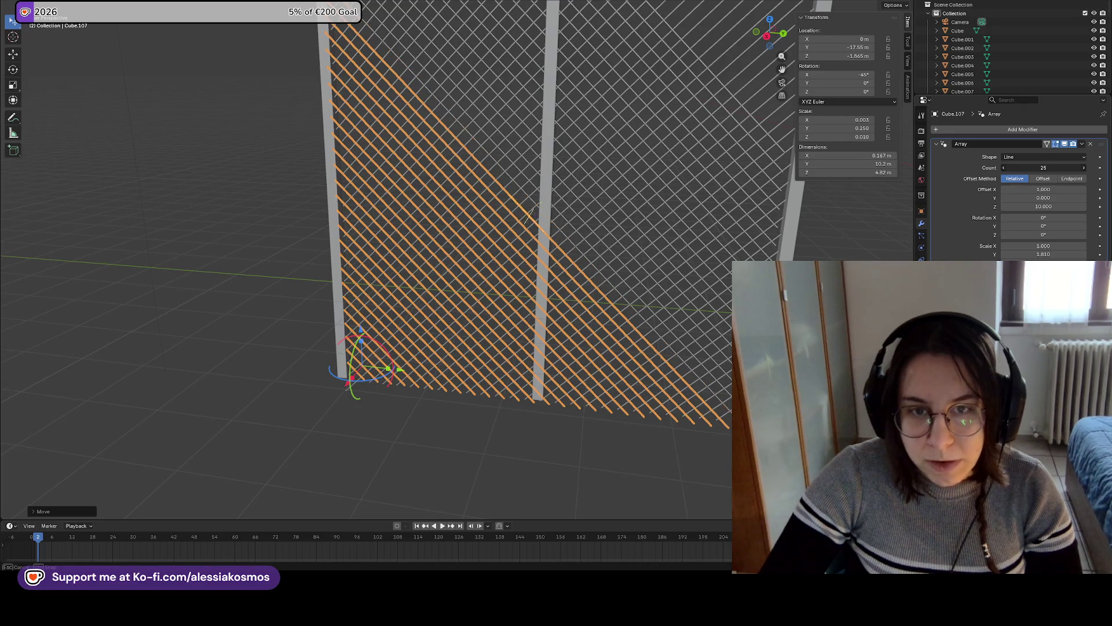
pyautogui.click(1084, 168)
# Duplicate the lower-left slat triangle and lift the copy up the tower along Z
pyautogui.click(641, 290)
pyautogui.click(627, 170)
pyautogui.moveTo(626, 171); pyautogui.dragTo(522, 261, button='middle')
pyautogui.click(471, 327)
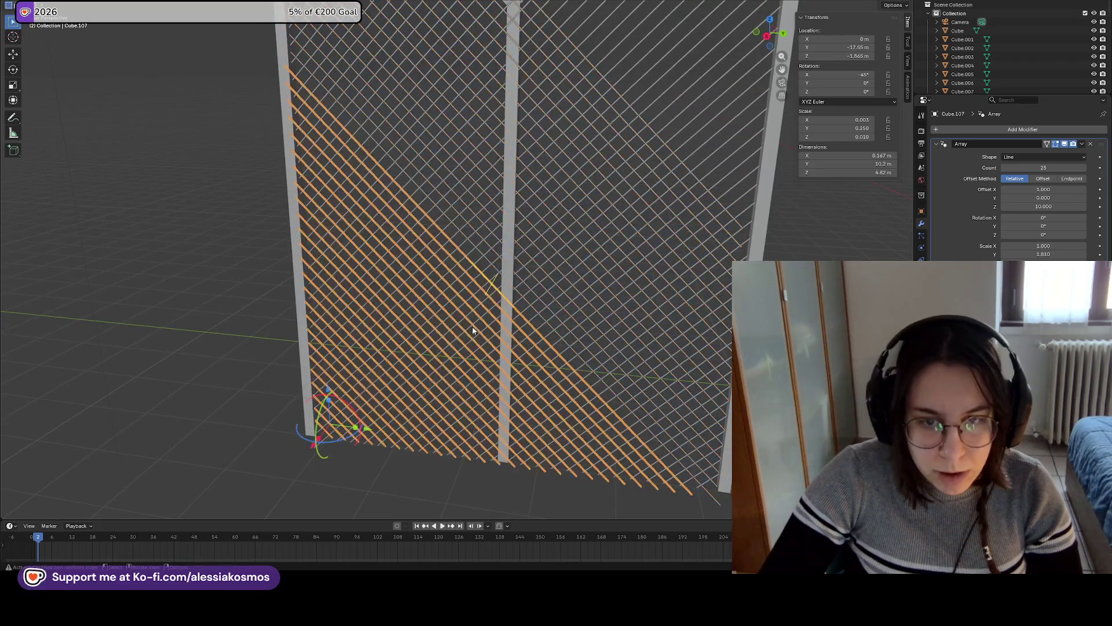
pyautogui.scroll(-5, 471, 327)
pyautogui.hotkey('shift', 'd')
pyautogui.press('y')
pyautogui.press('z')
pyautogui.click(524, 145)
# Slide the raised triangle copy along Y
pyautogui.moveTo(525, 145)
pyautogui.mouseDown(button='middle')
pyautogui.moveTo(406, 289)
pyautogui.moveTo(375, 365)
pyautogui.mouseUp(button='middle')
pyautogui.press('g')
pyautogui.press('y')
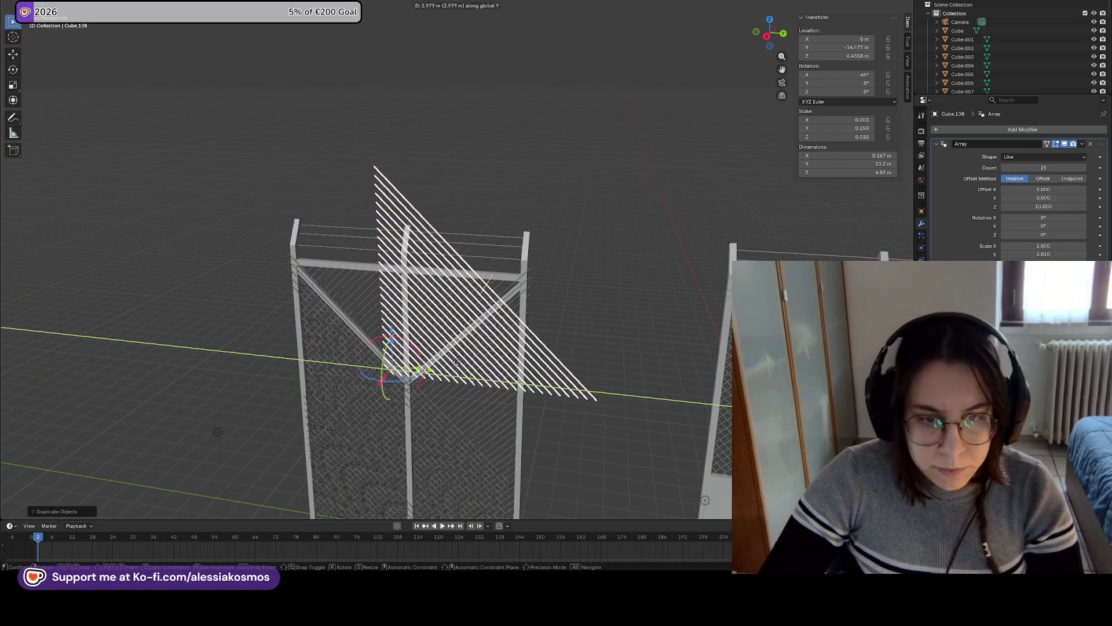
pyautogui.click(515, 364)
pyautogui.moveTo(502, 363); pyautogui.dragTo(551, 314, button='middle')
pyautogui.scroll(4, 521, 342)
pyautogui.scroll(-6, 553, 290)
# Shift the rising diagonal slat band along Y, then hide it temporarily
pyautogui.click(455, 350)
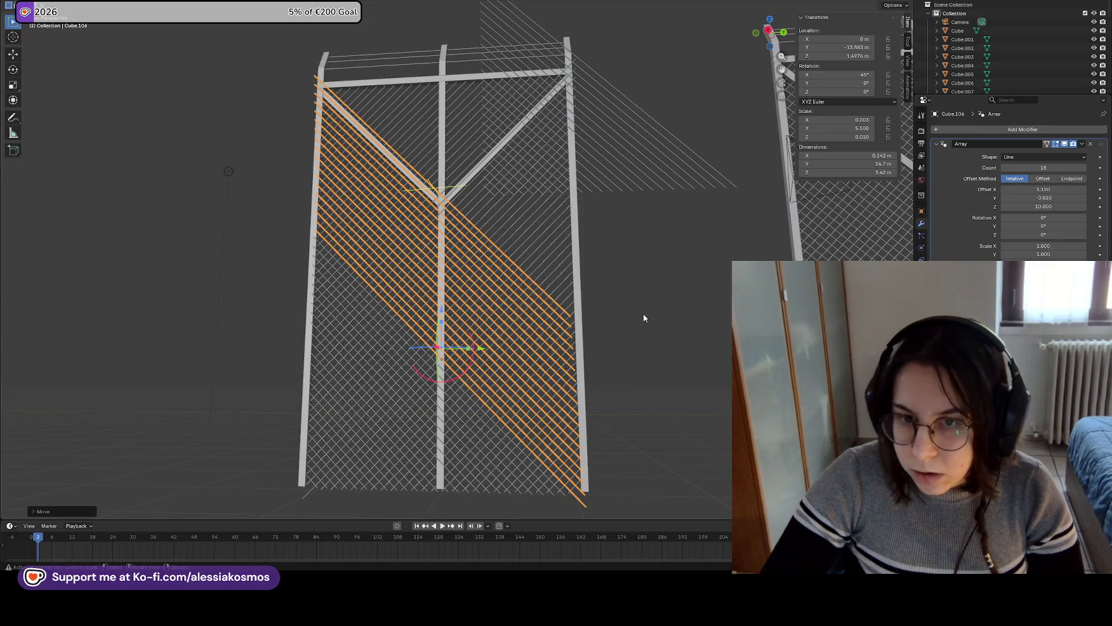
pyautogui.click(534, 367)
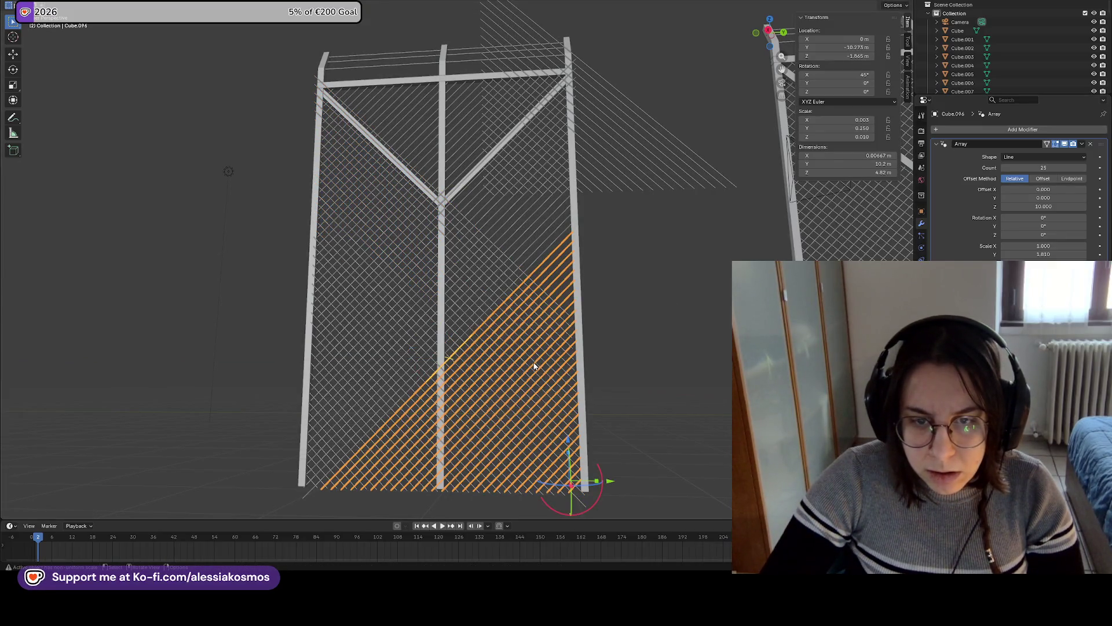
pyautogui.click(536, 255)
pyautogui.press('g')
pyautogui.press('y')
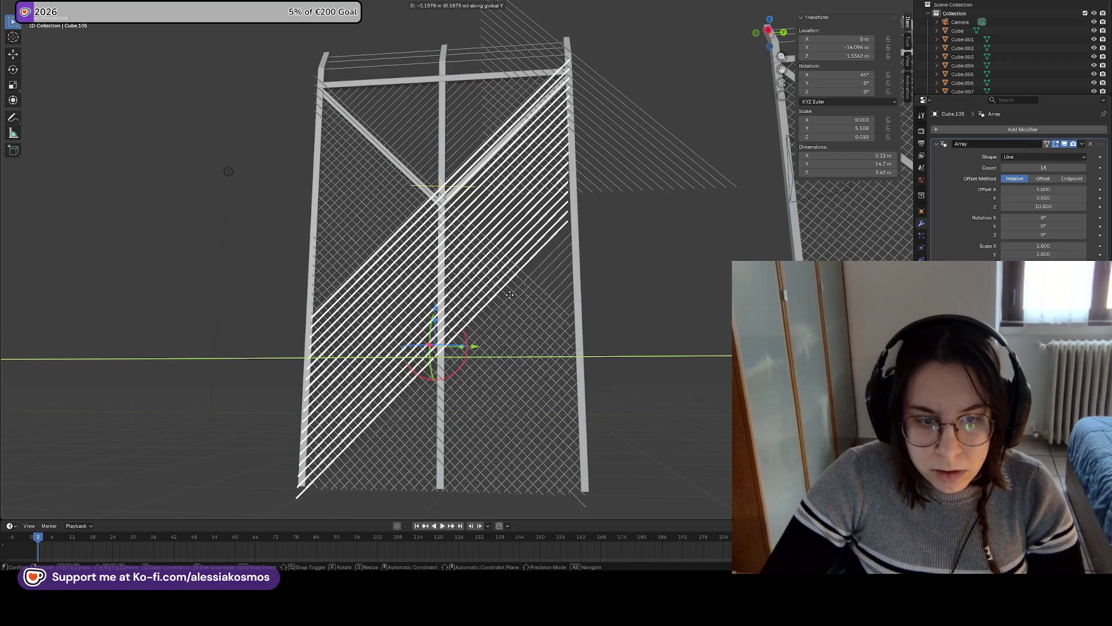
pyautogui.click(509, 295)
pyautogui.press('h')
pyautogui.moveTo(630, 391); pyautogui.dragTo(634, 409, button='middle')
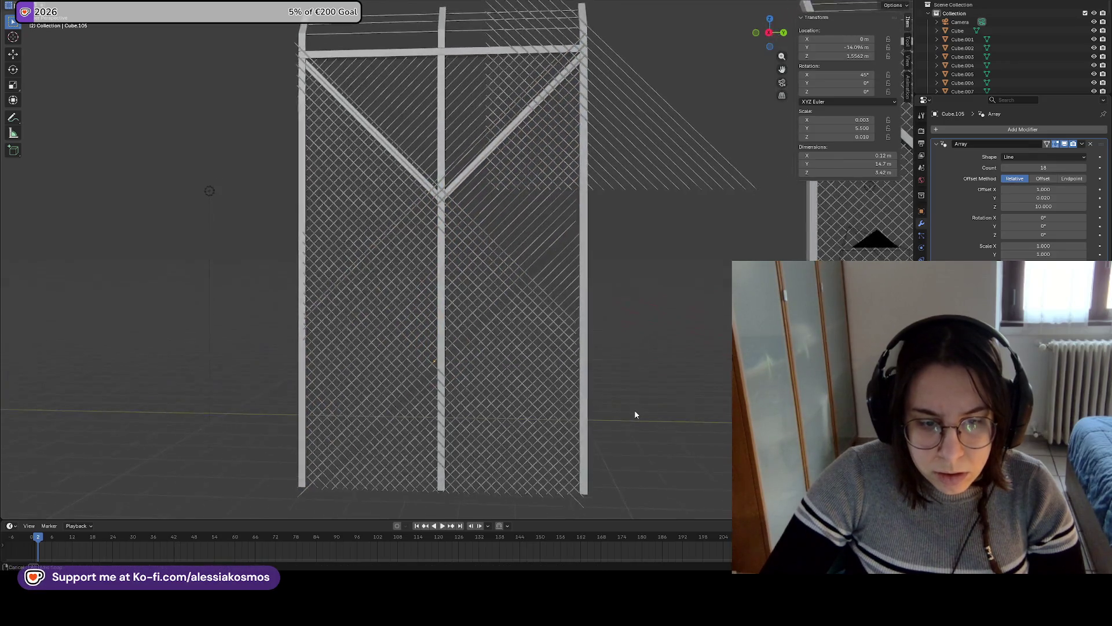
# Realign the descending diagonal slat band along Y and Z
pyautogui.click(479, 296)
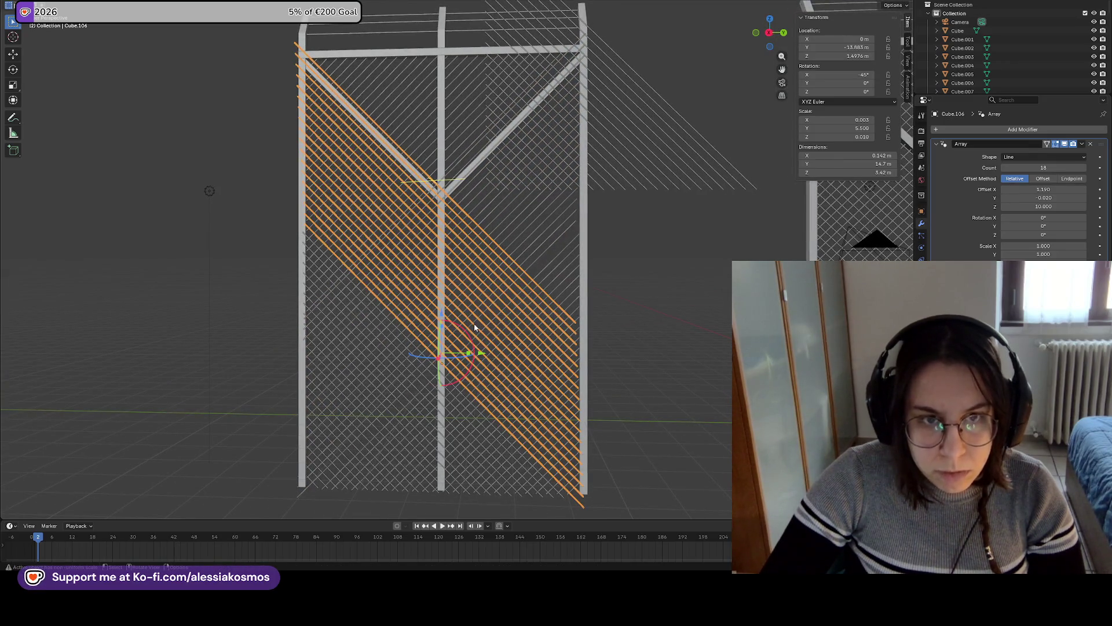
pyautogui.press('g')
pyautogui.press('y')
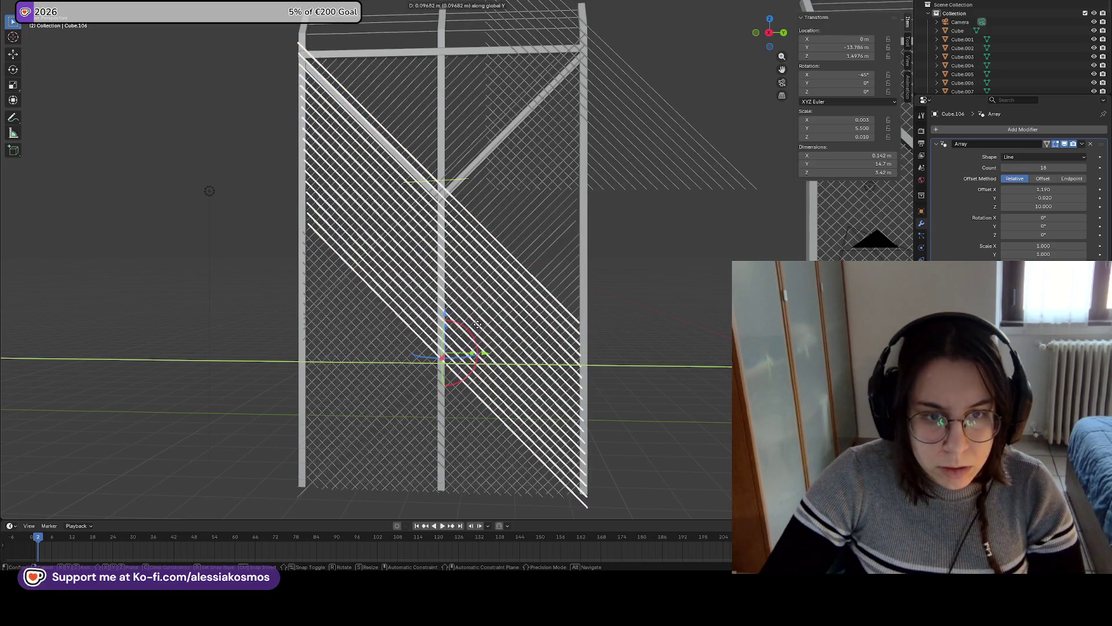
pyautogui.click(477, 324)
pyautogui.press('g')
pyautogui.press('z')
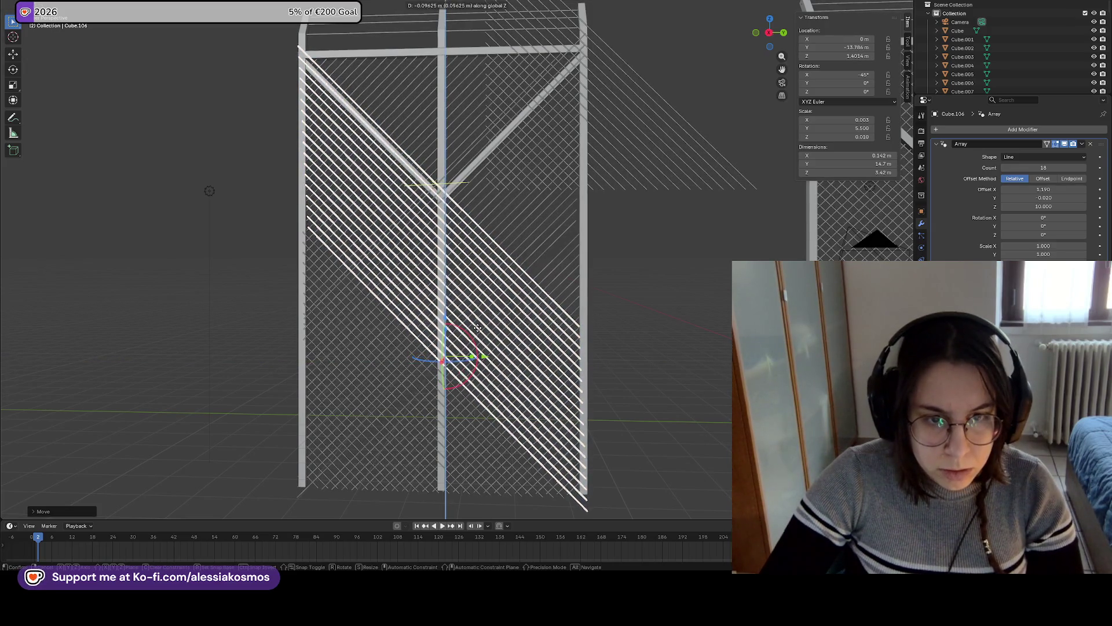
pyautogui.click(478, 327)
# Reposition the rising diagonal slat band freely, then adjust its height along Z
pyautogui.click(558, 277)
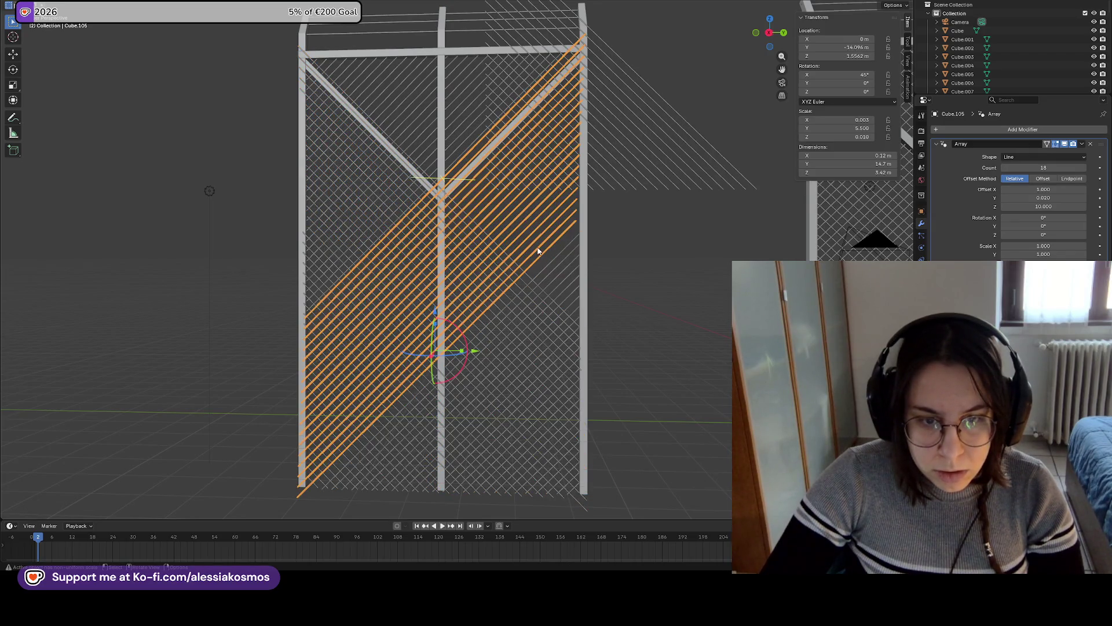
pyautogui.scroll(4, 528, 276)
pyautogui.press('g')
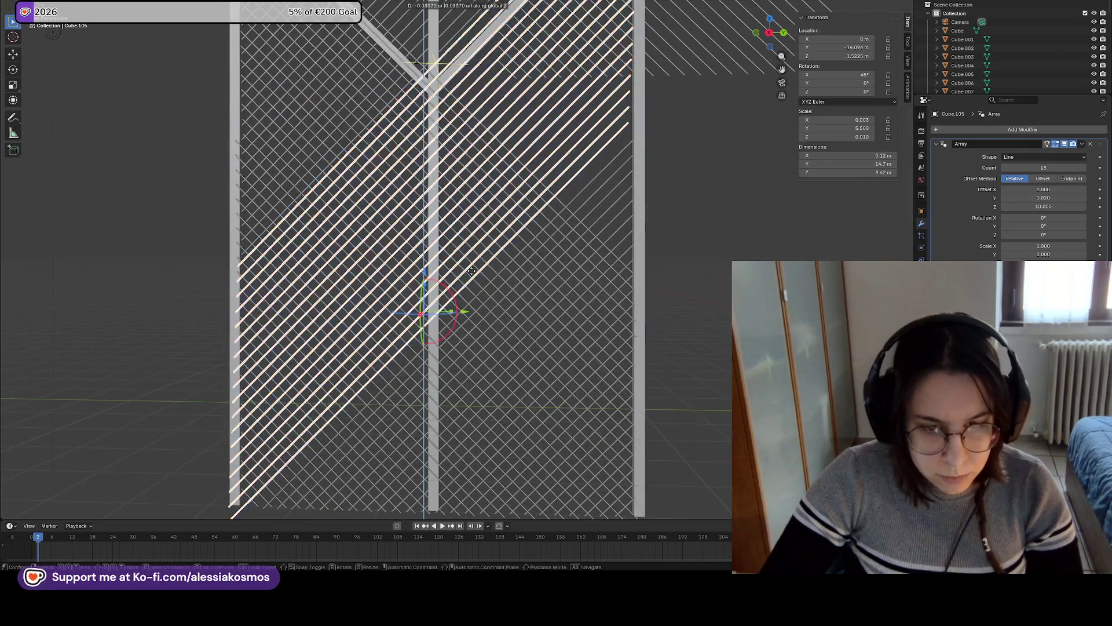
pyautogui.click(479, 281)
pyautogui.press('g')
pyautogui.click(481, 278)
pyautogui.press('g')
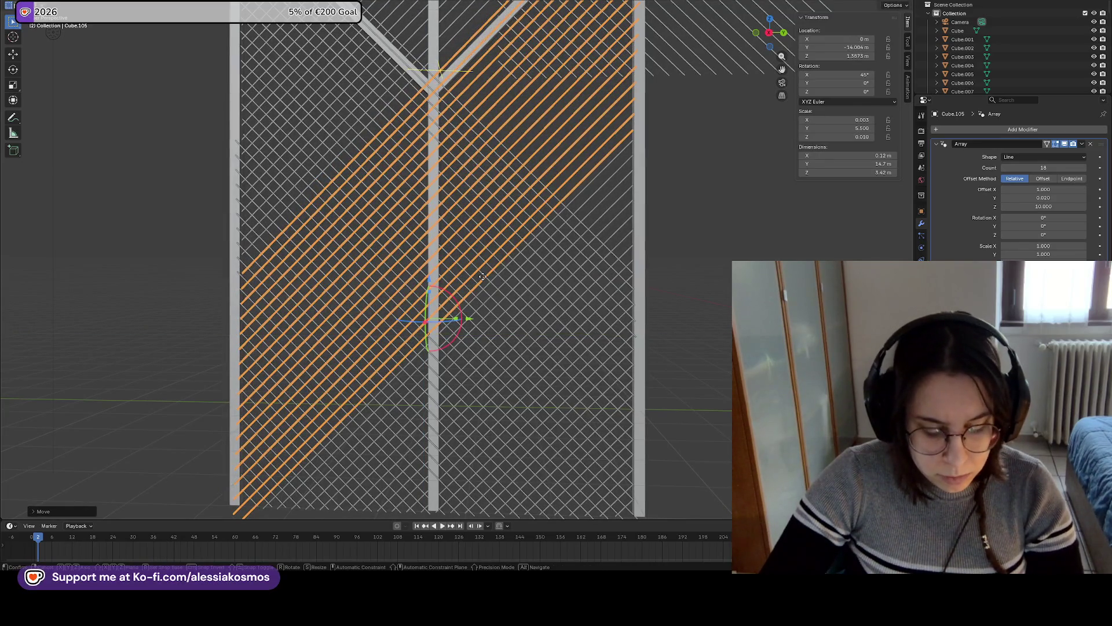
pyautogui.press('z')
pyautogui.click(482, 273)
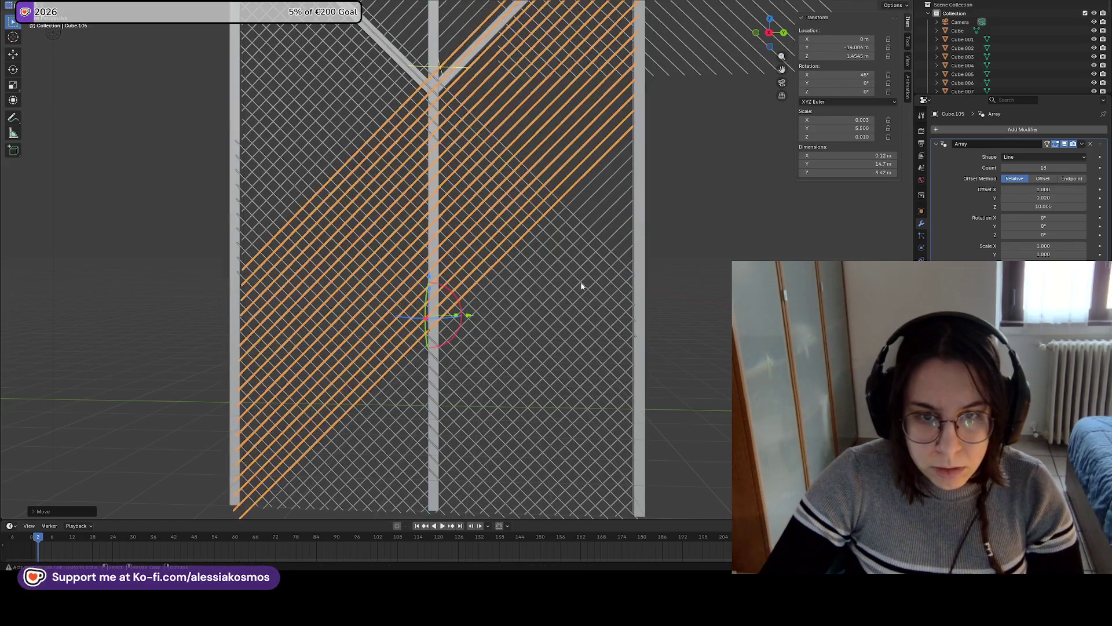
# Select the triangle copy Cube.108 and stretch its Array Offset Z
pyautogui.click(574, 215)
pyautogui.click(555, 212)
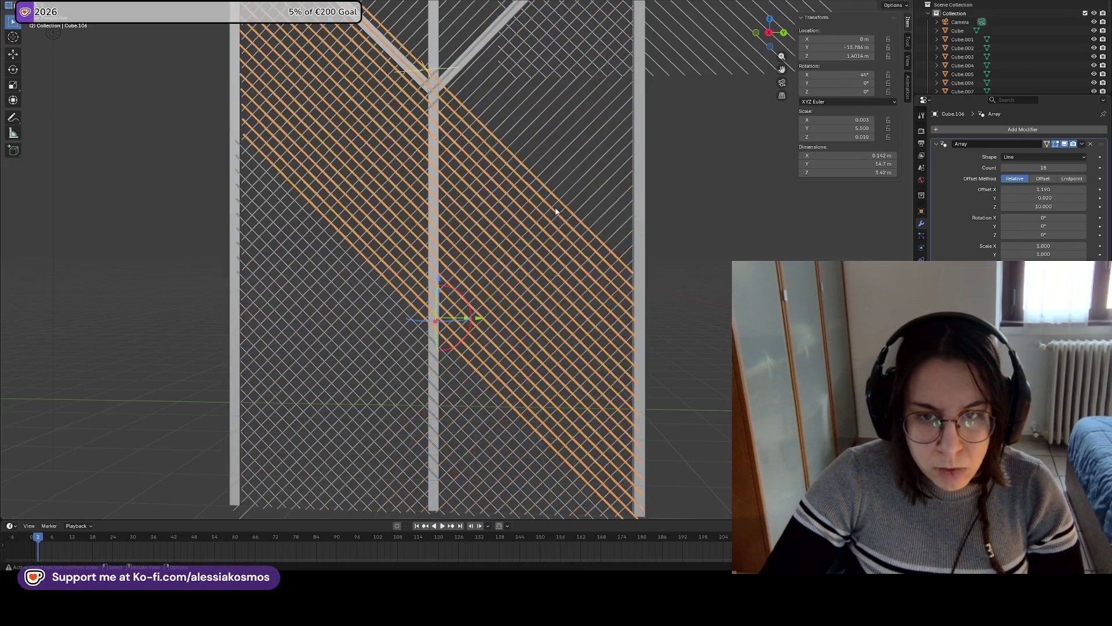
pyautogui.scroll(-3, 496, 340)
pyautogui.moveTo(496, 340)
pyautogui.mouseDown(button='middle')
pyautogui.moveTo(479, 373)
pyautogui.moveTo(520, 158)
pyautogui.mouseUp(button='middle')
pyautogui.click(524, 159)
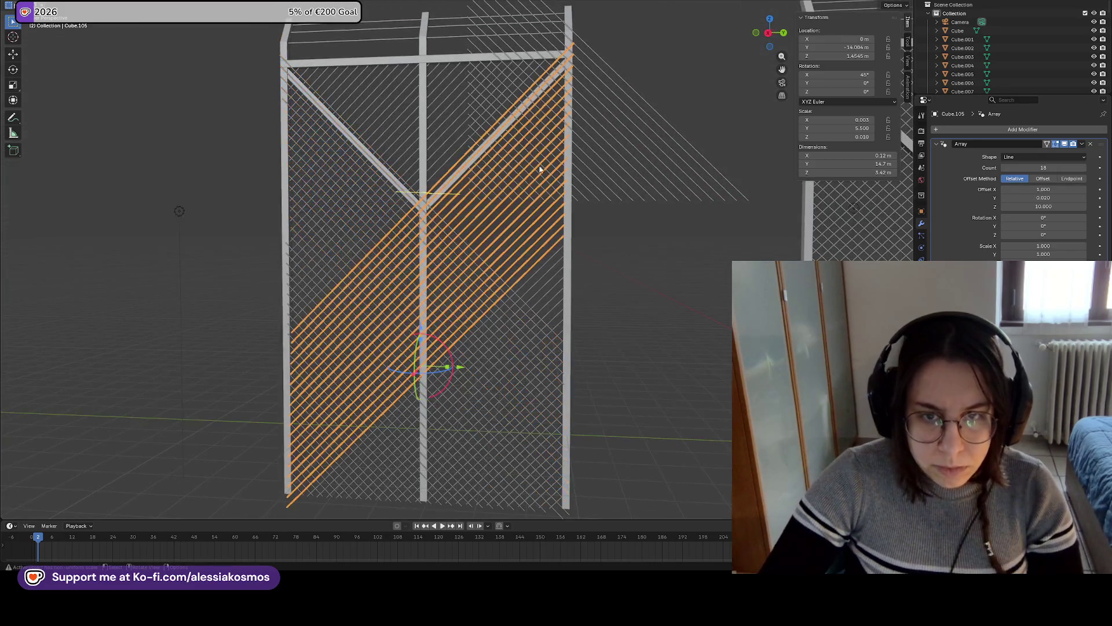
pyautogui.click(557, 129)
pyautogui.moveTo(1043, 206); pyautogui.dragTo(1089, 212)
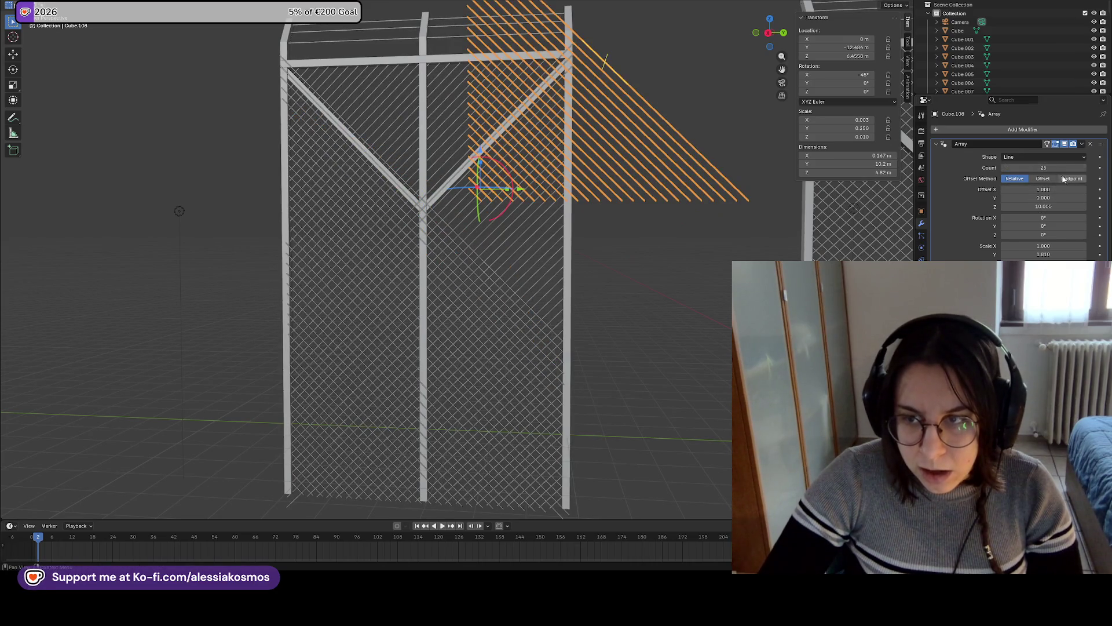
# Flip the copy's slats to run downward and raise it along Z
pyautogui.click(1056, 208)
pyautogui.write('-10.000')
pyautogui.press('Return')
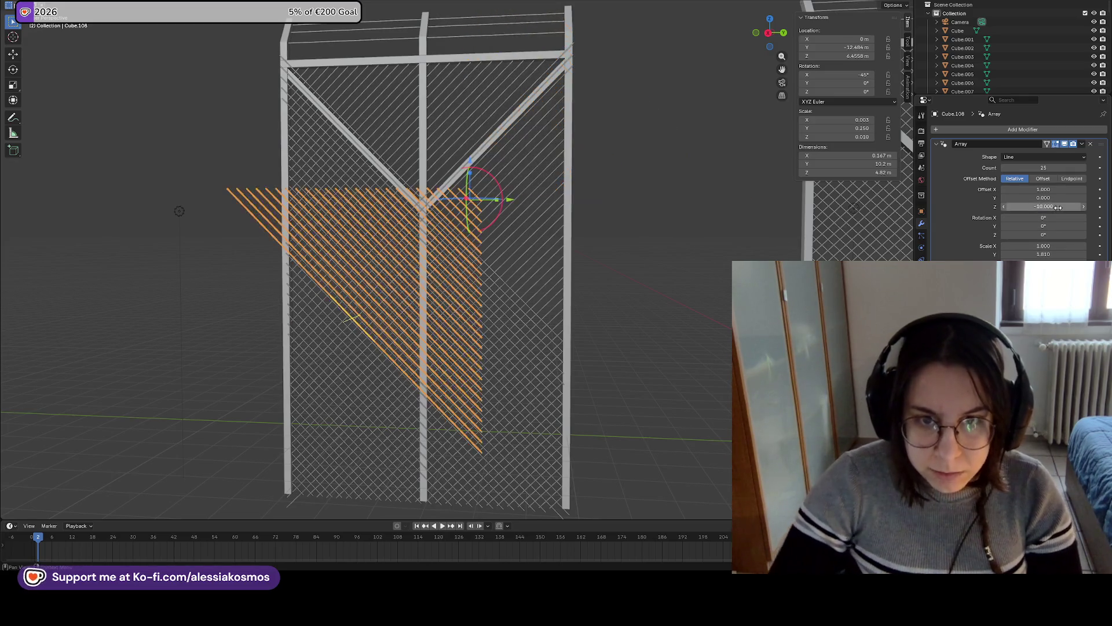
pyautogui.moveTo(644, 88)
pyautogui.mouseDown(button='middle')
pyautogui.moveTo(638, 124)
pyautogui.moveTo(606, 120)
pyautogui.moveTo(608, 156)
pyautogui.mouseUp(button='middle')
pyautogui.press('g')
pyautogui.press('z')
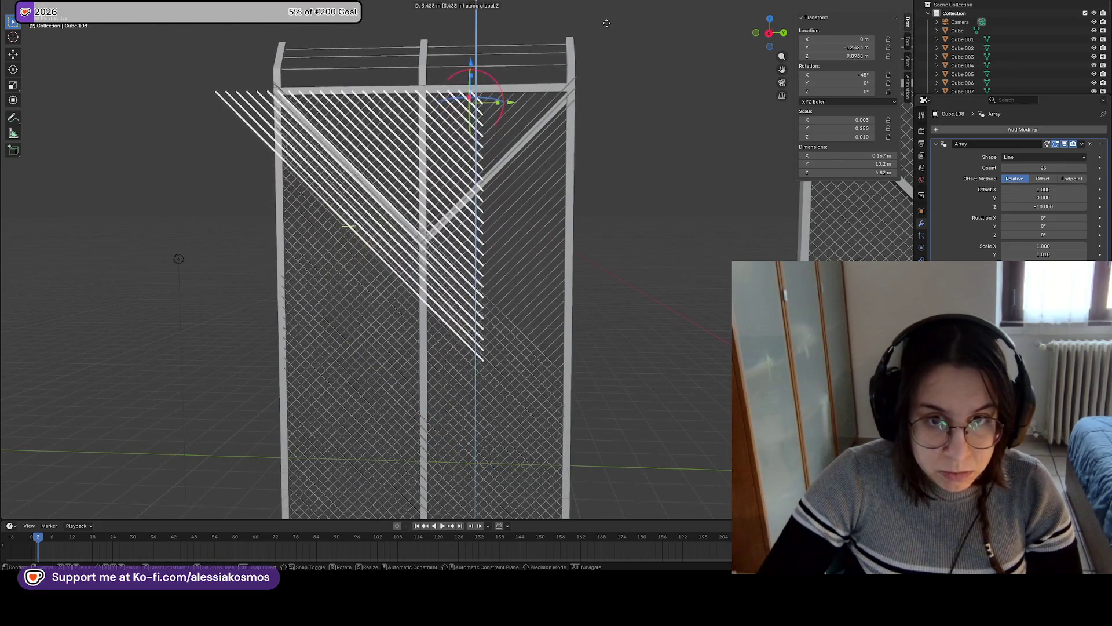
pyautogui.click(604, 37)
# Slide Cube.108 along Y to about -10.56 m and fine-tune its height
pyautogui.press('g')
pyautogui.press('y')
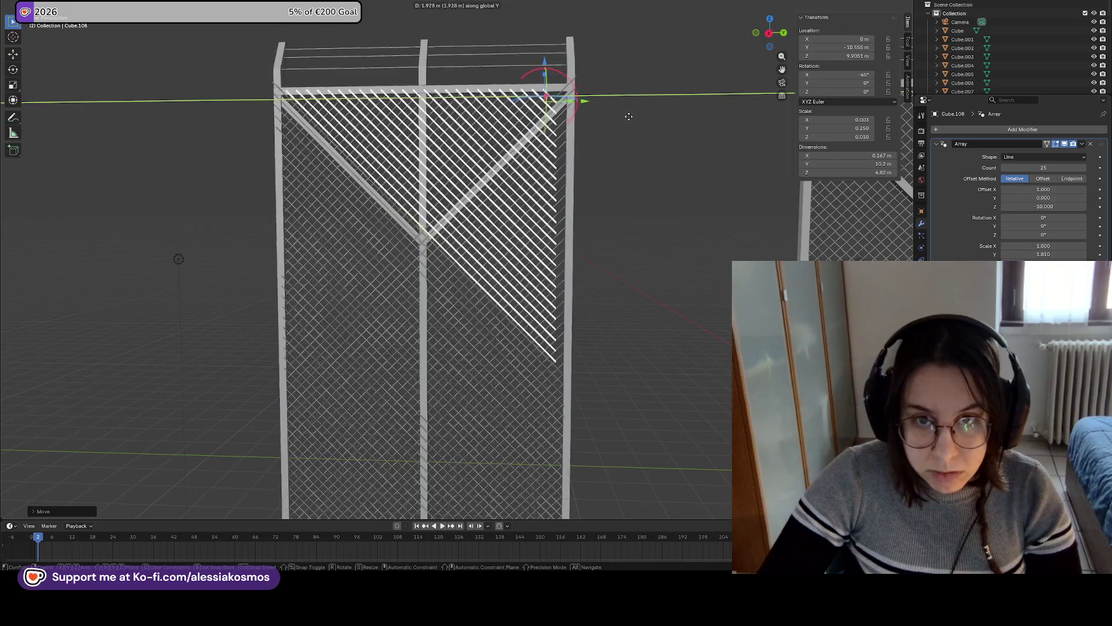
pyautogui.click(633, 117)
pyautogui.press('g')
pyautogui.press('z')
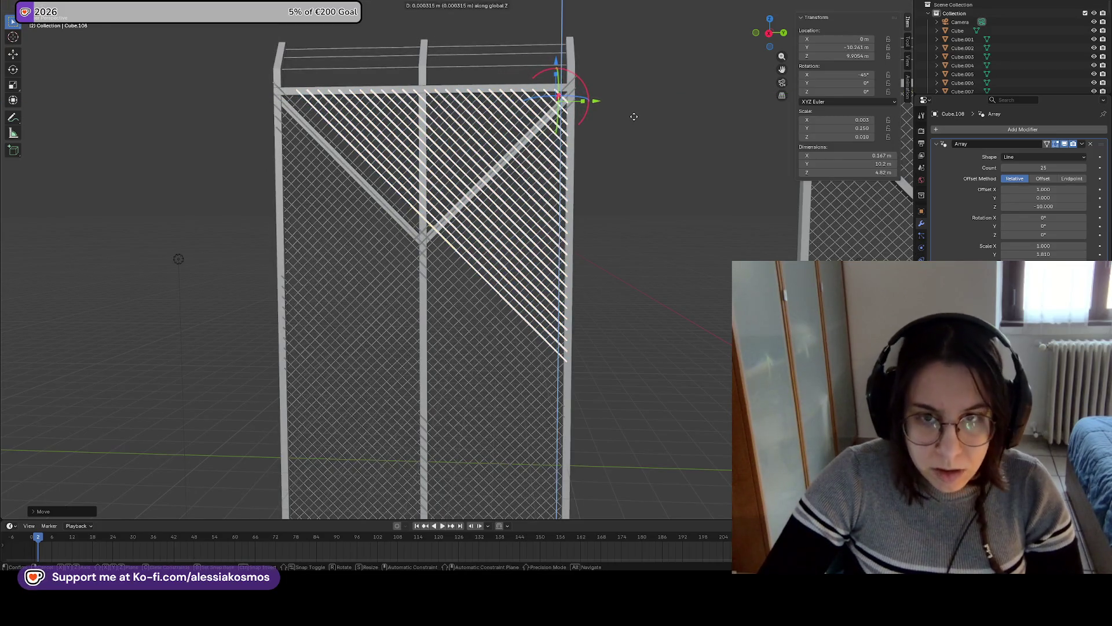
pyautogui.click(634, 119)
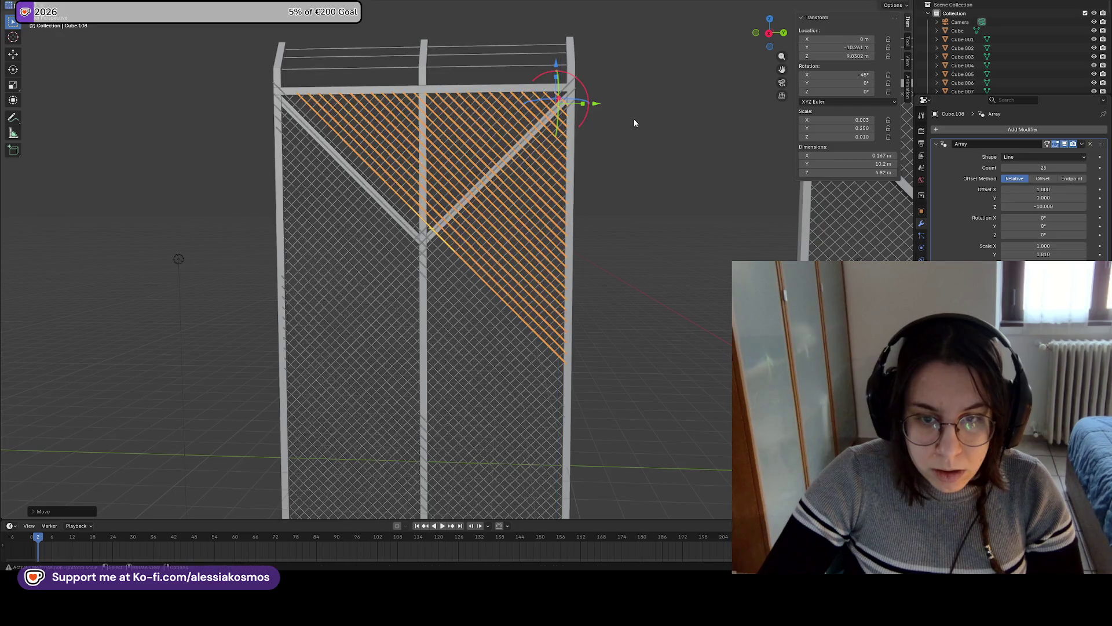
# Clear the selection and reframe the view to show the whole fence
pyautogui.click(630, 335)
pyautogui.keyDown('shift'); pyautogui.moveTo(630, 335); pyautogui.dragTo(722, 259, button='middle'); pyautogui.keyUp('shift')
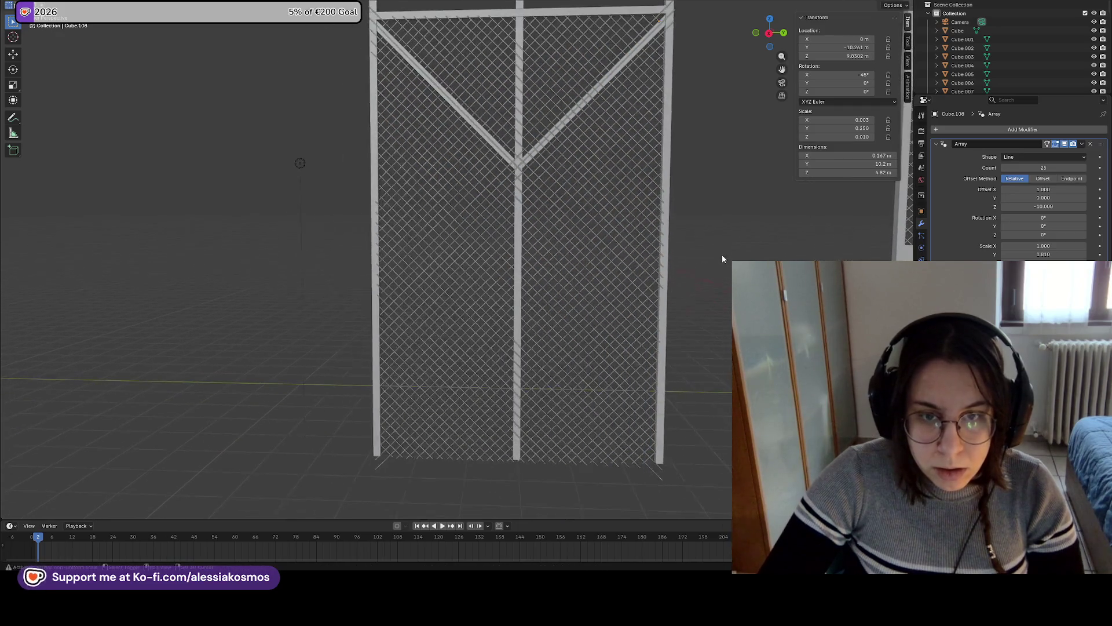
pyautogui.moveTo(600, 301); pyautogui.dragTo(462, 439, button='middle')
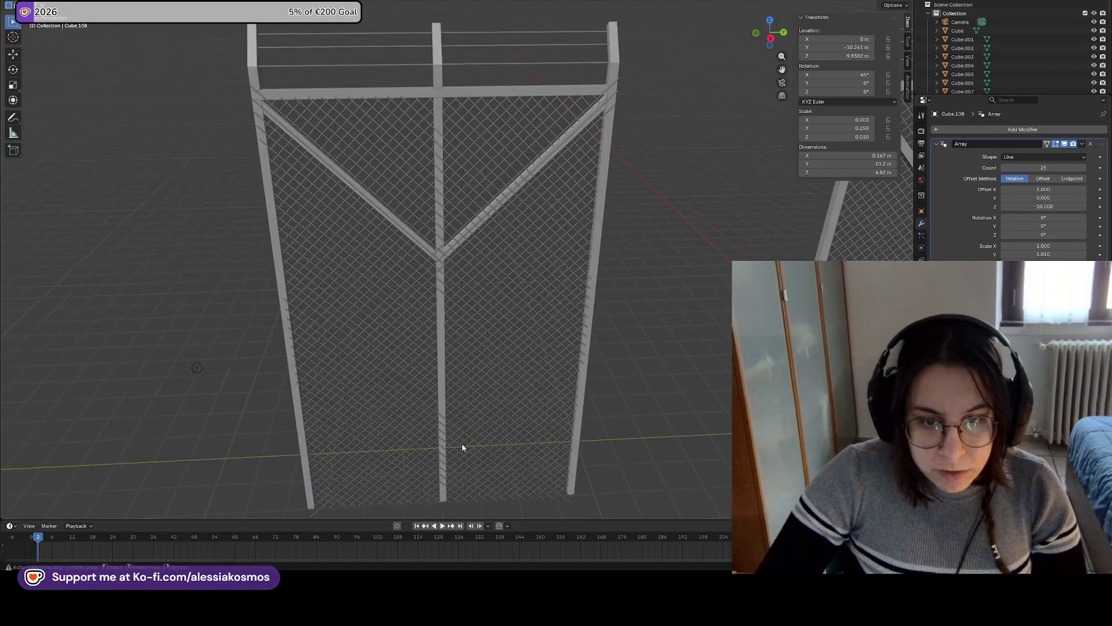
pyautogui.moveTo(531, 370)
pyautogui.keyDown('shift'); pyautogui.mouseDown(button='middle')
pyautogui.moveTo(633, 270)
pyautogui.moveTo(566, 291)
pyautogui.moveTo(514, 325)
pyautogui.moveTo(565, 266)
pyautogui.moveTo(515, 341)
pyautogui.moveTo(546, 333)
pyautogui.moveTo(517, 179)
pyautogui.mouseUp(button='middle'); pyautogui.keyUp('shift')
pyautogui.click(455, 156)
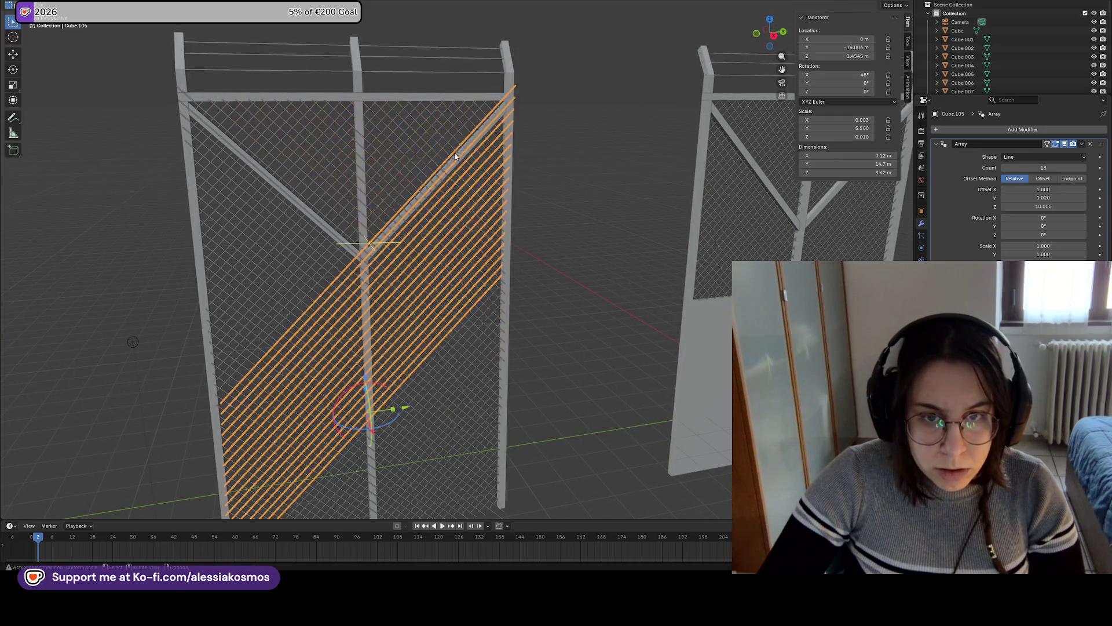
# Tilt the upper diagonal slat array to Rotation Y 1°
pyautogui.click(464, 152)
pyautogui.moveTo(468, 170)
pyautogui.mouseDown(button='middle')
pyautogui.moveTo(486, 211)
pyautogui.moveTo(479, 226)
pyautogui.moveTo(525, 241)
pyautogui.moveTo(393, 314)
pyautogui.moveTo(613, 249)
pyautogui.mouseUp(button='middle')
pyautogui.keyDown('shift'); pyautogui.click(393, 314); pyautogui.keyUp('shift')
pyautogui.click(434, 290)
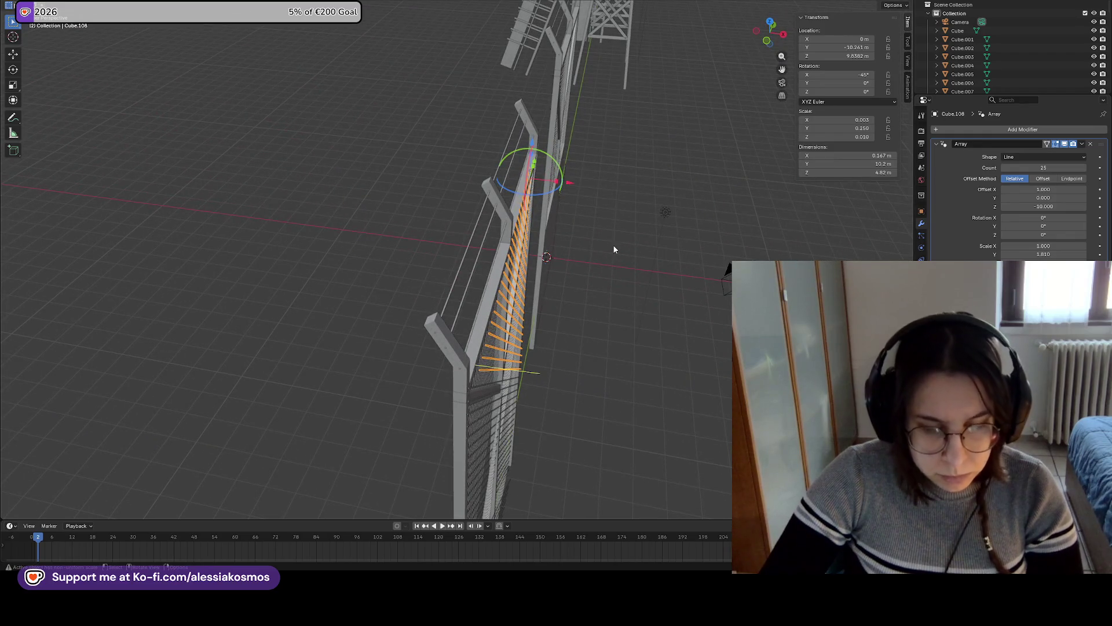
pyautogui.moveTo(837, 83); pyautogui.dragTo(860, 88)
pyautogui.click(666, 293)
pyautogui.moveTo(665, 293)
pyautogui.mouseDown(button='middle')
pyautogui.moveTo(575, 218)
pyautogui.moveTo(611, 182)
pyautogui.moveTo(506, 305)
pyautogui.moveTo(493, 286)
pyautogui.moveTo(610, 296)
pyautogui.mouseUp(button='middle')
pyautogui.scroll(5, 610, 296)
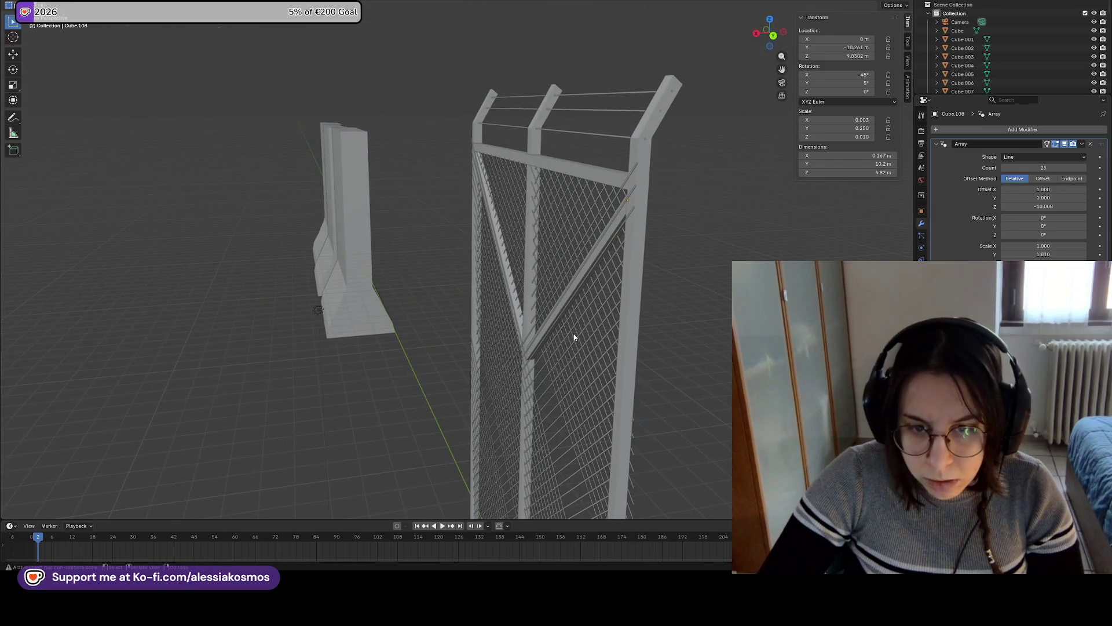
pyautogui.hotkey('ctrl', 'z')
pyautogui.hotkey('ctrl', 'z')
pyautogui.click(840, 82)
pyautogui.write('1')
pyautogui.press('Return')
pyautogui.moveTo(737, 221)
pyautogui.mouseDown(button='middle')
pyautogui.moveTo(689, 261)
pyautogui.moveTo(730, 276)
pyautogui.mouseUp(button='middle')
# Switch to the Numpad 3 side view and select the upper-left slat array
pyautogui.press('g')
pyautogui.press('z')
pyautogui.press('Escape')
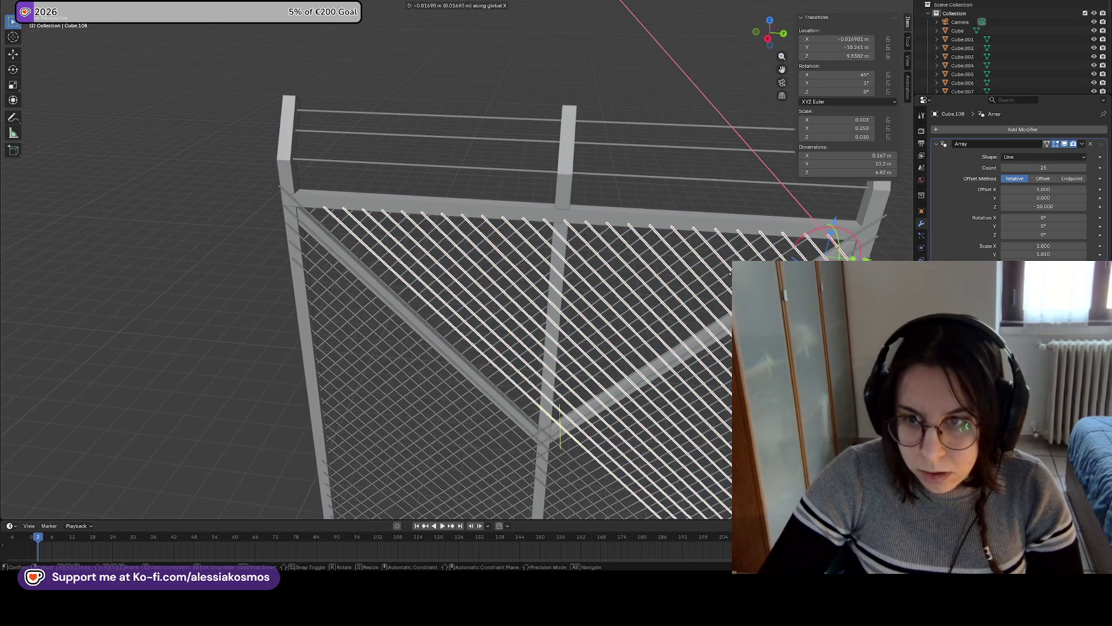
pyautogui.click(664, 277)
pyautogui.moveTo(635, 175)
pyautogui.mouseDown(button='middle')
pyautogui.moveTo(642, 196)
pyautogui.moveTo(615, 267)
pyautogui.mouseUp(button='middle')
pyautogui.scroll(2, 566, 227)
pyautogui.moveTo(567, 227); pyautogui.dragTo(586, 314, button='middle')
pyautogui.click(558, 367)
pyautogui.scroll(2, 555, 307)
pyautogui.press('KP_3')
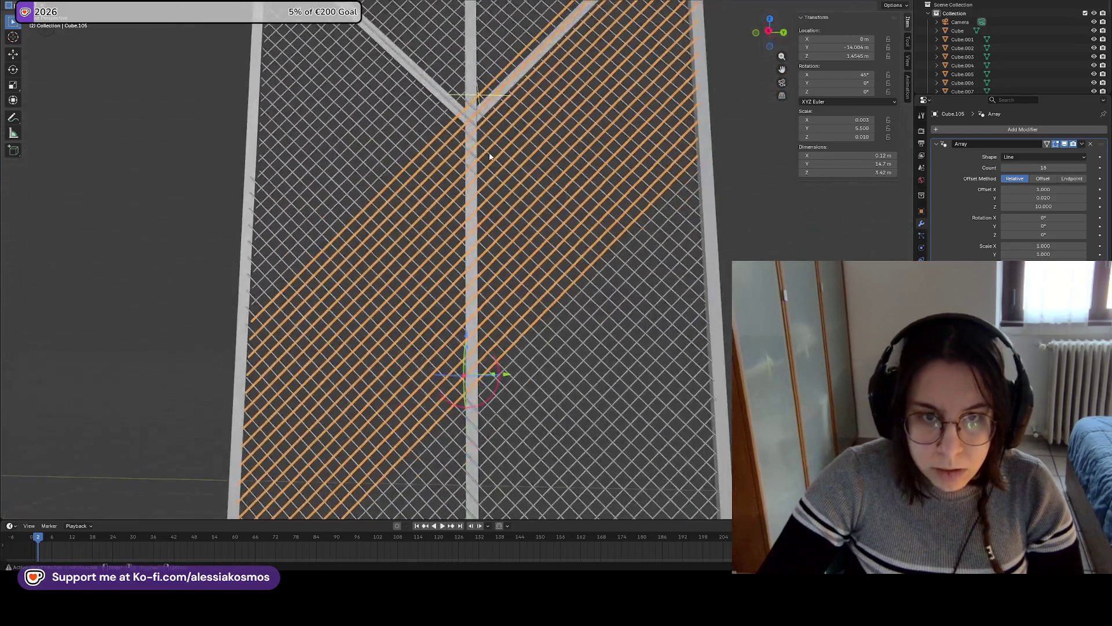
pyautogui.click(421, 134)
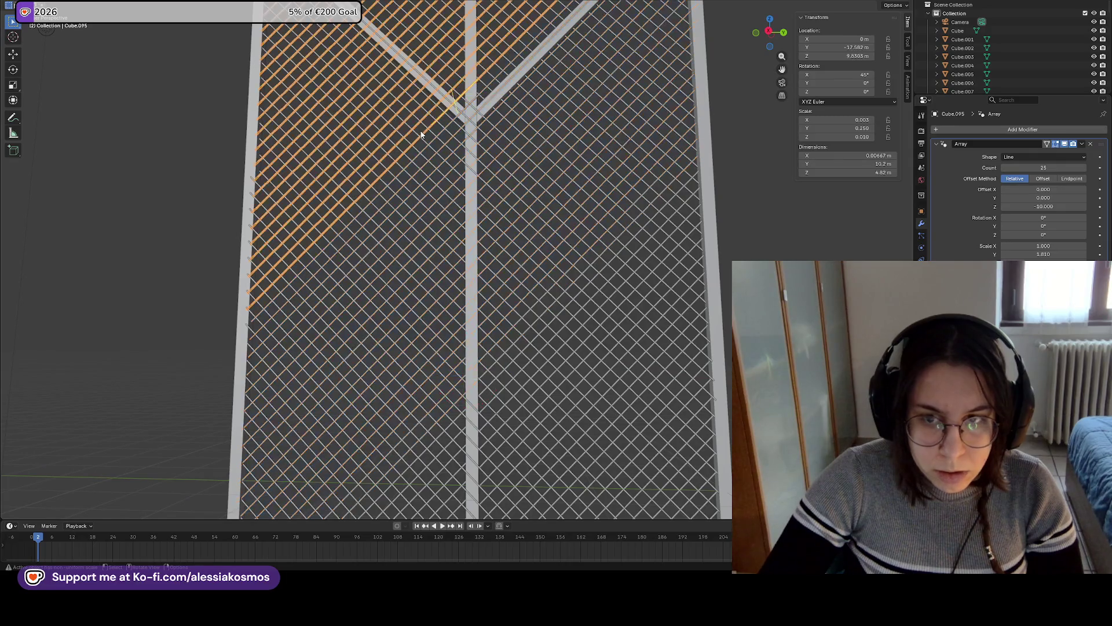
pyautogui.moveTo(460, 134)
pyautogui.keyDown('shift'); pyautogui.mouseDown(button='middle')
pyautogui.moveTo(579, 212)
pyautogui.moveTo(611, 305)
pyautogui.moveTo(690, 392)
pyautogui.mouseUp(button='middle'); pyautogui.keyUp('shift')
# Nudge the upper-left slat array slightly along Y
pyautogui.press('g')
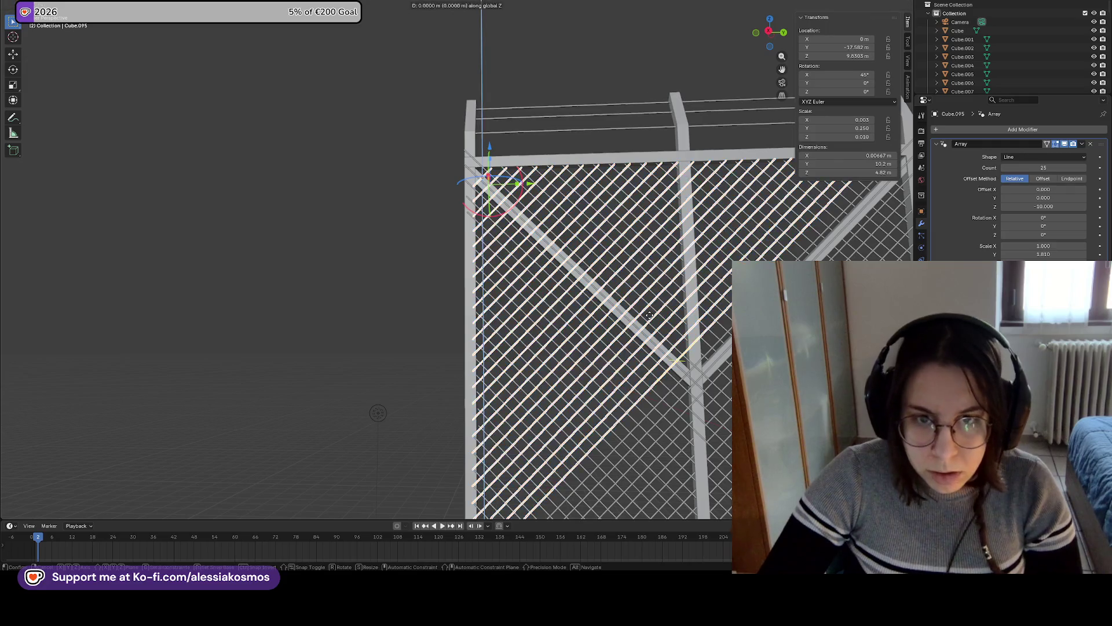
pyautogui.click(653, 319)
pyautogui.press('g')
pyautogui.press('y')
pyautogui.click(654, 315)
pyautogui.moveTo(747, 377)
pyautogui.keyDown('shift'); pyautogui.mouseDown(button='middle')
pyautogui.moveTo(666, 303)
pyautogui.moveTo(528, 283)
pyautogui.mouseUp(button='middle'); pyautogui.keyUp('shift')
# Nudge Cube.107 along X to about -0.12 m toward the fence mesh
pyautogui.click(575, 288)
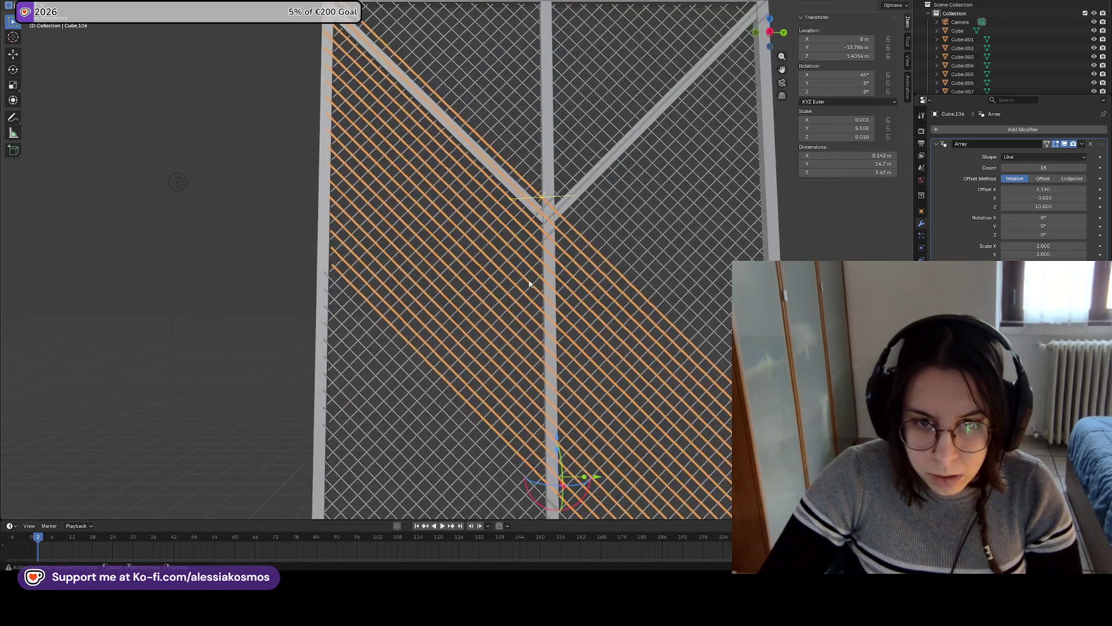
pyautogui.click(633, 265)
pyautogui.moveTo(633, 265)
pyautogui.keyDown('shift'); pyautogui.mouseDown(button='middle')
pyautogui.moveTo(620, 122)
pyautogui.moveTo(526, 349)
pyautogui.moveTo(592, 354)
pyautogui.mouseUp(button='middle'); pyautogui.keyUp('shift')
pyautogui.scroll(-2, 526, 349)
pyautogui.click(533, 342)
pyautogui.press('g')
pyautogui.press('x')
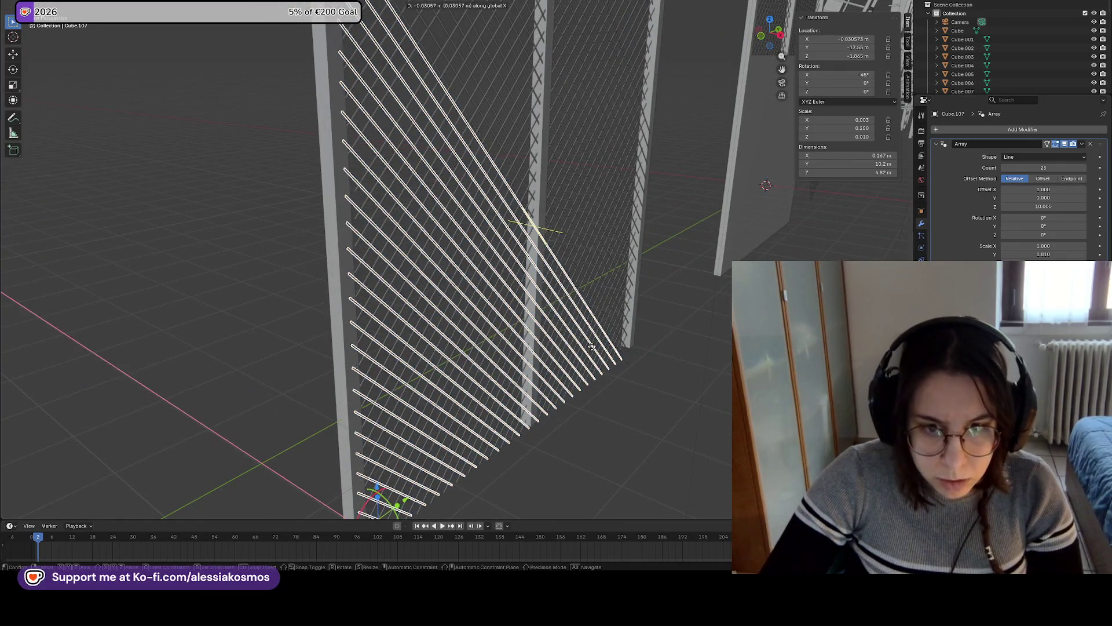
pyautogui.click(585, 343)
pyautogui.moveTo(586, 343)
pyautogui.mouseDown(button='middle')
pyautogui.moveTo(725, 299)
pyautogui.moveTo(658, 285)
pyautogui.moveTo(547, 313)
pyautogui.mouseUp(button='middle')
# Try repositioning the lower diagonal slat array, then undo the move
pyautogui.click(574, 192)
pyautogui.moveTo(574, 192); pyautogui.dragTo(590, 199, button='middle')
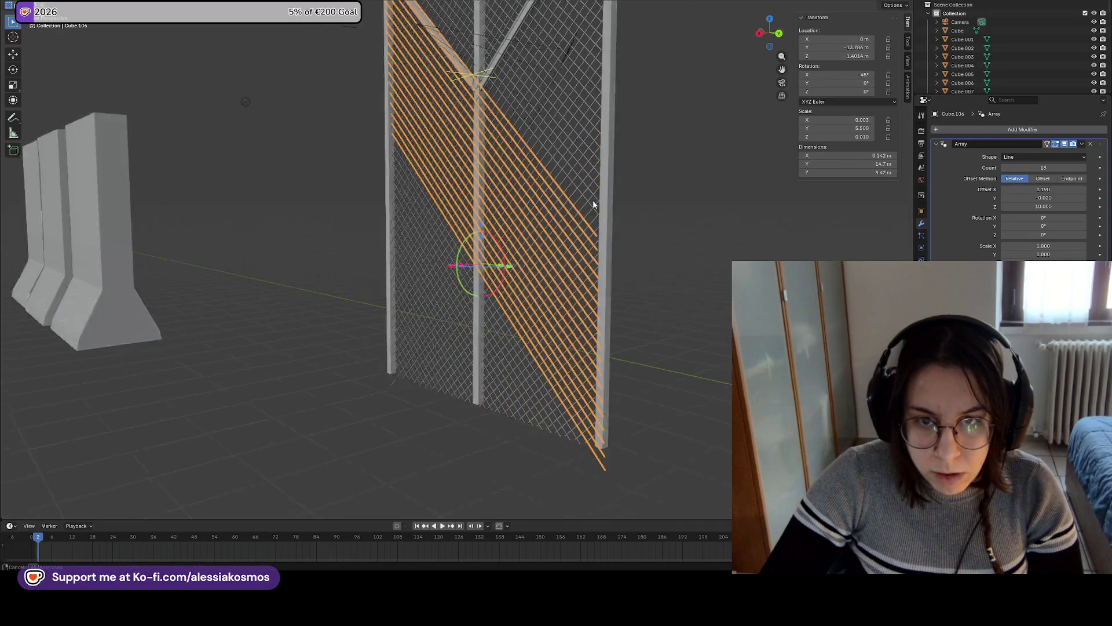
pyautogui.scroll(5, 590, 199)
pyautogui.scroll(-5, 554, 318)
pyautogui.moveTo(555, 319)
pyautogui.mouseDown(button='middle')
pyautogui.moveTo(508, 328)
pyautogui.moveTo(531, 316)
pyautogui.moveTo(635, 343)
pyautogui.moveTo(564, 348)
pyautogui.moveTo(605, 296)
pyautogui.mouseUp(button='middle')
pyautogui.press('g')
pyautogui.click(509, 324)
pyautogui.hotkey('ctrl', 'z')
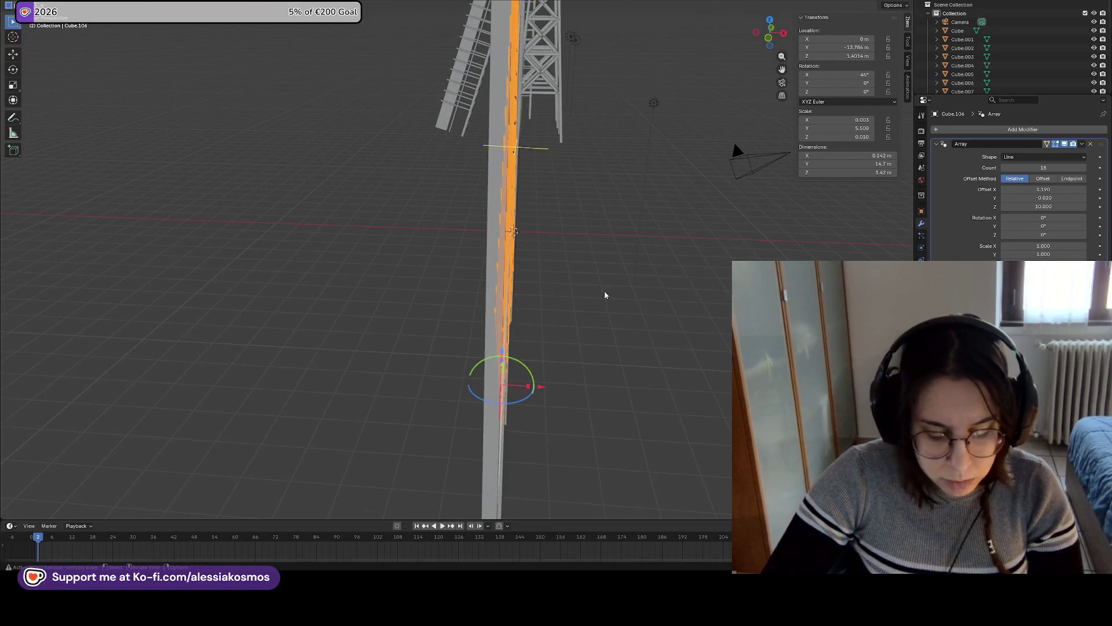
# Set the lower diagonal array's Rotation Y to -1°, then select and frame it
pyautogui.moveTo(862, 83); pyautogui.dragTo(858, 83)
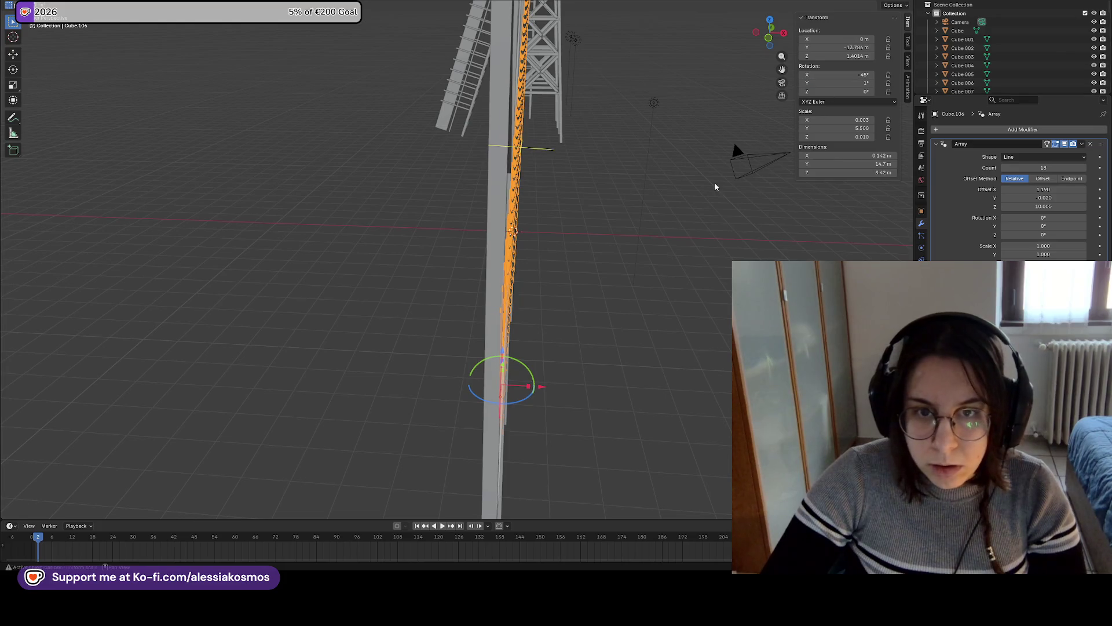
pyautogui.click(857, 83)
pyautogui.write('-1')
pyautogui.press('Return')
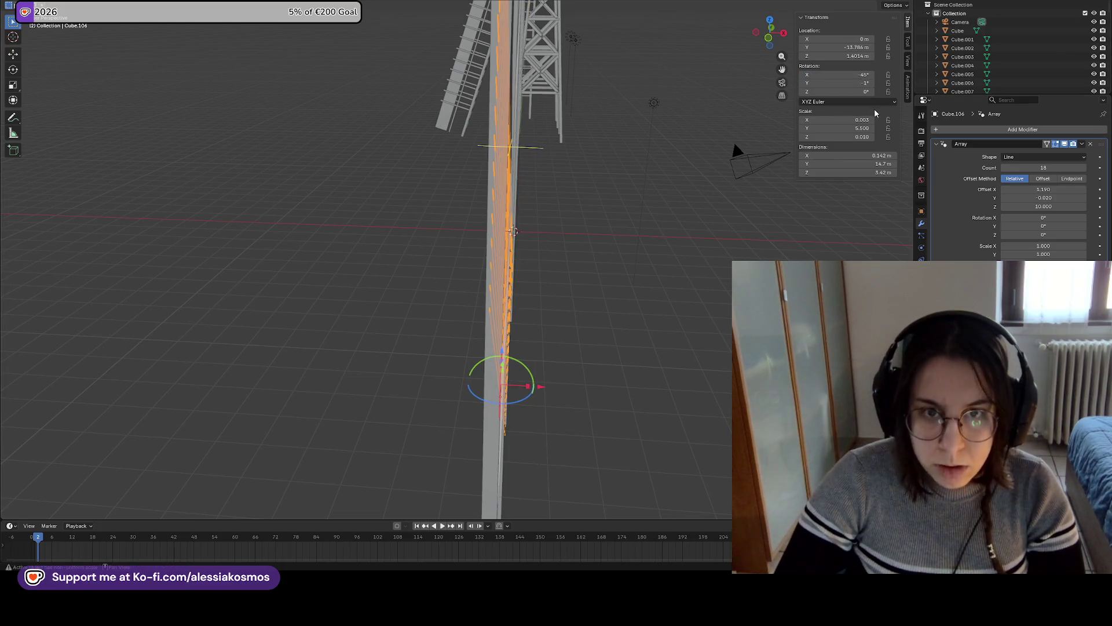
pyautogui.moveTo(753, 152)
pyautogui.mouseDown(button='middle')
pyautogui.moveTo(770, 166)
pyautogui.moveTo(745, 140)
pyautogui.moveTo(593, 155)
pyautogui.moveTo(562, 124)
pyautogui.moveTo(660, 144)
pyautogui.moveTo(679, 175)
pyautogui.mouseUp(button='middle')
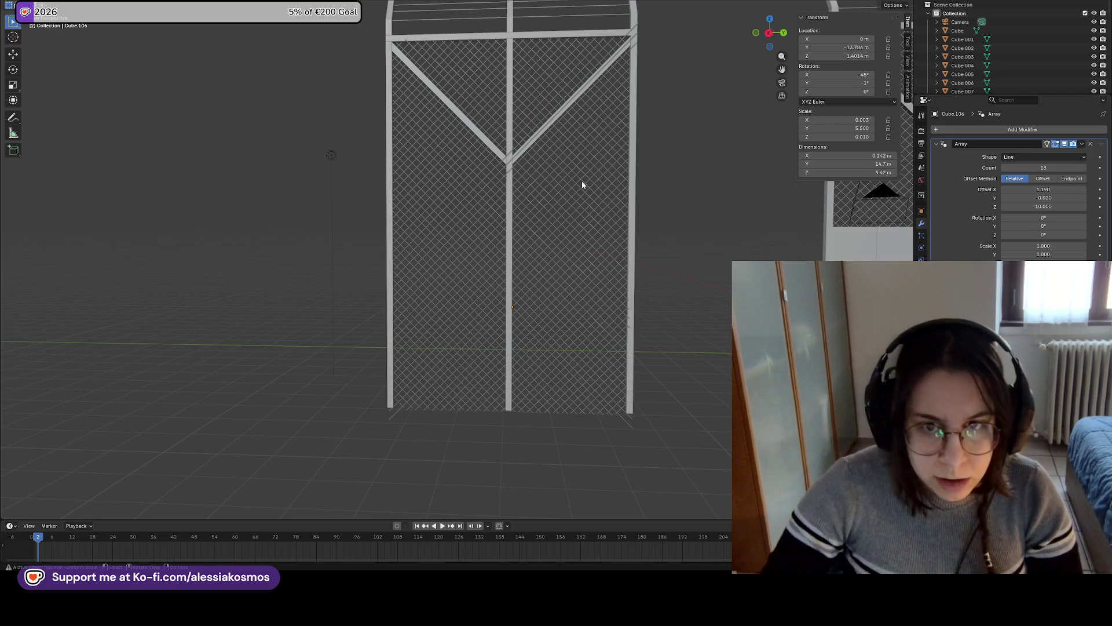
pyautogui.click(594, 181)
pyautogui.press('KP_Decimal')
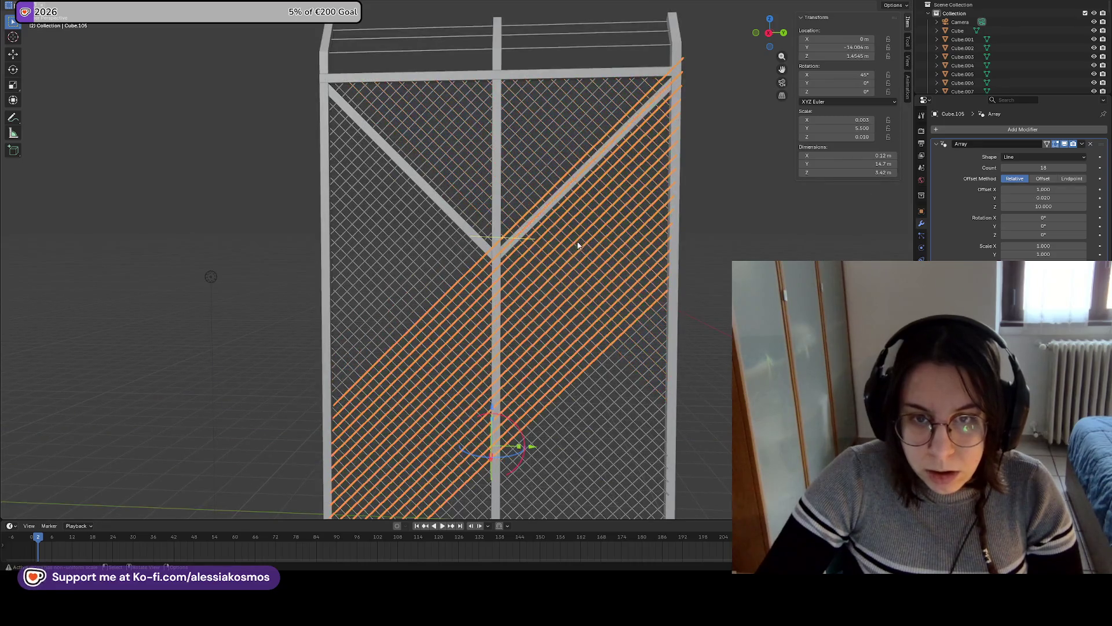
# Switch the sidebar from Tool and Animation to the View tab, then briefly check the View menu
pyautogui.click(908, 40)
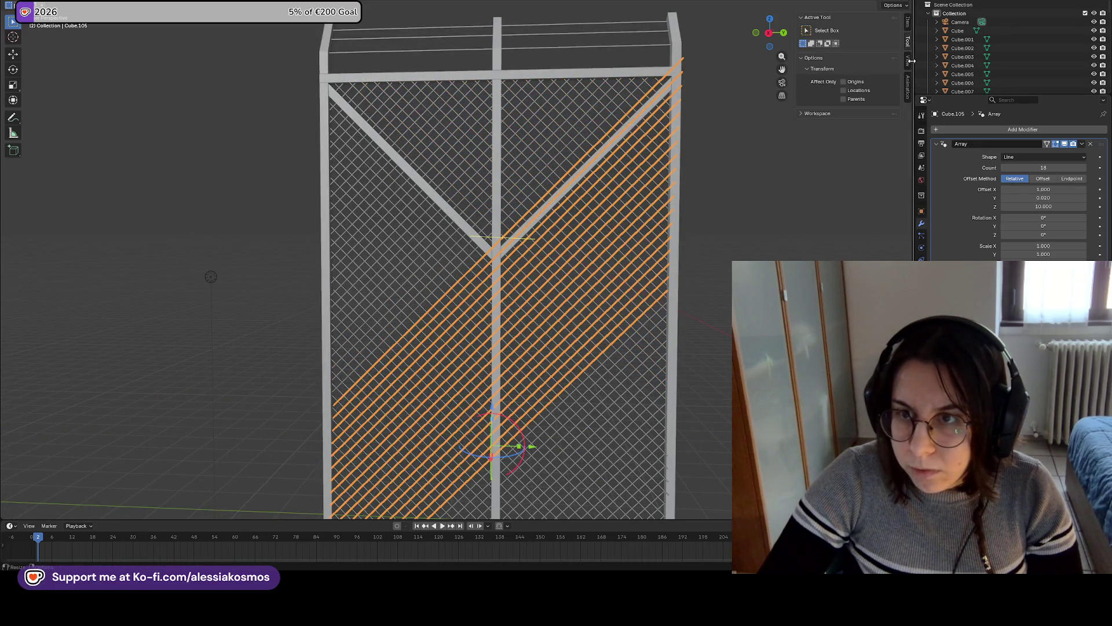
pyautogui.click(908, 61)
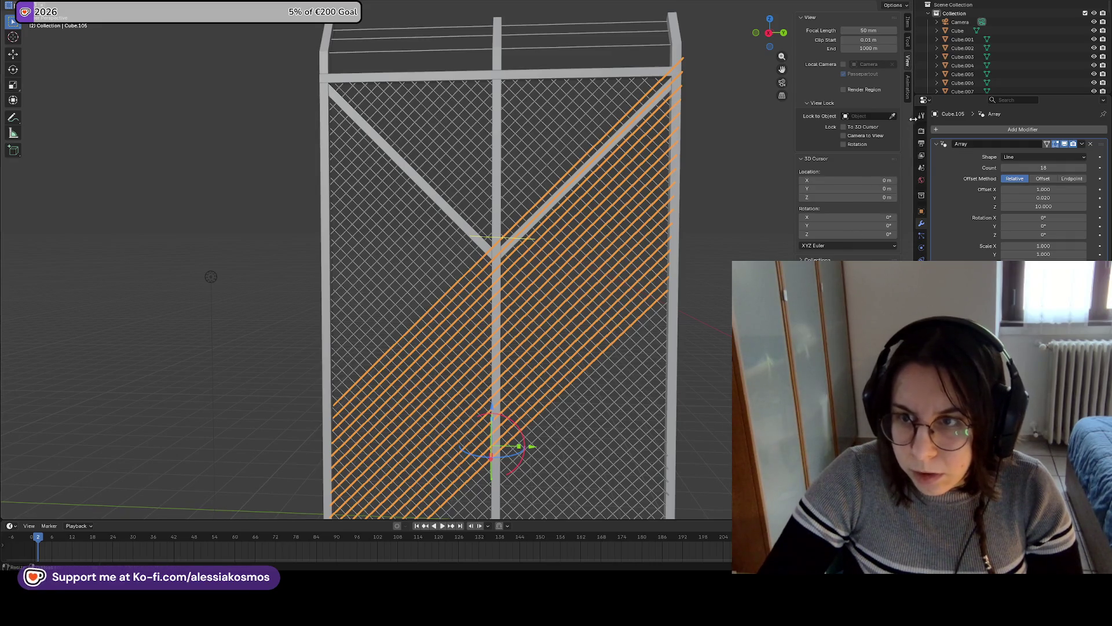
pyautogui.click(907, 73)
pyautogui.click(908, 58)
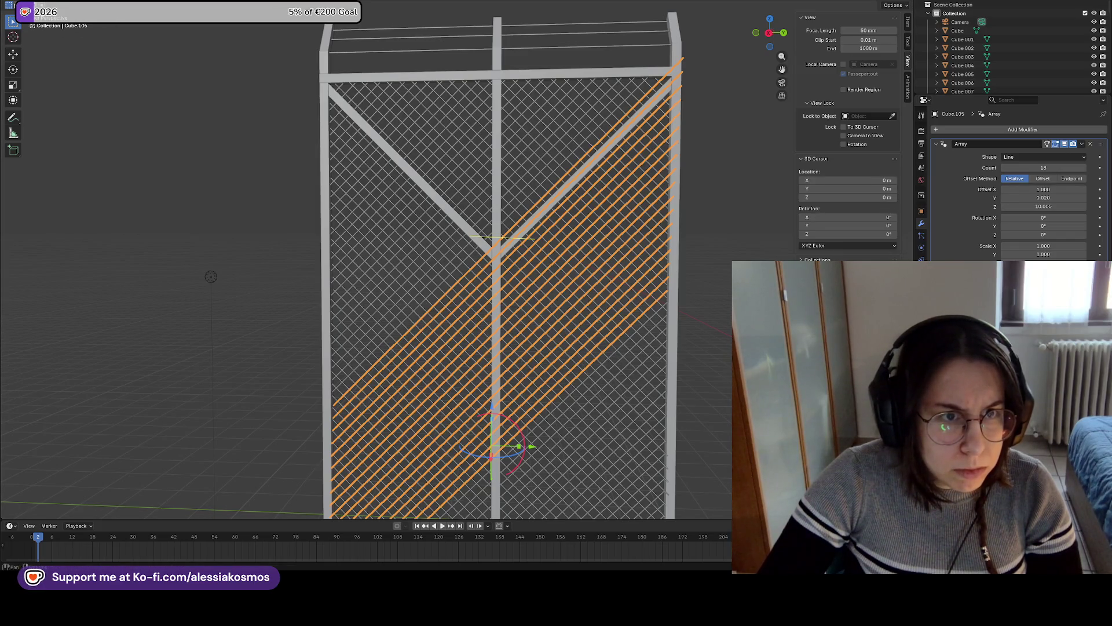
pyautogui.click(87, 6)
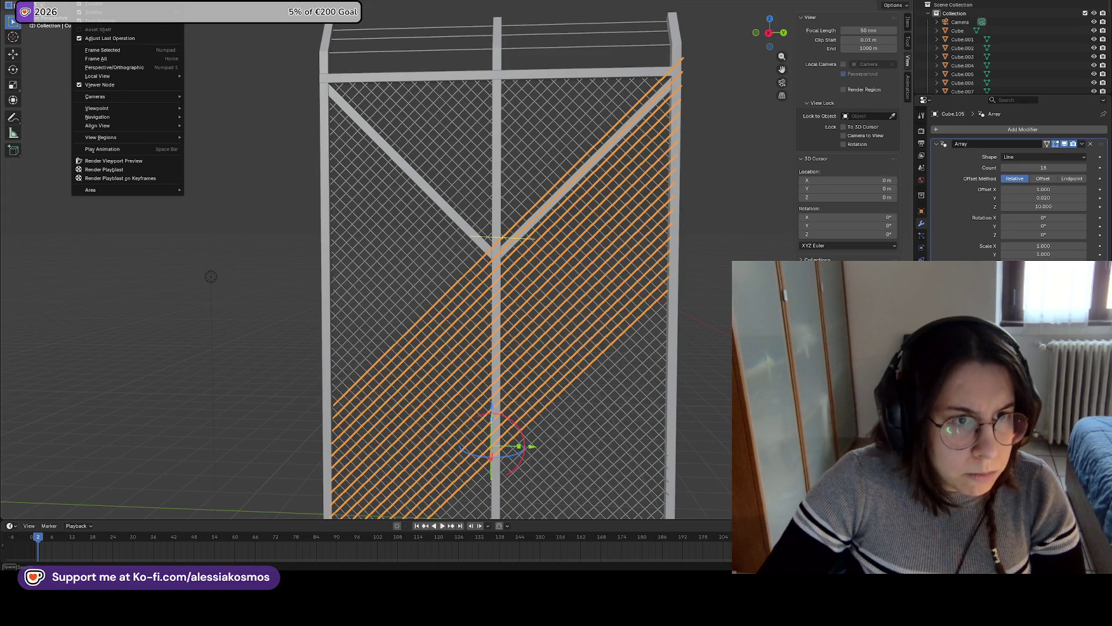
pyautogui.press('Escape')
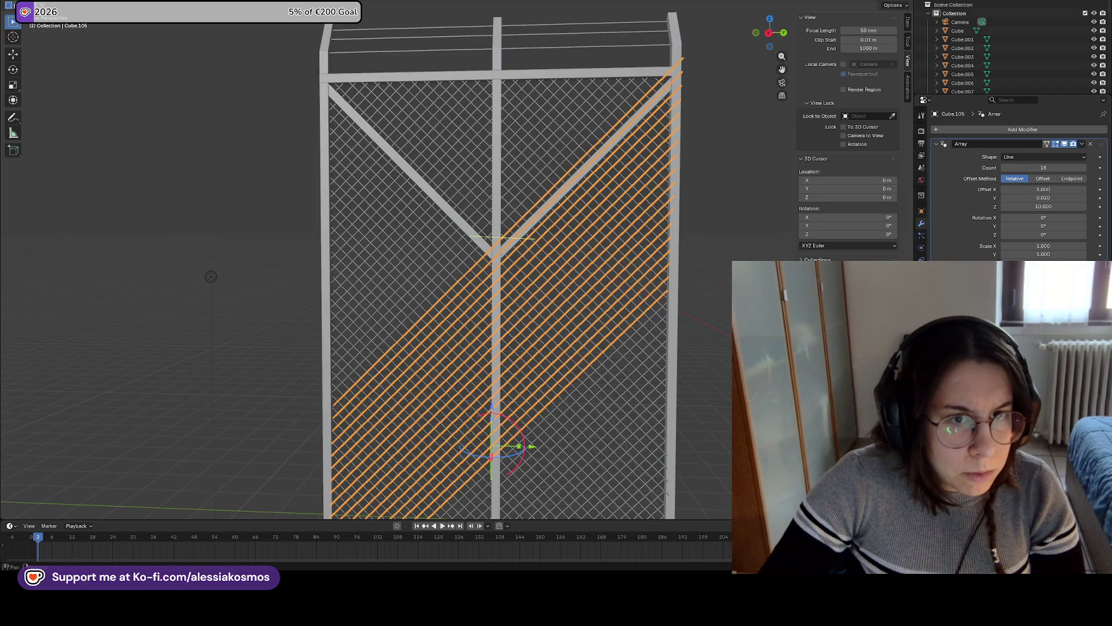
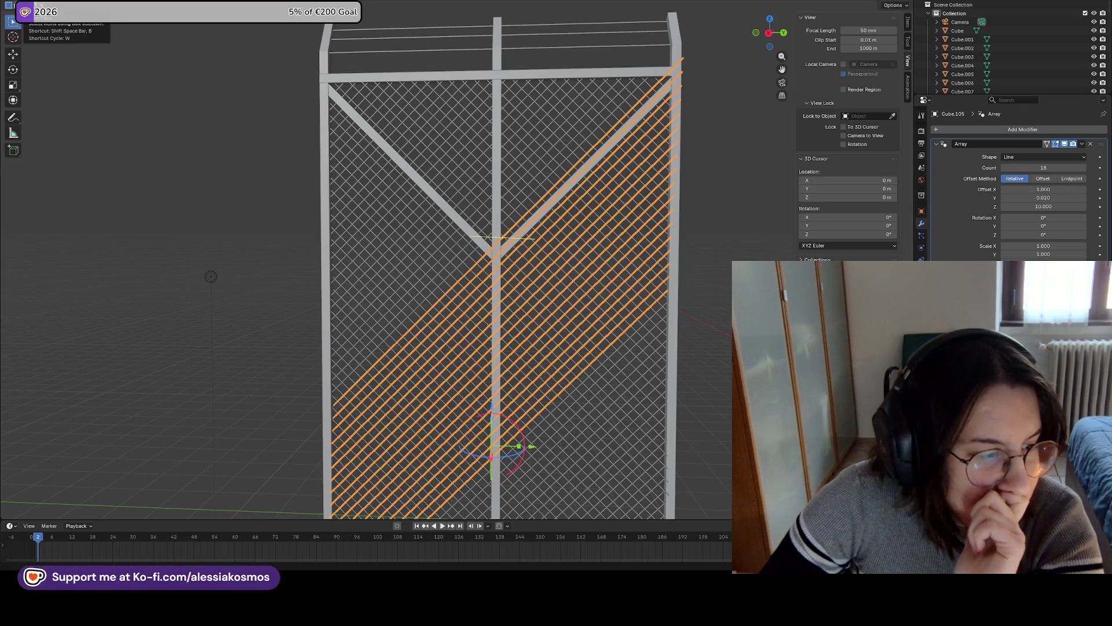
# Deselect the diagonal wire array and bring up the Viewport Shading dropdown in the header
pyautogui.click(214, 68)
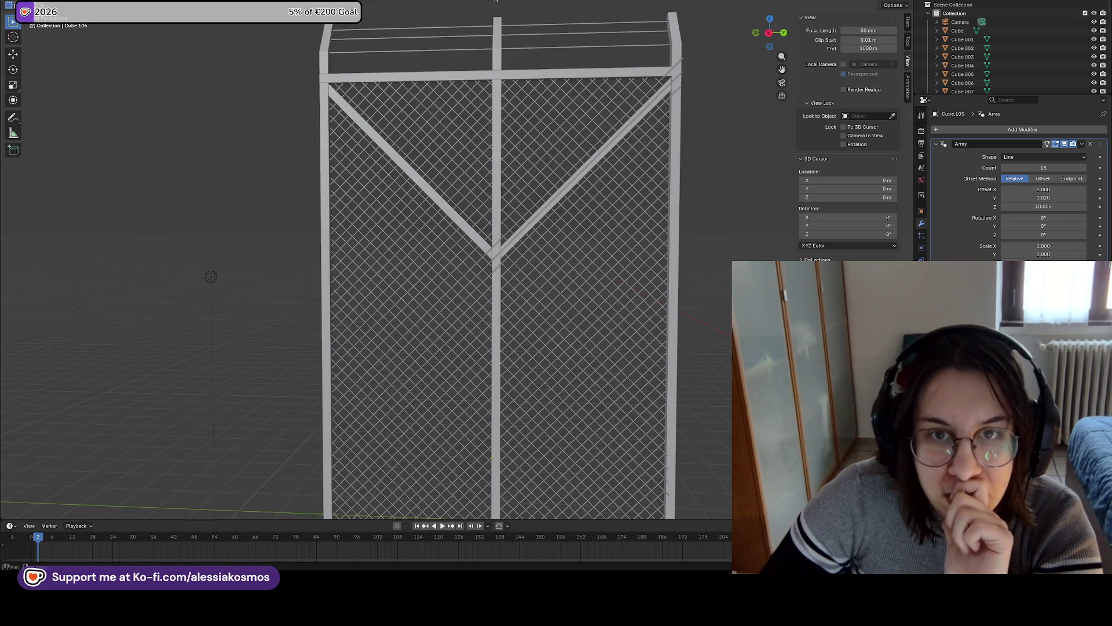
pyautogui.click(470, 0)
pyautogui.click(476, 0)
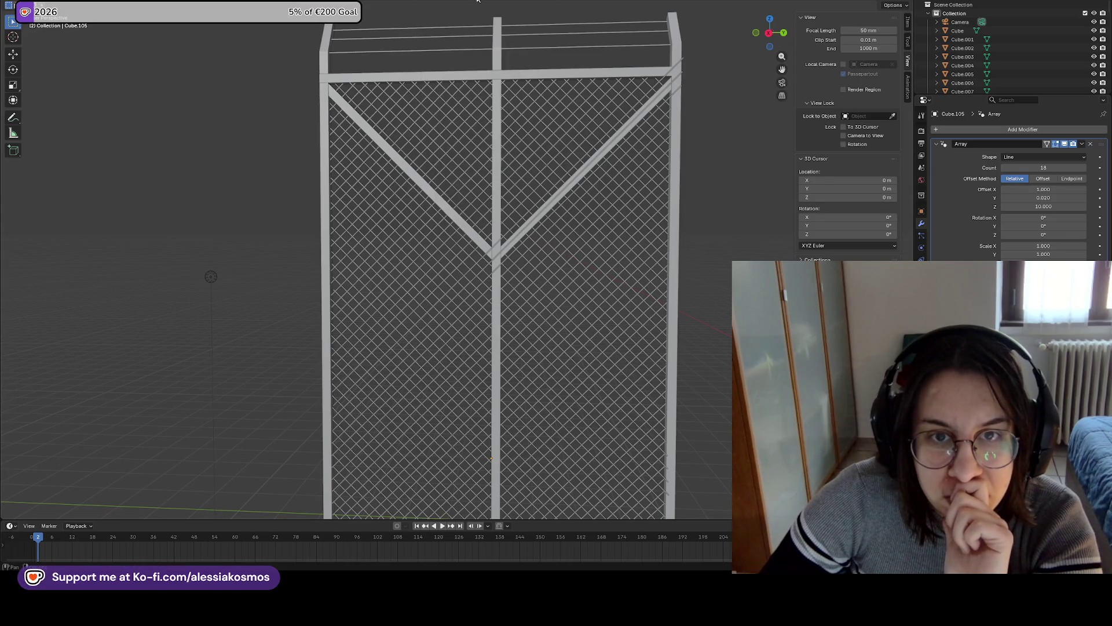
pyautogui.click(503, 0)
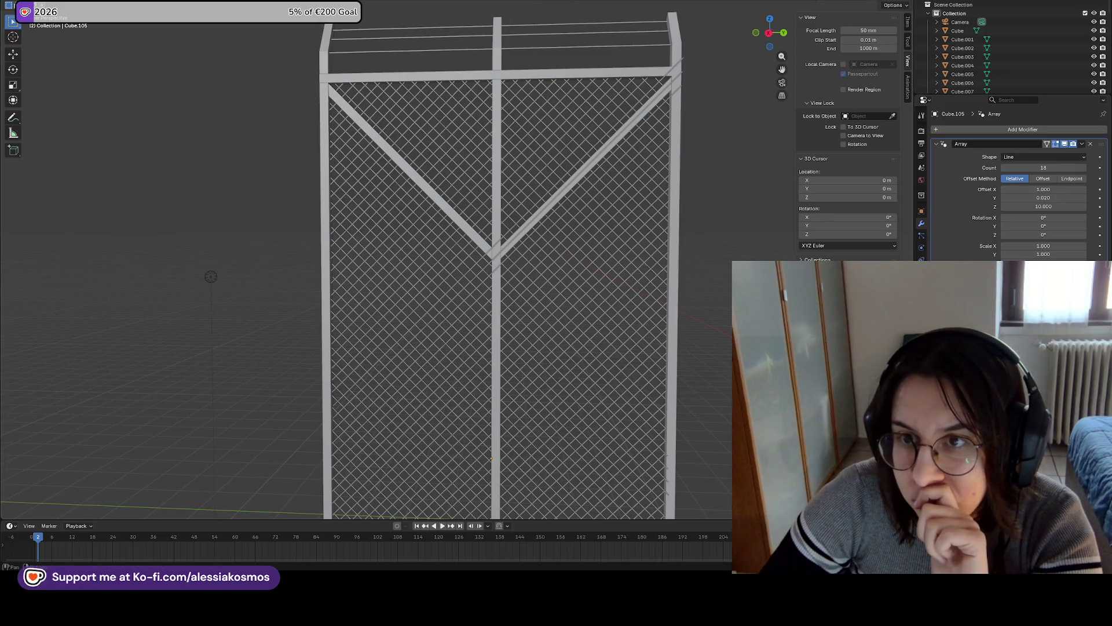
pyautogui.click(907, 0)
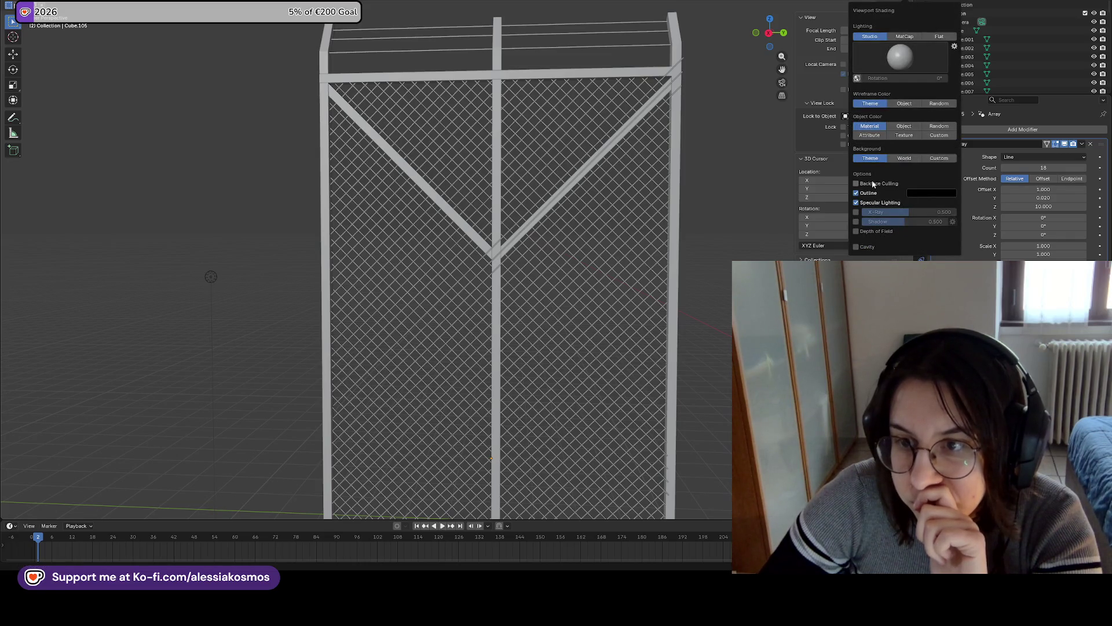
# Check the studio light preferences and the Overlays and Selectability popovers, ending on the File menu
pyautogui.click(956, 46)
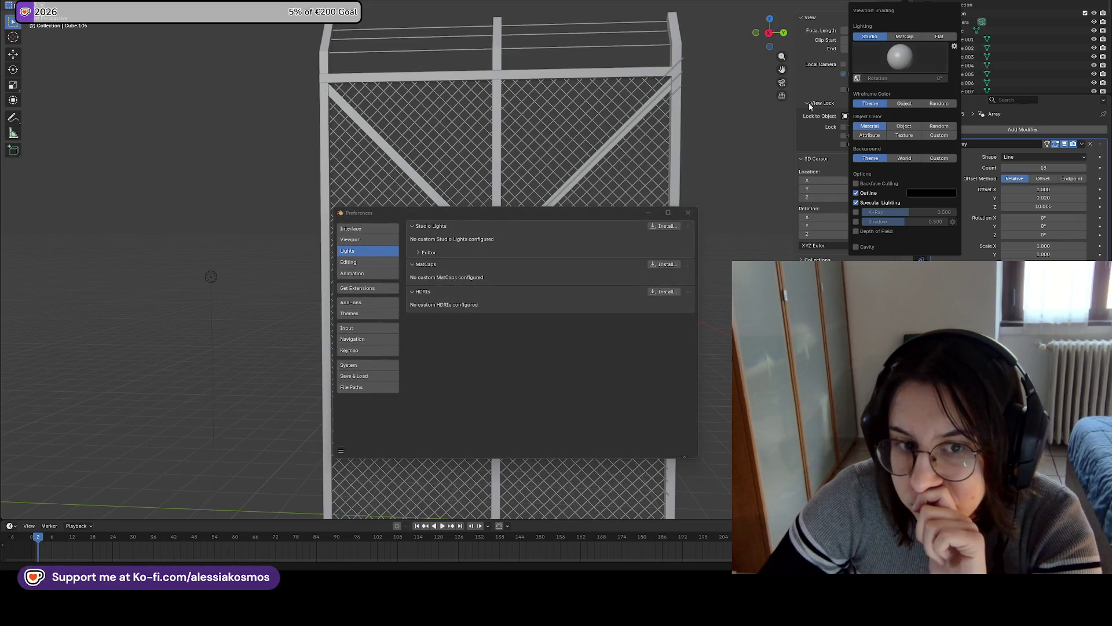
pyautogui.click(689, 213)
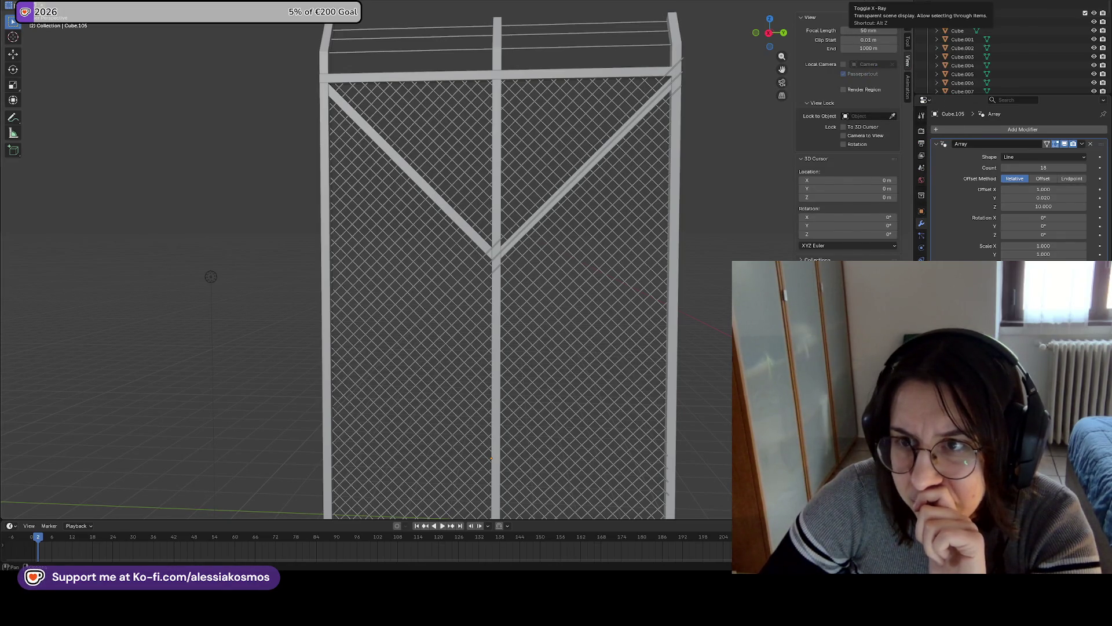
pyautogui.click(837, 0)
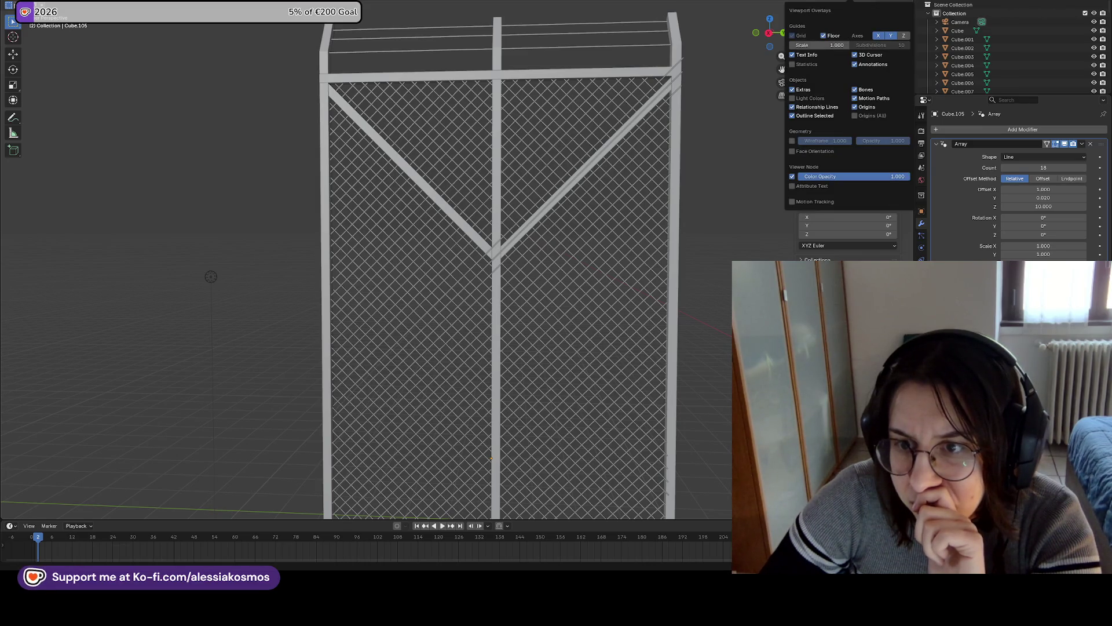
pyautogui.click(811, 1)
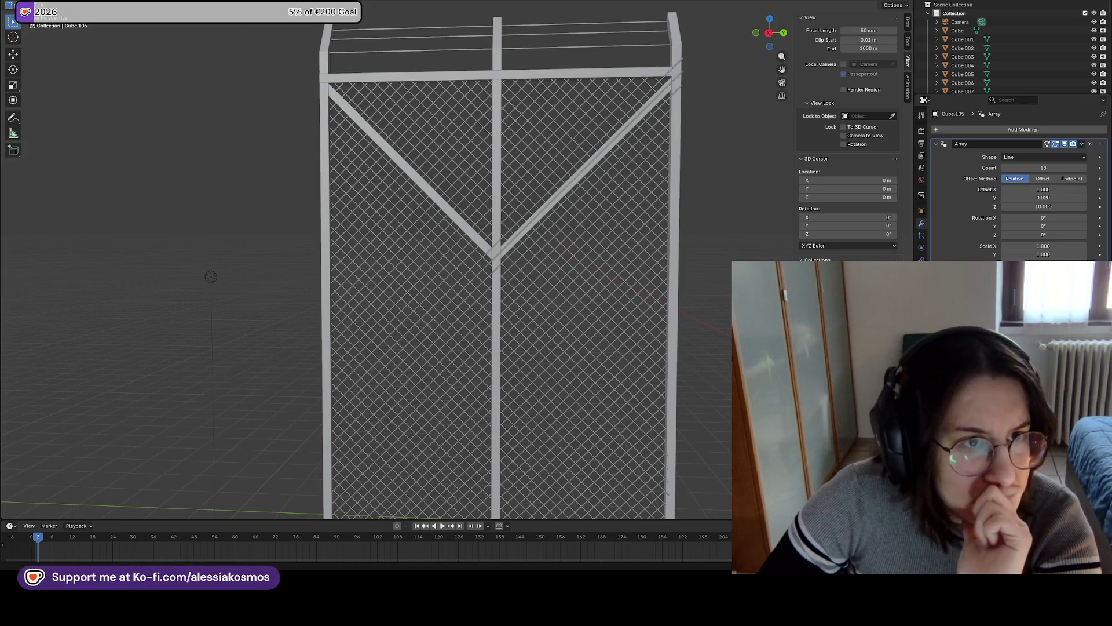
pyautogui.click(23, 5)
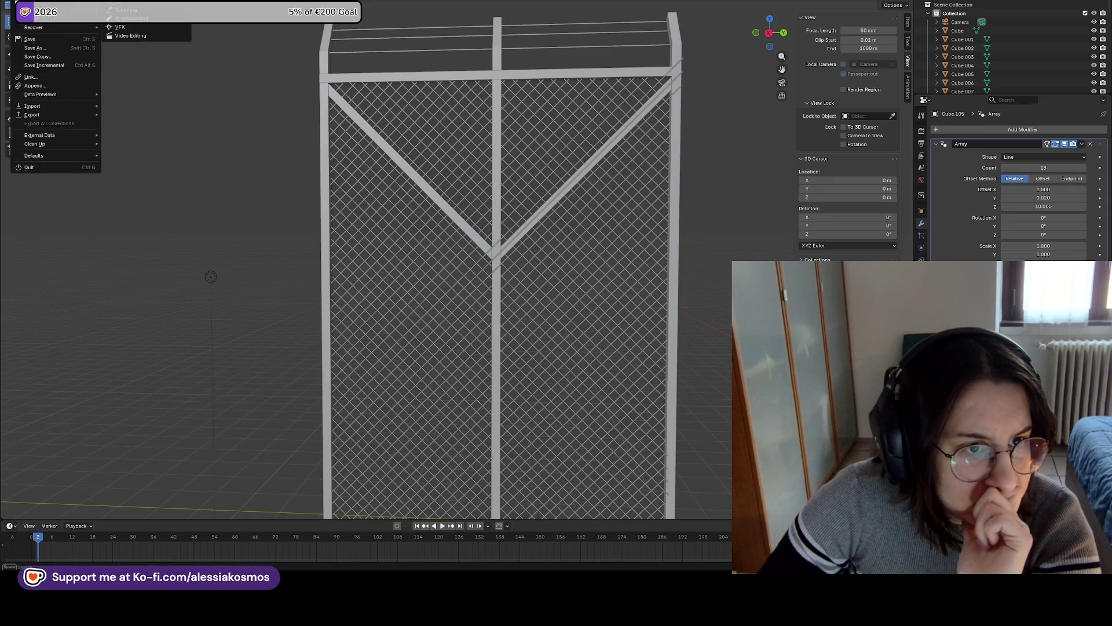
# Enable Scene Statistics under Preferences > Interface > Status Bar
pyautogui.click(41, 6)
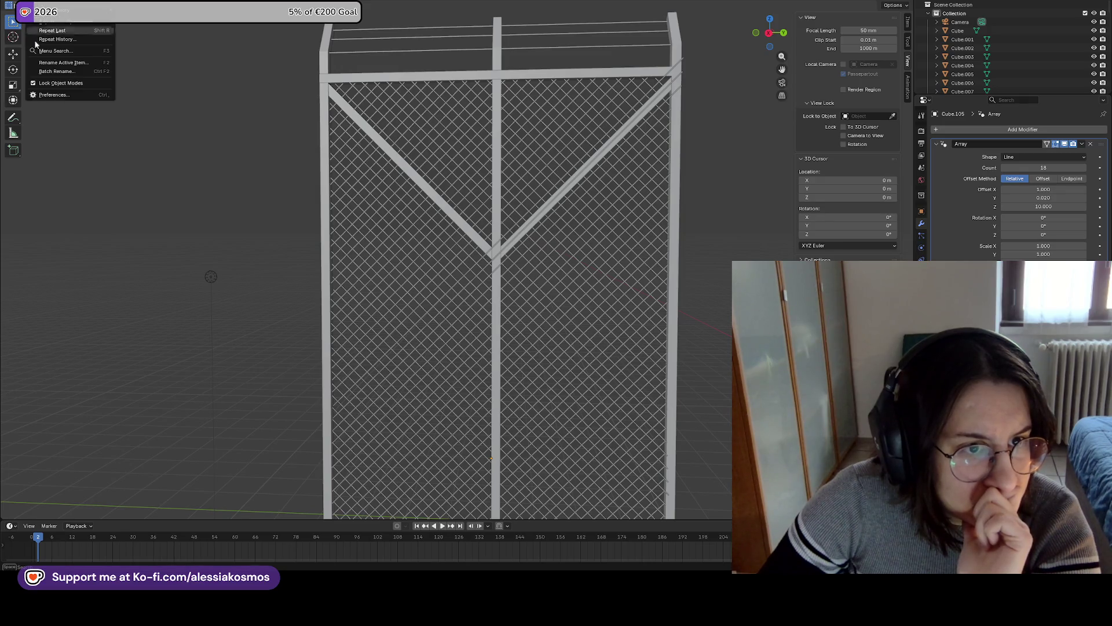
pyautogui.click(54, 94)
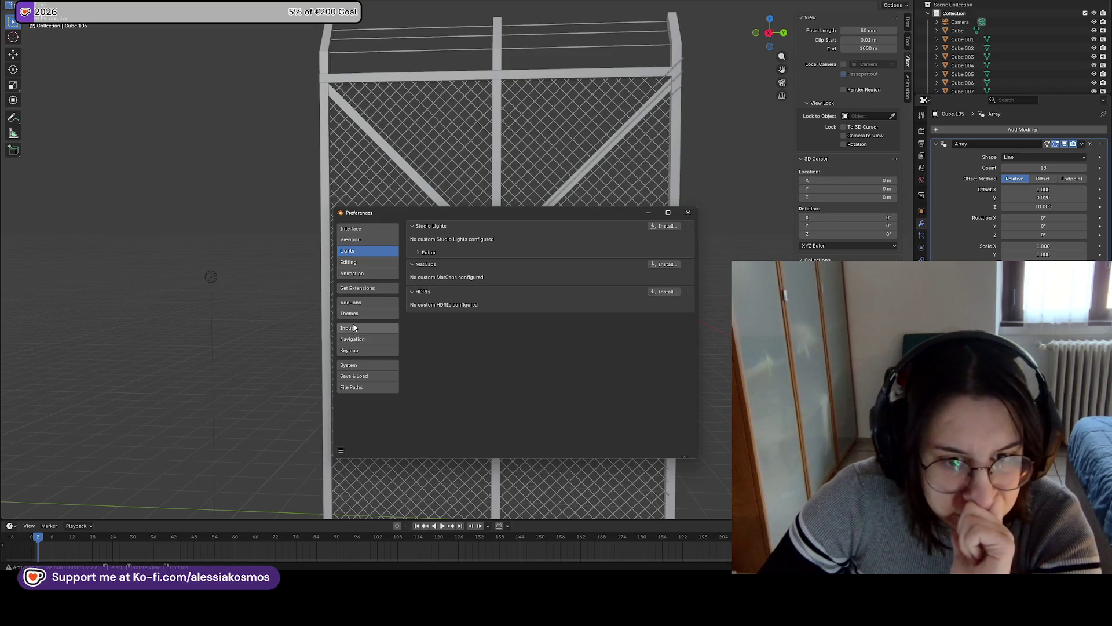
pyautogui.click(359, 230)
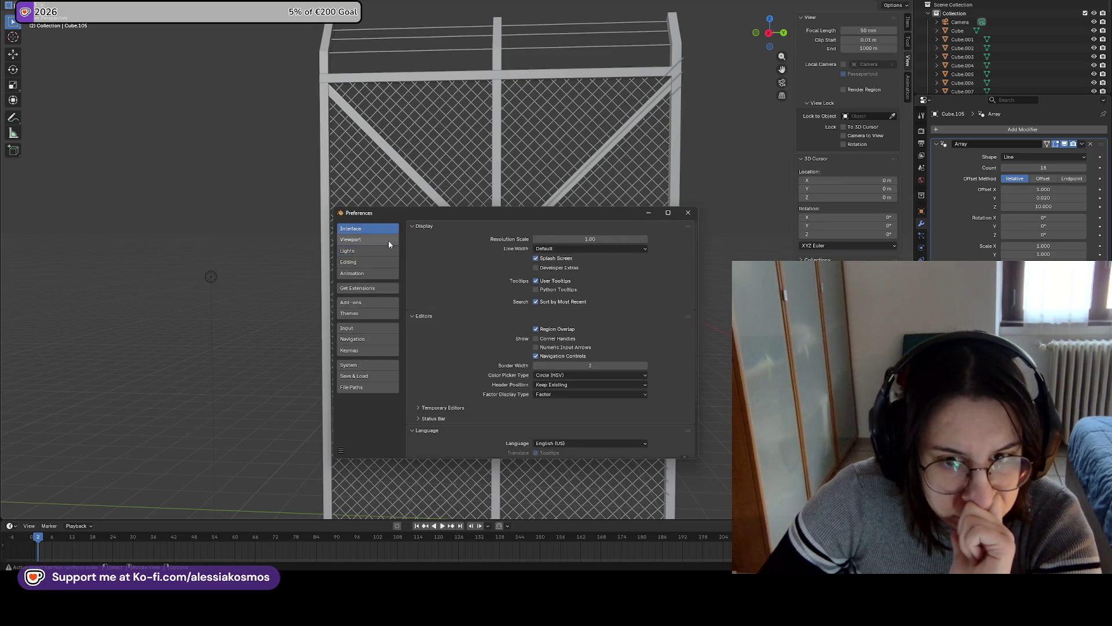
pyautogui.scroll(-2, 444, 299)
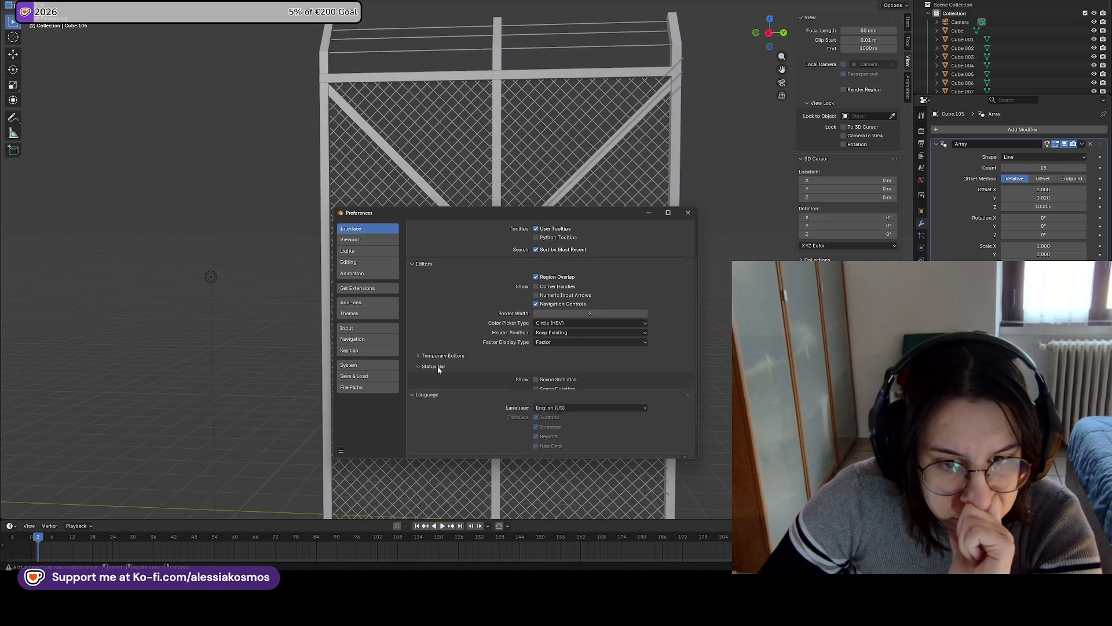
pyautogui.click(438, 366)
pyautogui.scroll(-1, 458, 341)
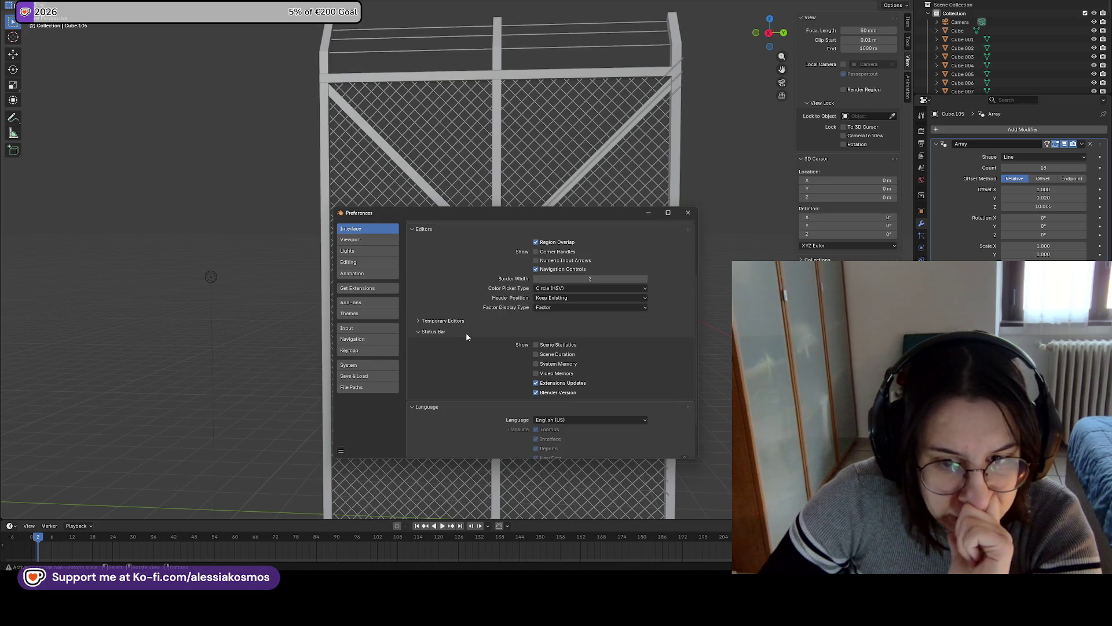
pyautogui.click(536, 347)
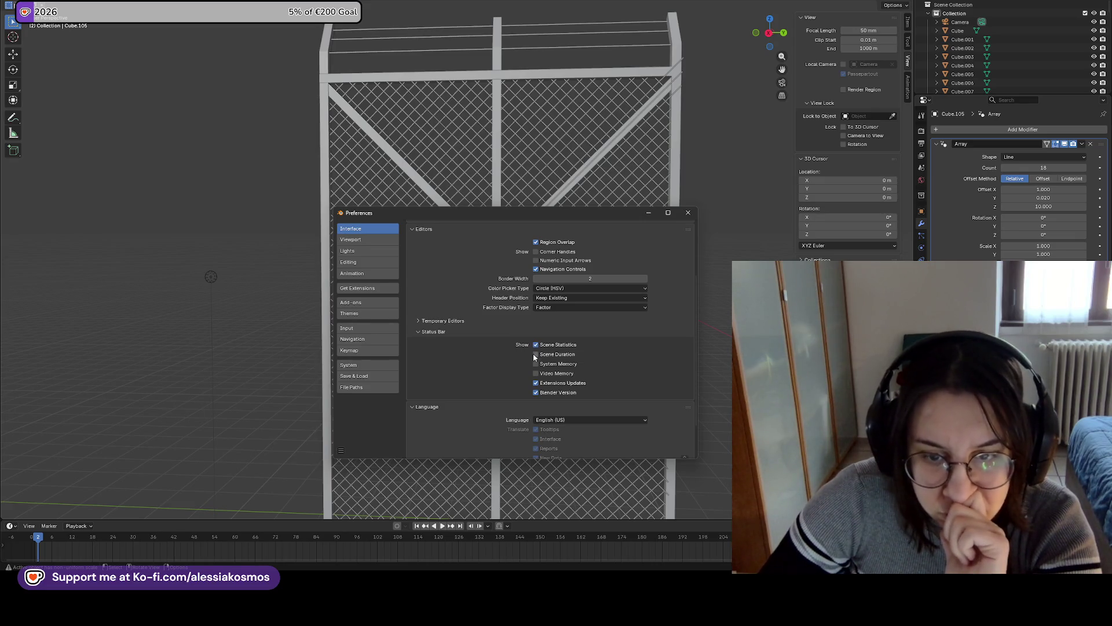
# Toggle Scene Statistics off and back on, then close the Preferences window
pyautogui.scroll(-2, 486, 373)
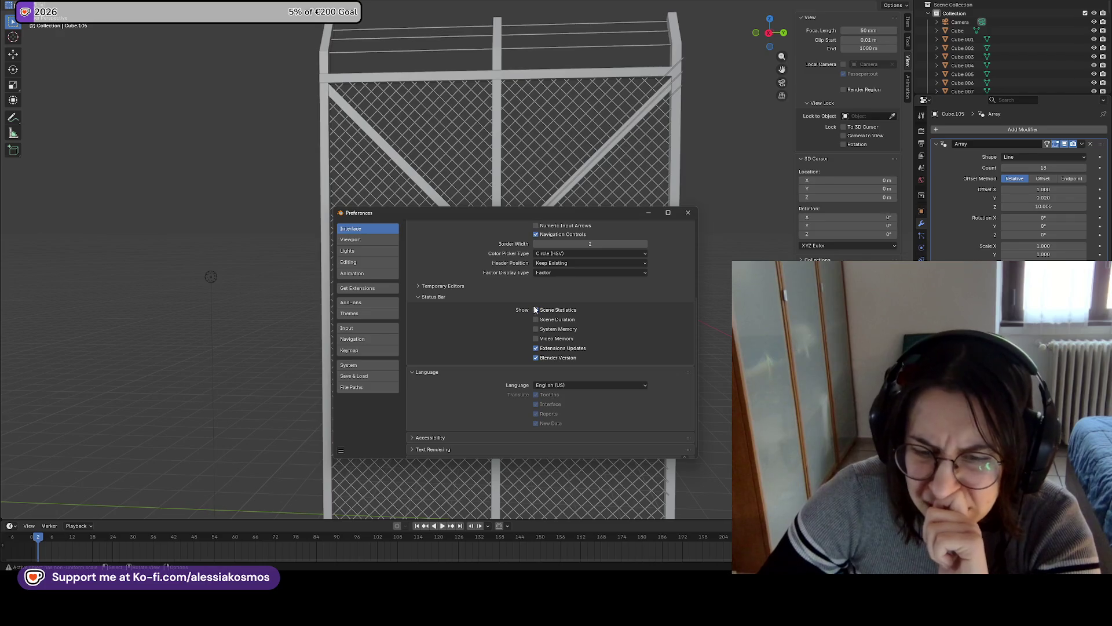
pyautogui.scroll(-1, 483, 328)
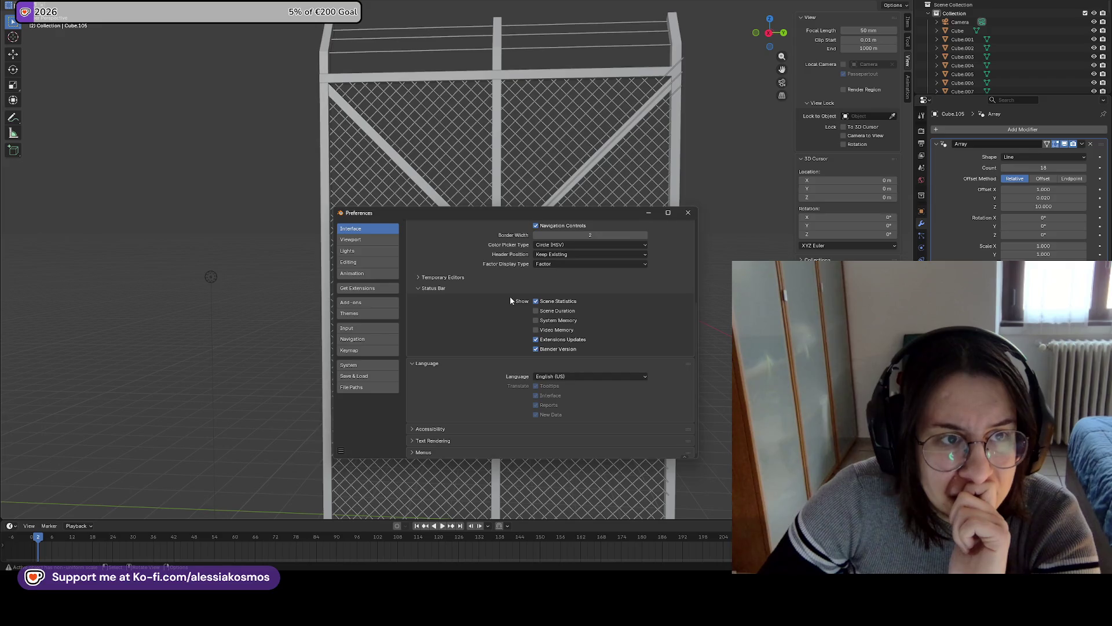
pyautogui.click(536, 301)
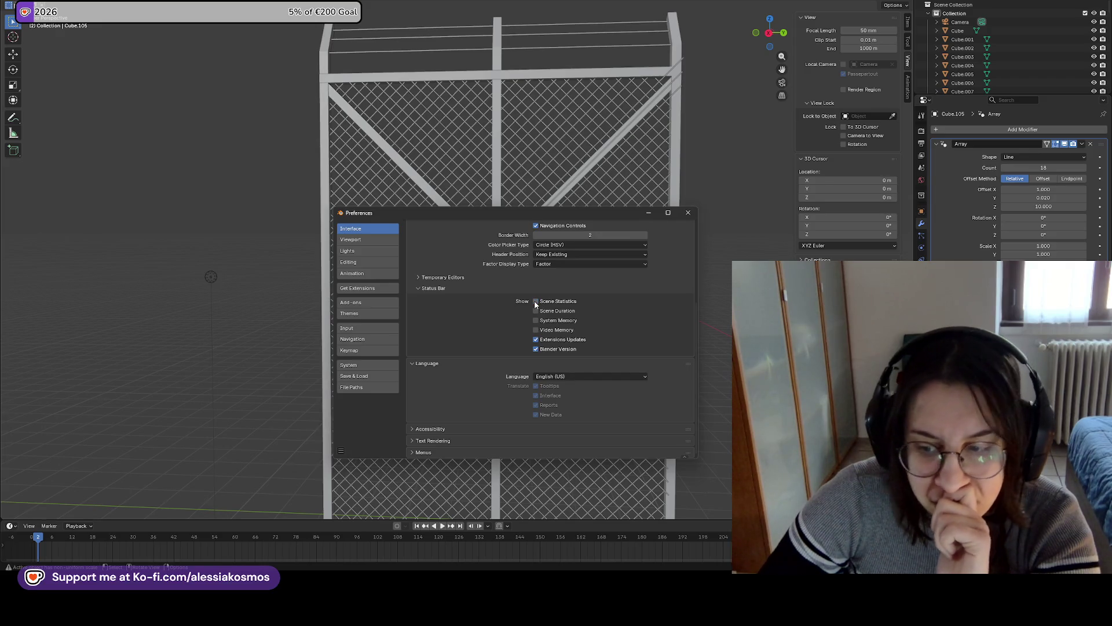
pyautogui.click(536, 301)
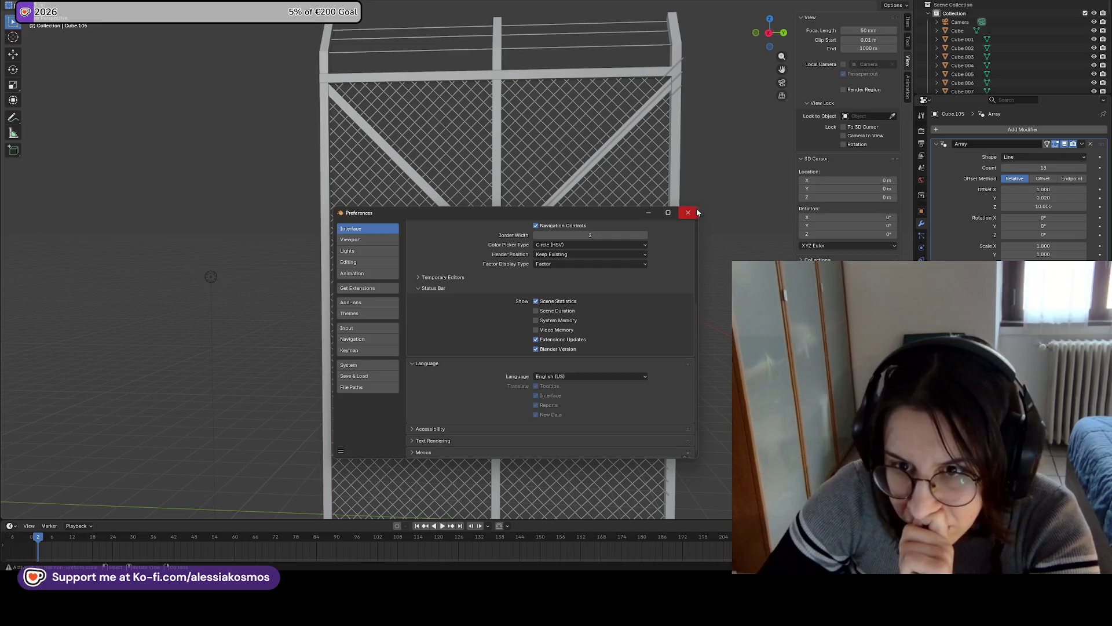
pyautogui.click(688, 213)
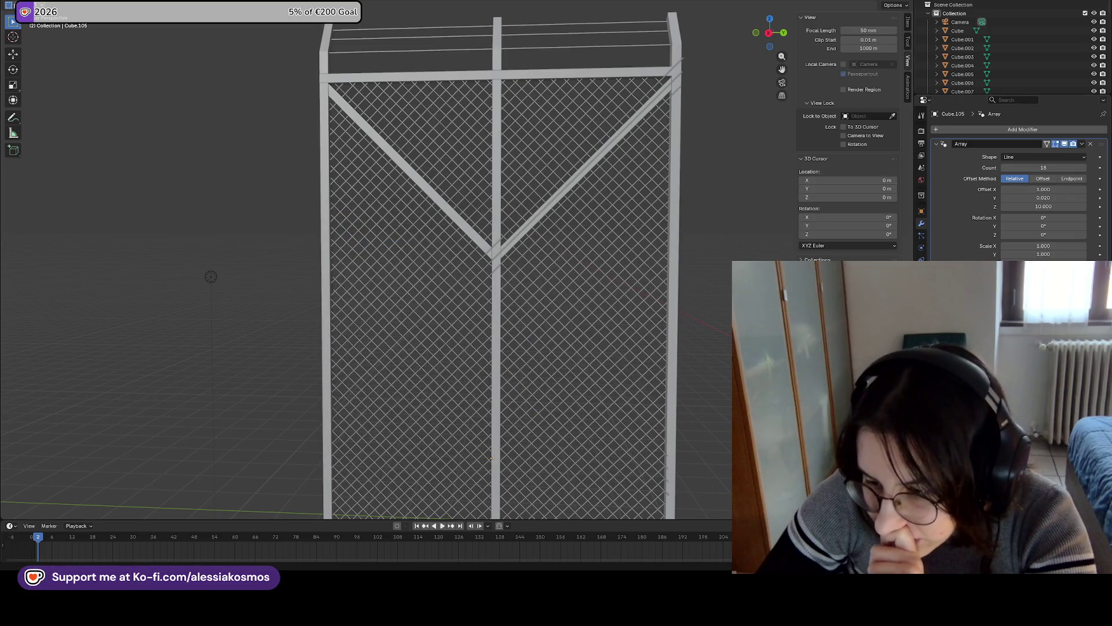
# Select and join the overlapping fence wire meshes with Ctrl+J, undoing an extra selection
pyautogui.click(603, 367)
pyautogui.keyDown('shift'); pyautogui.click(582, 367); pyautogui.keyUp('shift')
pyautogui.hotkey('ctrl', 'j')
pyautogui.moveTo(578, 380)
pyautogui.mouseDown(button='middle')
pyautogui.moveTo(609, 388)
pyautogui.moveTo(620, 412)
pyautogui.mouseUp(button='middle')
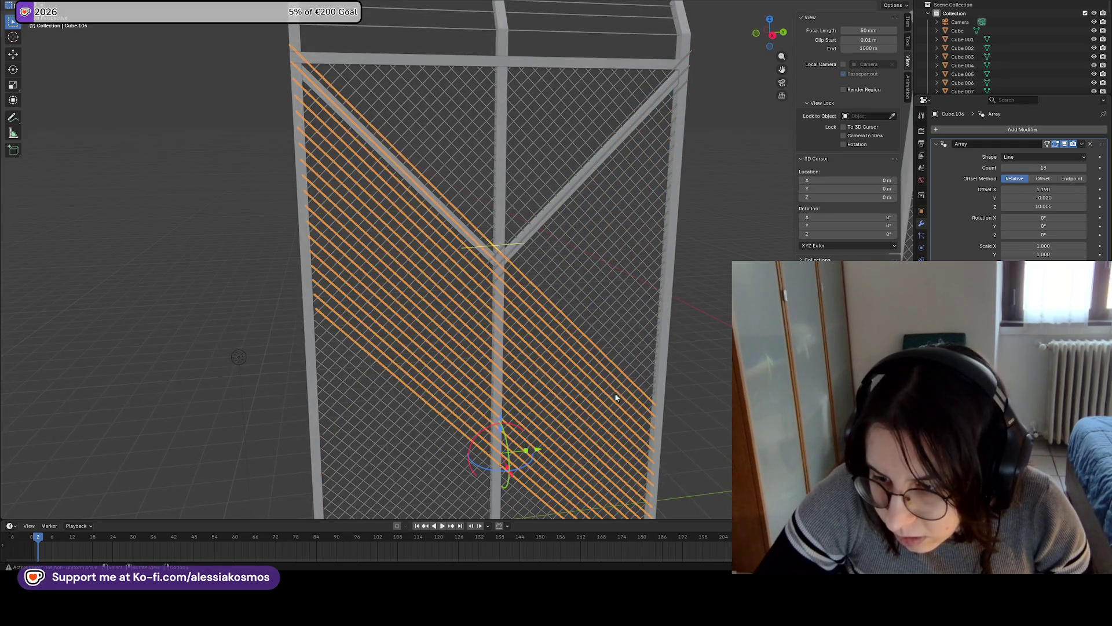
pyautogui.keyDown('shift'); pyautogui.click(602, 300); pyautogui.keyUp('shift')
pyautogui.scroll(-3, 596, 321)
pyautogui.keyDown('shift'); pyautogui.click(514, 198); pyautogui.keyUp('shift')
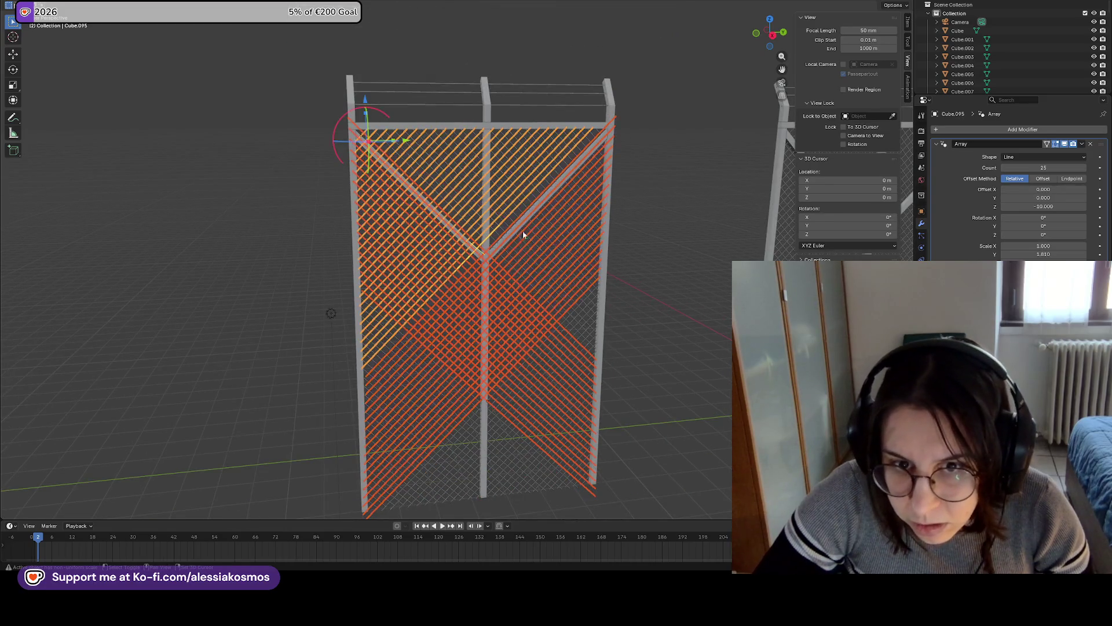
pyautogui.keyDown('shift'); pyautogui.click(576, 327); pyautogui.keyUp('shift')
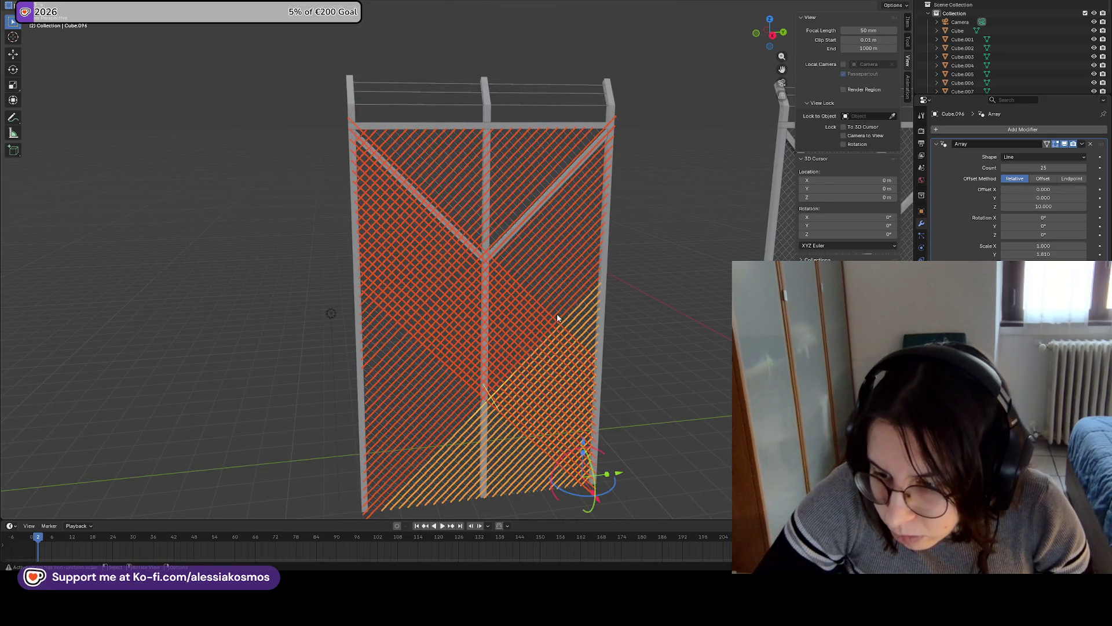
pyautogui.hotkey('ctrl', 'z')
pyautogui.scroll(-6, 551, 304)
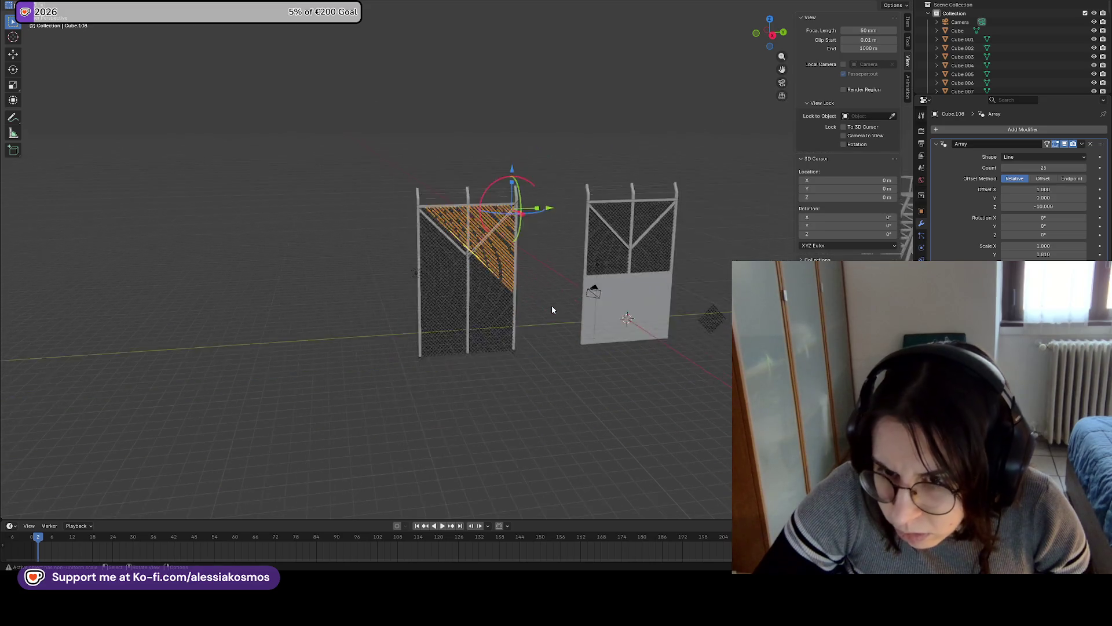
pyautogui.scroll(3, 511, 244)
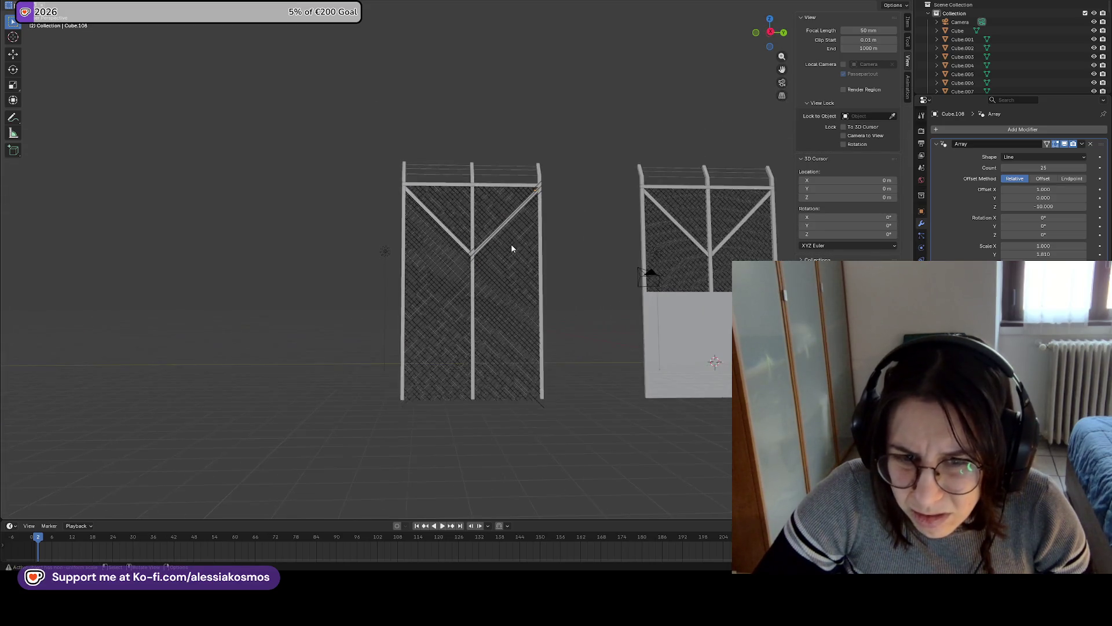
# Inspect both fence wire meshes in Edit Mode, then return to Object Mode
pyautogui.press('Tab')
pyautogui.scroll(1, 584, 248)
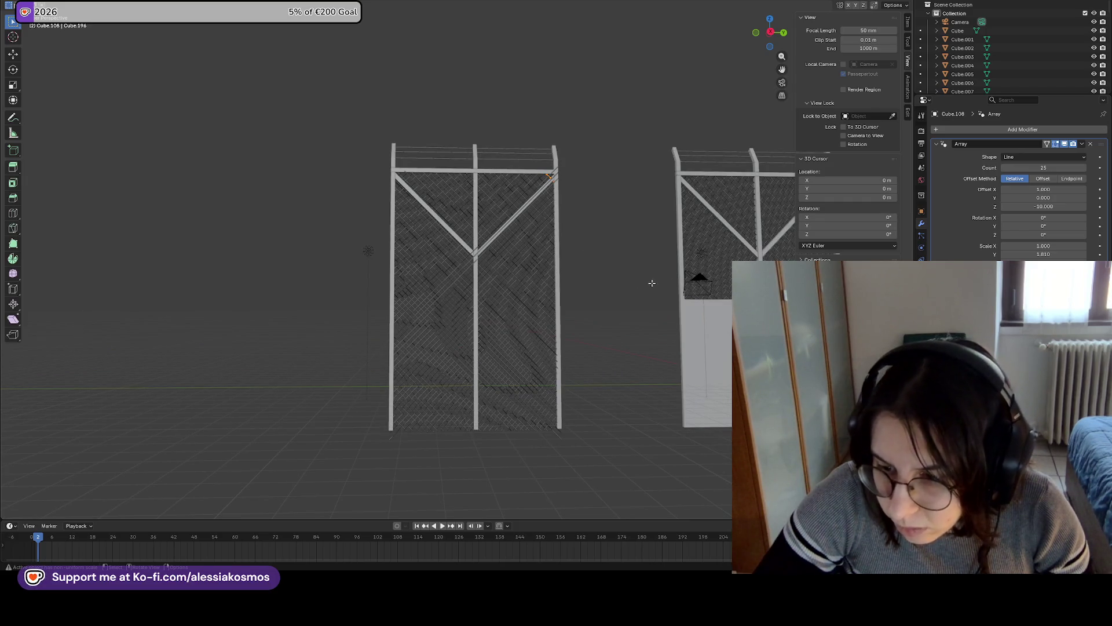
pyautogui.press('Tab')
pyautogui.click(542, 230)
pyautogui.press('Tab')
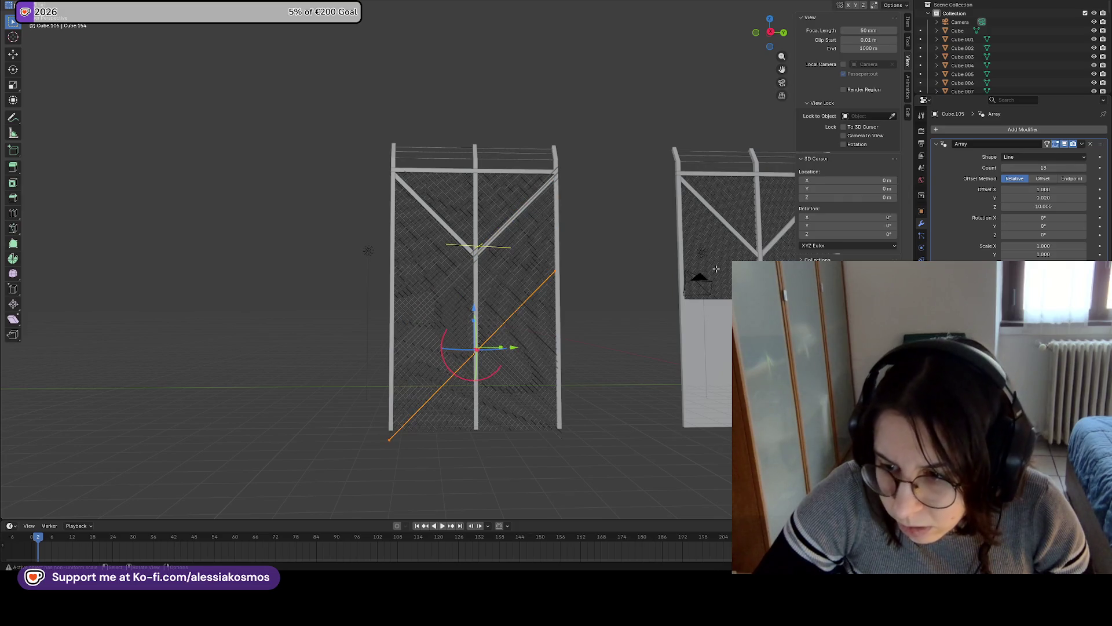
pyautogui.press('Tab')
# Select the diagonal wire strips and hide the up-right and down-right strips
pyautogui.click(627, 284)
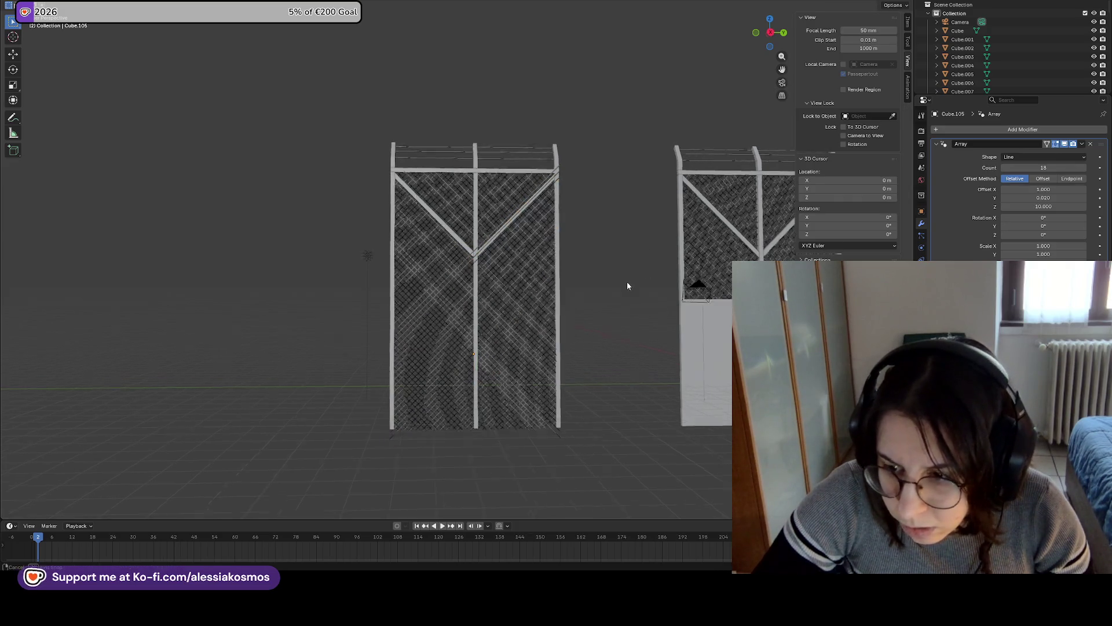
pyautogui.moveTo(635, 304); pyautogui.dragTo(626, 288, button='middle')
pyautogui.click(564, 282)
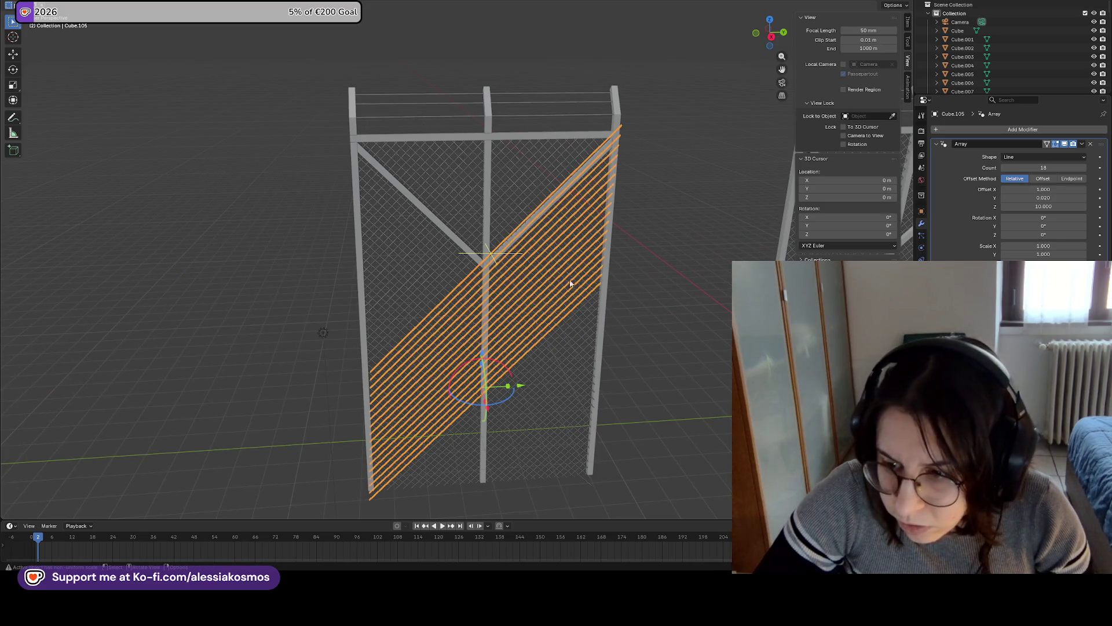
pyautogui.hotkey('ctrl', 'z')
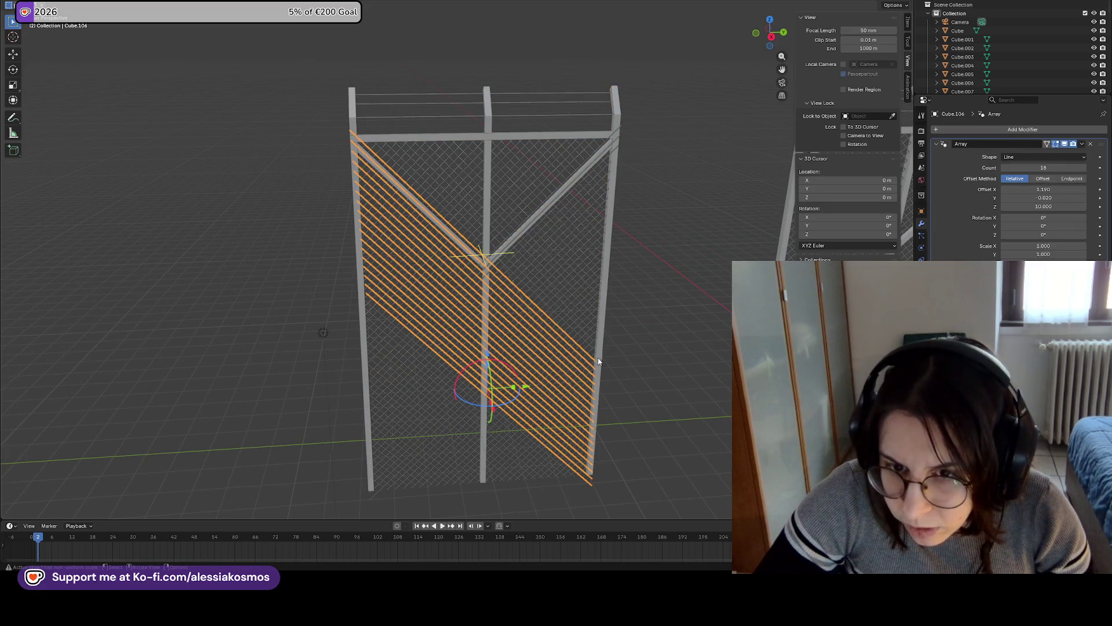
pyautogui.hotkey('ctrl', 'z')
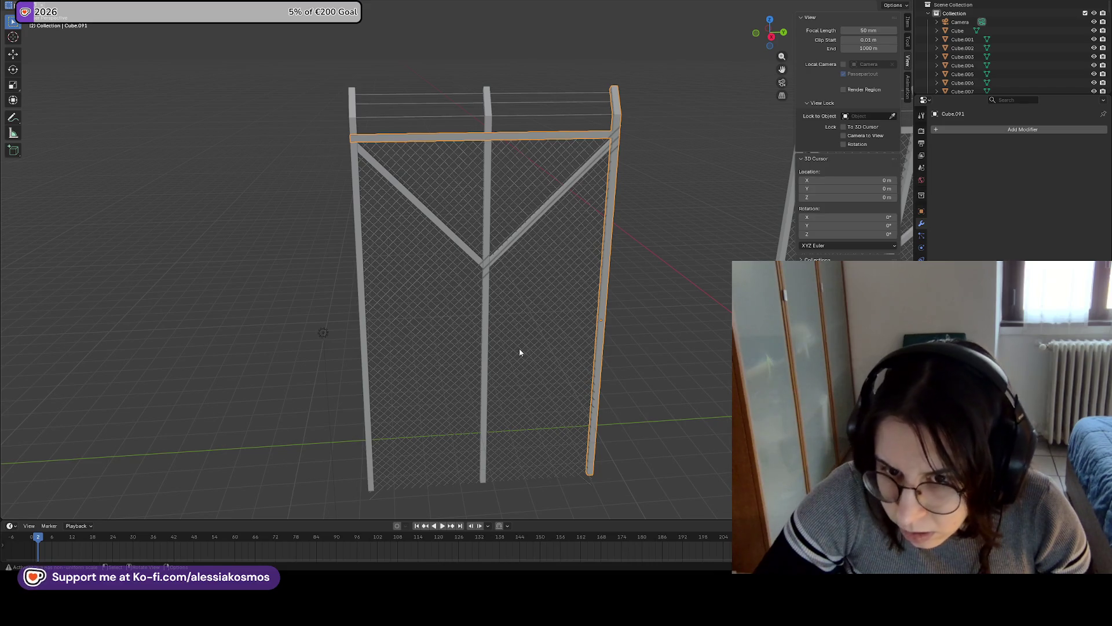
# Select the middle post, then the right post and top bar of the second fence
pyautogui.click(484, 350)
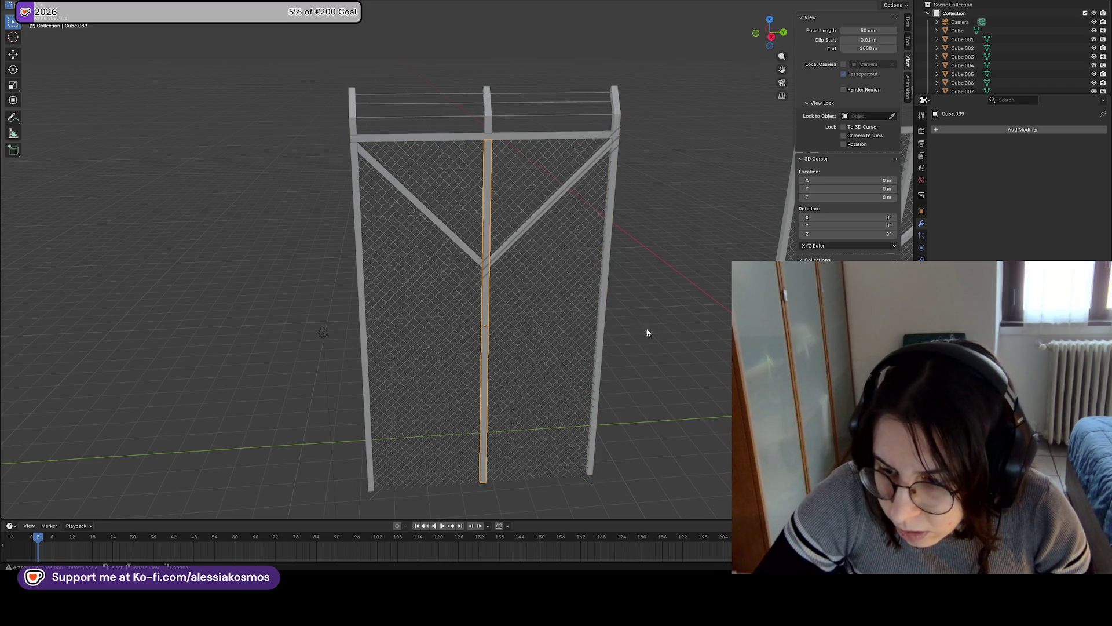
pyautogui.click(787, 191)
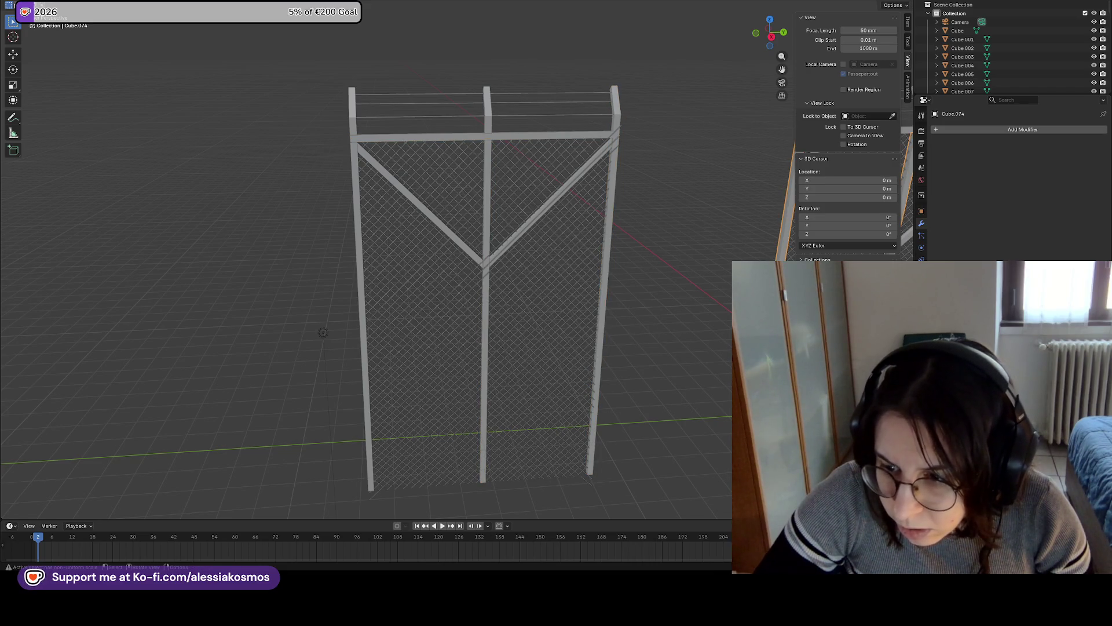
pyautogui.click(485, 328)
pyautogui.hotkey('ctrl', 'z')
pyautogui.keyDown('shift'); pyautogui.moveTo(561, 308); pyautogui.dragTo(430, 312, button='middle'); pyautogui.keyUp('shift')
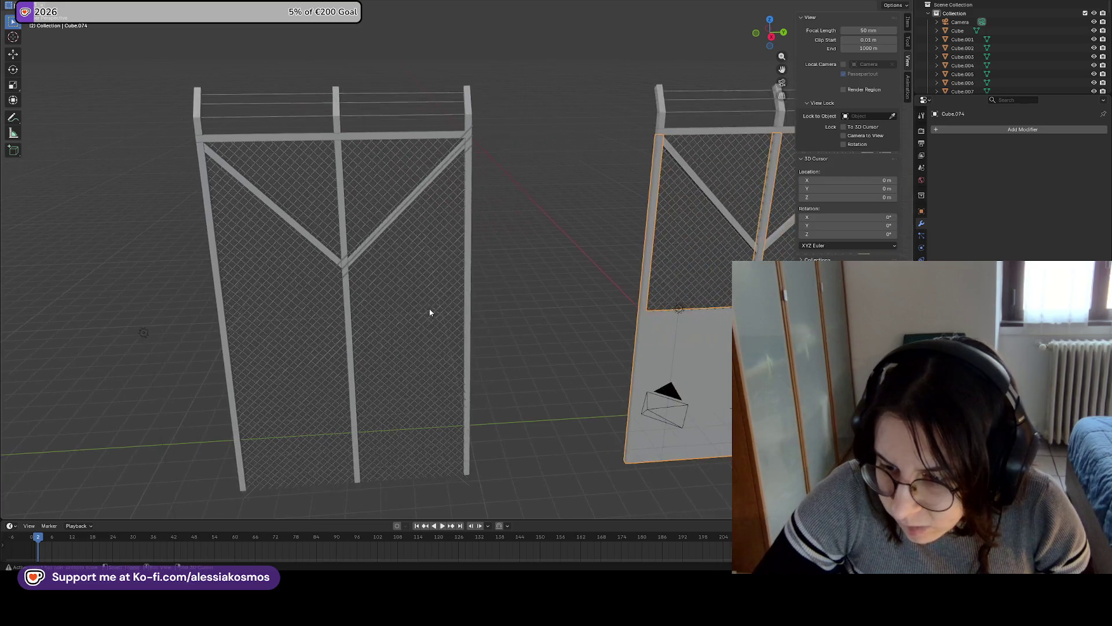
pyautogui.click(468, 310)
pyautogui.click(358, 334)
# Reveal the hidden wire arrays, step back to the full diagonal array, and deselect everything
pyautogui.hotkey('ctrl', 'z')
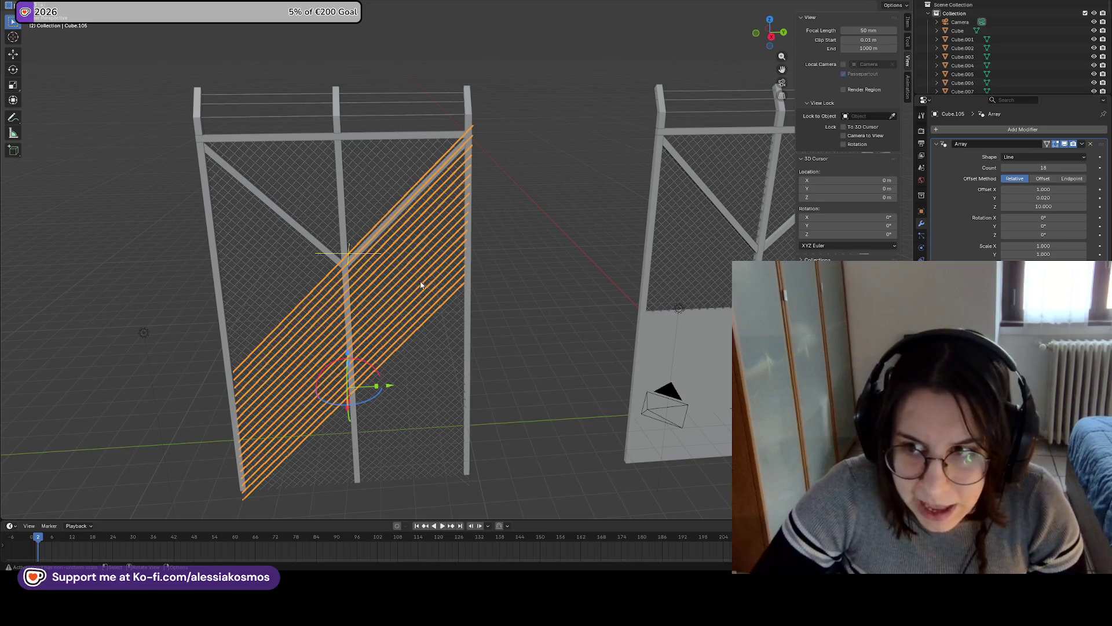
pyautogui.keyDown('shift'); pyautogui.moveTo(404, 308); pyautogui.dragTo(480, 301, button='middle'); pyautogui.keyUp('shift')
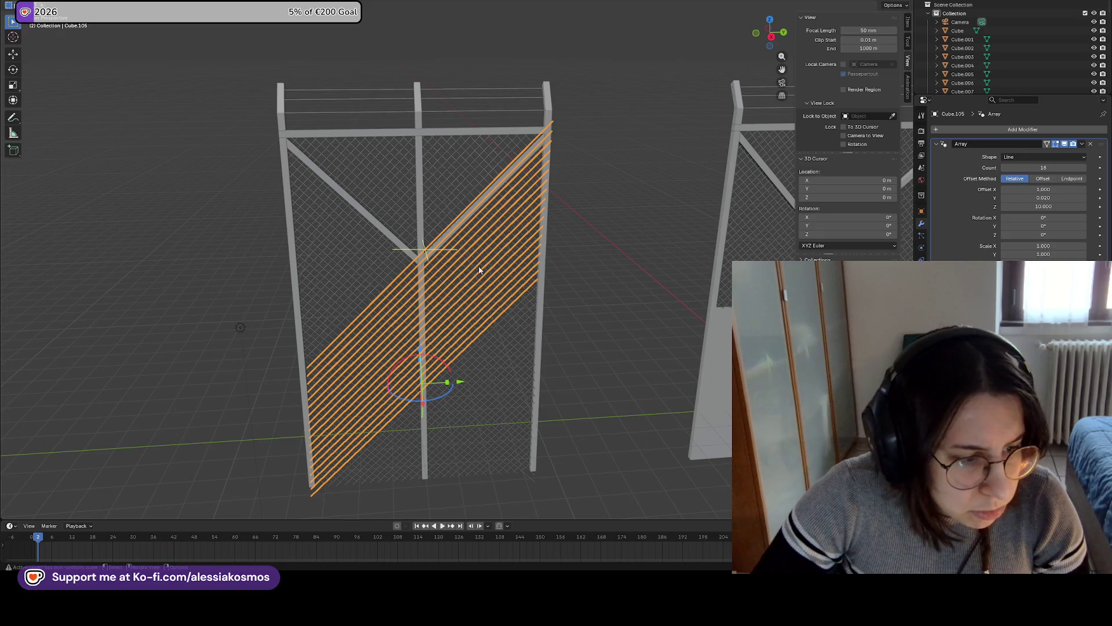
pyautogui.keyDown('ctrl'); pyautogui.scroll(2, 463, 262); pyautogui.keyUp('ctrl')
pyautogui.scroll(2, 515, 255)
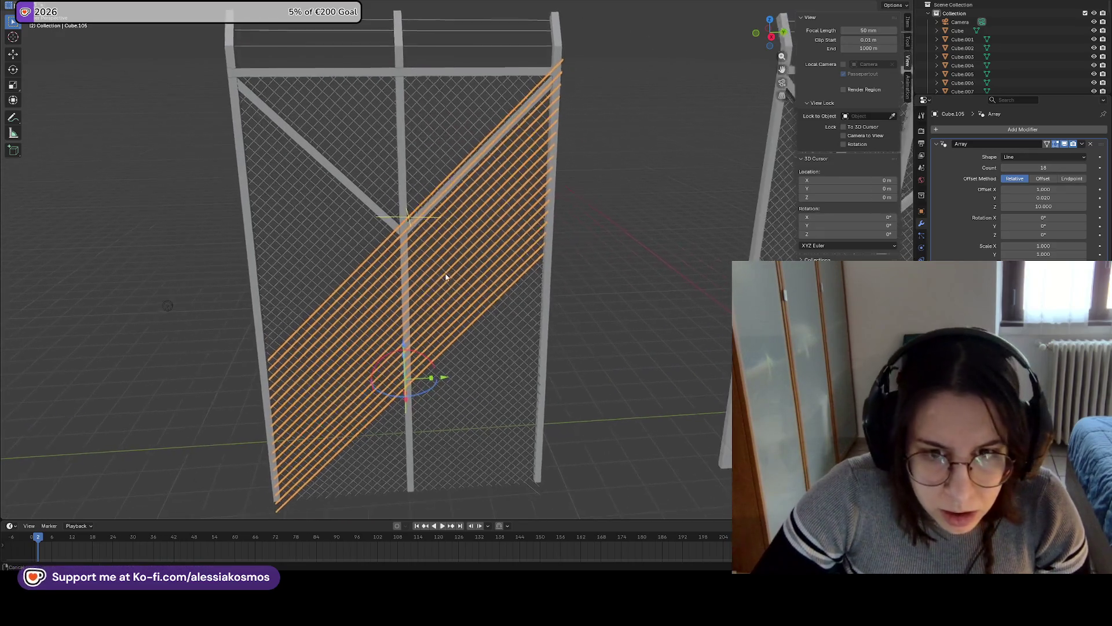
pyautogui.hotkey('ctrl', 'z')
pyautogui.hotkey('ctrl', 'z')
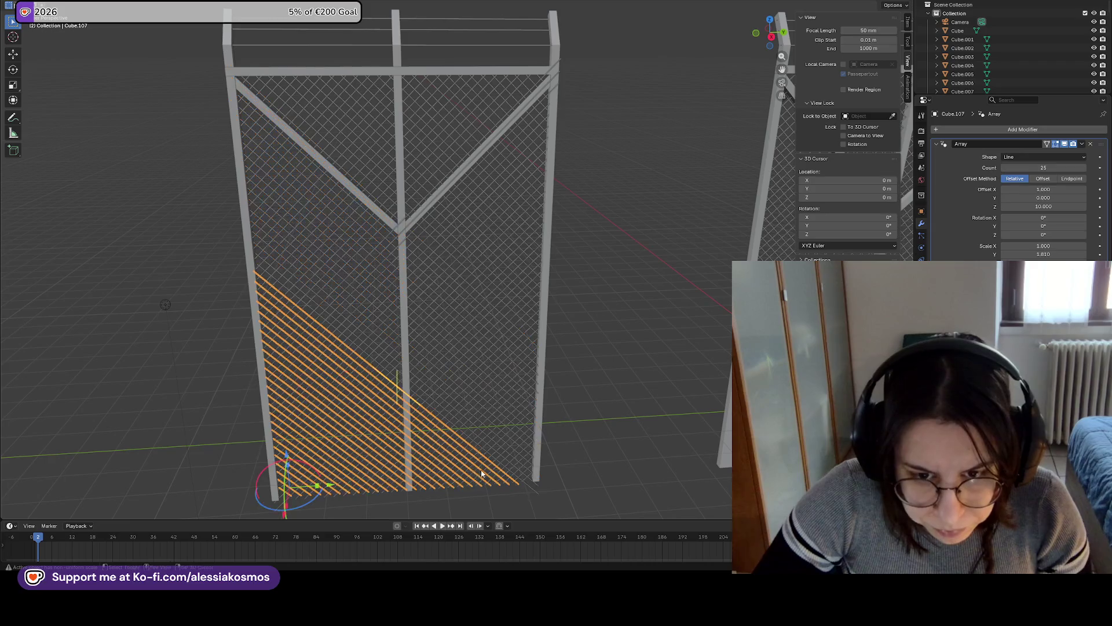
pyautogui.scroll(3, 494, 435)
pyautogui.hotkey('ctrl', 'z')
pyautogui.scroll(2, 453, 419)
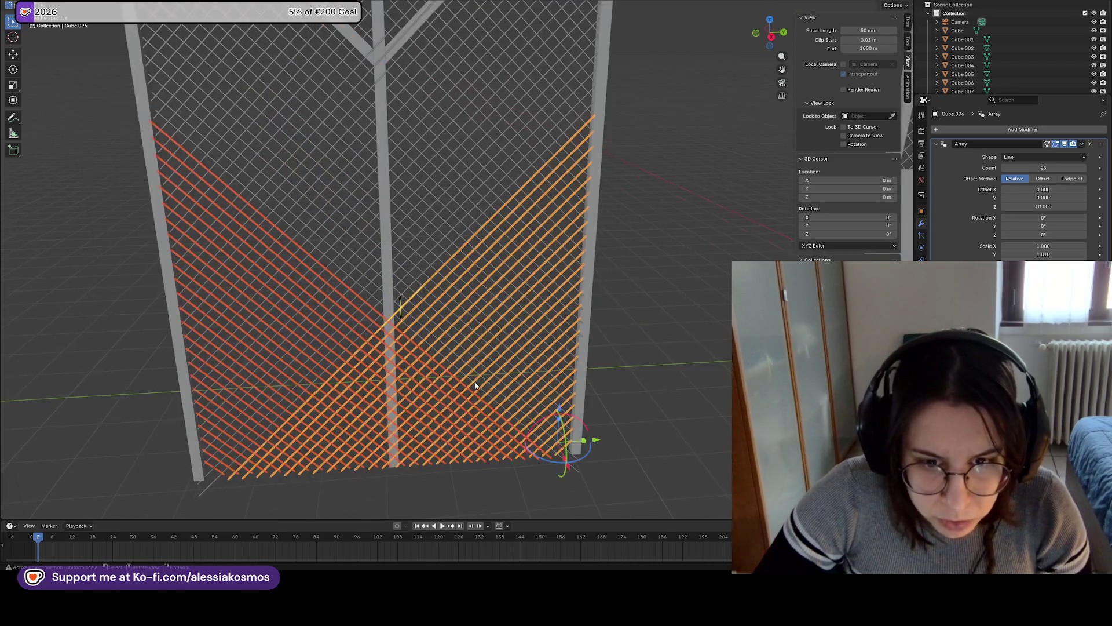
pyautogui.hotkey('ctrl', 'shift', 'z')
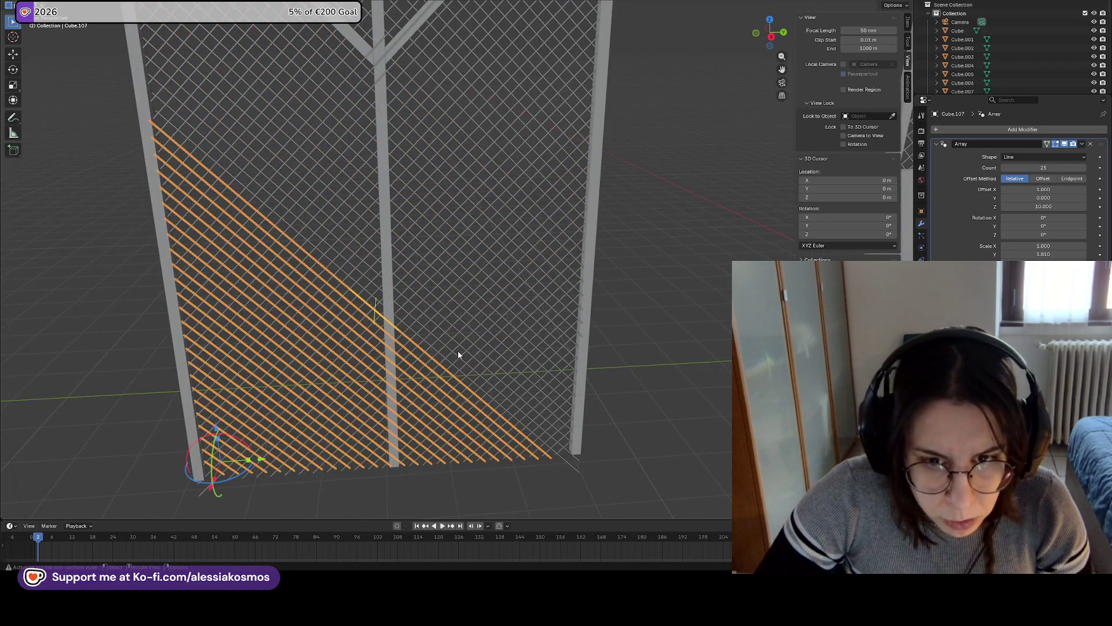
pyautogui.hotkey('ctrl', 'z')
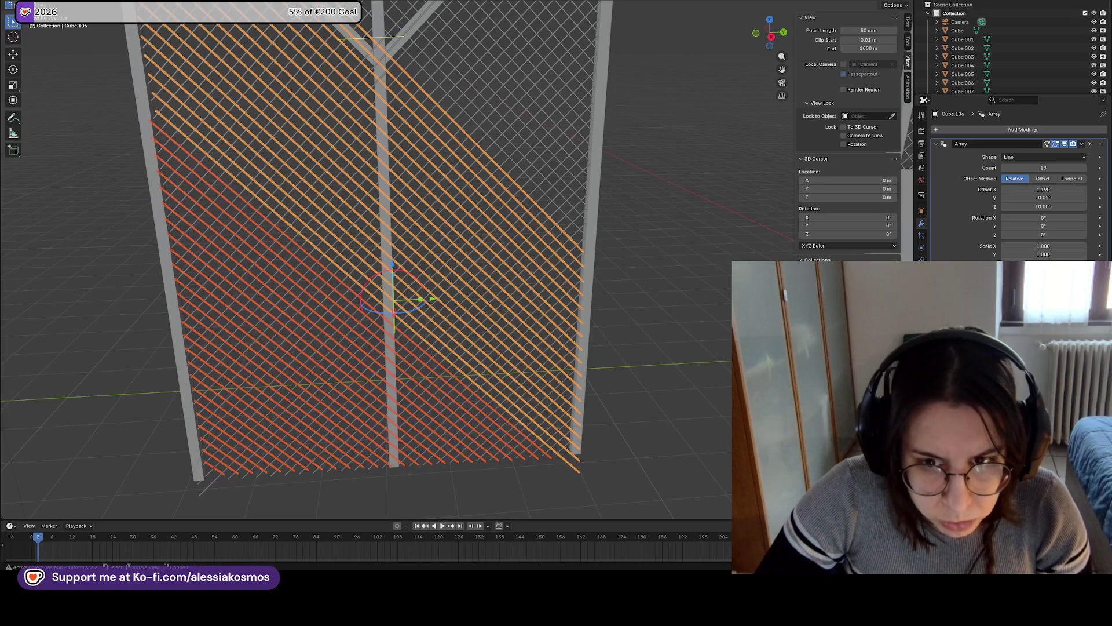
pyautogui.hotkey('alt', 'a')
# Orbit edge-on, select the diagonal wire array and show its transform values in the Item tab
pyautogui.moveTo(502, 365)
pyautogui.mouseDown(button='middle')
pyautogui.moveTo(372, 318)
pyautogui.moveTo(537, 172)
pyautogui.moveTo(452, 213)
pyautogui.moveTo(577, 216)
pyautogui.moveTo(870, 134)
pyautogui.mouseUp(button='middle')
pyautogui.click(462, 216)
pyautogui.click(468, 201)
pyautogui.click(468, 200)
pyautogui.click(907, 25)
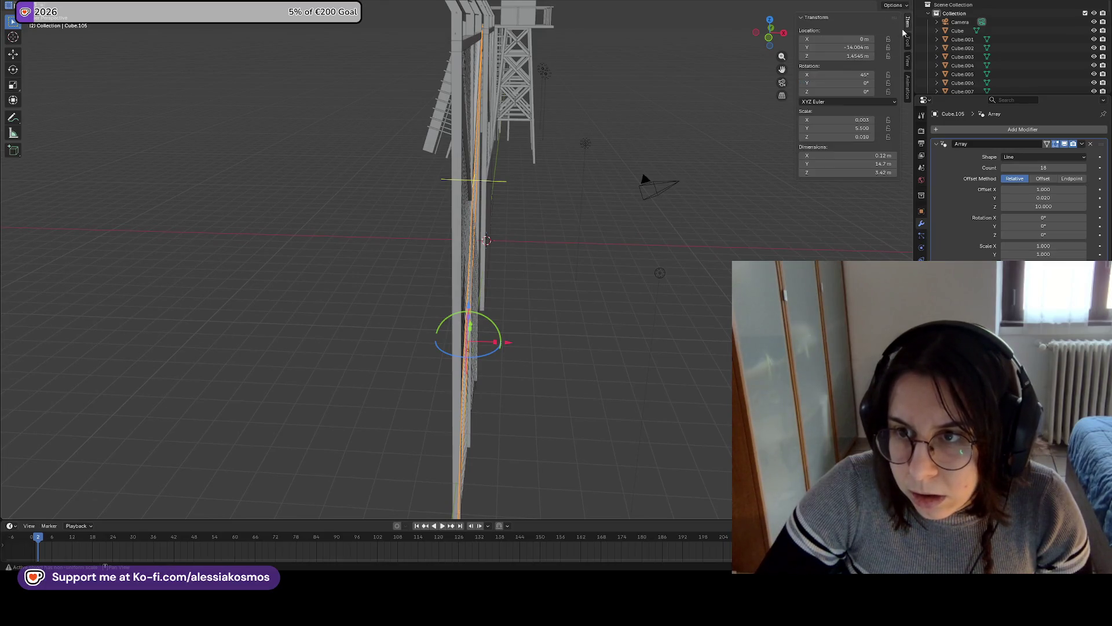
# Set the diagonal wire array's Y rotation to -2°
pyautogui.click(858, 83)
pyautogui.press('Return')
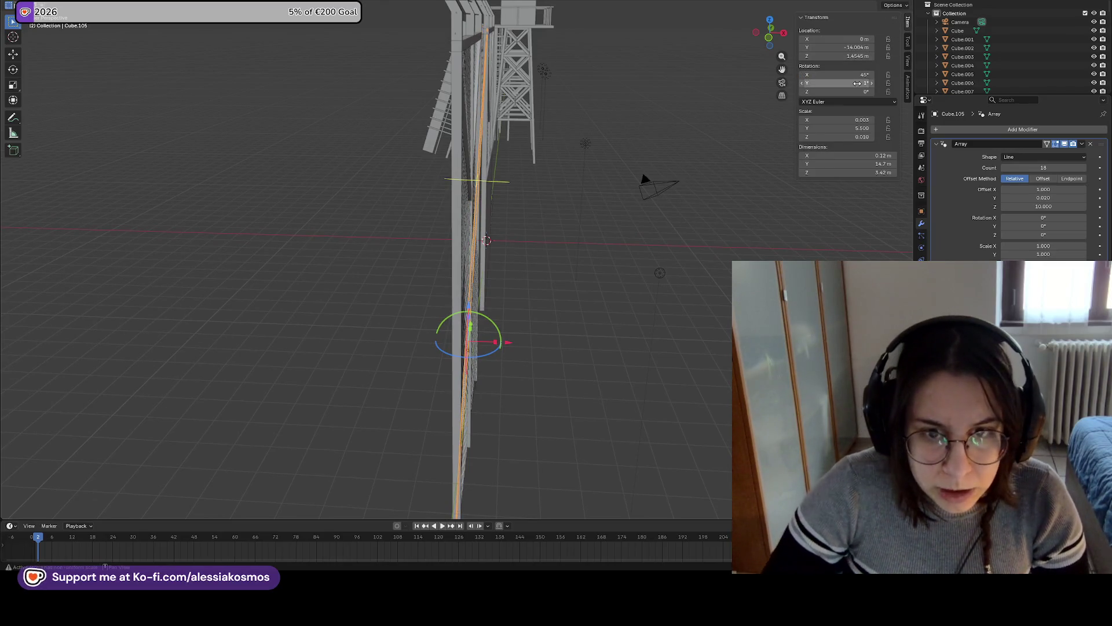
pyautogui.click(859, 84)
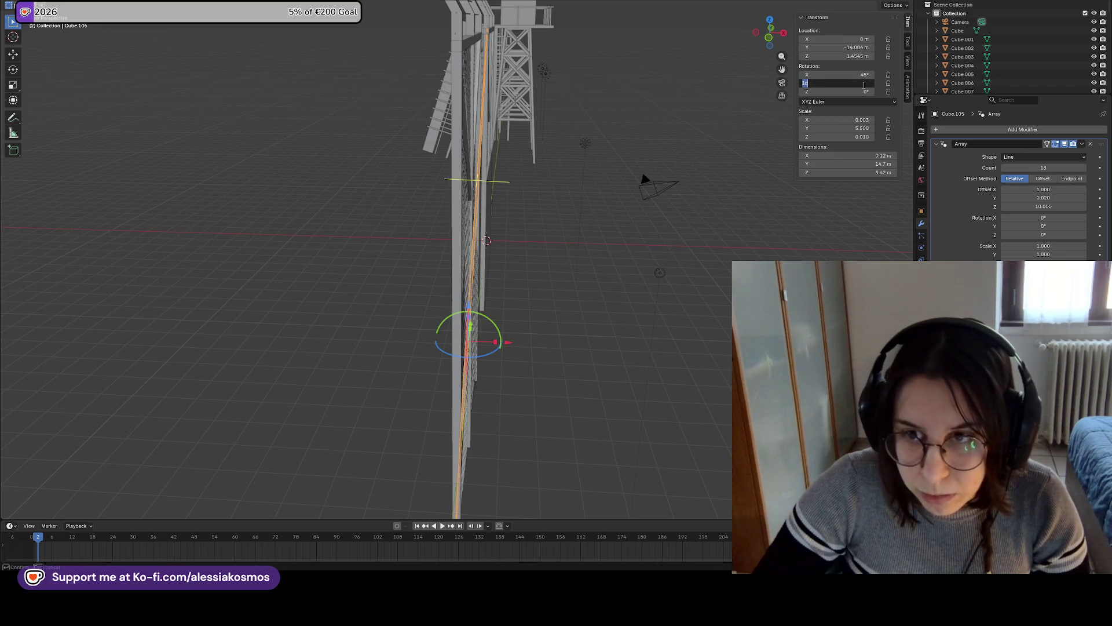
pyautogui.write('-2')
pyautogui.press('Return')
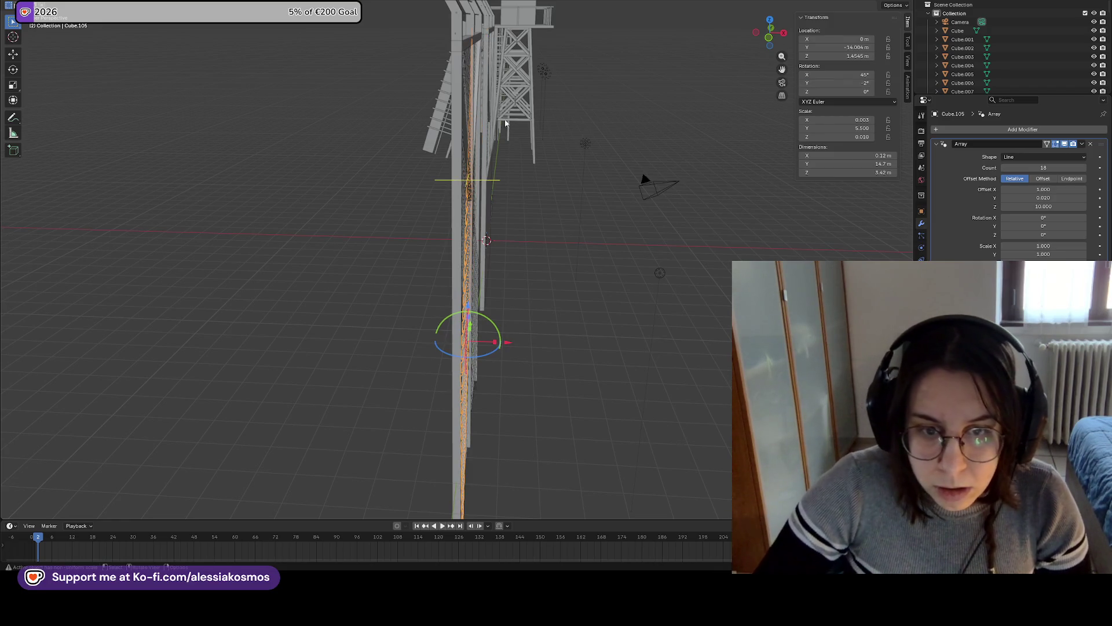
# Shift the wire array slightly along X, about -0.064 m, to line it up with the fence
pyautogui.moveTo(544, 174); pyautogui.dragTo(568, 172, button='middle')
pyautogui.press('g')
pyautogui.press('x')
pyautogui.click(566, 172)
pyautogui.moveTo(568, 172)
pyautogui.mouseDown(button='middle')
pyautogui.moveTo(715, 174)
pyautogui.moveTo(707, 218)
pyautogui.moveTo(677, 213)
pyautogui.moveTo(523, 273)
pyautogui.mouseUp(button='middle')
# Hide and reveal the wire array, then nudge it slightly up along Z
pyautogui.press('h')
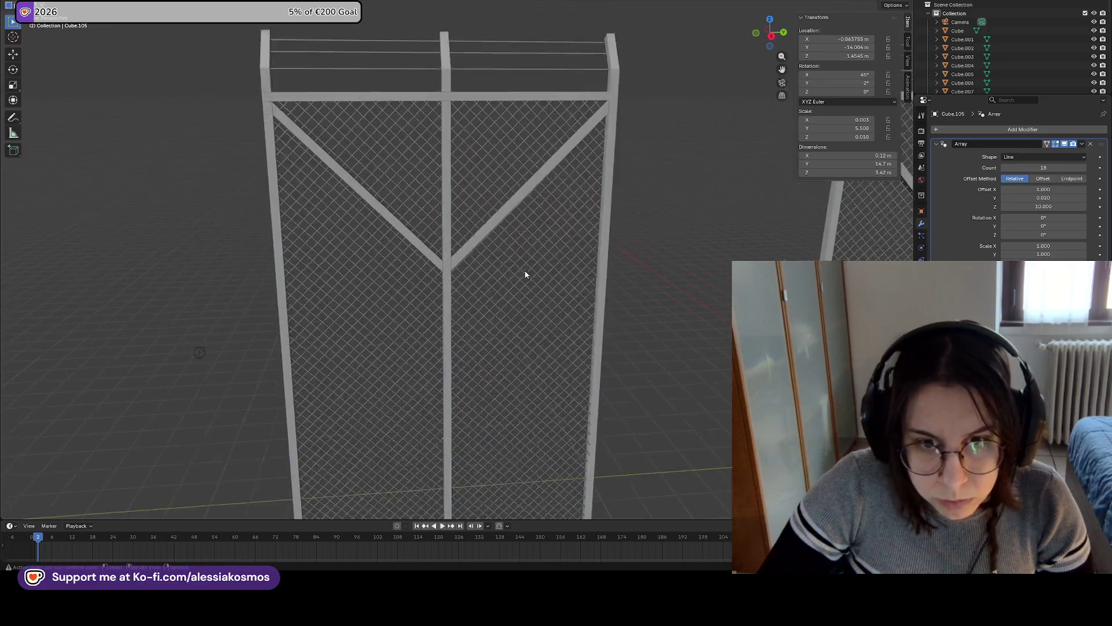
pyautogui.scroll(4, 497, 241)
pyautogui.moveTo(510, 233)
pyautogui.mouseDown(button='middle')
pyautogui.moveTo(452, 229)
pyautogui.moveTo(527, 249)
pyautogui.mouseUp(button='middle')
pyautogui.hotkey('alt', 'h')
pyautogui.moveTo(509, 290)
pyautogui.mouseDown(button='middle')
pyautogui.moveTo(551, 286)
pyautogui.moveTo(481, 256)
pyautogui.moveTo(482, 241)
pyautogui.moveTo(584, 248)
pyautogui.mouseUp(button='middle')
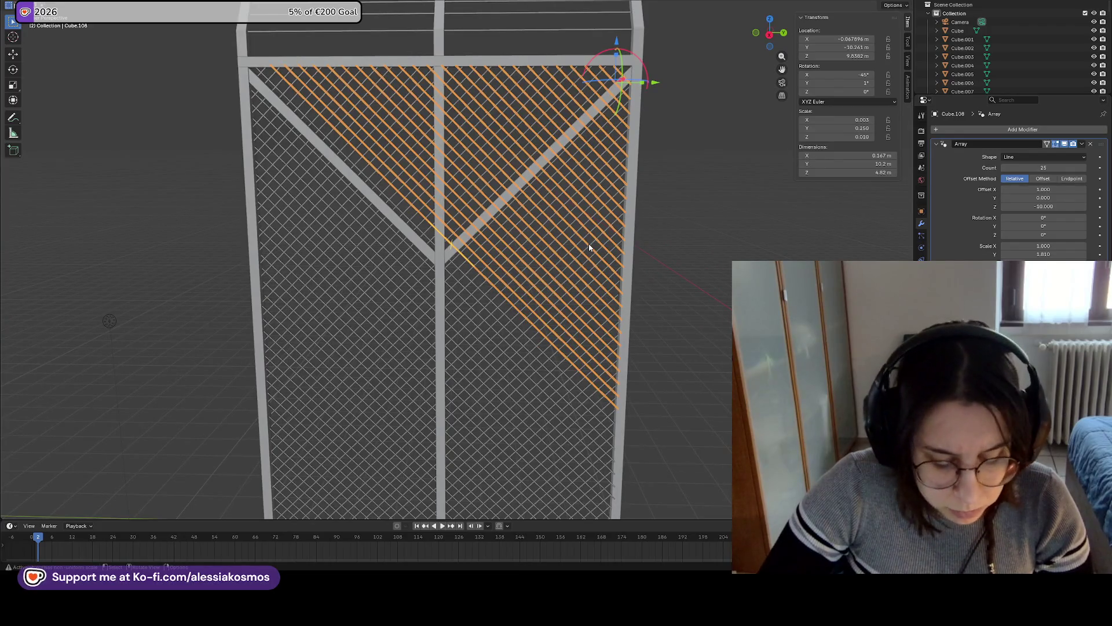
pyautogui.press('g')
pyautogui.press('z')
pyautogui.click(591, 244)
# Select the down-right wire array, raise it along Z and shift it slightly along Y
pyautogui.click(715, 294)
pyautogui.click(414, 222)
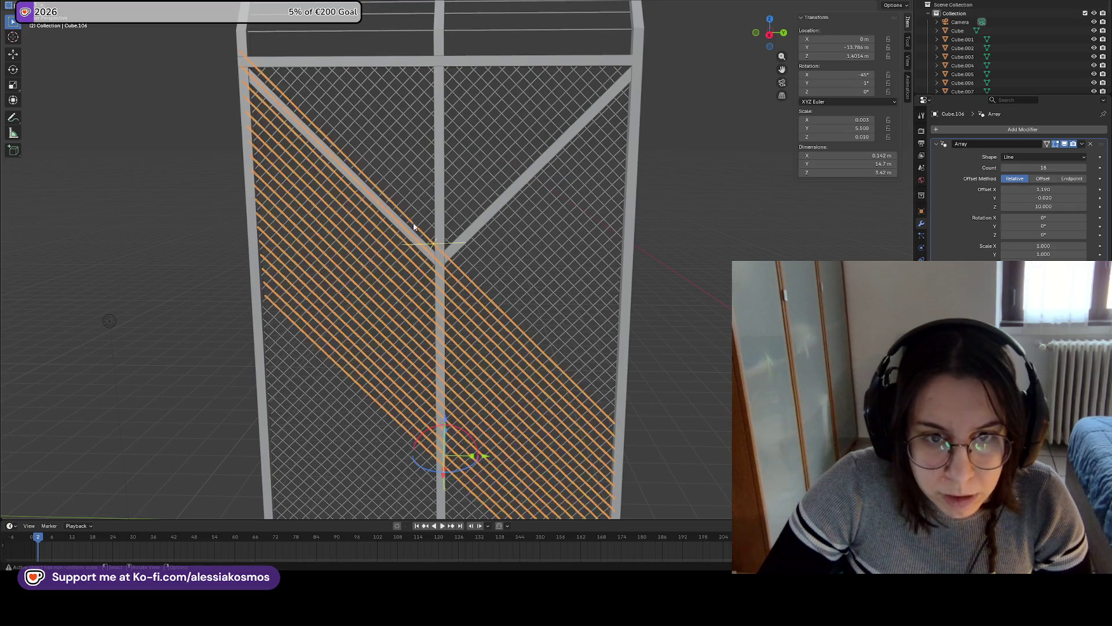
pyautogui.moveTo(413, 222); pyautogui.dragTo(429, 214, button='middle')
pyautogui.press('g')
pyautogui.press('z')
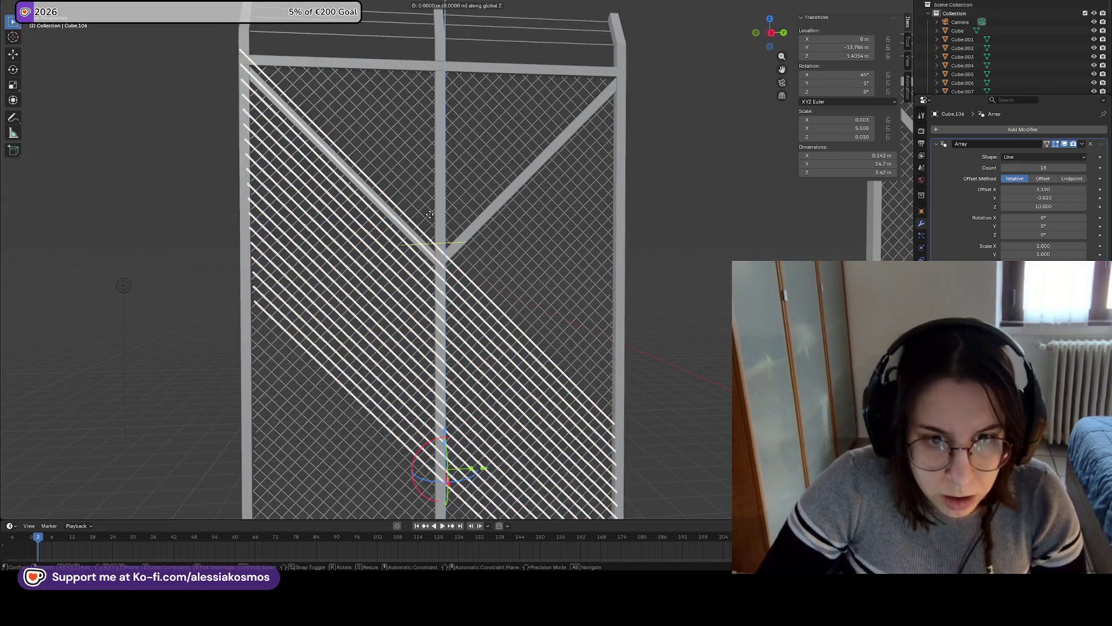
pyautogui.click(430, 216)
pyautogui.press('g')
pyautogui.press('y')
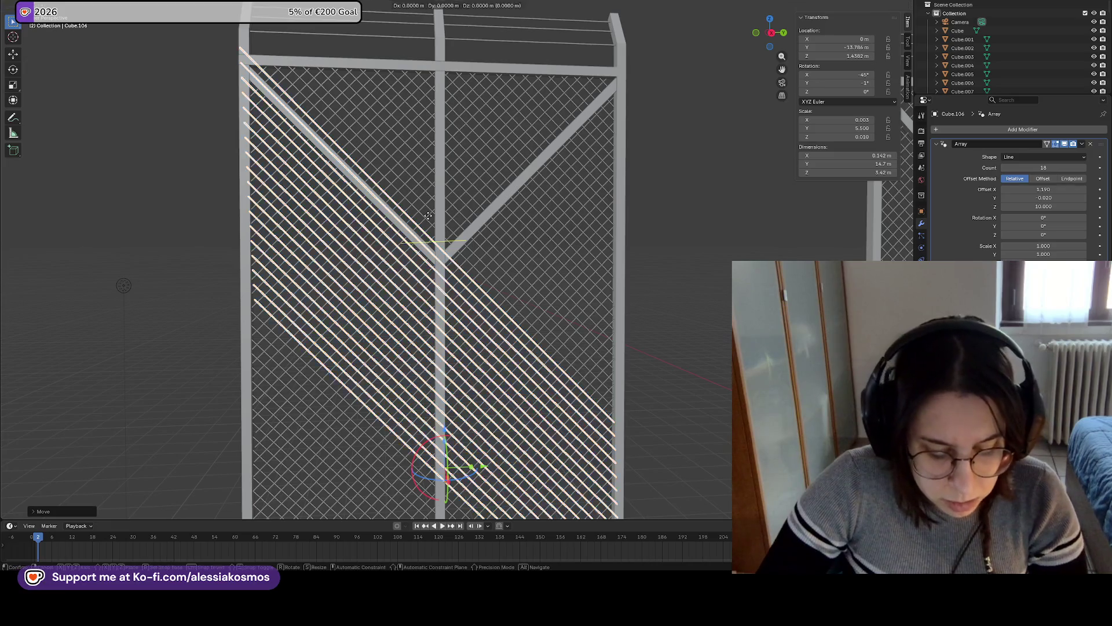
pyautogui.click(427, 216)
# Adjust the wire arrays' Array counts, settling the down-right array at 16 wires
pyautogui.moveTo(452, 224)
pyautogui.mouseDown(button='middle')
pyautogui.moveTo(522, 225)
pyautogui.moveTo(480, 134)
pyautogui.moveTo(484, 151)
pyautogui.mouseUp(button='middle')
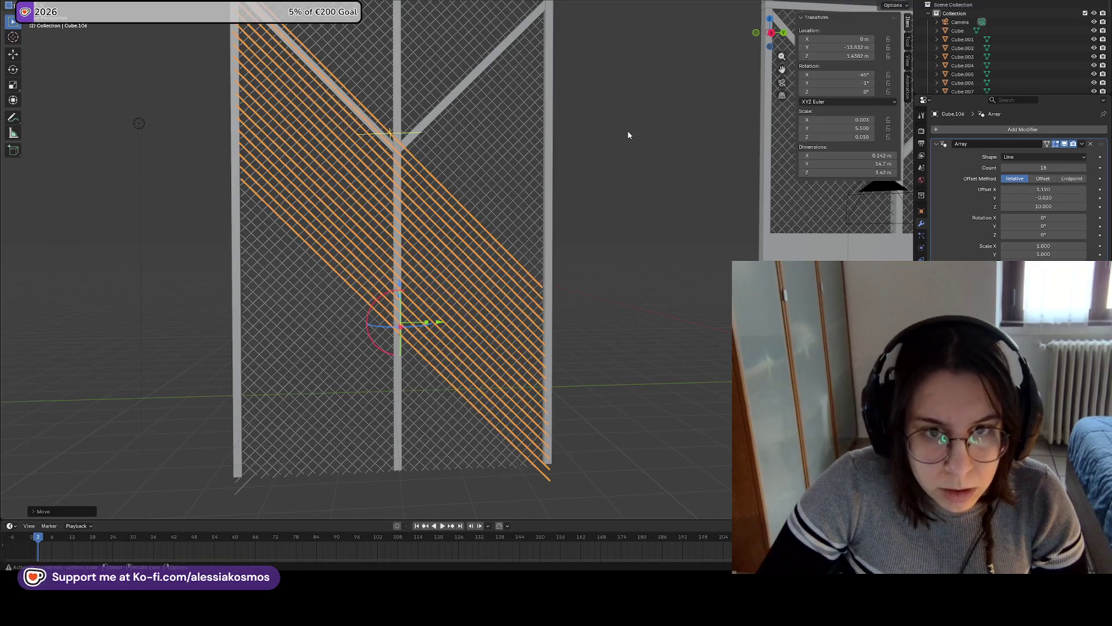
pyautogui.press('h')
pyautogui.scroll(-3, 623, 174)
pyautogui.hotkey('alt', 'h')
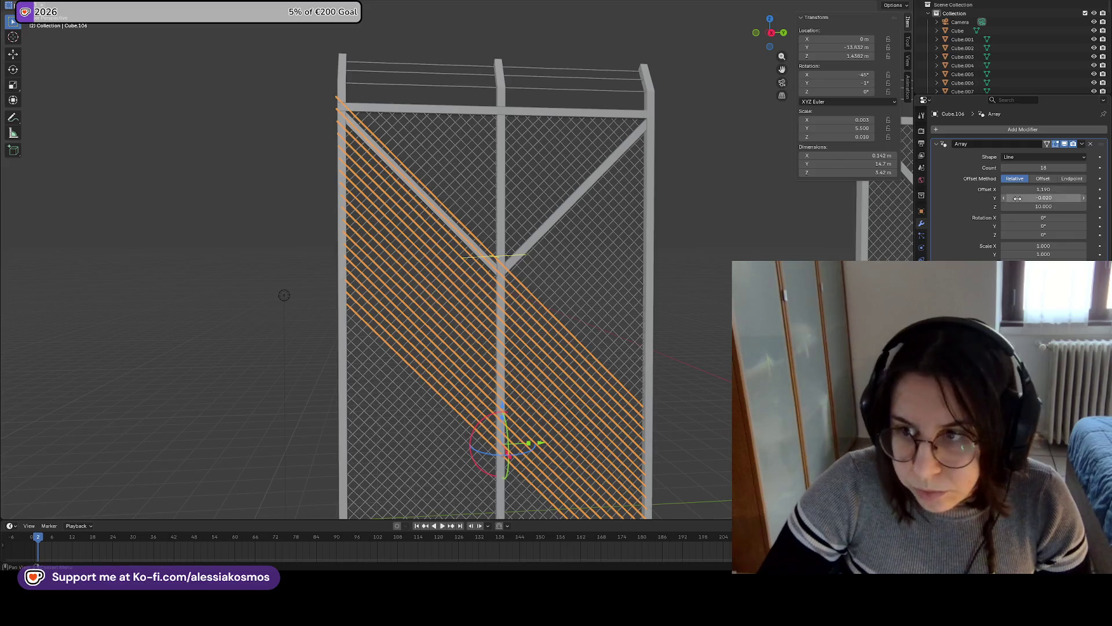
pyautogui.moveTo(1044, 168); pyautogui.dragTo(1034, 168)
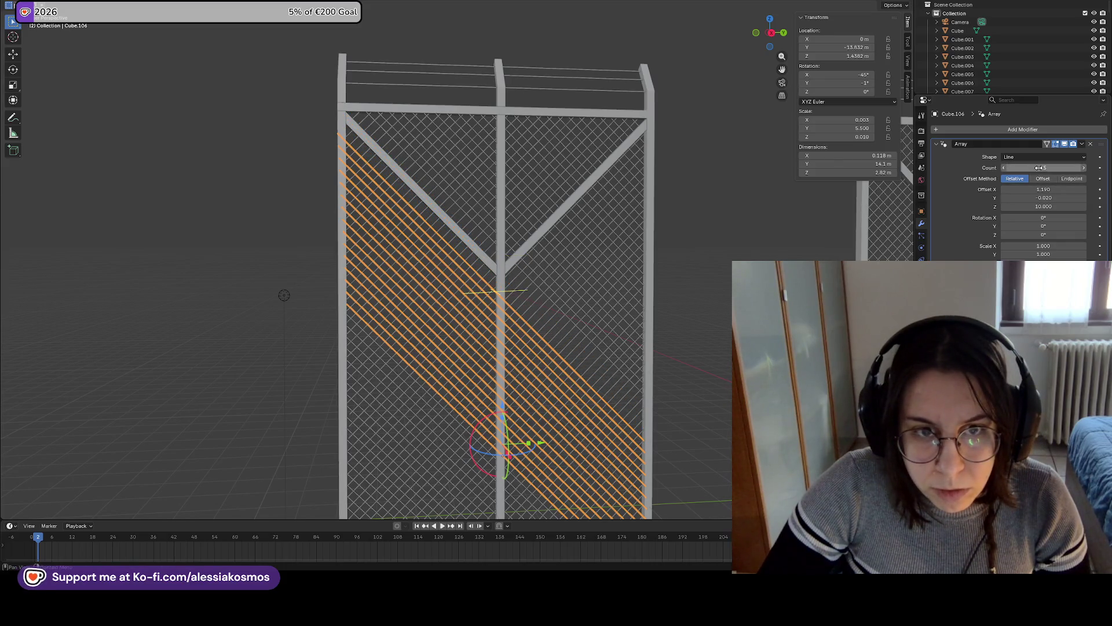
pyautogui.click(555, 205)
pyautogui.click(547, 198)
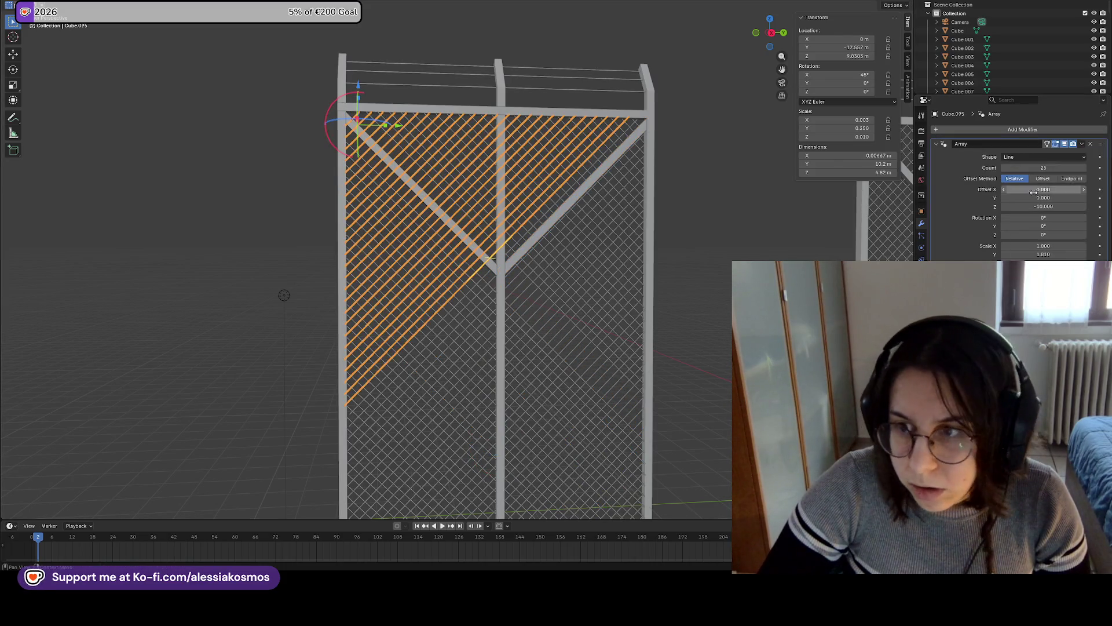
pyautogui.click(632, 233)
pyautogui.moveTo(1049, 168)
pyautogui.mouseDown()
pyautogui.moveTo(1072, 167)
pyautogui.moveTo(1059, 170)
pyautogui.mouseUp()
pyautogui.hotkey('ctrl', 'z')
pyautogui.click(680, 354)
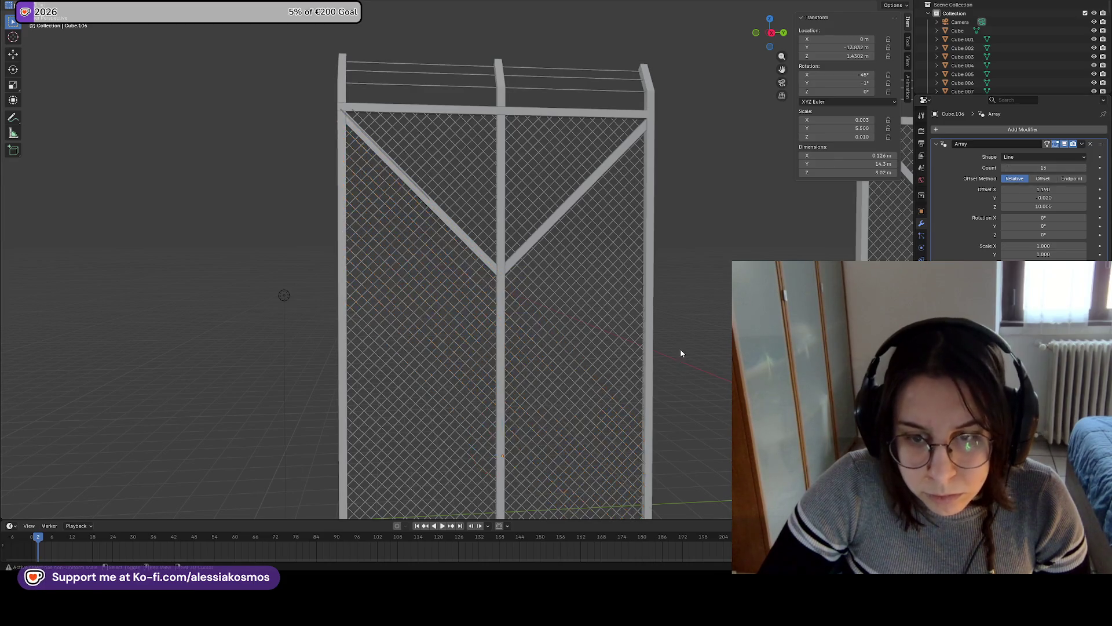
# Set the opposite diagonal wire array's count to 17
pyautogui.keyDown('shift'); pyautogui.scroll(-5, 370, 427); pyautogui.keyUp('shift')
pyautogui.click(418, 359)
pyautogui.click(1043, 168)
pyautogui.write('17')
pyautogui.press('Return')
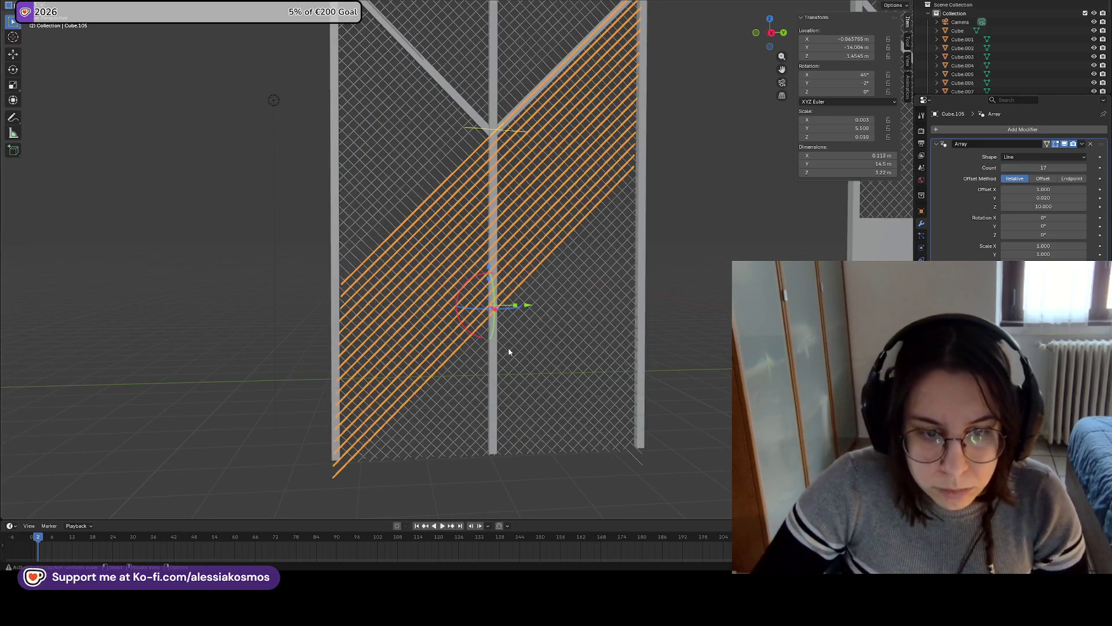
# Set the upper-left diagonal strand array's count to 26
pyautogui.click(593, 270)
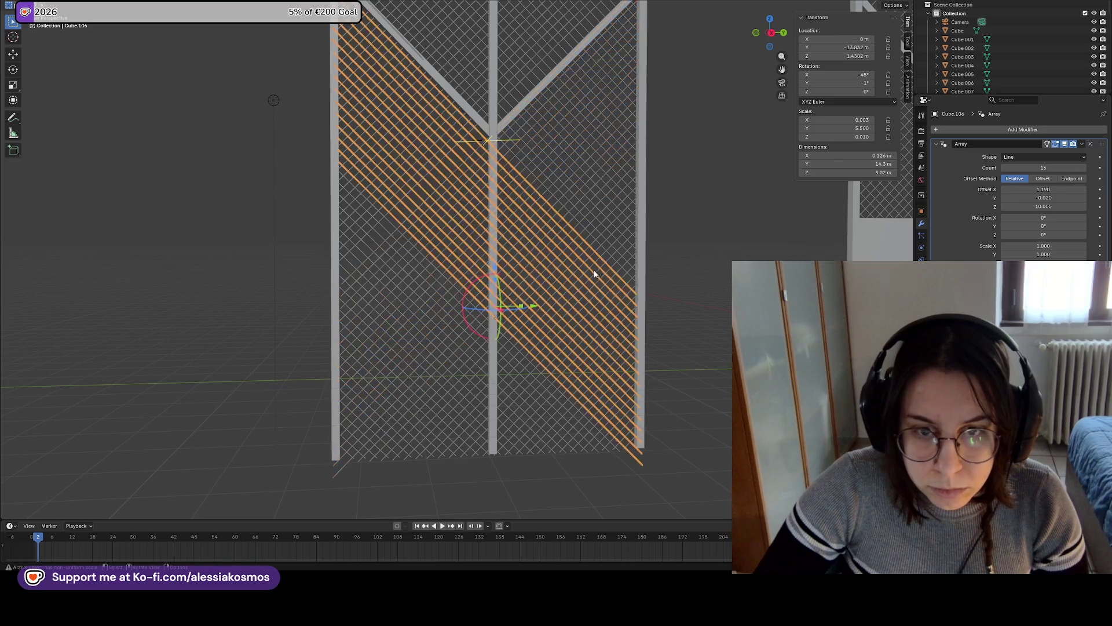
pyautogui.click(382, 222)
pyautogui.click(379, 206)
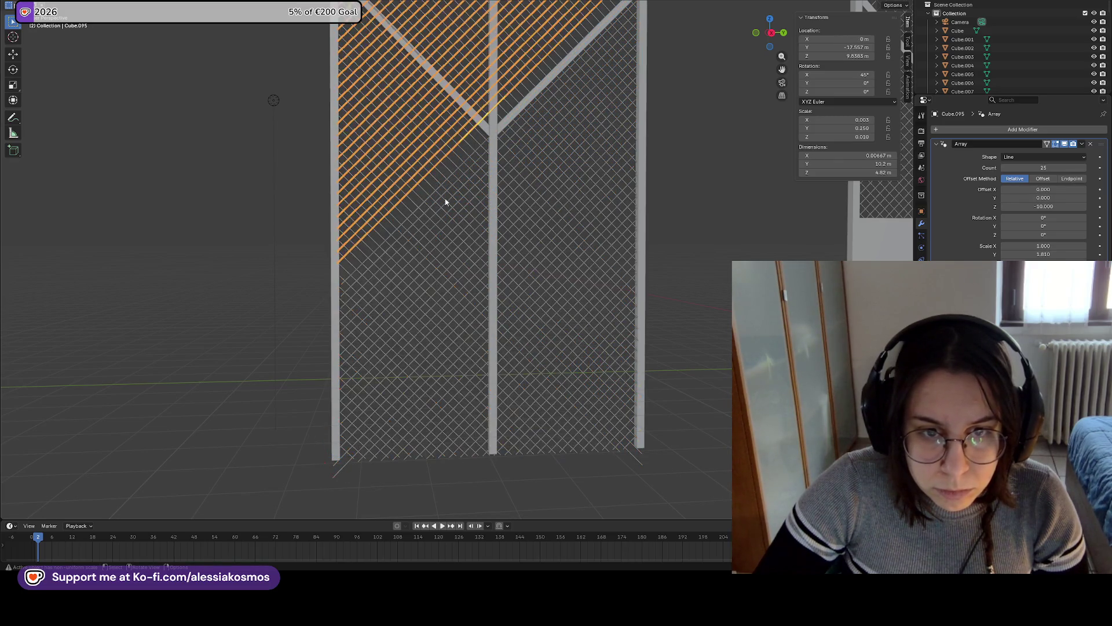
pyautogui.click(1038, 168)
pyautogui.write('26')
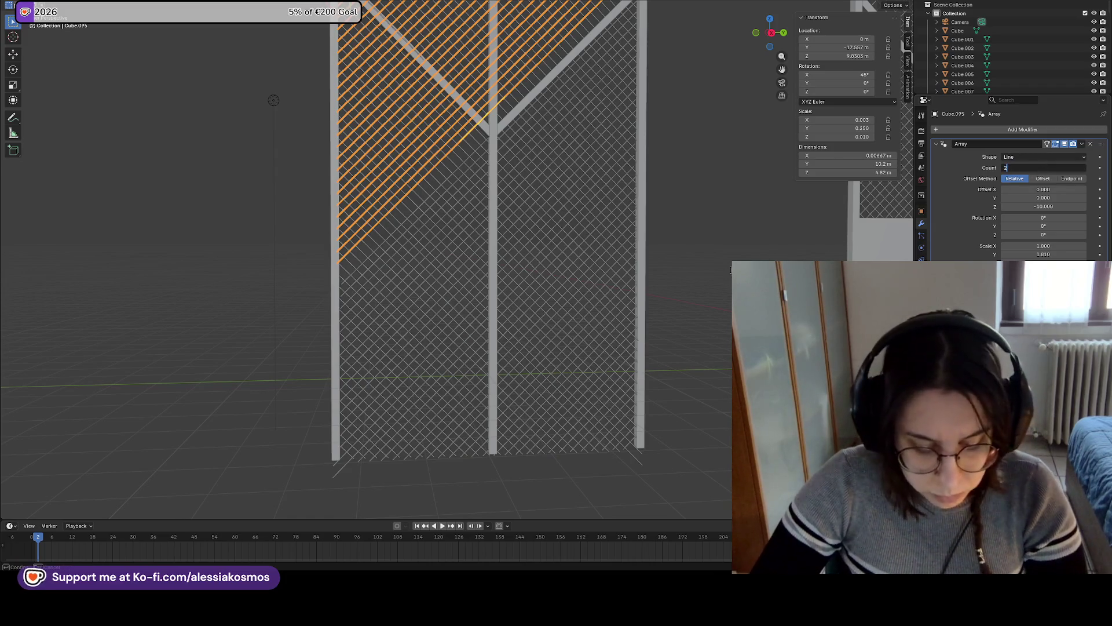
pyautogui.press('Return')
# Give the middle diagonal wire band a strand count of 16
pyautogui.moveTo(718, 243); pyautogui.dragTo(730, 246, button='middle')
pyautogui.click(580, 347)
pyautogui.click(341, 483)
pyautogui.click(417, 439)
pyautogui.moveTo(417, 439)
pyautogui.mouseDown(button='middle')
pyautogui.moveTo(435, 399)
pyautogui.moveTo(555, 322)
pyautogui.moveTo(523, 384)
pyautogui.moveTo(526, 370)
pyautogui.mouseUp(button='middle')
pyautogui.hotkey('alt', 'a')
pyautogui.click(520, 301)
pyautogui.hotkey('alt', 'a')
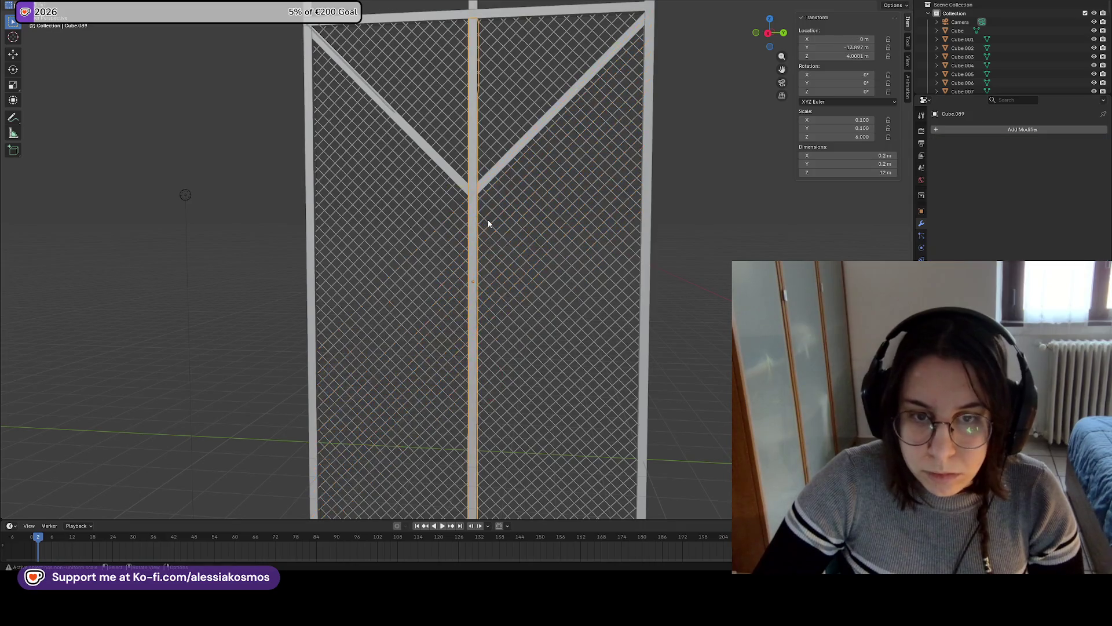
pyautogui.click(489, 224)
pyautogui.click(605, 245)
pyautogui.click(536, 266)
pyautogui.click(530, 240)
pyautogui.click(503, 253)
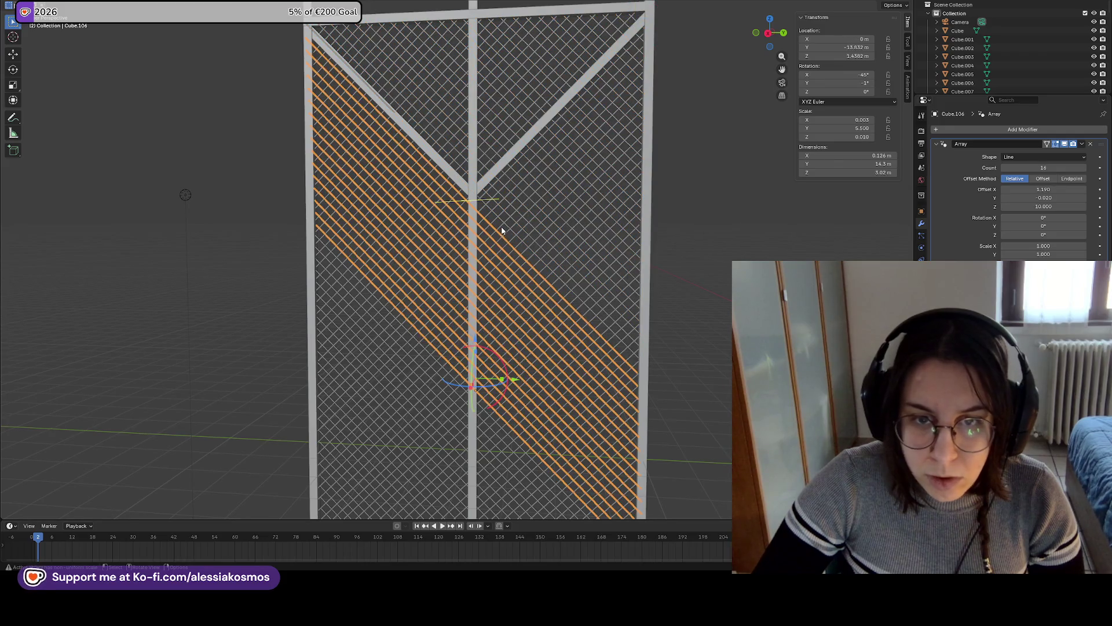
pyautogui.click(502, 231)
pyautogui.click(1030, 168)
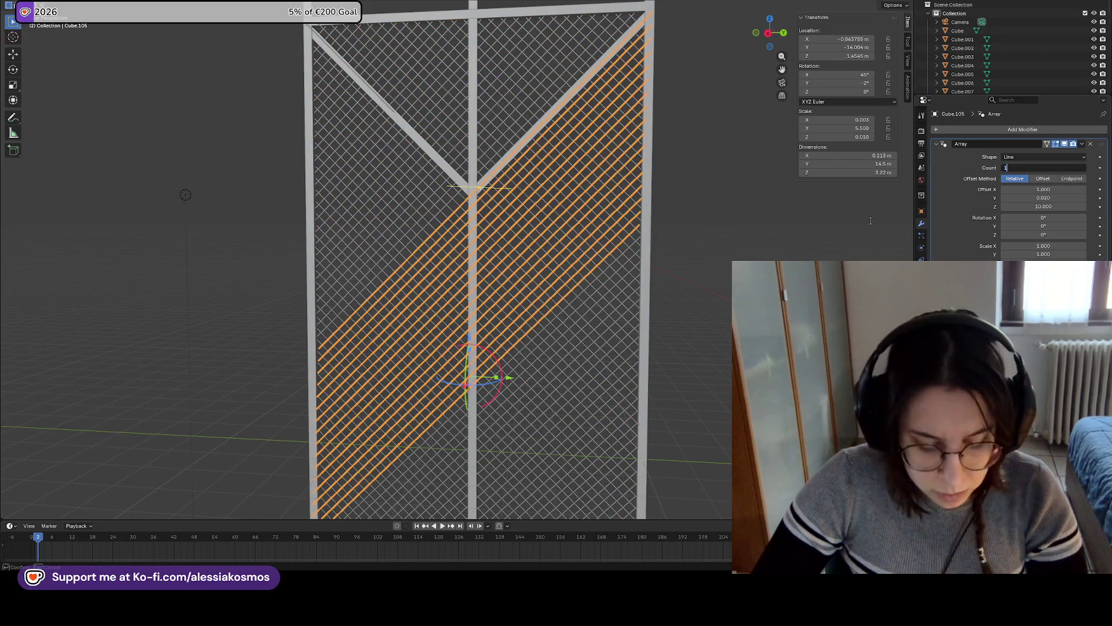
pyautogui.write('6')
pyautogui.press('Return')
# Shift the middle band along the Y axis
pyautogui.moveTo(518, 287); pyautogui.dragTo(520, 281)
pyautogui.press('g')
pyautogui.press('y')
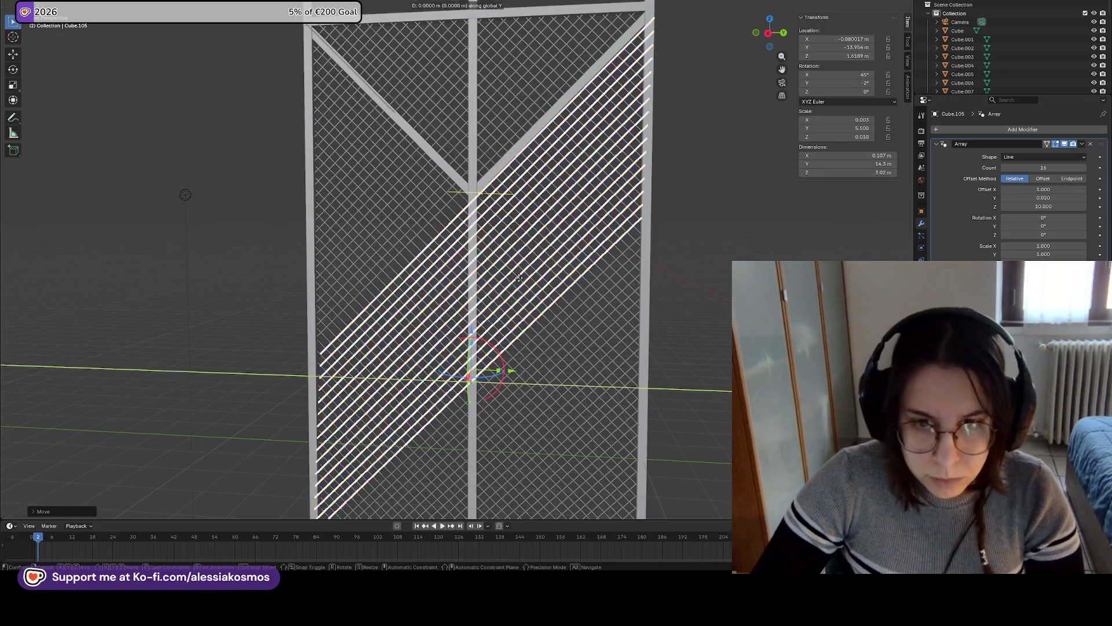
pyautogui.click(512, 279)
# Set the lower-right strand array's count to 26
pyautogui.click(515, 284)
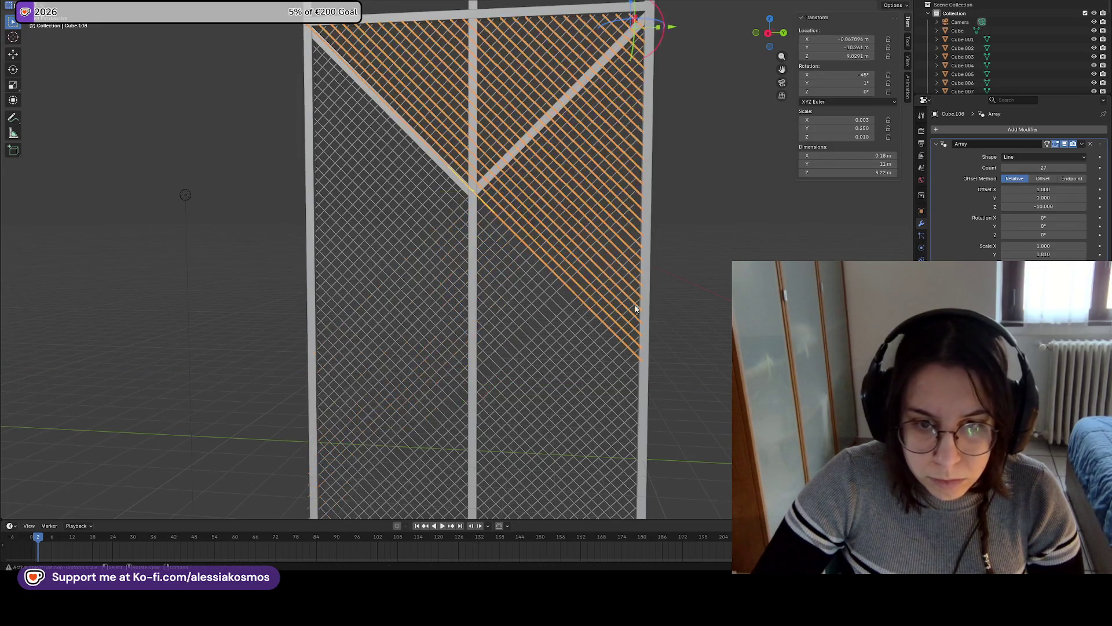
pyautogui.click(568, 345)
pyautogui.click(591, 318)
pyautogui.doubleClick(1073, 167)
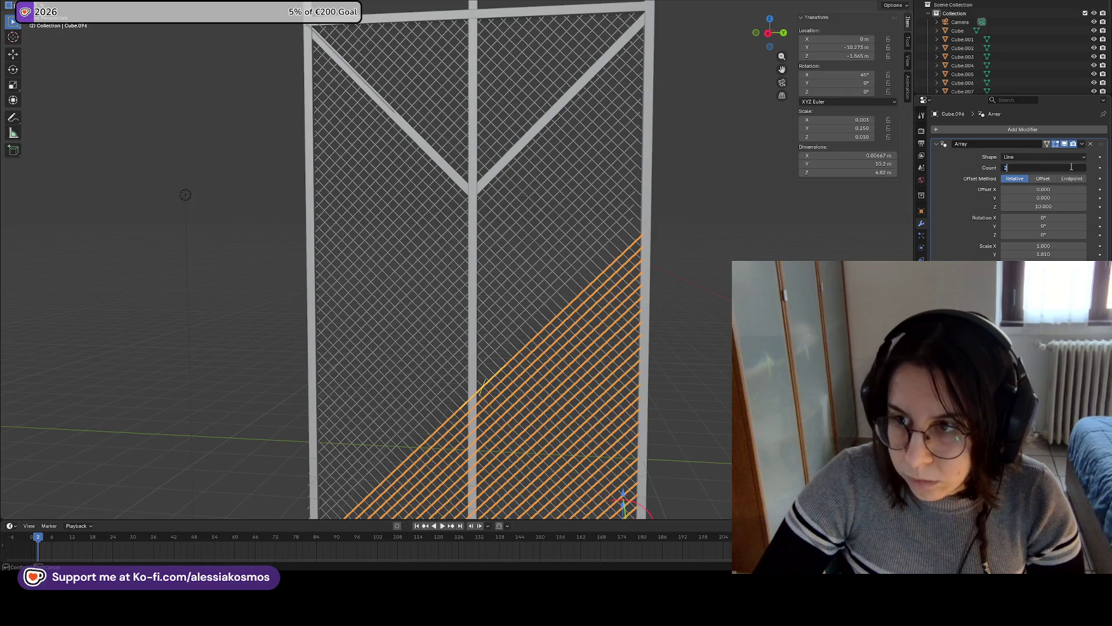
pyautogui.press('Return')
# Nudge the middle band along Y and raise it to about Z 1.7955
pyautogui.click(709, 266)
pyautogui.moveTo(676, 329)
pyautogui.mouseDown(button='middle')
pyautogui.moveTo(701, 229)
pyautogui.moveTo(686, 297)
pyautogui.mouseUp(button='middle')
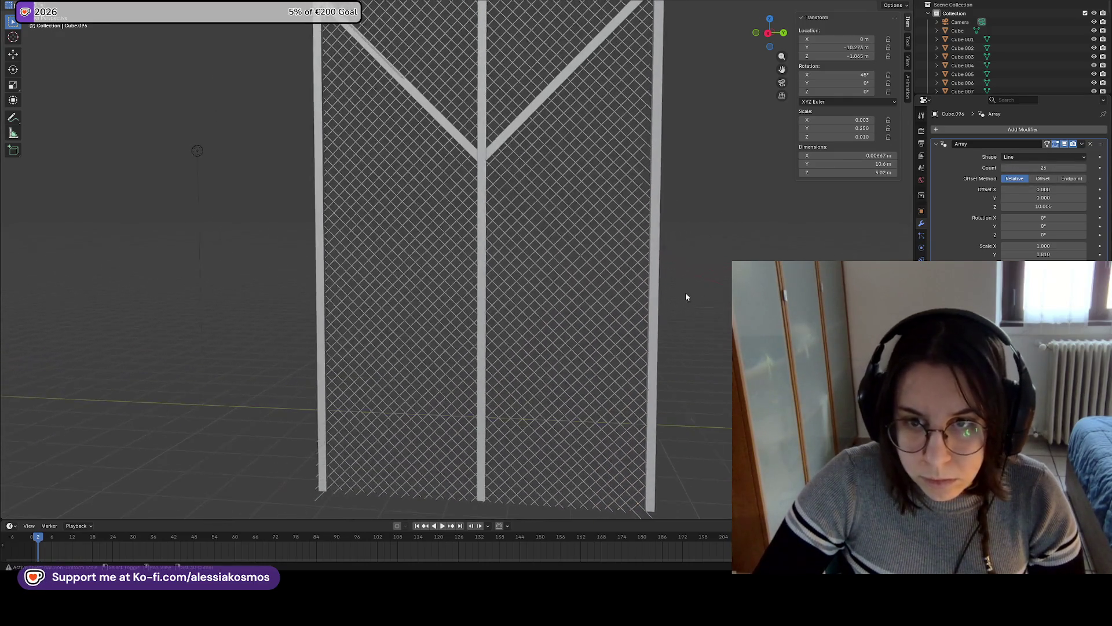
pyautogui.click(629, 199)
pyautogui.press('g')
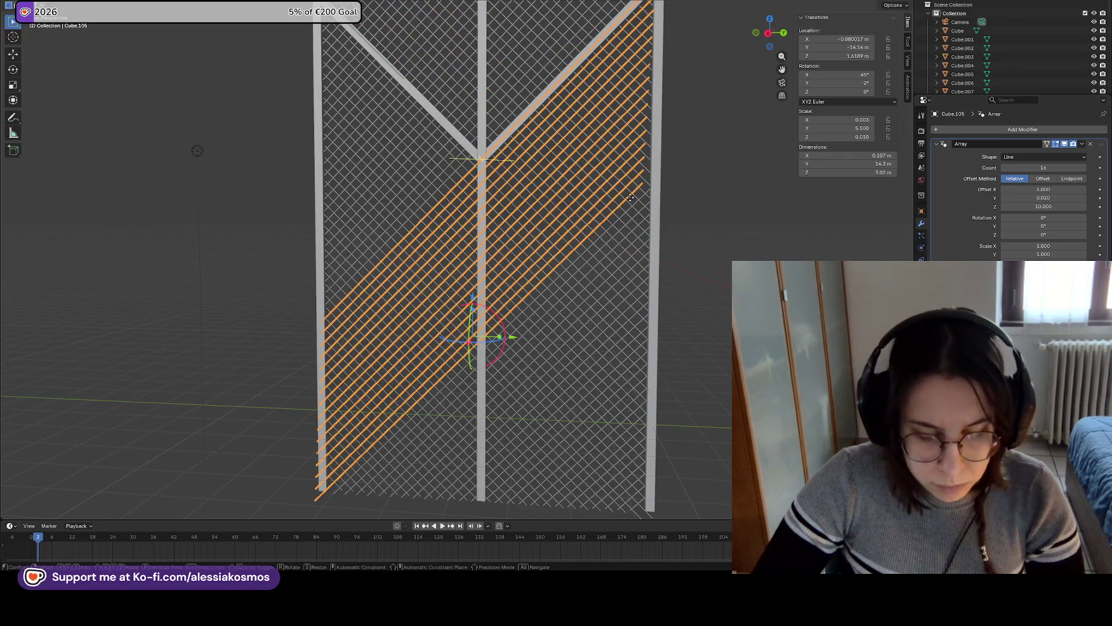
pyautogui.press('y')
pyautogui.click(636, 200)
pyautogui.press('g')
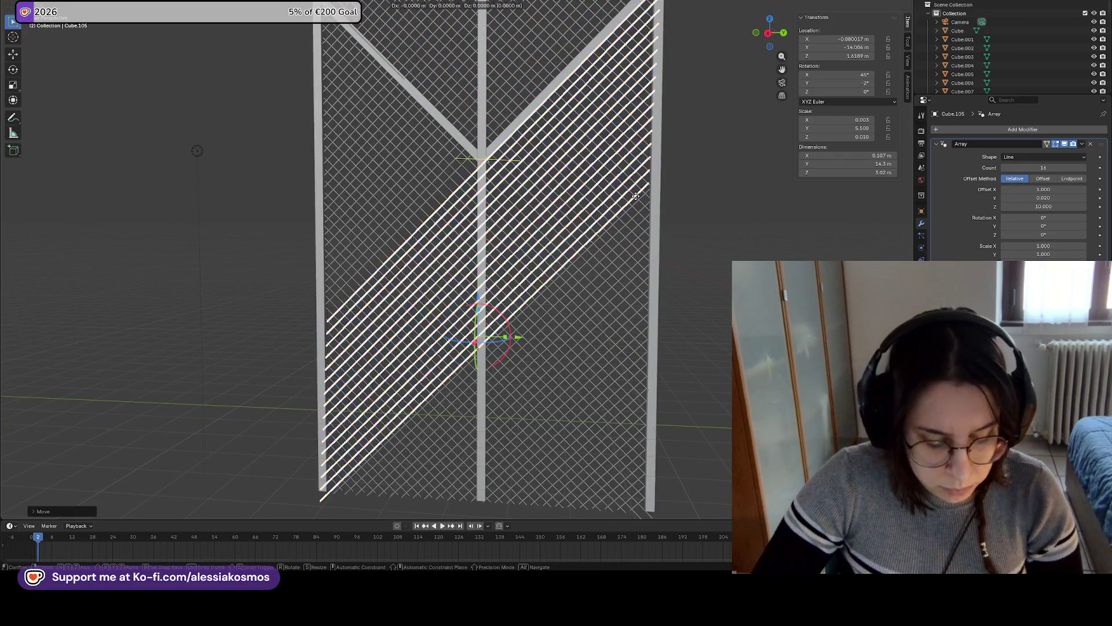
pyautogui.press('z')
pyautogui.click(636, 194)
pyautogui.press('g')
pyautogui.press('y')
pyautogui.click(638, 193)
pyautogui.press('g')
pyautogui.press('z')
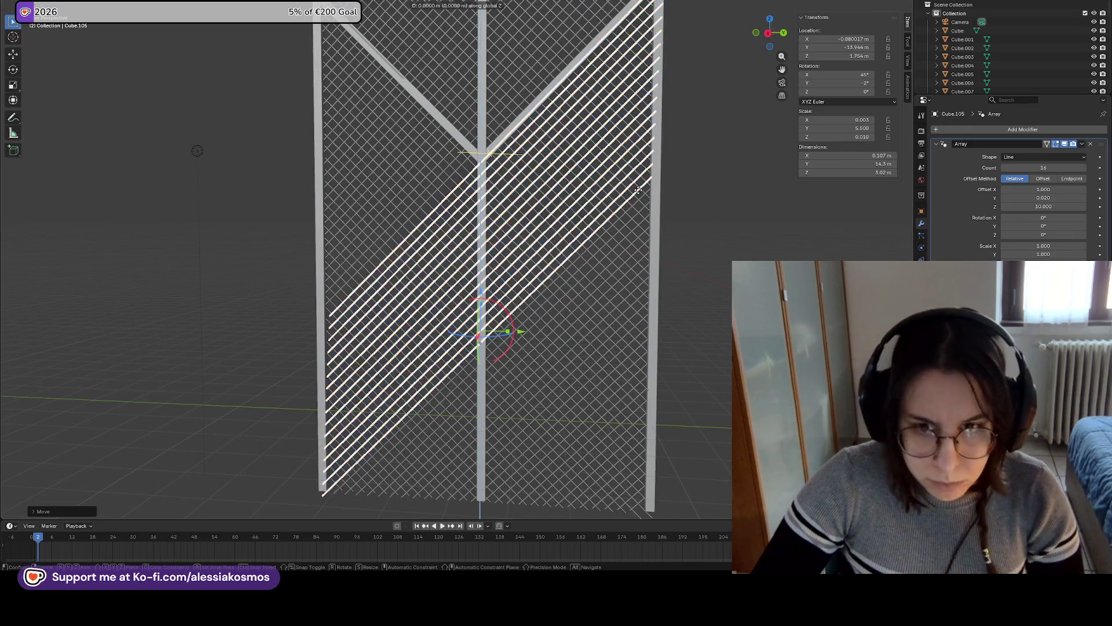
pyautogui.click(638, 188)
pyautogui.moveTo(681, 190)
pyautogui.mouseDown(button='middle')
pyautogui.moveTo(719, 195)
pyautogui.moveTo(745, 224)
pyautogui.moveTo(771, 225)
pyautogui.moveTo(689, 234)
pyautogui.mouseUp(button='middle')
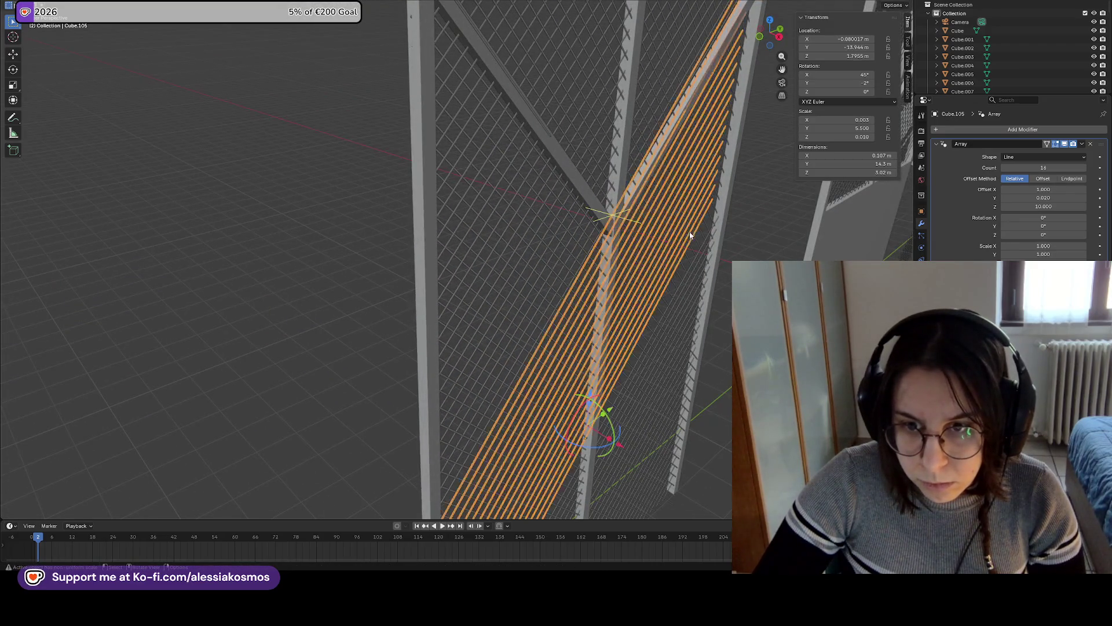
# Set the middle band's Y rotation to 0° in the Transform panel
pyautogui.moveTo(707, 301)
pyautogui.mouseDown(button='middle')
pyautogui.moveTo(658, 245)
pyautogui.moveTo(696, 225)
pyautogui.moveTo(598, 149)
pyautogui.moveTo(654, 152)
pyautogui.mouseUp(button='middle')
pyautogui.click(870, 82)
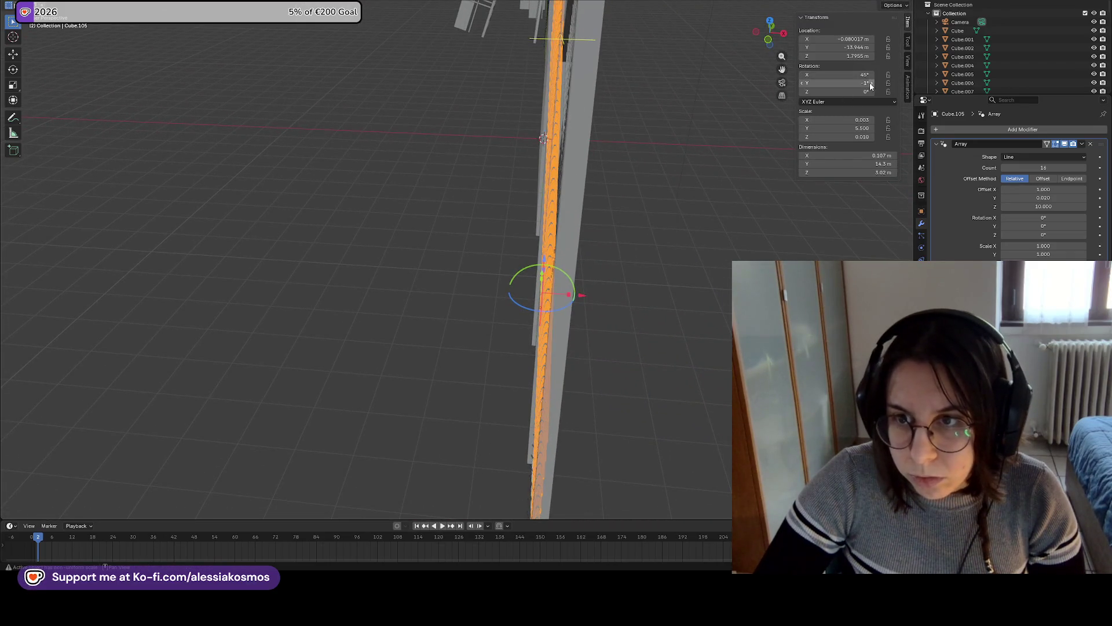
pyautogui.moveTo(849, 83)
pyautogui.mouseDown()
pyautogui.moveTo(884, 83)
pyautogui.moveTo(873, 84)
pyautogui.mouseUp()
pyautogui.moveTo(693, 143)
pyautogui.mouseDown(button='middle')
pyautogui.moveTo(634, 122)
pyautogui.moveTo(656, 123)
pyautogui.moveTo(664, 106)
pyautogui.moveTo(609, 203)
pyautogui.mouseUp(button='middle')
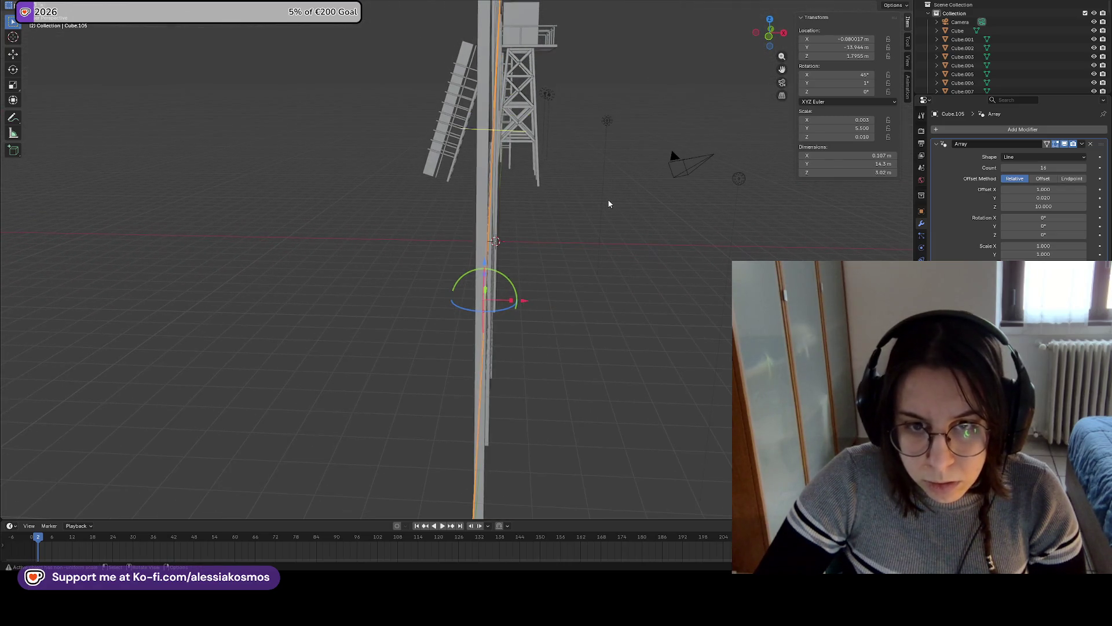
pyautogui.click(840, 82)
pyautogui.write('0')
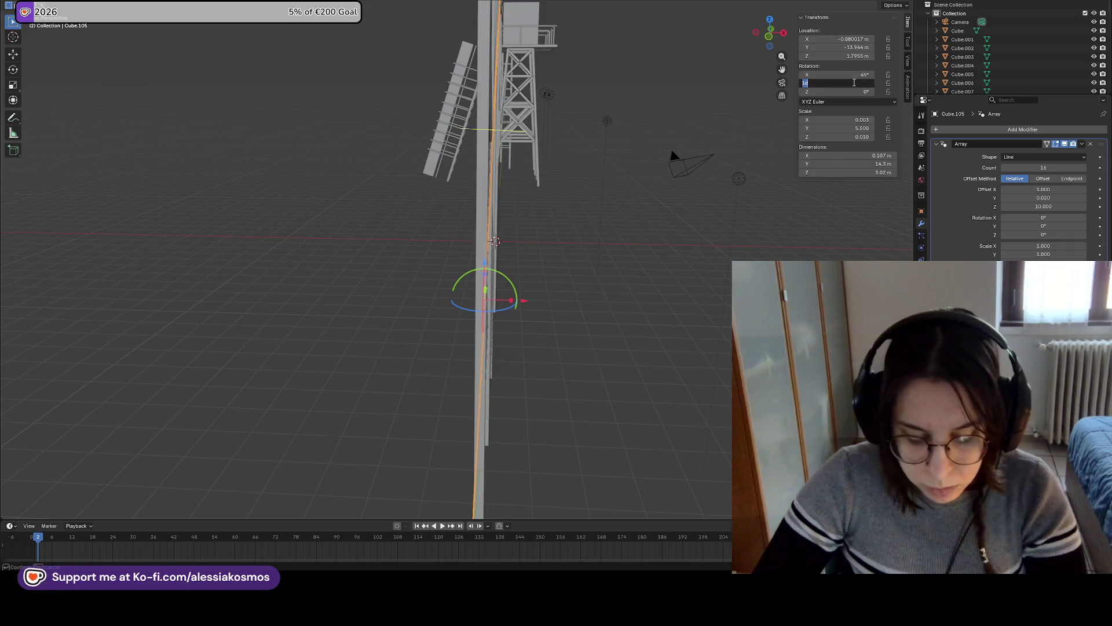
pyautogui.press('Return')
# Frame the fence and zoom out to view both fence sections
pyautogui.press('KP_Decimal')
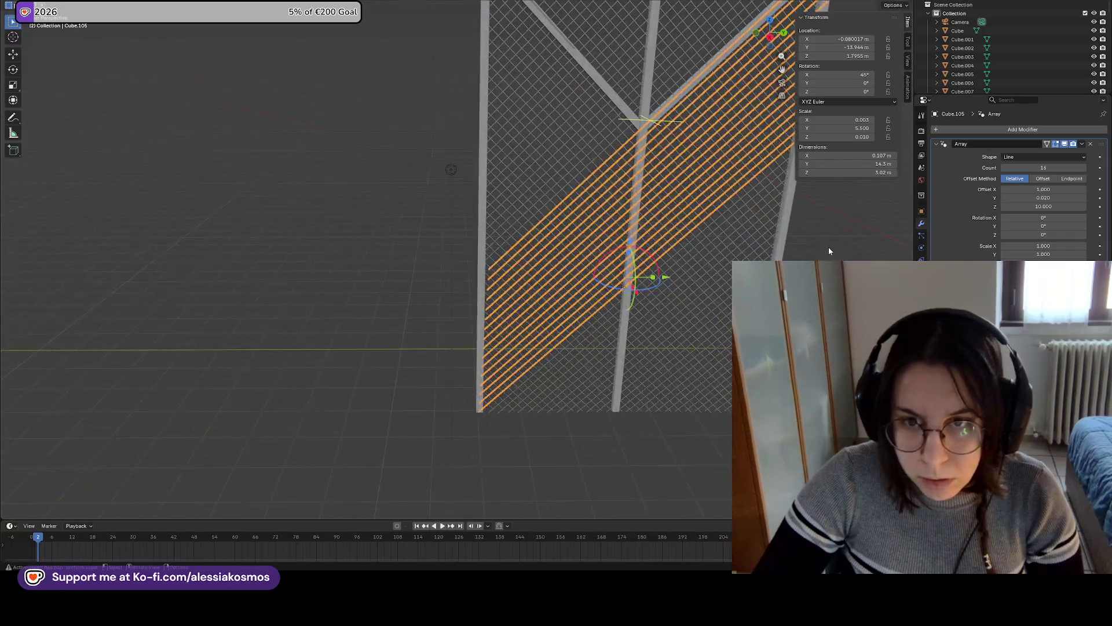
pyautogui.scroll(-3, 668, 310)
pyautogui.moveTo(665, 249)
pyautogui.mouseDown(button='middle')
pyautogui.moveTo(600, 234)
pyautogui.moveTo(642, 250)
pyautogui.mouseUp(button='middle')
pyautogui.scroll(-3, 643, 255)
pyautogui.scroll(-5, 726, 282)
pyautogui.moveTo(667, 286)
pyautogui.mouseDown(button='middle')
pyautogui.moveTo(572, 294)
pyautogui.moveTo(596, 297)
pyautogui.moveTo(614, 324)
pyautogui.moveTo(597, 291)
pyautogui.moveTo(579, 287)
pyautogui.moveTo(578, 242)
pyautogui.moveTo(588, 251)
pyautogui.moveTo(564, 291)
pyautogui.mouseUp(button='middle')
pyautogui.scroll(3, 613, 321)
# Save the scene to Border.blend with Ctrl+S
pyautogui.hotkey('ctrl', 's')
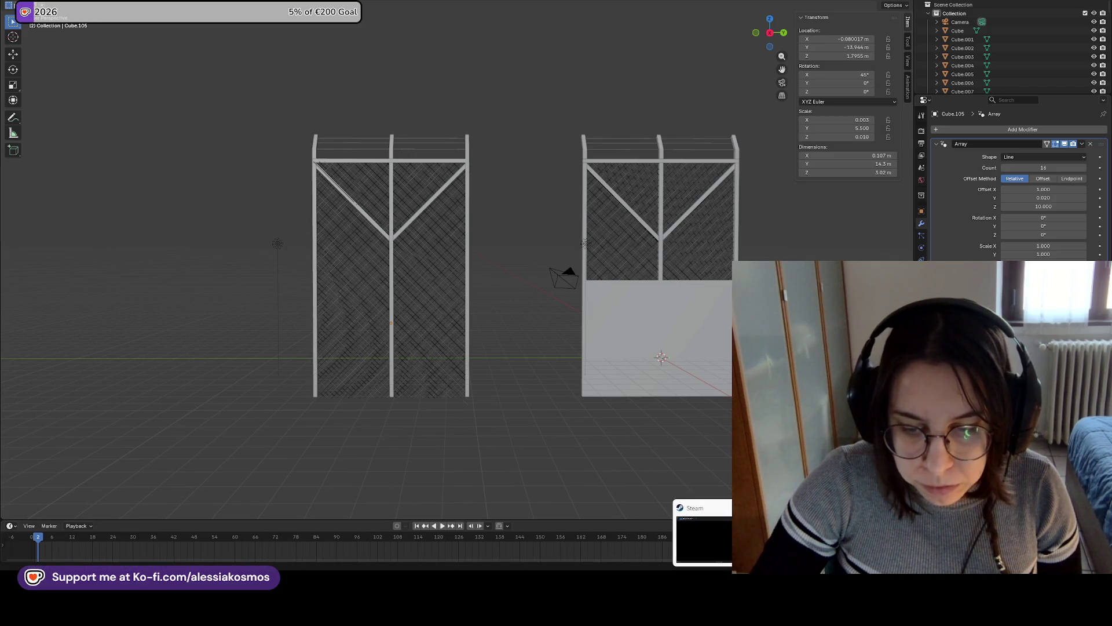
pyautogui.moveTo(695, 614)
pyautogui.moveTo(510, 614)
pyautogui.moveTo(557, 551)
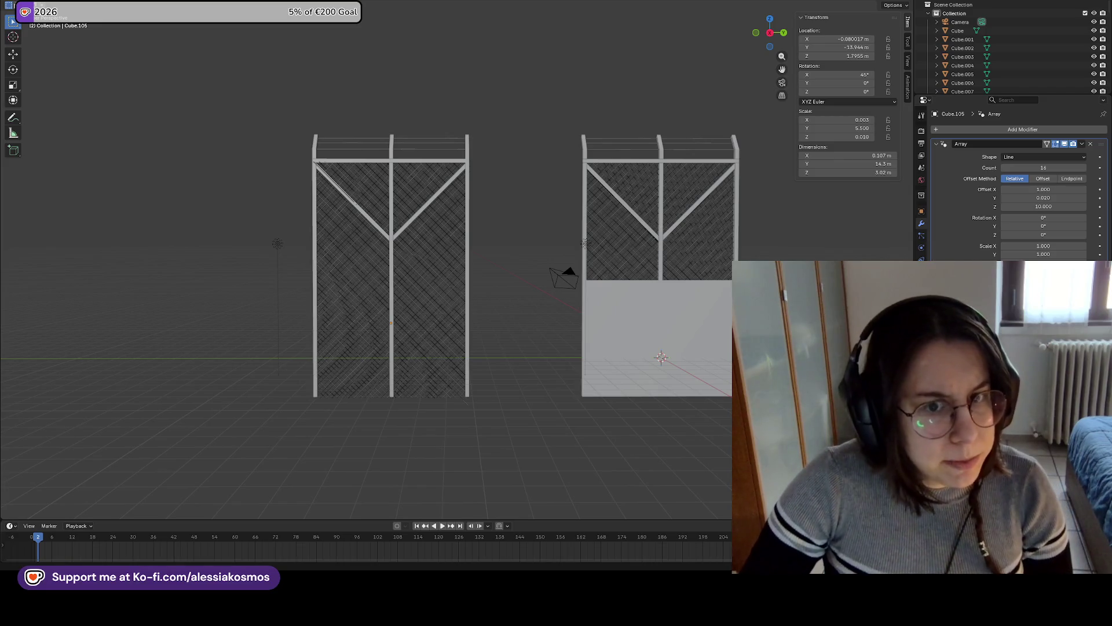
pyautogui.moveTo(340, 252)
pyautogui.mouseDown(button='middle')
pyautogui.moveTo(425, 218)
pyautogui.moveTo(474, 229)
pyautogui.moveTo(284, 184)
pyautogui.moveTo(448, 271)
pyautogui.mouseUp(button='middle')
# Zero the upper strand array's Y rotation and shift it along X
pyautogui.scroll(5, 448, 271)
pyautogui.moveTo(372, 260); pyautogui.dragTo(273, 268, button='middle')
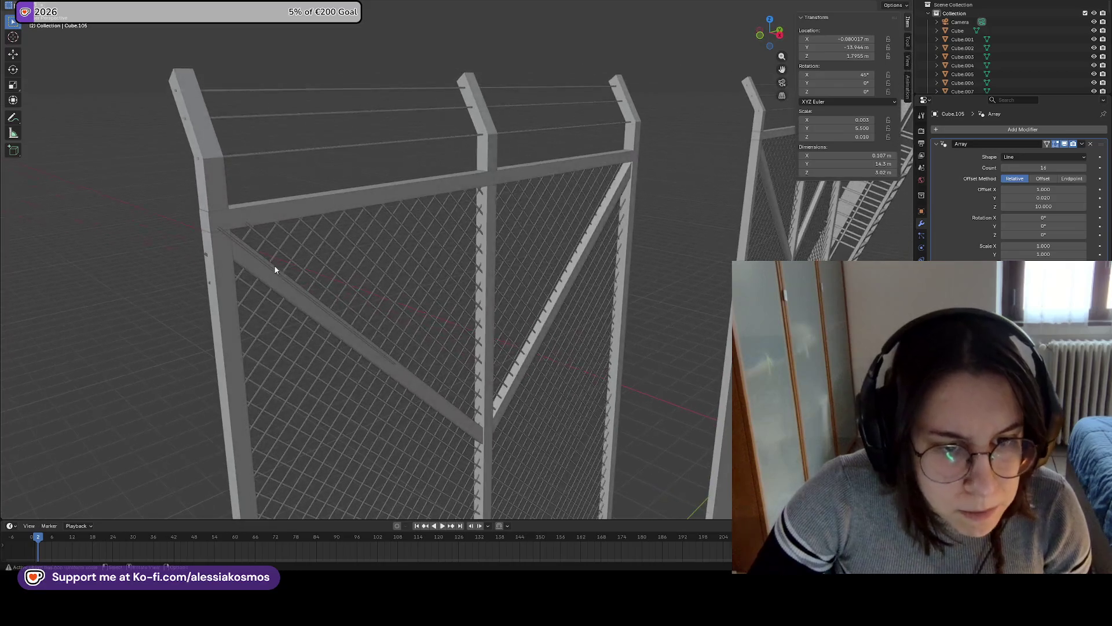
pyautogui.click(570, 278)
pyautogui.click(852, 81)
pyautogui.press('Return')
pyautogui.moveTo(690, 143)
pyautogui.mouseDown(button='middle')
pyautogui.moveTo(550, 216)
pyautogui.moveTo(549, 199)
pyautogui.moveTo(522, 214)
pyautogui.moveTo(730, 262)
pyautogui.mouseUp(button='middle')
pyautogui.press('g')
pyautogui.press('x')
pyautogui.click(546, 203)
# Shift the middle diagonal band slightly along Y in two small moves
pyautogui.hotkey('alt', 'a')
pyautogui.click(678, 216)
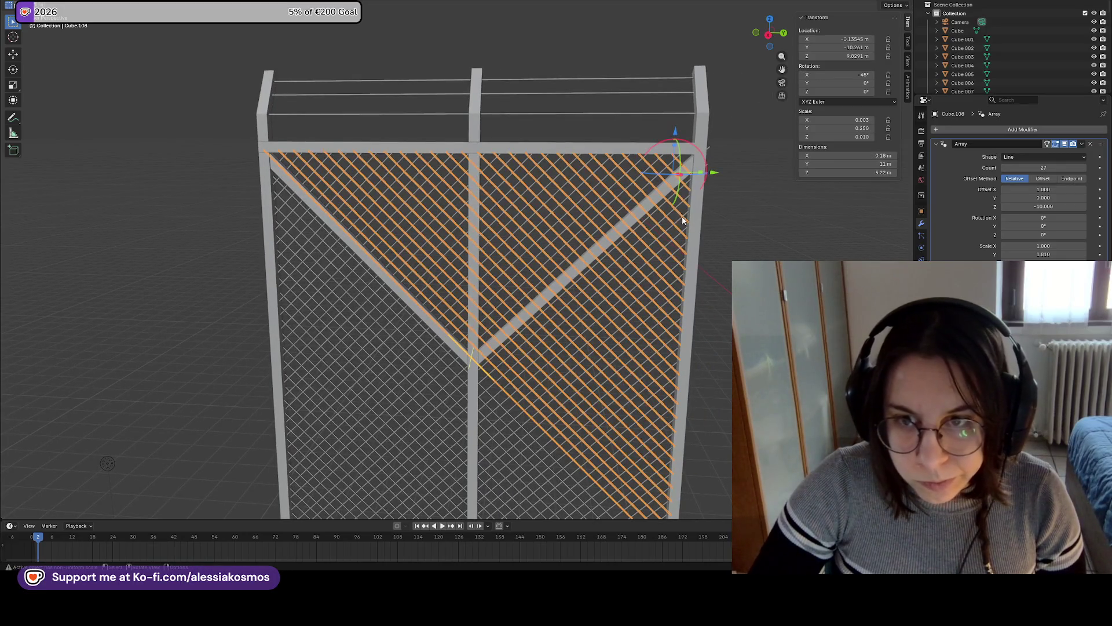
pyautogui.click(708, 151)
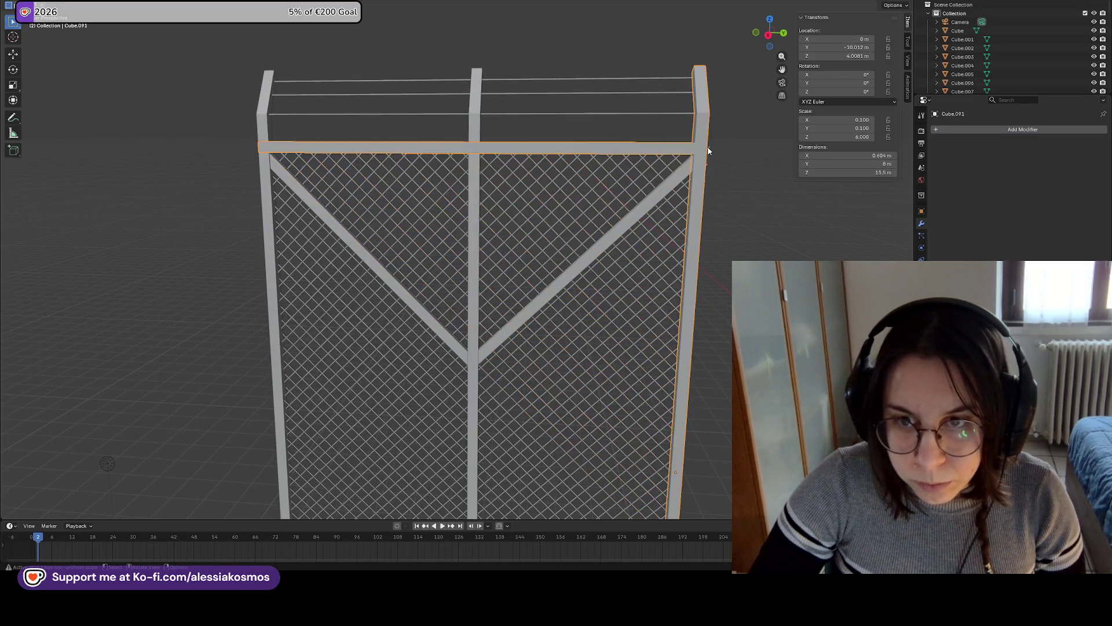
pyautogui.click(509, 342)
pyautogui.keyDown('shift'); pyautogui.moveTo(509, 341); pyautogui.dragTo(570, 209, button='middle'); pyautogui.keyUp('shift')
pyautogui.press('h')
pyautogui.hotkey('alt', 'h')
pyautogui.press('g')
pyautogui.press('y')
pyautogui.click(569, 210)
pyautogui.hotkey('alt', 'a')
pyautogui.click(567, 208)
pyautogui.press('g')
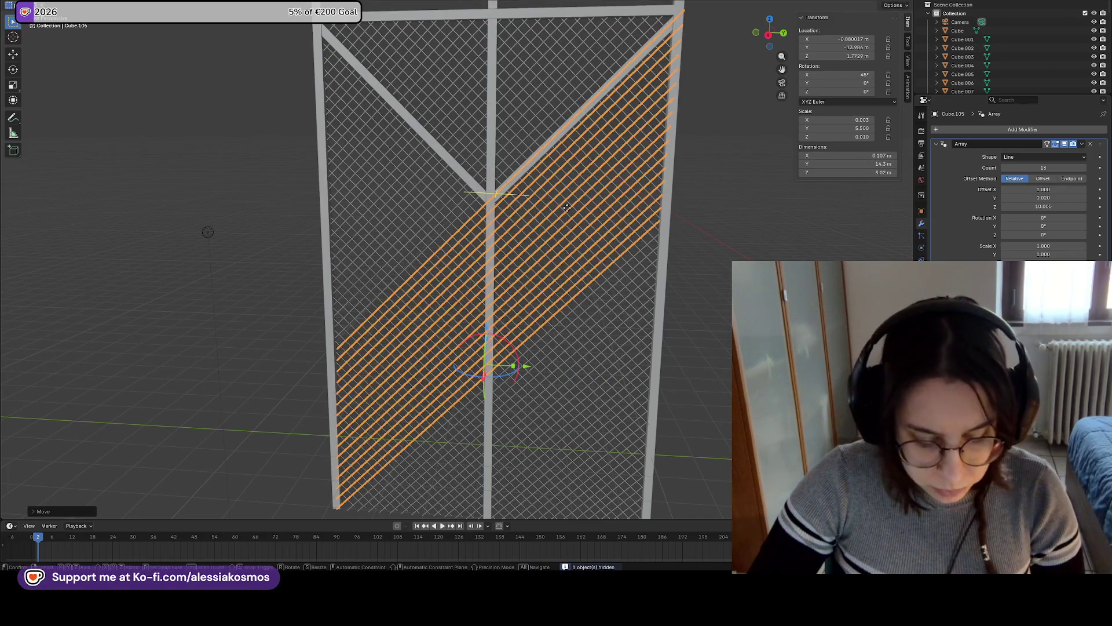
pyautogui.press('y')
pyautogui.click(566, 209)
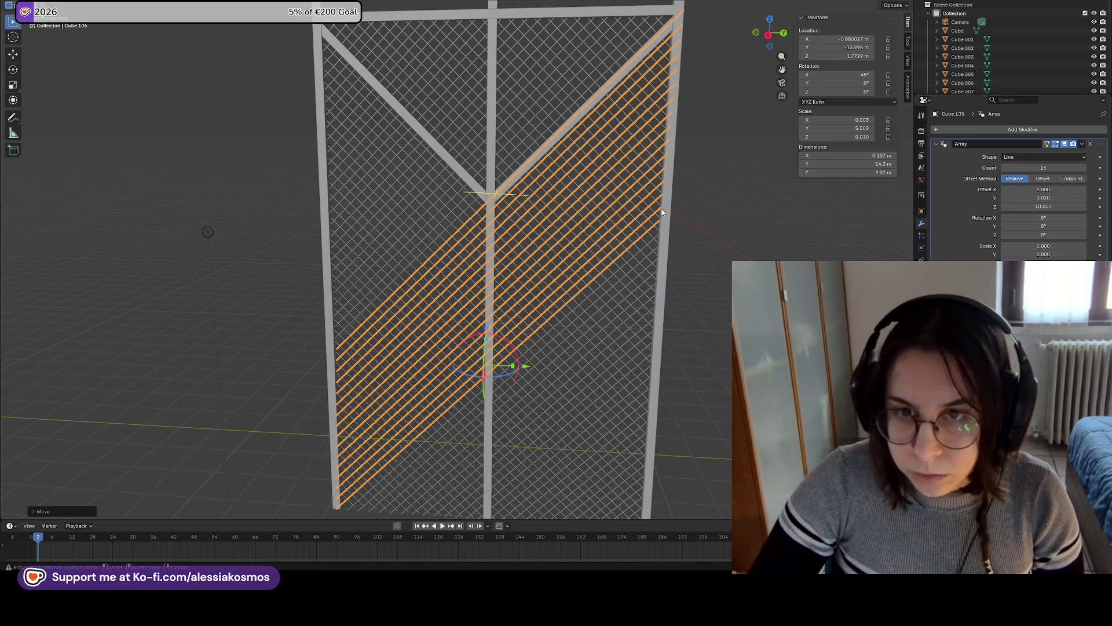
# Cancel a trial strand Y offset, deselect everything, and save Border.blend
pyautogui.moveTo(1043, 197); pyautogui.dragTo(1055, 197)
pyautogui.press('Escape')
pyautogui.click(1061, 198)
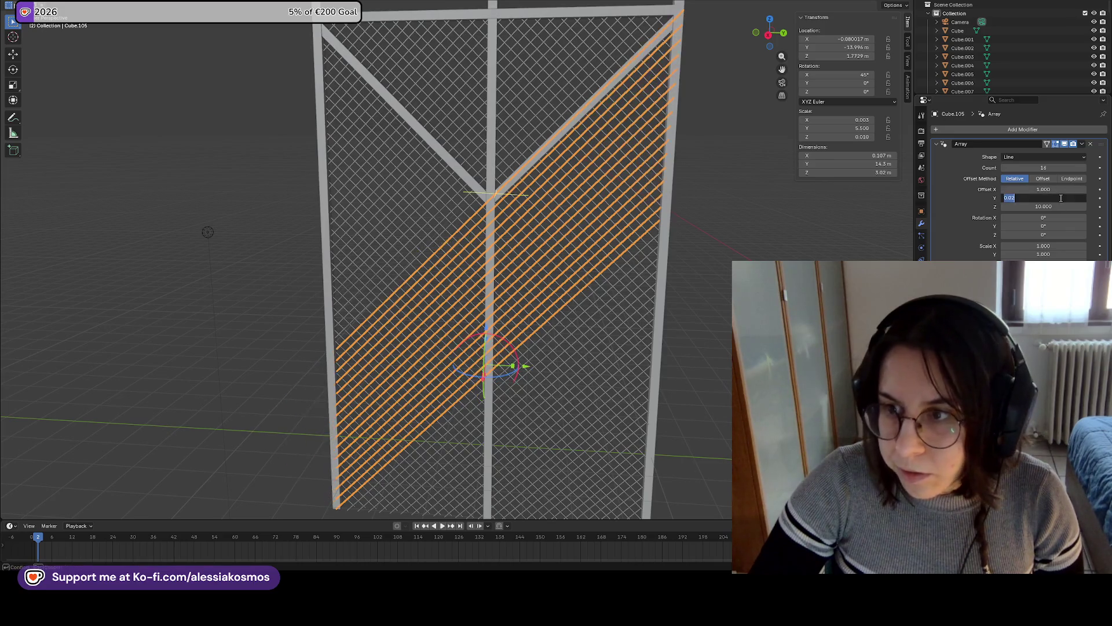
pyautogui.click(540, 117)
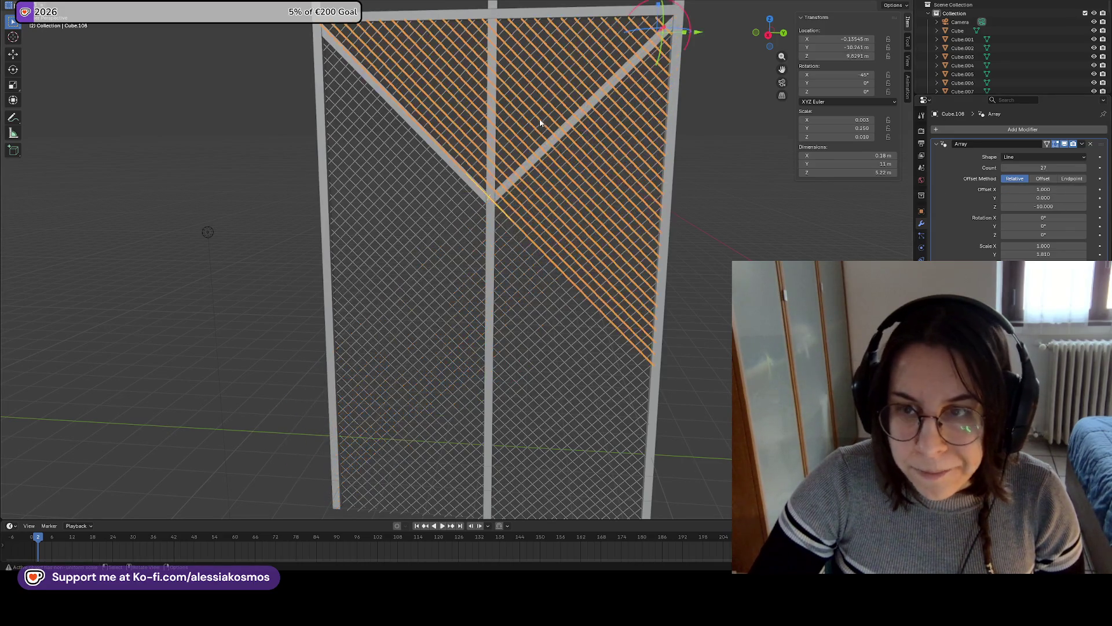
pyautogui.click(479, 222)
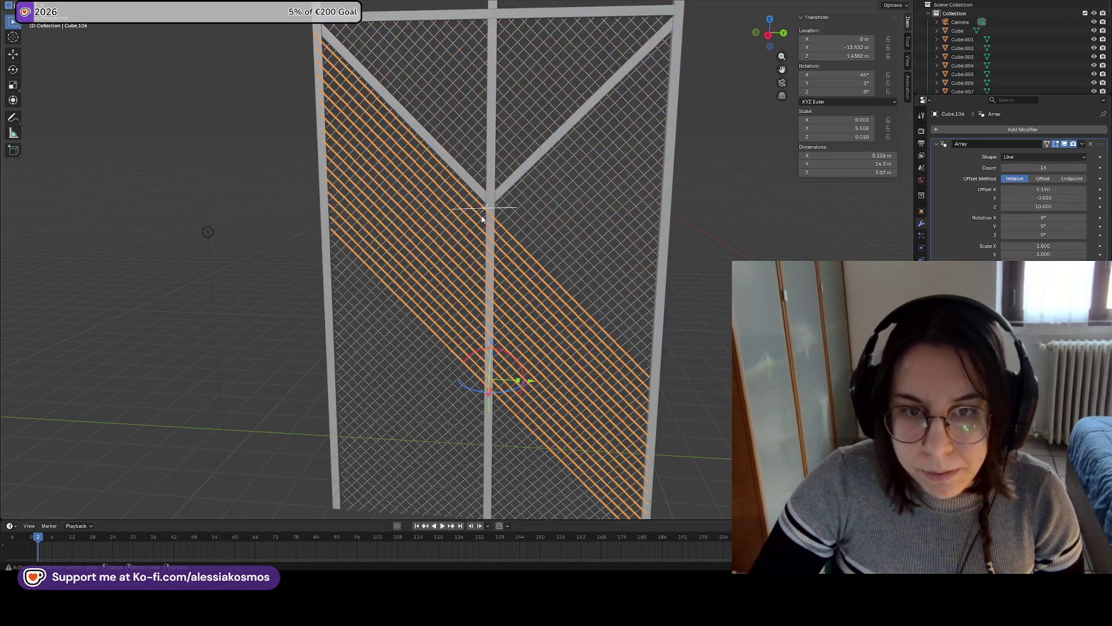
pyautogui.click(720, 253)
pyautogui.scroll(-5, 639, 293)
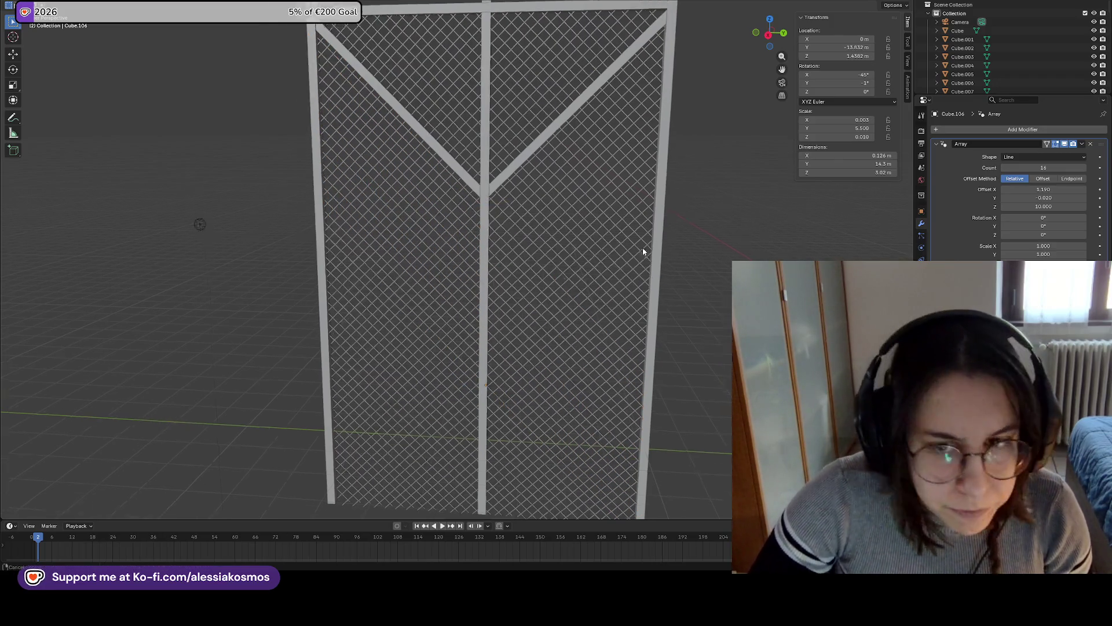
pyautogui.hotkey('ctrl', 's')
pyautogui.moveTo(620, 215)
pyautogui.keyDown('shift'); pyautogui.mouseDown(button='middle')
pyautogui.moveTo(470, 267)
pyautogui.moveTo(514, 241)
pyautogui.moveTo(566, 245)
pyautogui.moveTo(524, 249)
pyautogui.moveTo(534, 251)
pyautogui.moveTo(576, 241)
pyautogui.moveTo(519, 285)
pyautogui.moveTo(660, 265)
pyautogui.mouseUp(button='middle'); pyautogui.keyUp('shift')
# Select the fence frame and its diagonal wire pieces, then duplicate them with Shift+D
pyautogui.moveTo(671, 299); pyautogui.dragTo(337, 38)
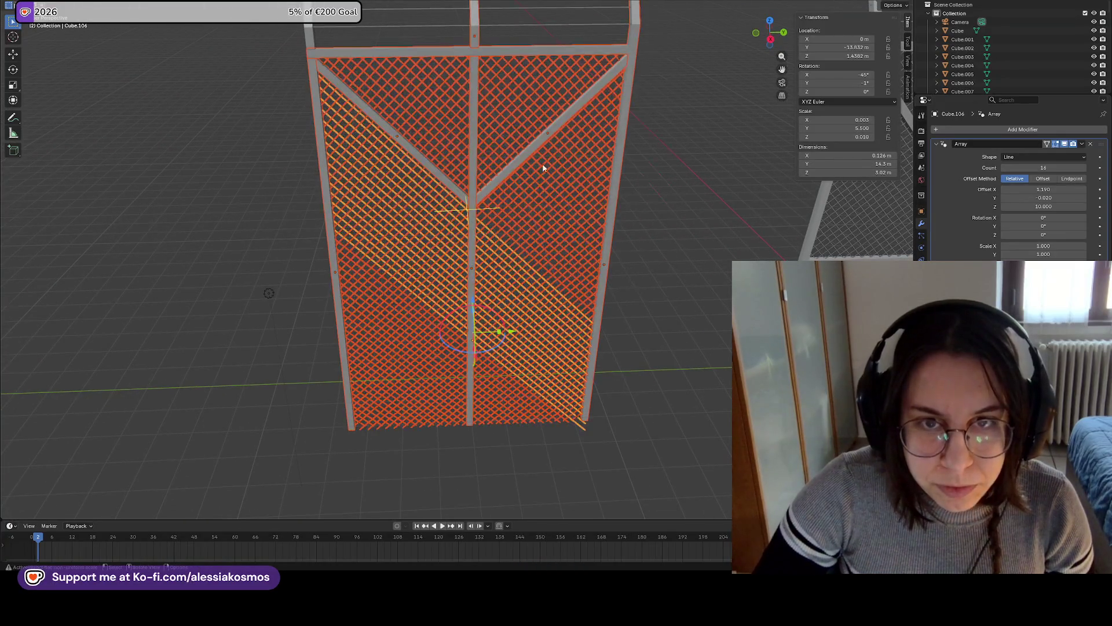
pyautogui.click(740, 147)
pyautogui.moveTo(693, 162)
pyautogui.mouseDown(button='middle')
pyautogui.moveTo(537, 201)
pyautogui.moveTo(535, 220)
pyautogui.mouseUp(button='middle')
pyautogui.click(536, 231)
pyautogui.moveTo(540, 259); pyautogui.dragTo(586, 372, button='middle')
pyautogui.click(547, 310)
pyautogui.click(386, 116)
pyautogui.hotkey('shift', 'd')
# Place the duplicated fence along the Y axis, then deselect it
pyautogui.press('y')
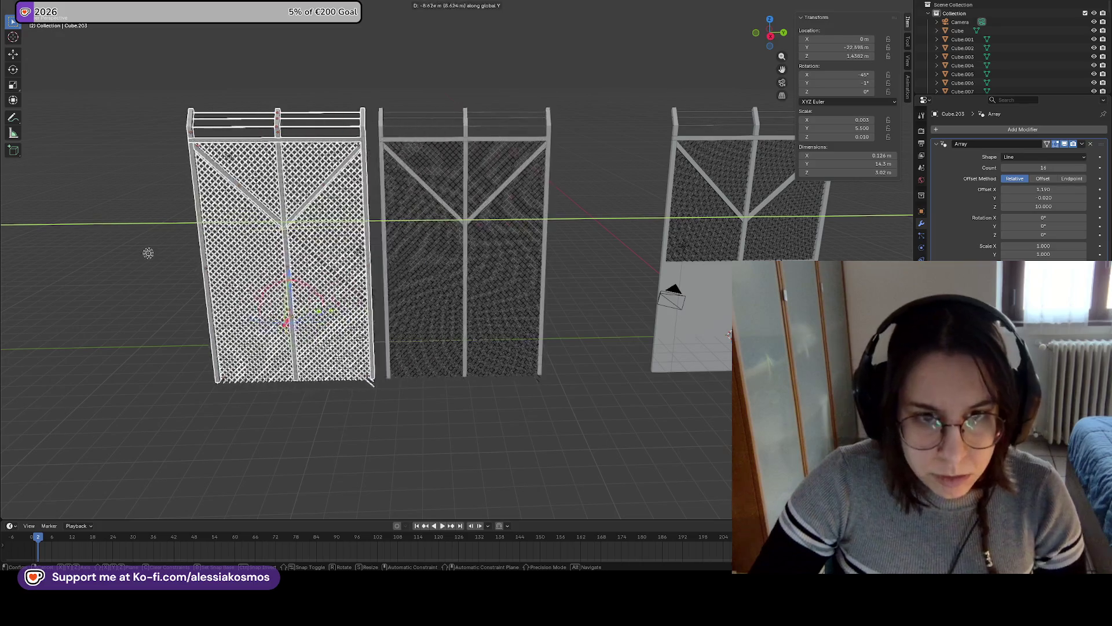
pyautogui.click(224, 159)
pyautogui.moveTo(224, 159)
pyautogui.mouseDown(button='middle')
pyautogui.moveTo(571, 161)
pyautogui.moveTo(574, 377)
pyautogui.moveTo(511, 377)
pyautogui.mouseUp(button='middle')
pyautogui.click(572, 375)
# Apply the Array modifier on the lower-left triangle wire piece and the long diagonal strip
pyautogui.click(511, 377)
pyautogui.click(1085, 159)
pyautogui.click(1082, 144)
pyautogui.click(1043, 174)
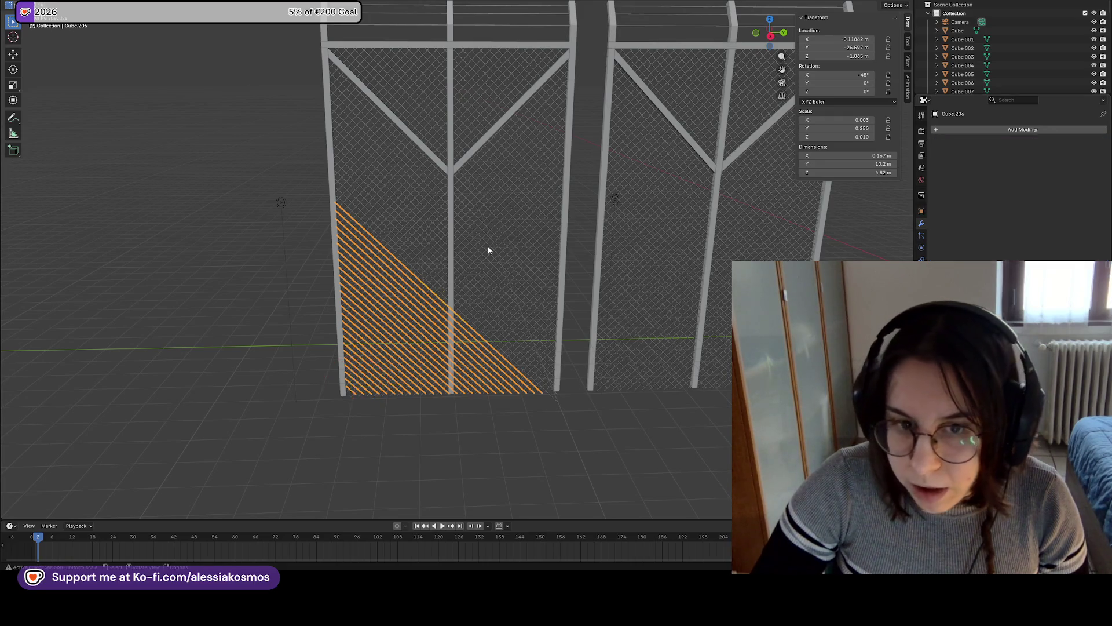
pyautogui.click(502, 246)
pyautogui.click(1096, 140)
pyautogui.click(1049, 154)
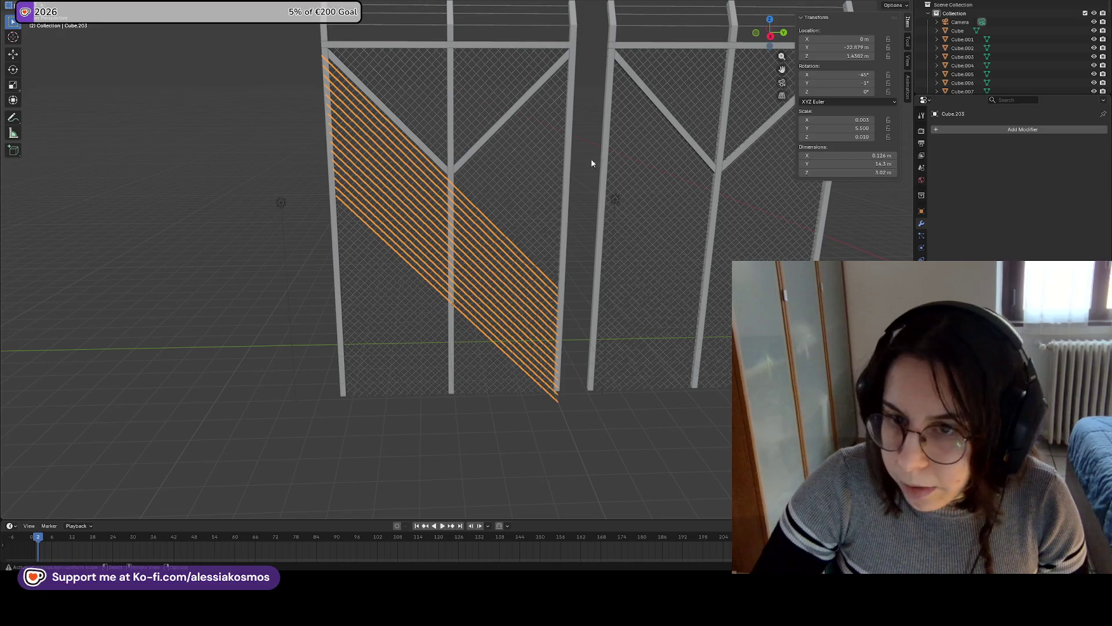
# Apply the Array modifiers on diagonal strip Cube.202 and upper triangle piece Cube.200
pyautogui.click(533, 128)
pyautogui.click(1082, 144)
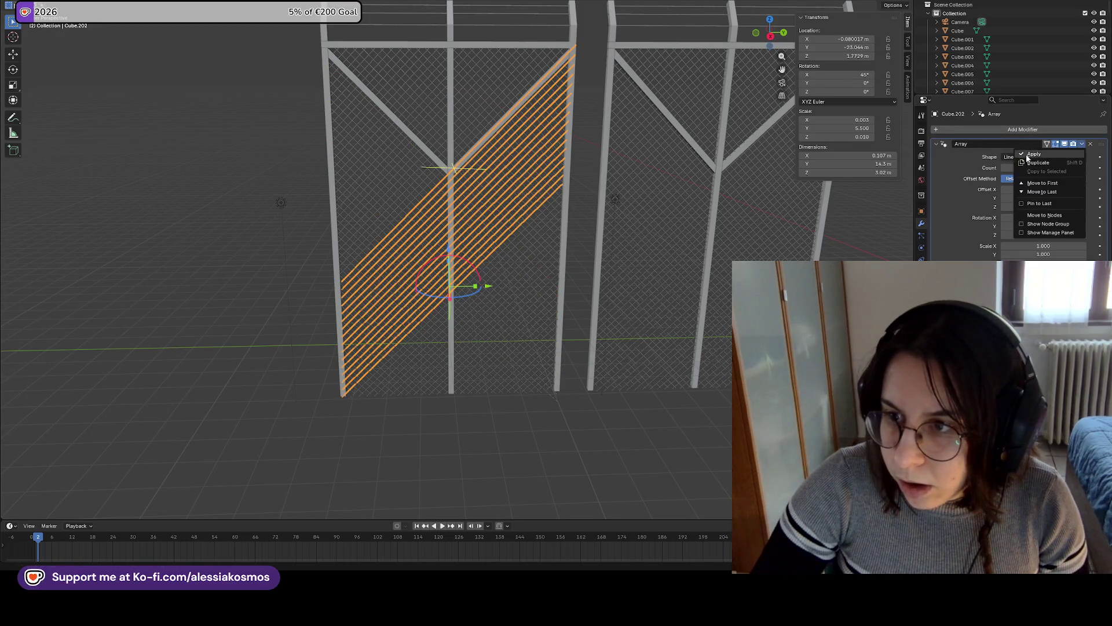
pyautogui.click(1027, 158)
pyautogui.click(441, 111)
pyautogui.click(1082, 144)
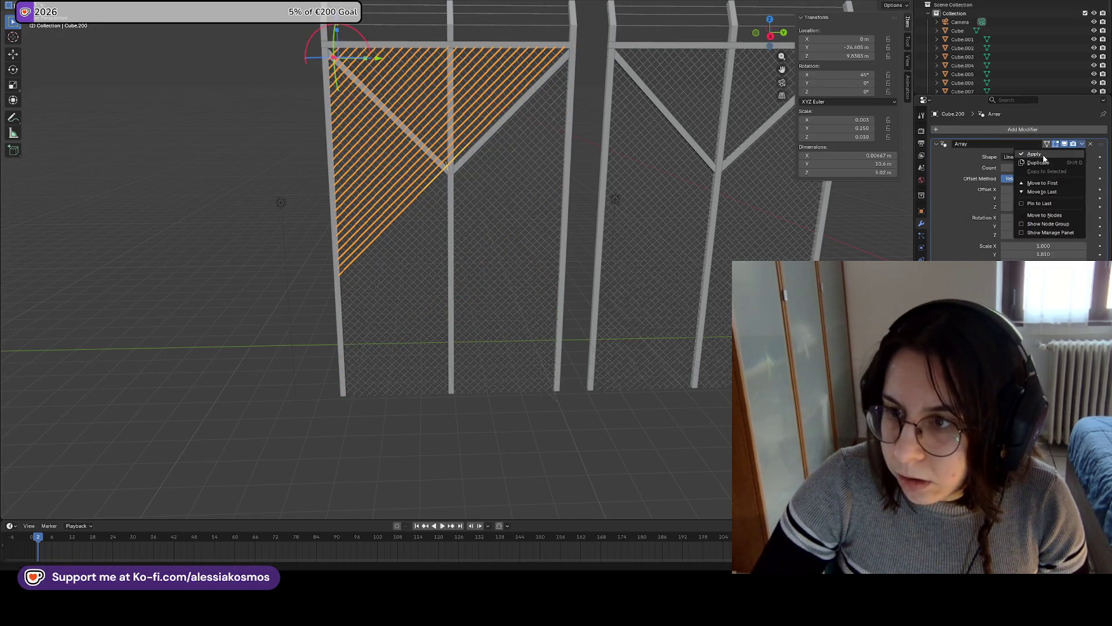
pyautogui.click(1034, 154)
# Apply the Array modifier on the upper-right triangle wire piece Cube.207
pyautogui.click(513, 263)
pyautogui.click(526, 297)
pyautogui.click(492, 377)
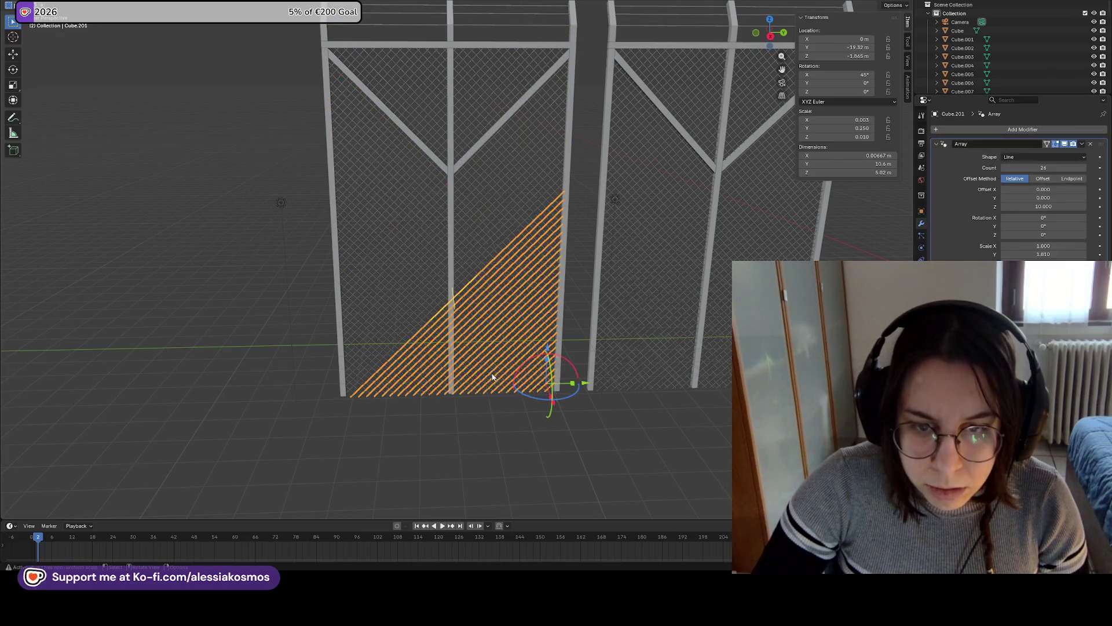
pyautogui.click(509, 206)
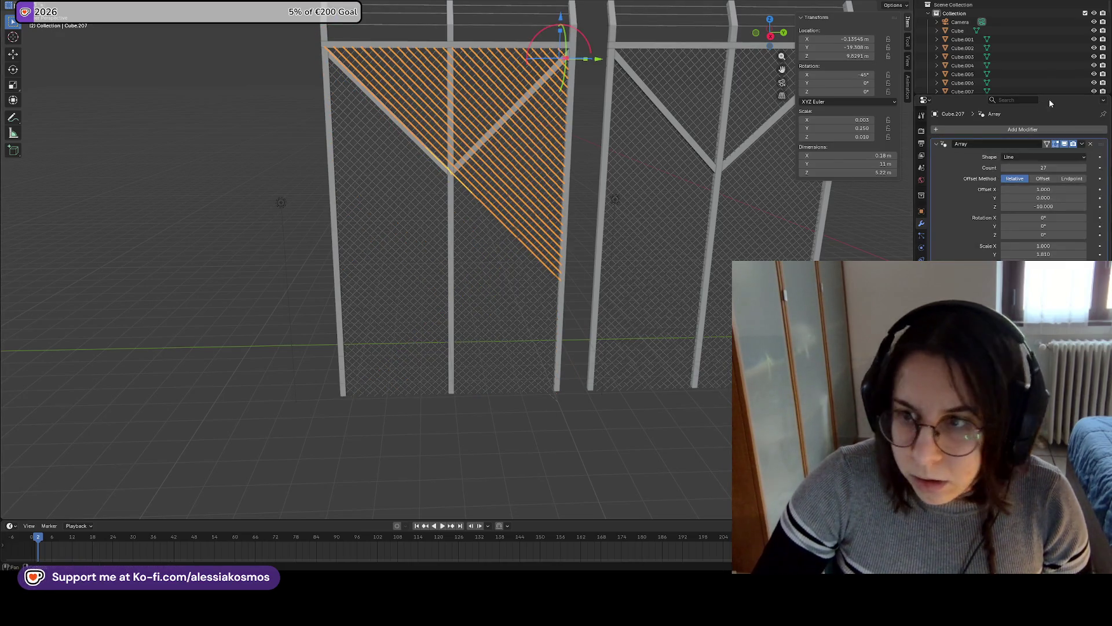
pyautogui.click(1084, 151)
pyautogui.click(1058, 155)
# Find the lower triangle piece Cube.201 and apply its Array modifier
pyautogui.click(489, 347)
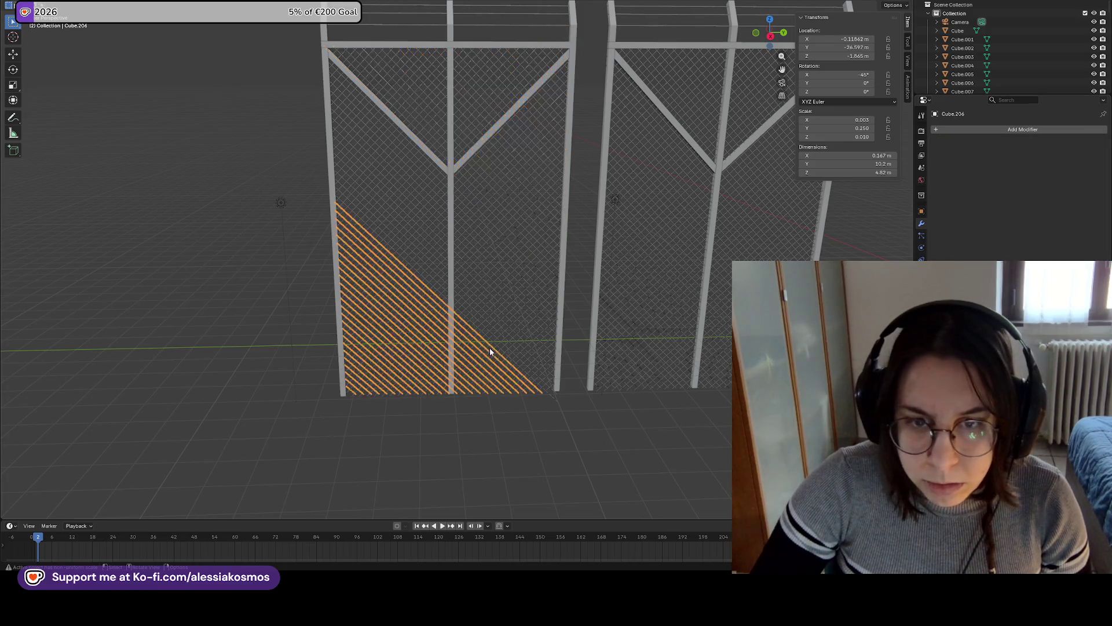
pyautogui.click(529, 355)
pyautogui.click(532, 381)
pyautogui.click(544, 385)
pyautogui.click(543, 389)
pyautogui.click(546, 388)
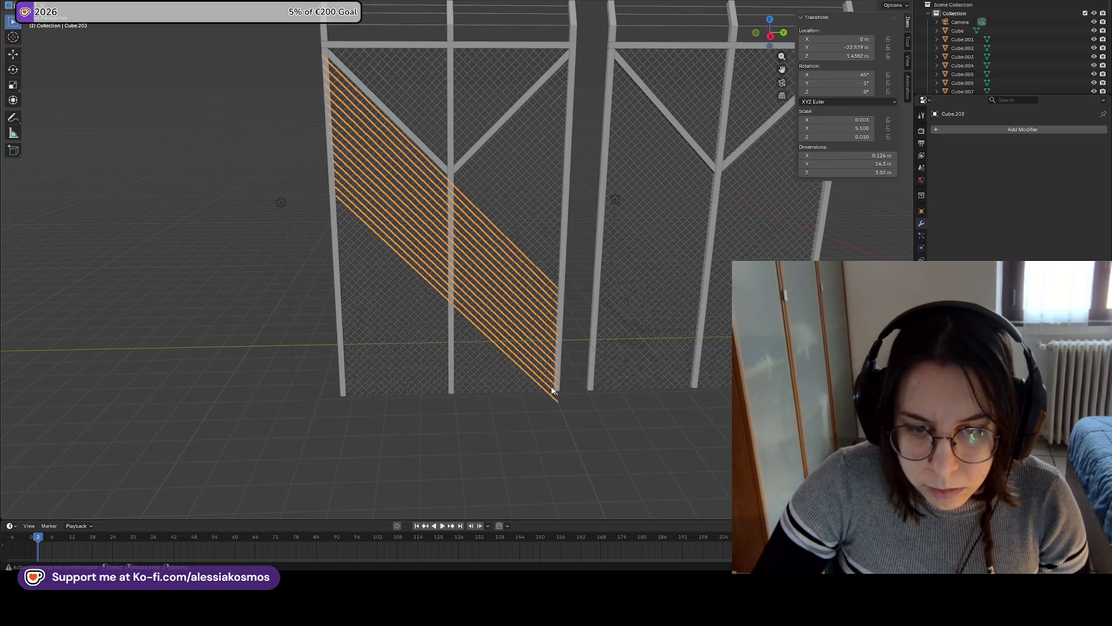
pyautogui.click(549, 391)
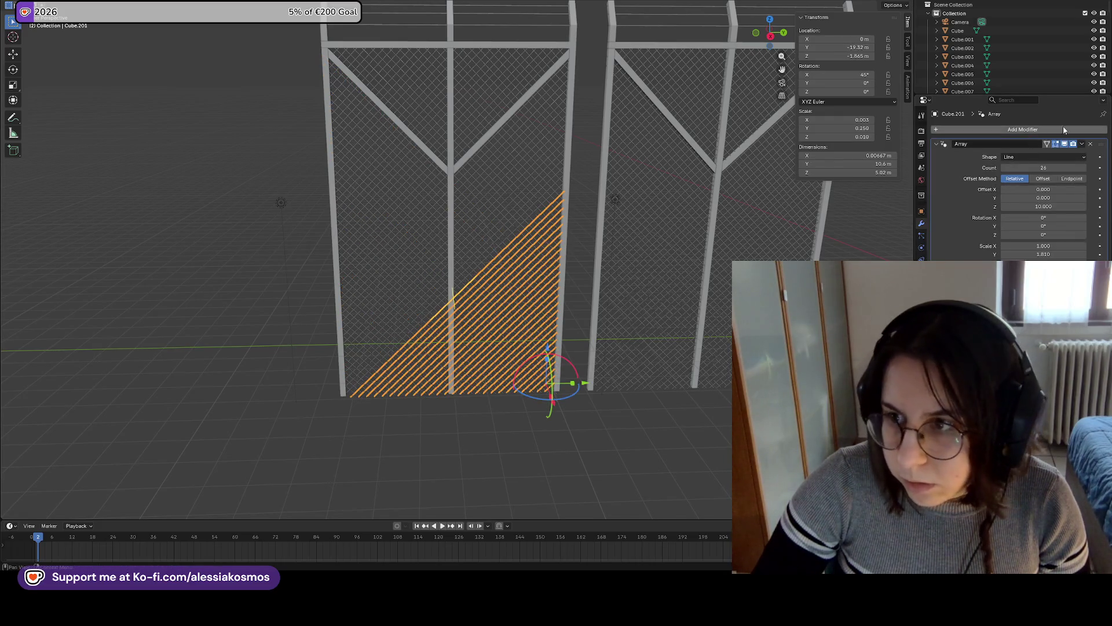
pyautogui.click(1082, 143)
pyautogui.click(1034, 154)
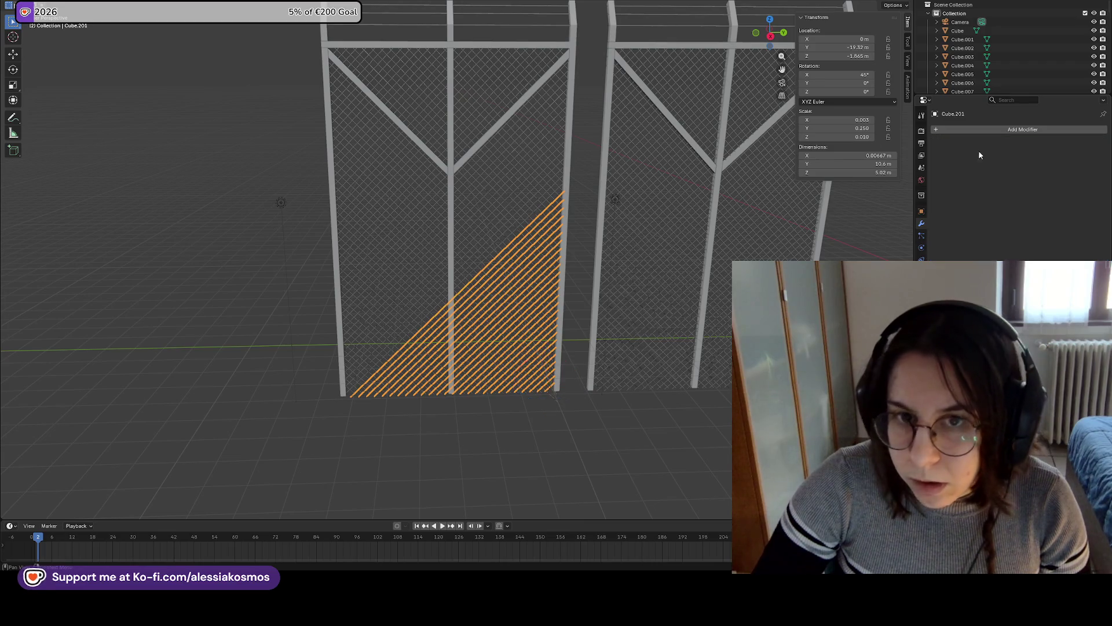
# Check the remaining wire strips and top triangle braces, then save Border.blend
pyautogui.click(322, 52)
pyautogui.click(342, 55)
pyautogui.click(334, 65)
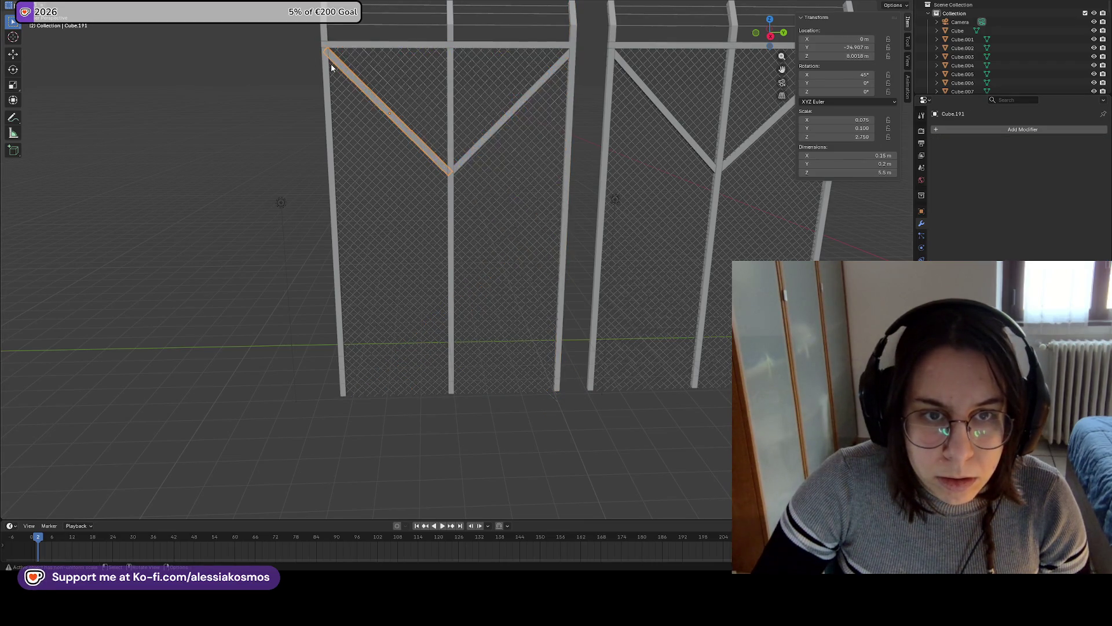
pyautogui.click(333, 67)
pyautogui.click(687, 176)
pyautogui.click(536, 395)
pyautogui.scroll(2, 539, 394)
pyautogui.keyDown('shift'); pyautogui.moveTo(541, 394); pyautogui.dragTo(543, 302, button='middle'); pyautogui.keyUp('shift')
pyautogui.scroll(-5, 543, 298)
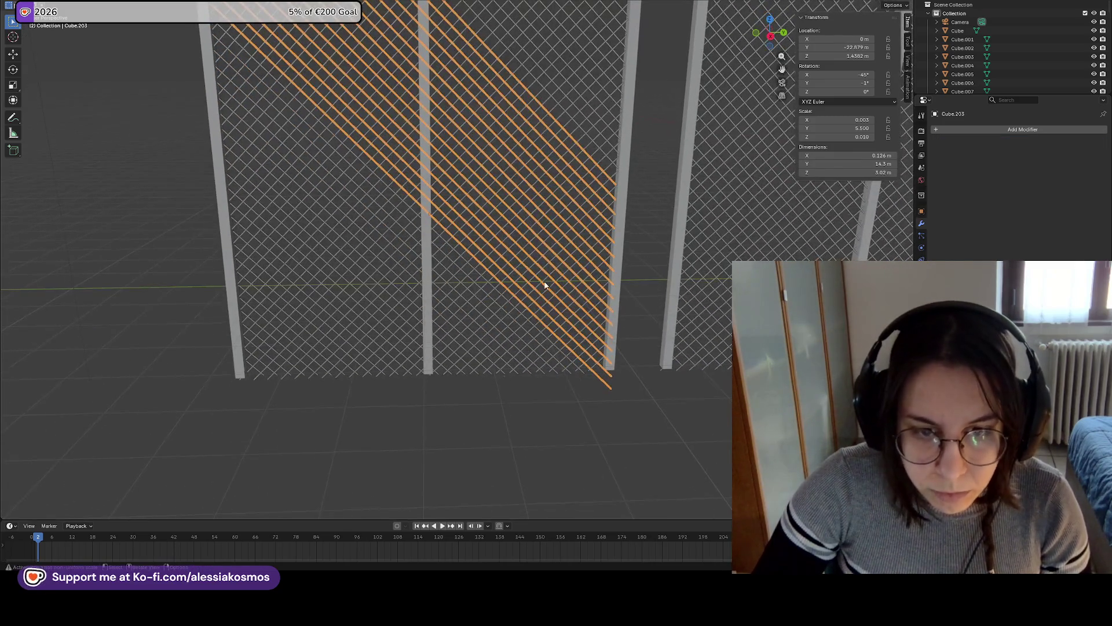
pyautogui.scroll(-2, 556, 261)
pyautogui.hotkey('ctrl', 's')
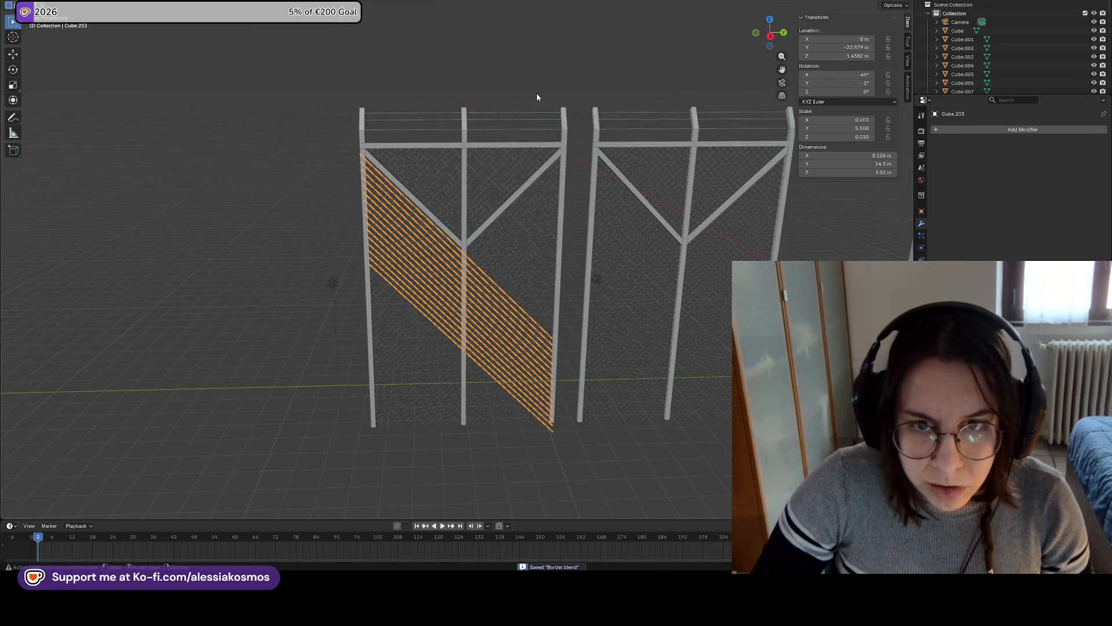
pyautogui.click(538, 102)
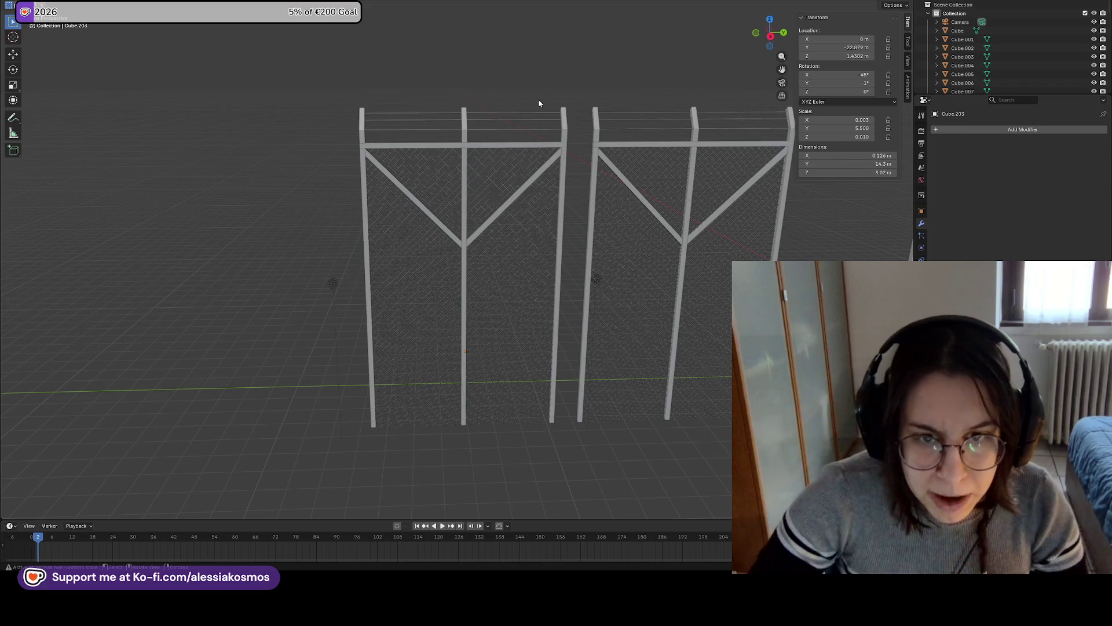
pyautogui.click(422, 245)
pyautogui.keyDown('shift'); pyautogui.click(447, 339); pyautogui.keyUp('shift')
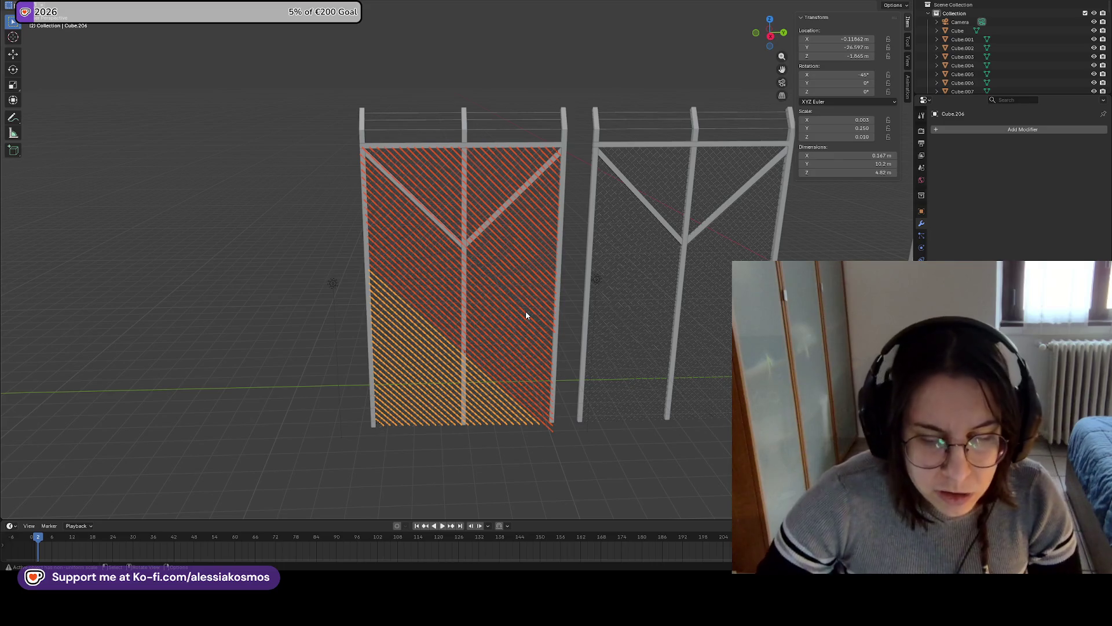
pyautogui.click(497, 437)
pyautogui.click(492, 388)
pyautogui.click(514, 344)
pyautogui.click(526, 462)
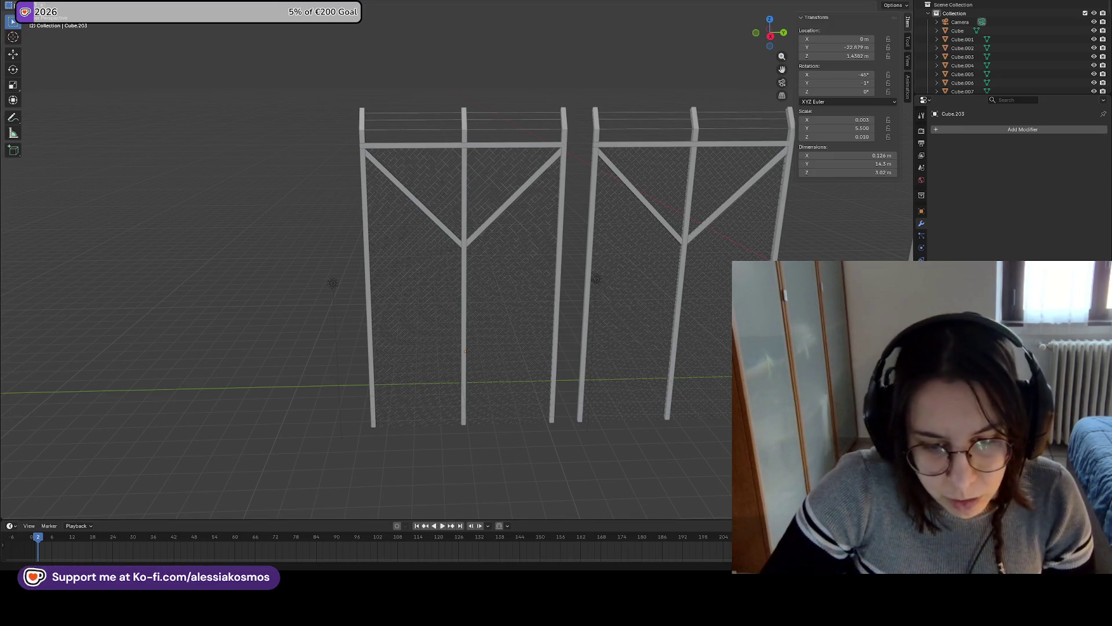
# Show the 'Hytale's 1st FAQ' article from hytale.com in Chrome over Blender
pyautogui.moveTo(519, 545)
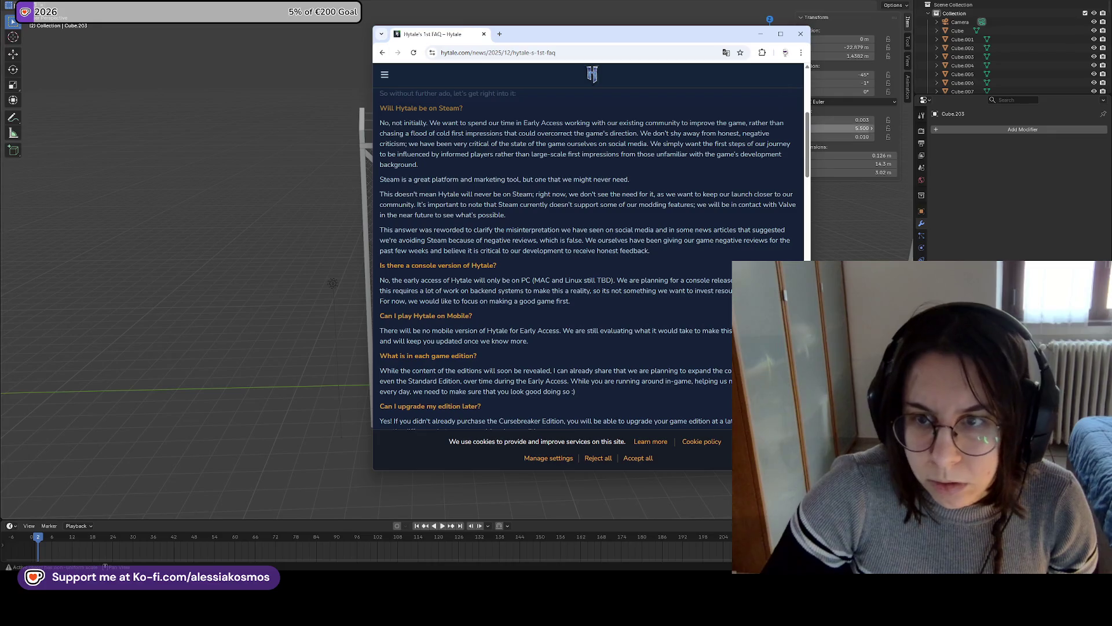
# Read through the Hytale 1st FAQ article to its end
pyautogui.moveTo(810, 174); pyautogui.dragTo(901, 174)
pyautogui.scroll(3, 531, 233)
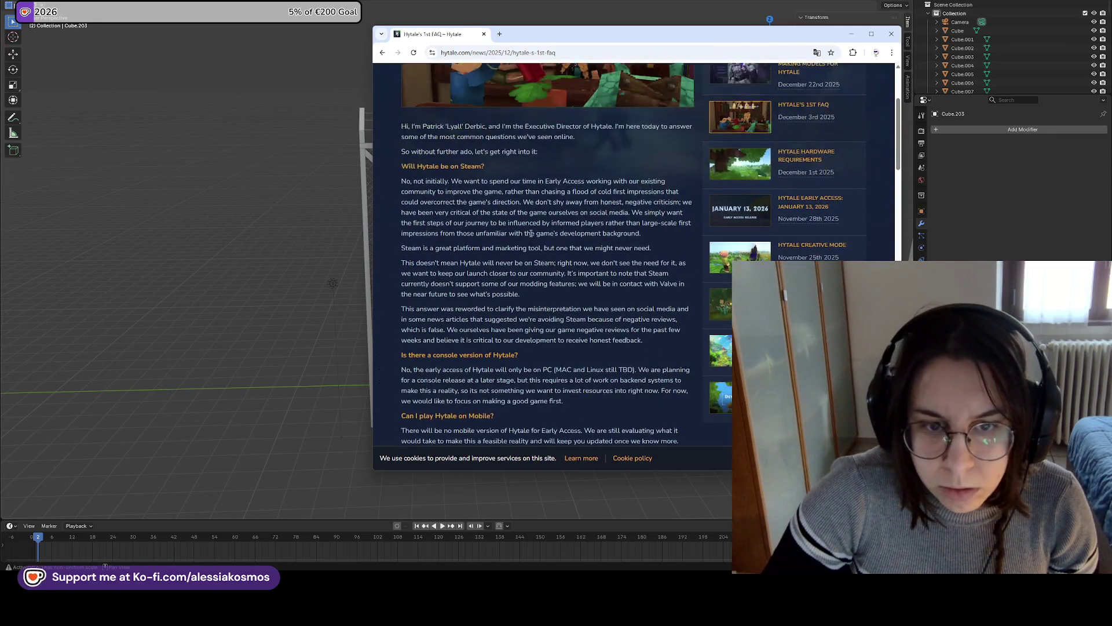
pyautogui.scroll(-1, 531, 233)
pyautogui.scroll(-1, 493, 218)
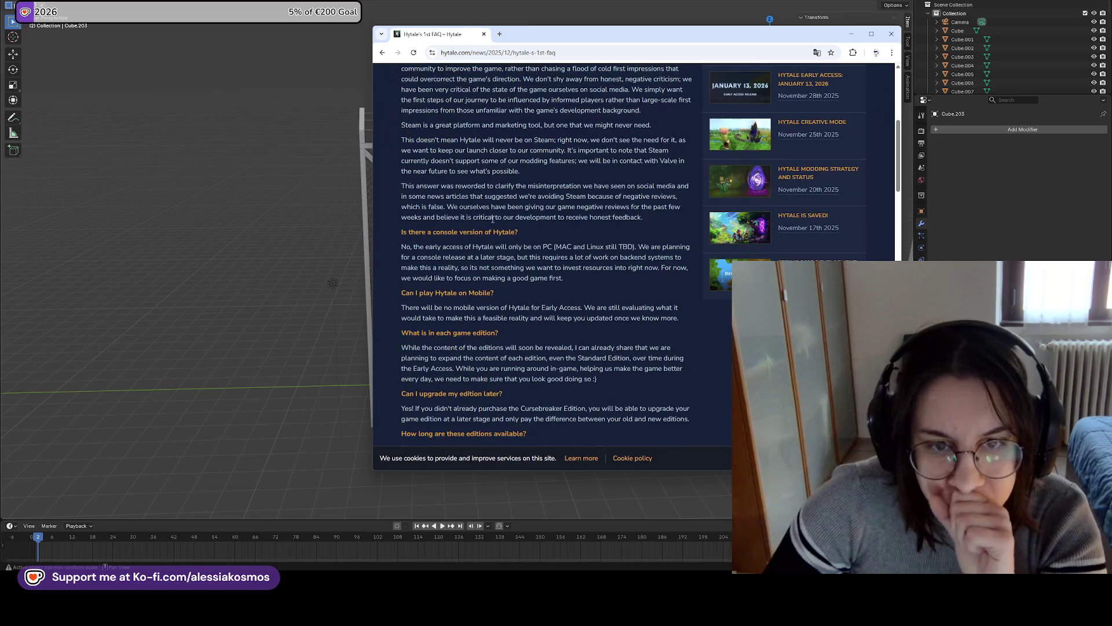
pyautogui.scroll(-2, 459, 186)
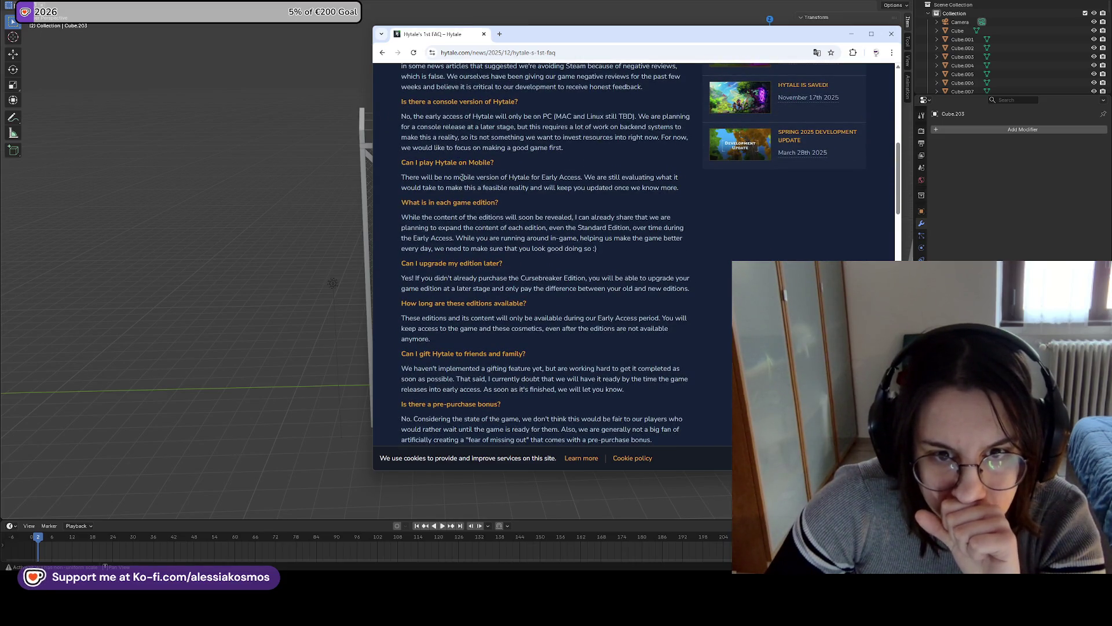
pyautogui.scroll(-1, 458, 160)
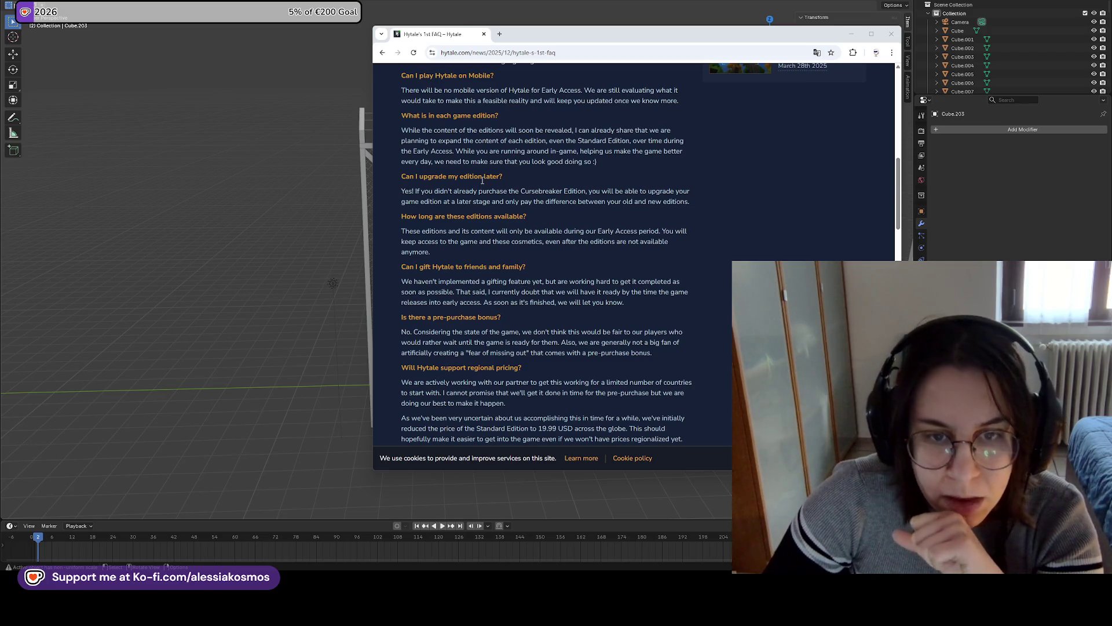
pyautogui.scroll(-1, 470, 213)
pyautogui.scroll(-1, 463, 208)
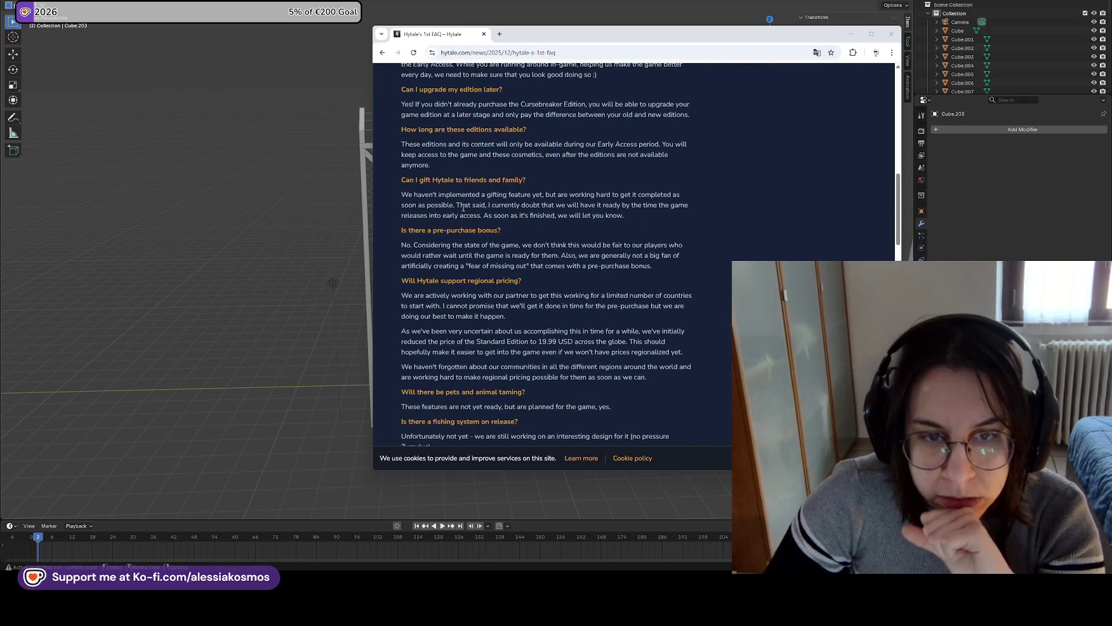
pyautogui.scroll(-1, 448, 193)
pyautogui.scroll(-3, 448, 193)
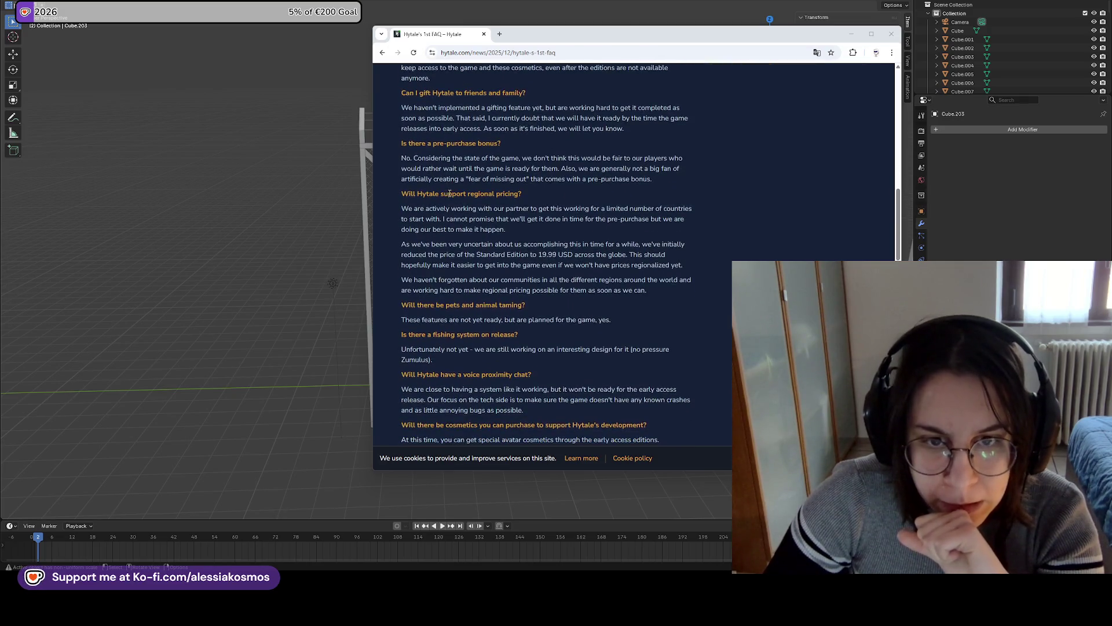
pyautogui.scroll(-2, 461, 169)
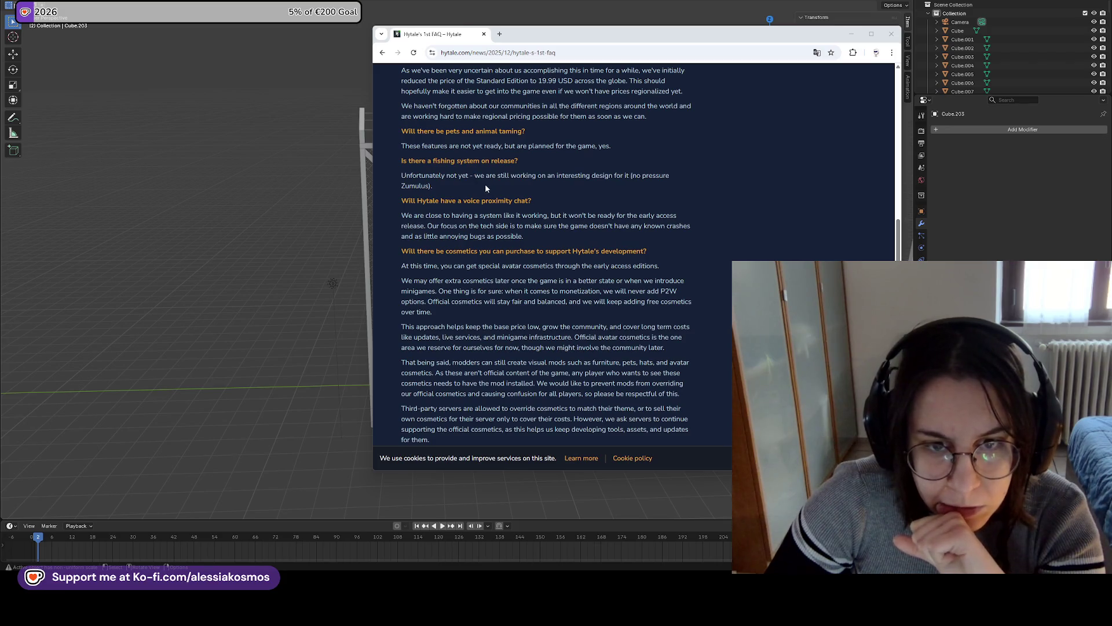
pyautogui.scroll(-1, 464, 168)
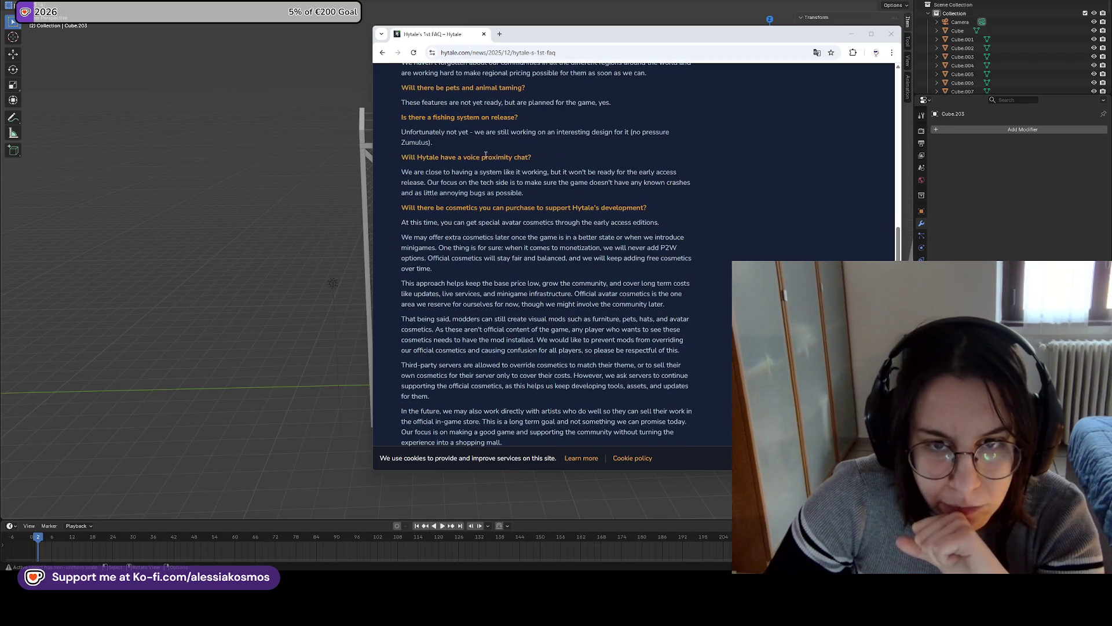
pyautogui.scroll(-1, 522, 145)
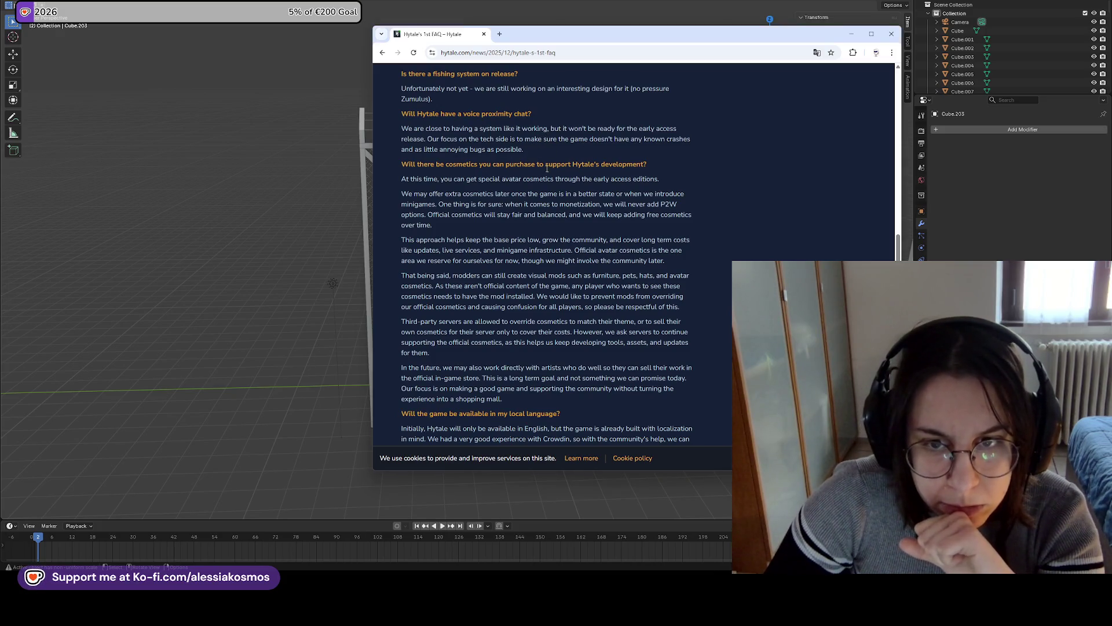
pyautogui.scroll(-3, 547, 168)
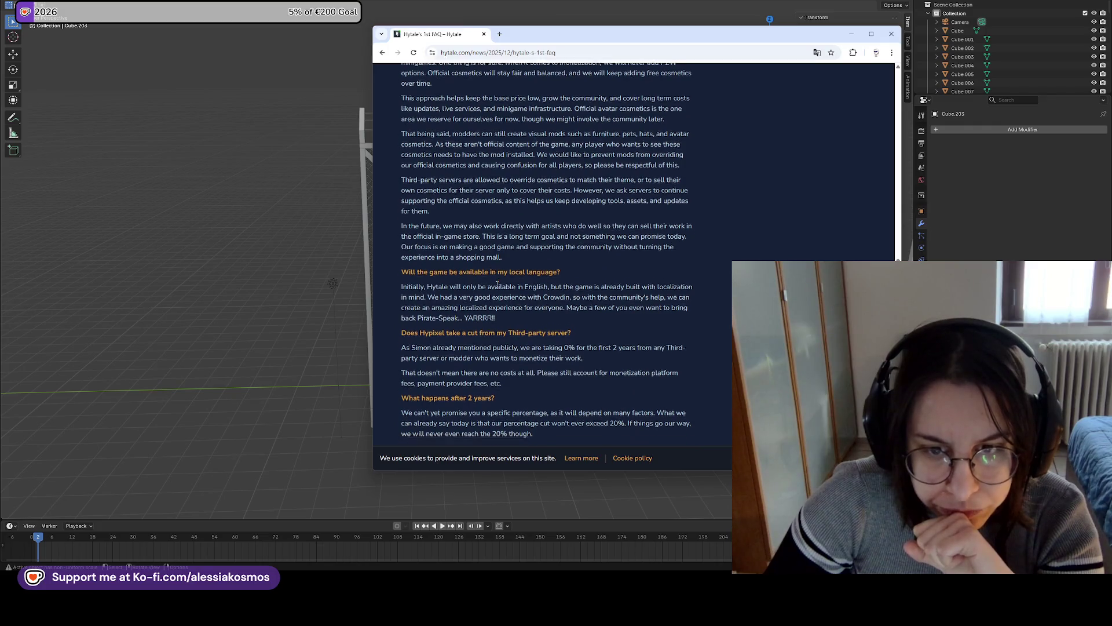
pyautogui.scroll(-3, 497, 284)
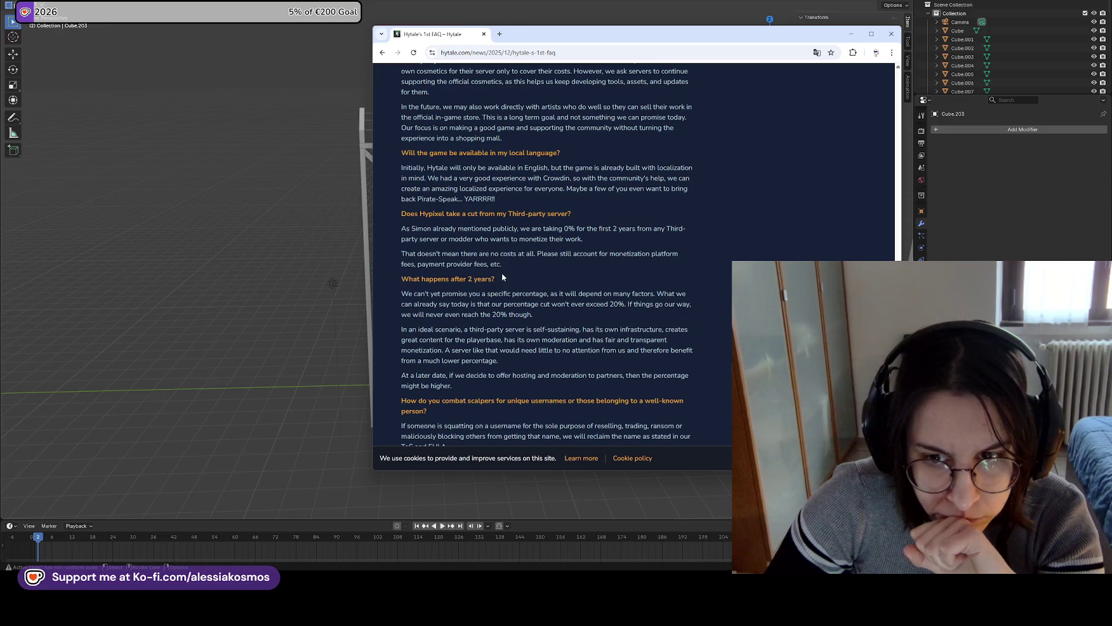
pyautogui.scroll(-1, 437, 267)
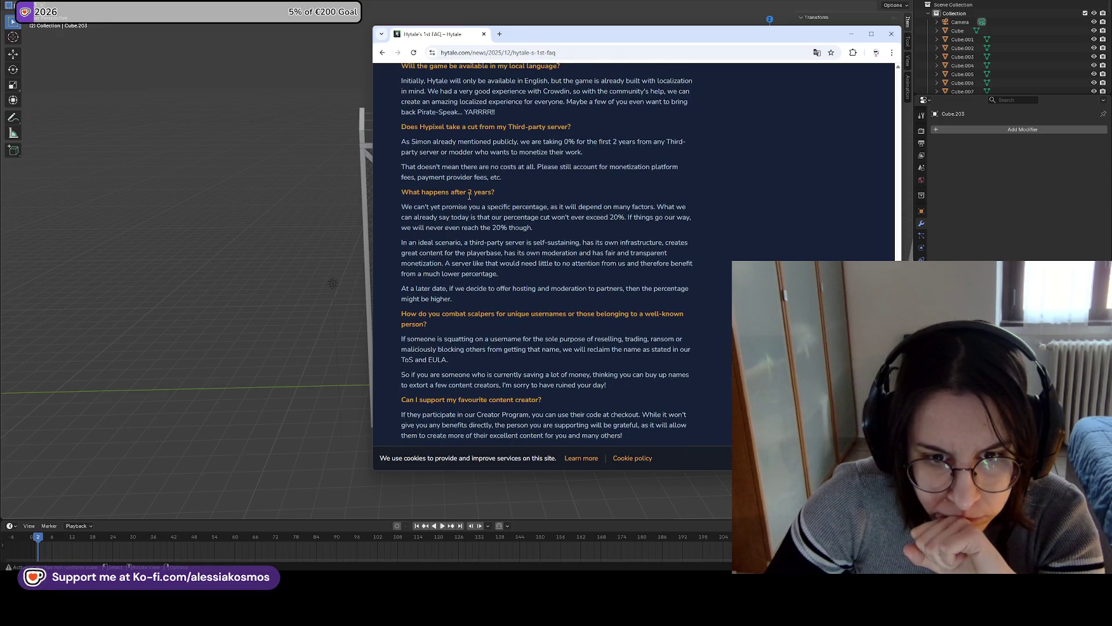
pyautogui.scroll(-2, 469, 209)
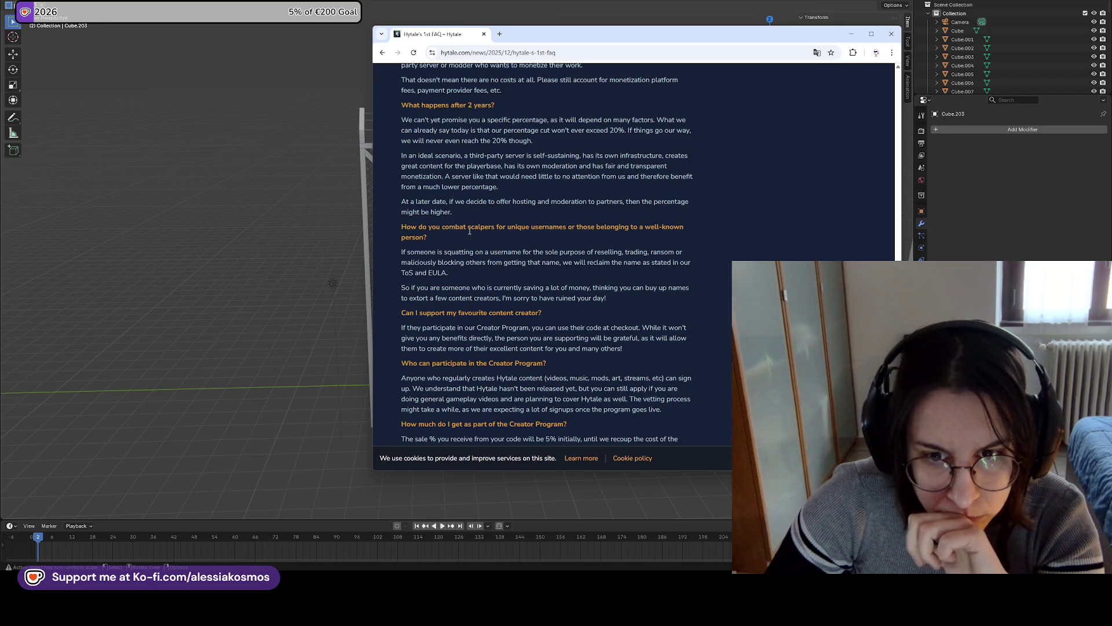
pyautogui.scroll(-2, 471, 232)
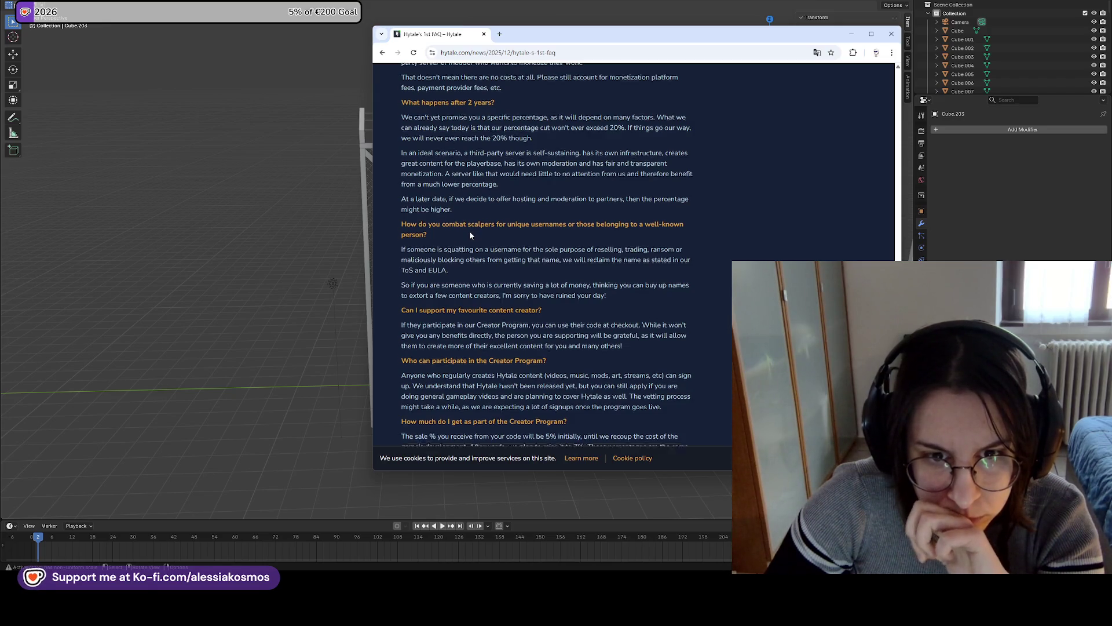
pyautogui.scroll(-1, 472, 232)
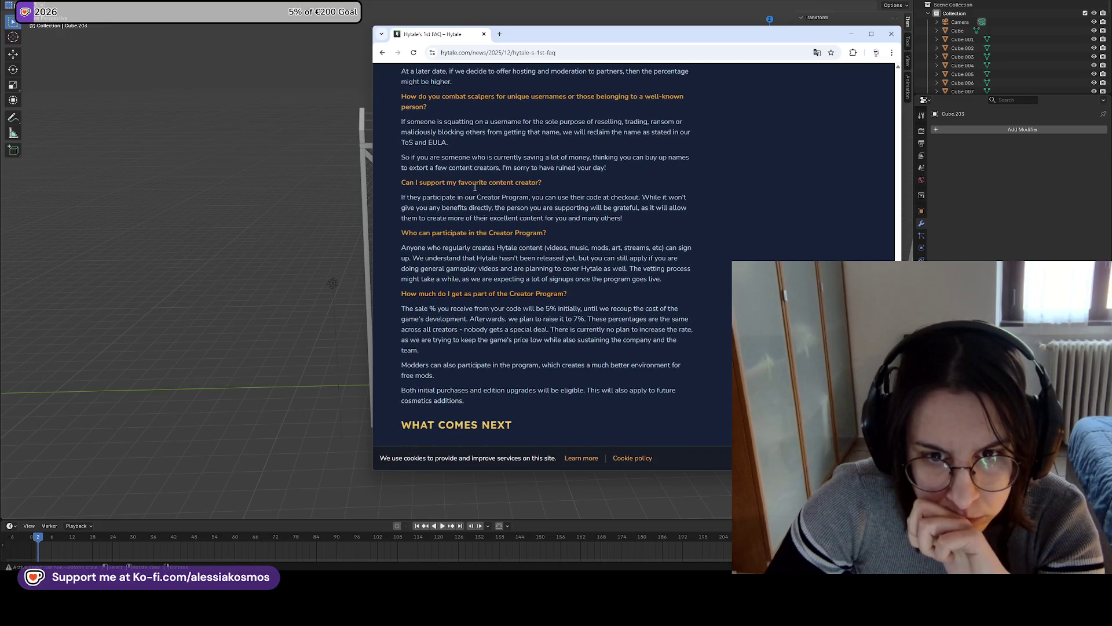
pyautogui.scroll(-5, 483, 232)
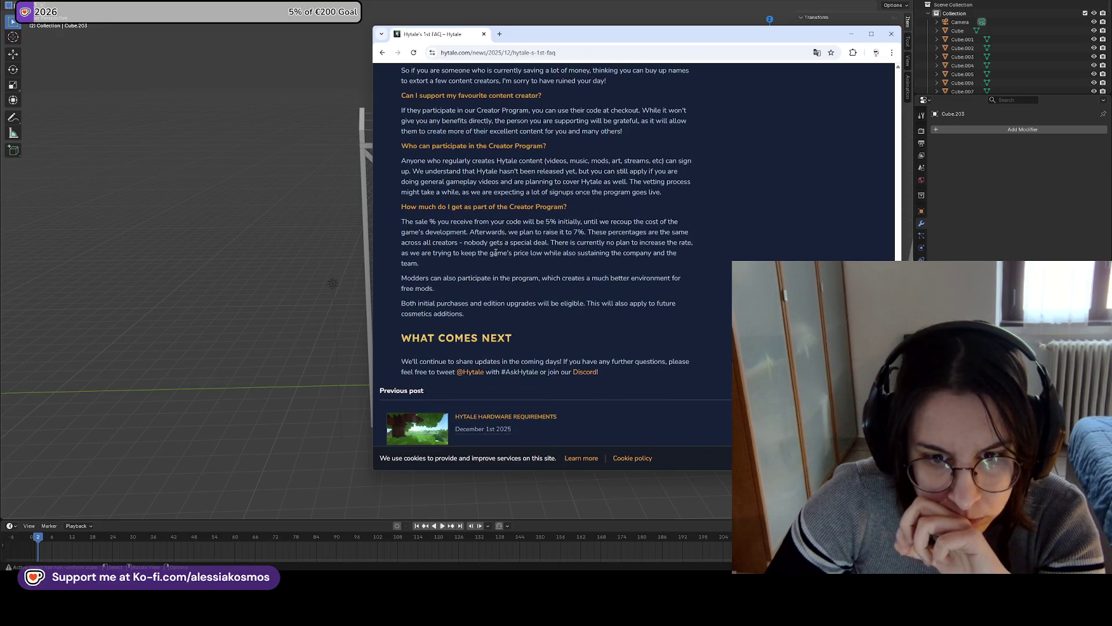
# Go back to the hytale.com news list and browse its posts
pyautogui.click(383, 52)
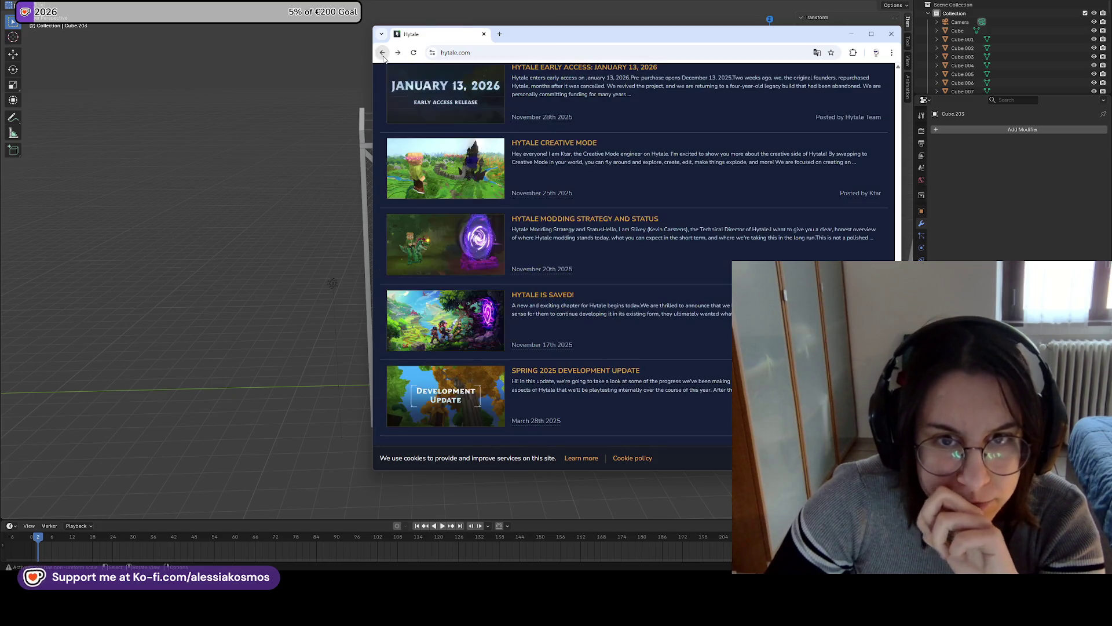
pyautogui.scroll(5, 682, 284)
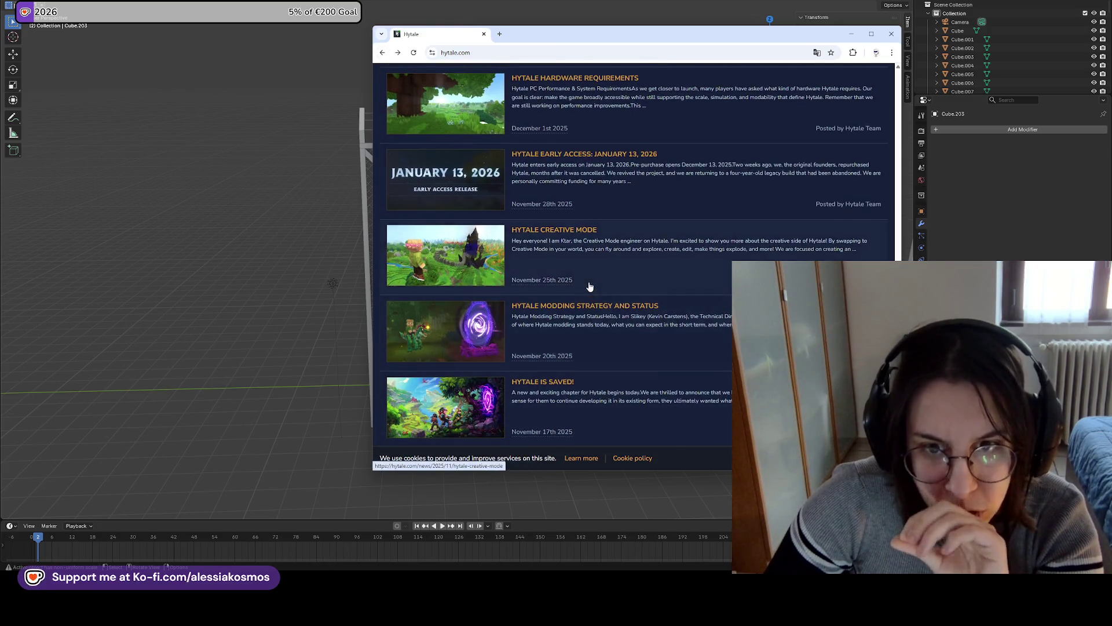
pyautogui.scroll(2, 577, 220)
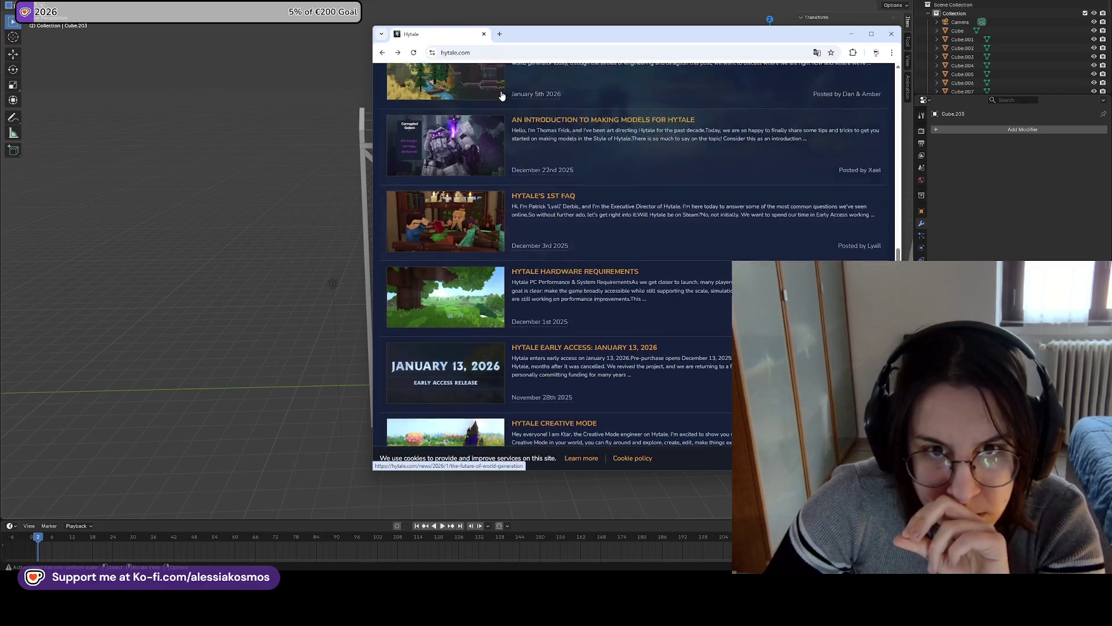
pyautogui.click(496, 55)
# Search Google for 'hytale features at launch early access'
pyautogui.write('hyt')
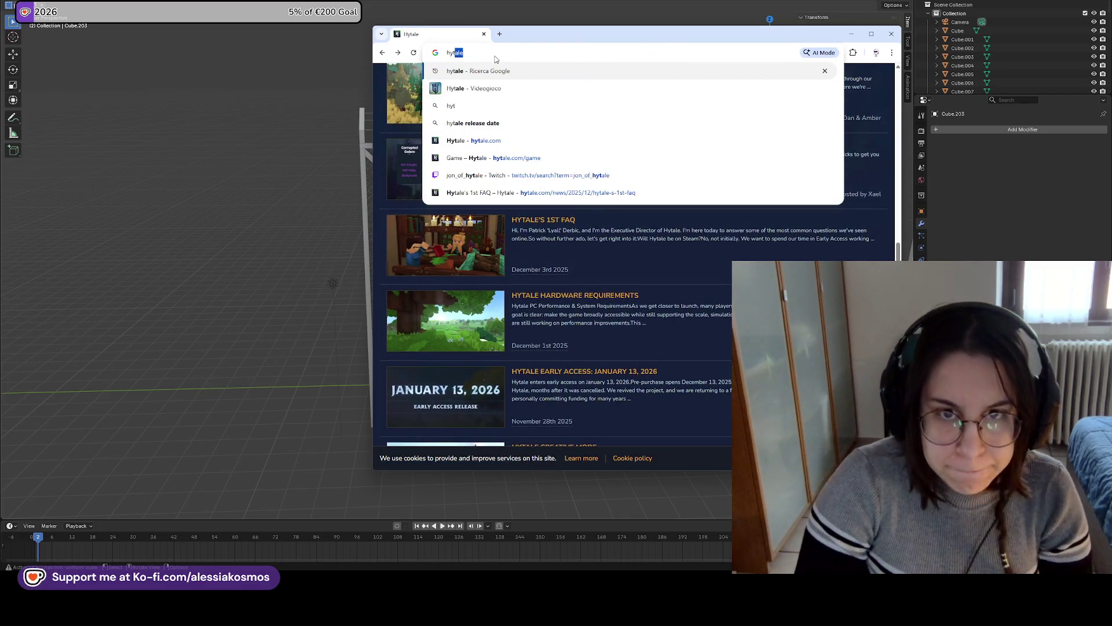
pyautogui.write('ale wha')
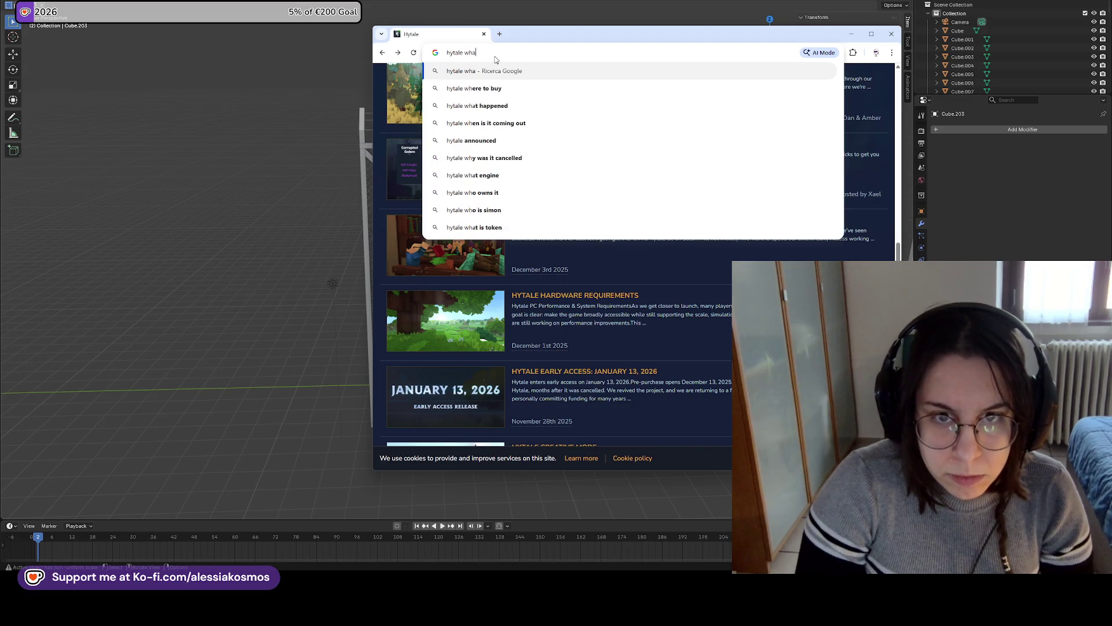
pyautogui.press('BackSpace')
pyautogui.press('BackSpace')
pyautogui.press('BackSpace')
pyautogui.write('f')
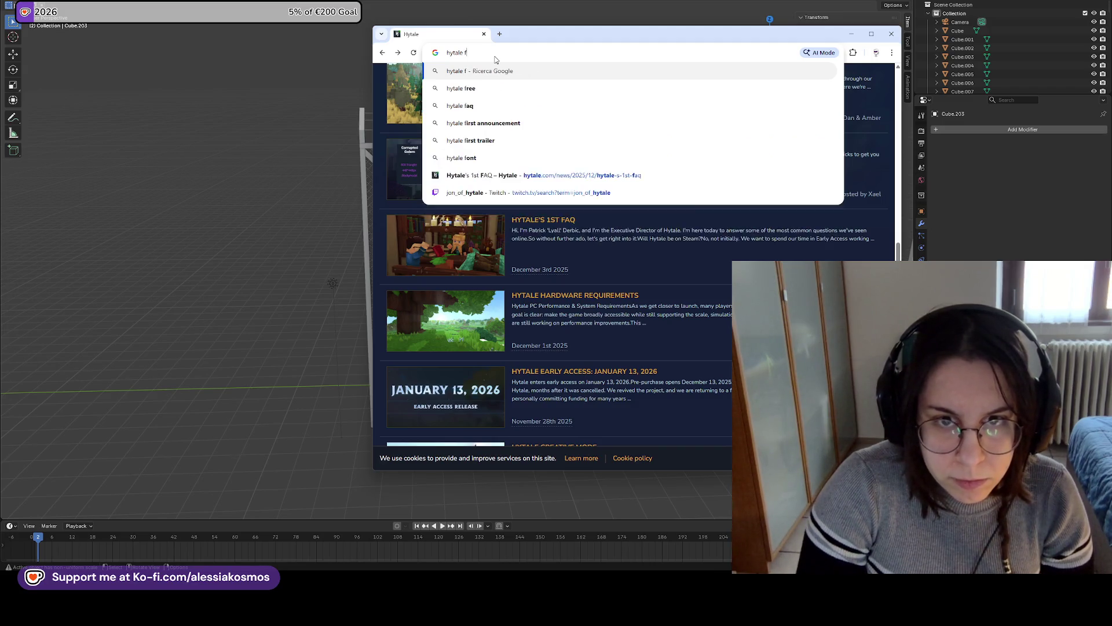
pyautogui.write('eatures ')
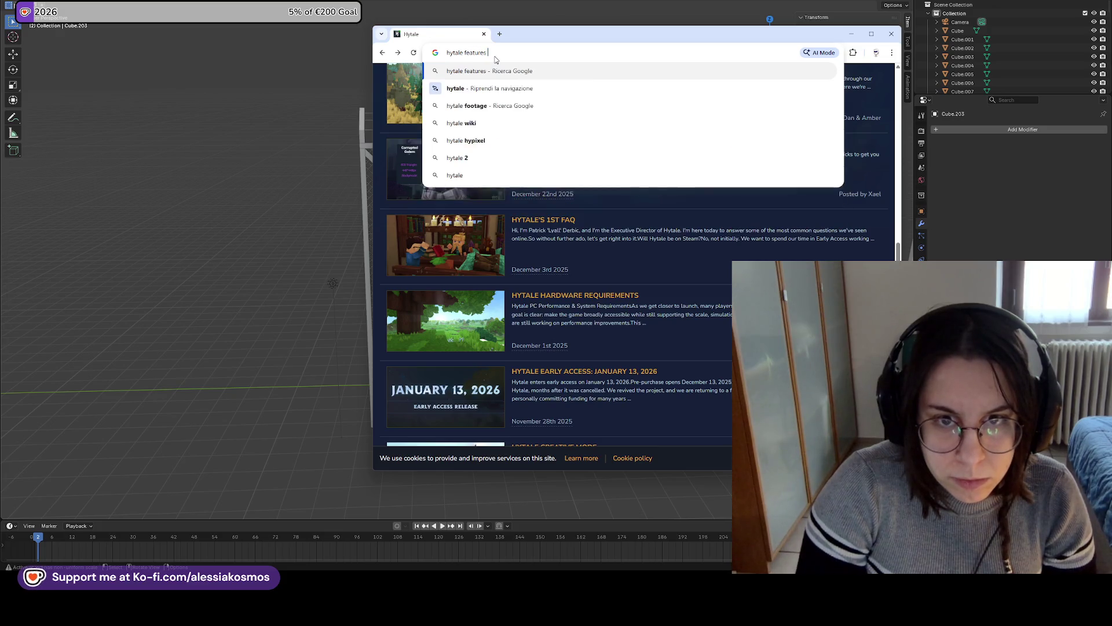
pyautogui.write('at launch')
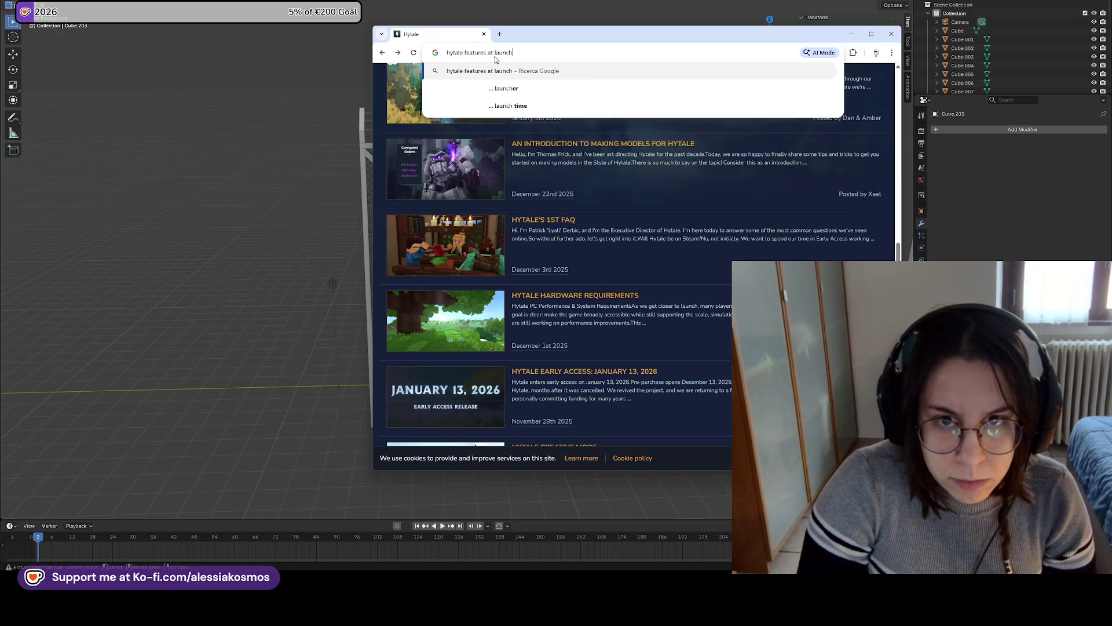
pyautogui.write(' early a')
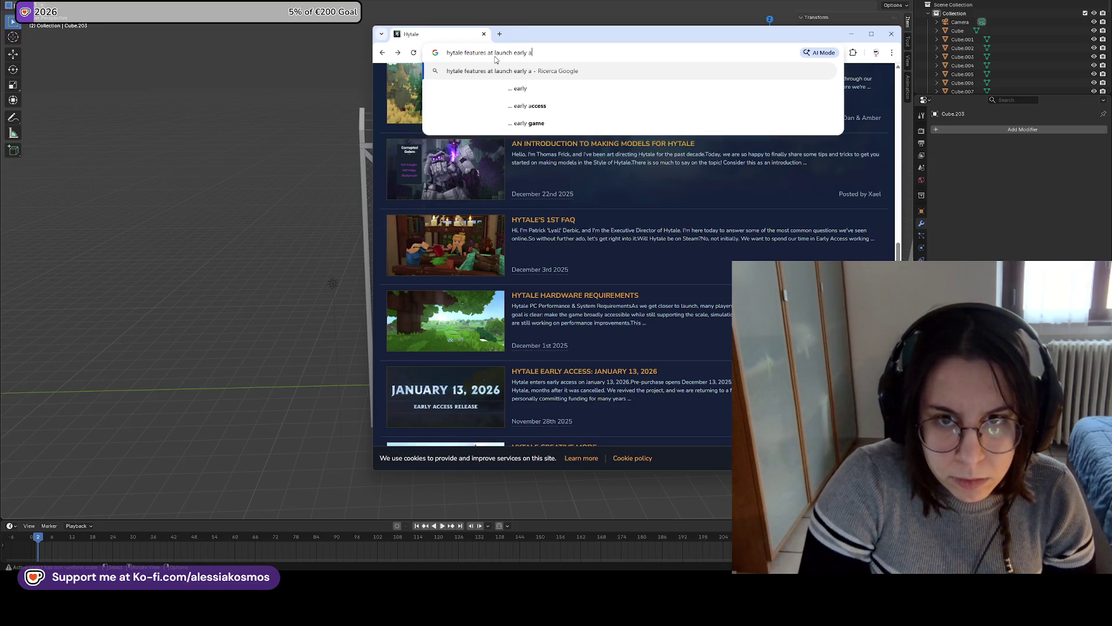
pyautogui.write('cces')
pyautogui.press('Return')
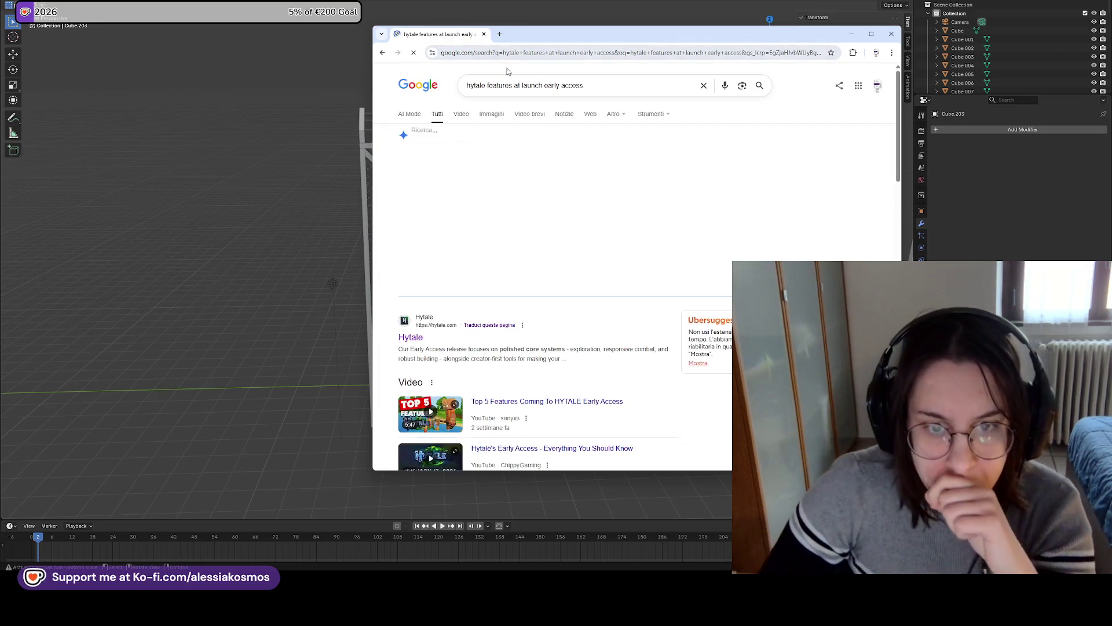
# Open the 'Early Access Hytale - Hytale.game' result from the search list
pyautogui.scroll(-2, 528, 283)
pyautogui.scroll(-3, 528, 295)
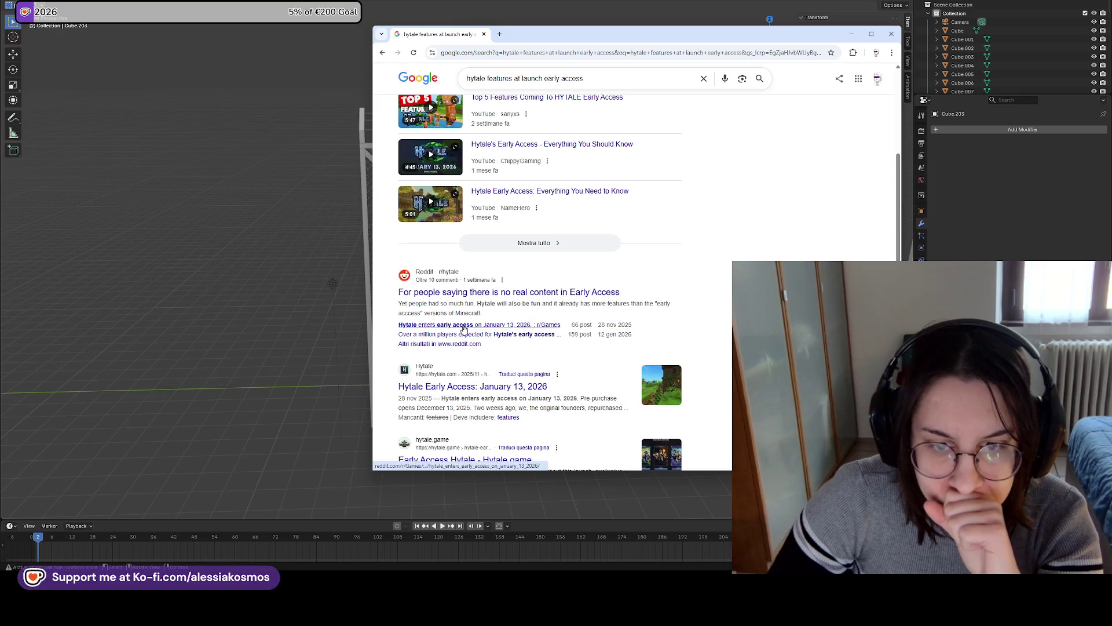
pyautogui.scroll(-2, 486, 319)
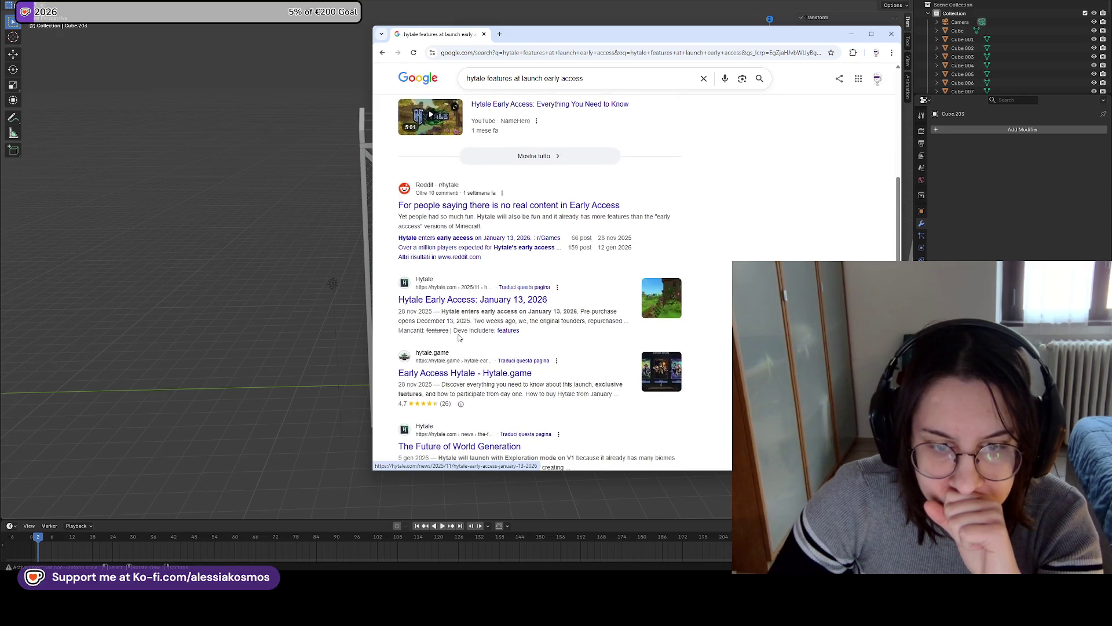
pyautogui.scroll(-3, 487, 319)
pyautogui.scroll(2, 505, 306)
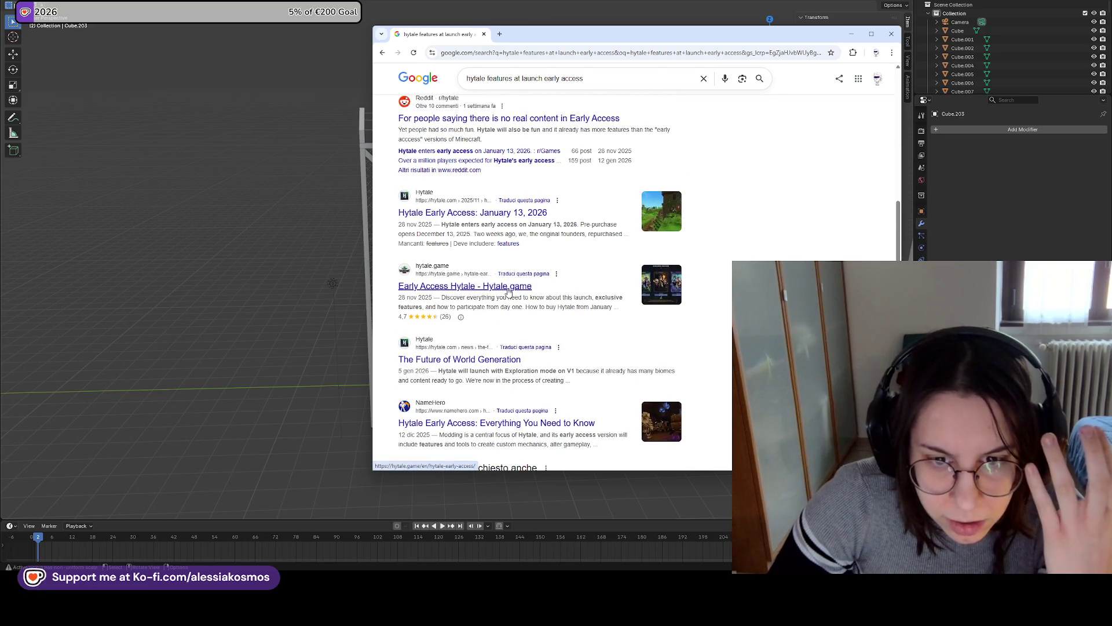
pyautogui.click(470, 289)
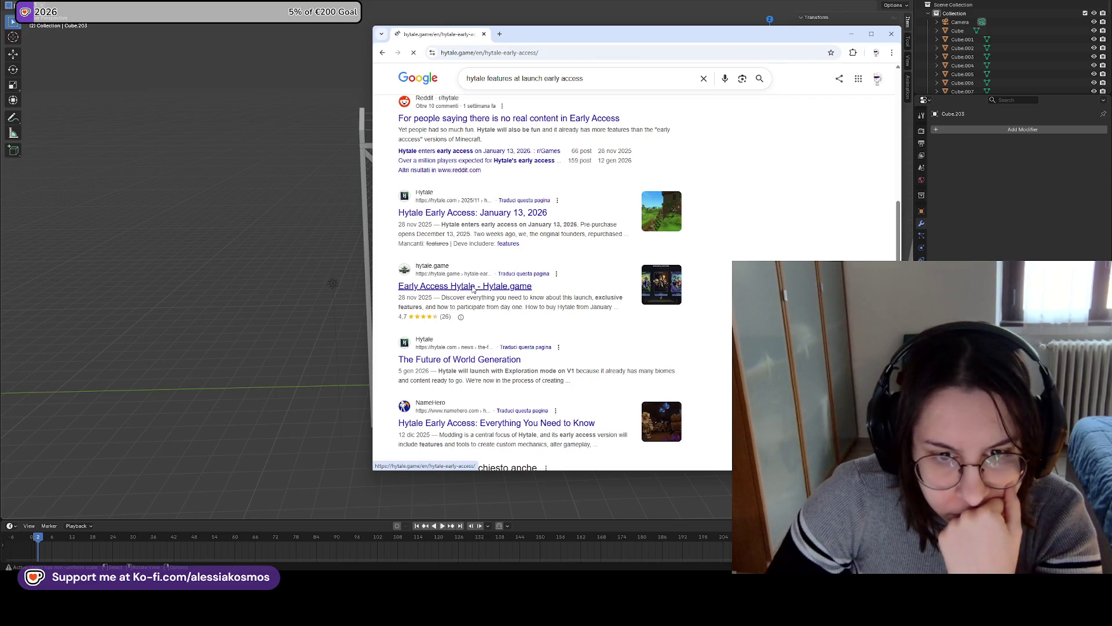
# Read the article, highlighting the Adventure Mode (Orbis) and Creative Mode lines
pyautogui.scroll(-5, 548, 266)
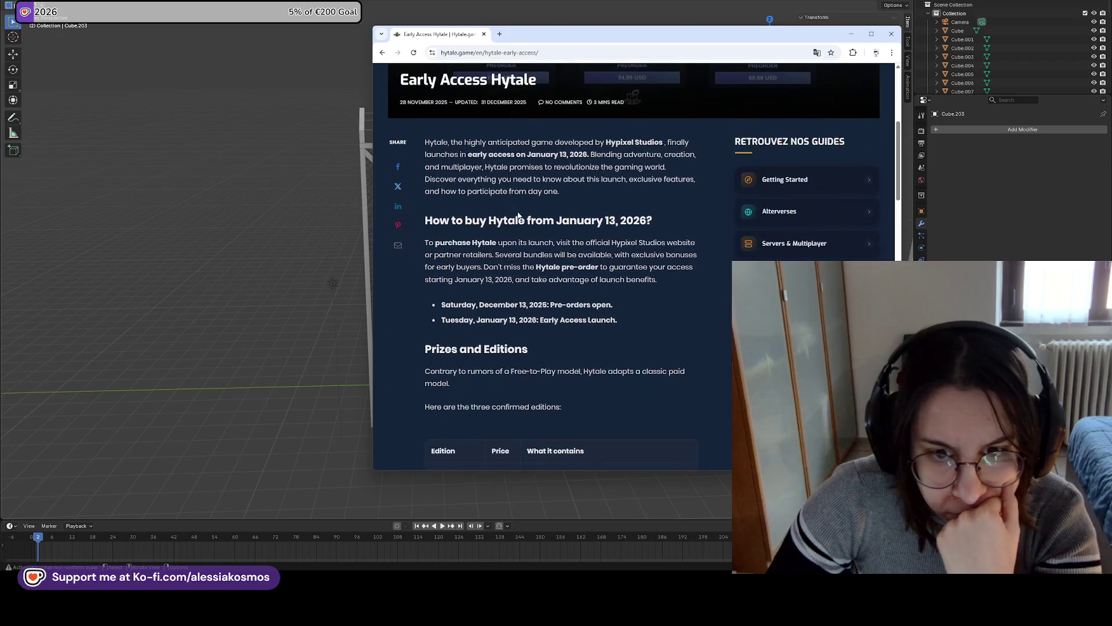
pyautogui.scroll(-4, 548, 266)
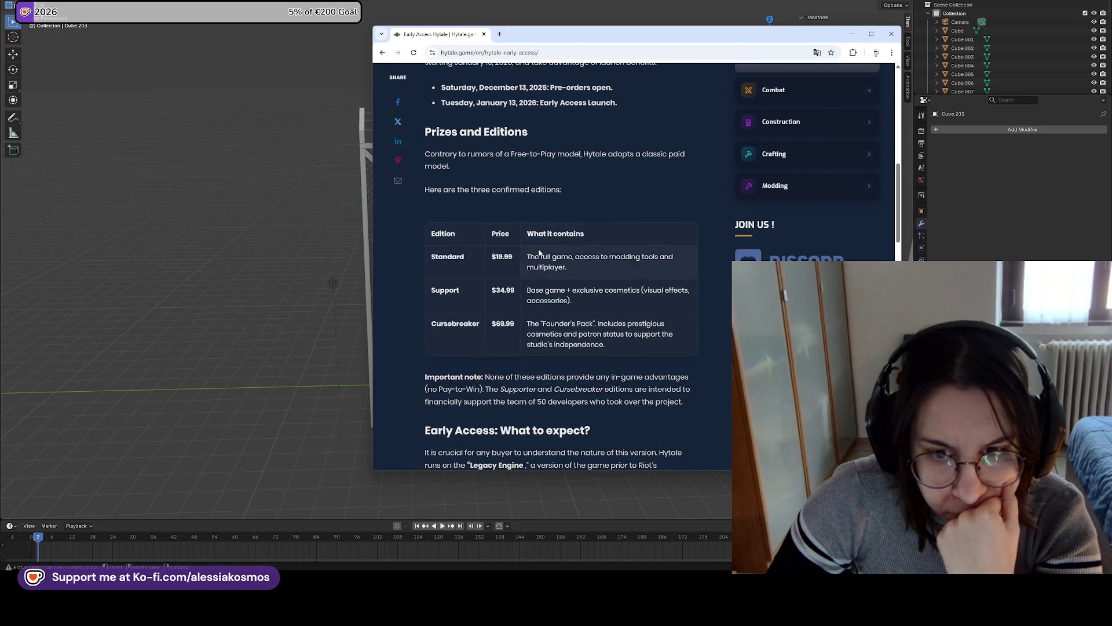
pyautogui.scroll(-4, 539, 252)
pyautogui.scroll(-2, 510, 216)
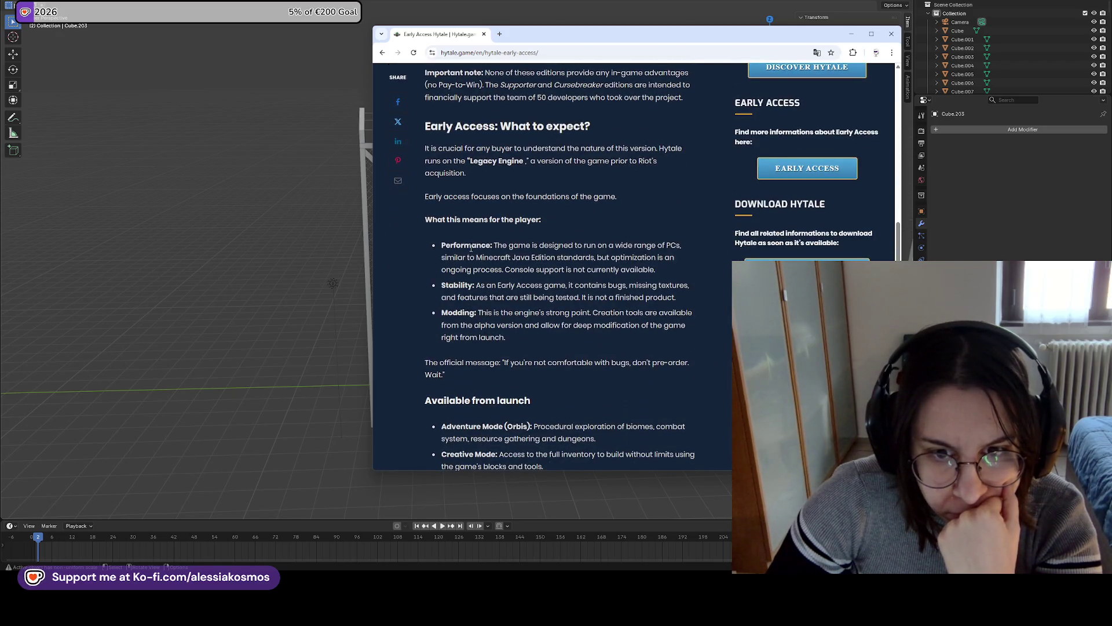
pyautogui.scroll(-4, 472, 254)
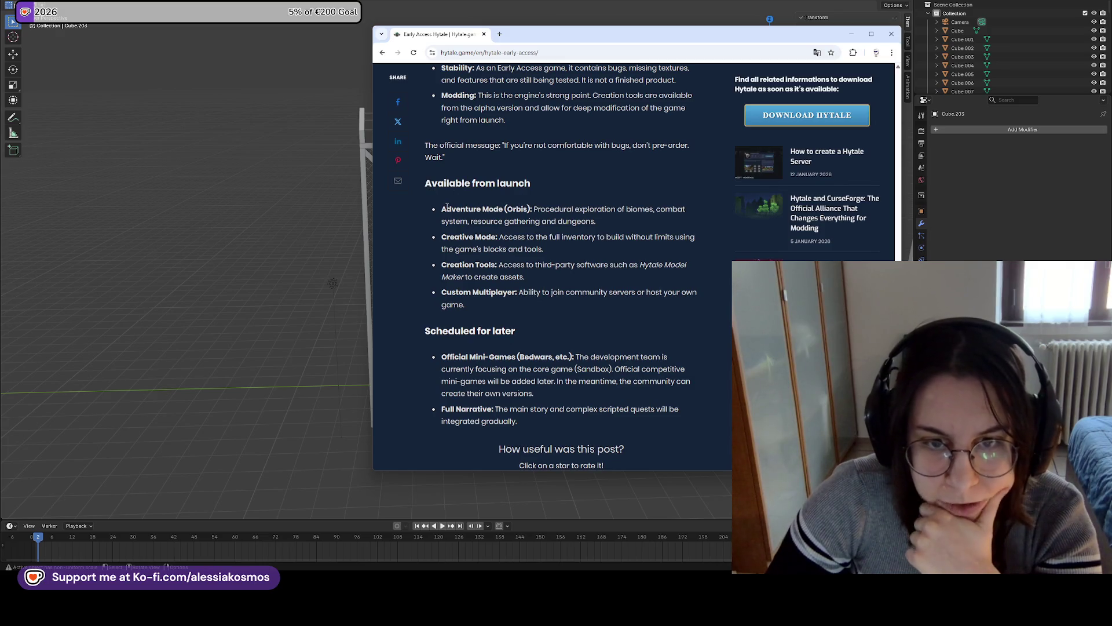
pyautogui.moveTo(446, 209)
pyautogui.mouseDown()
pyautogui.moveTo(577, 207)
pyautogui.moveTo(616, 218)
pyautogui.mouseUp()
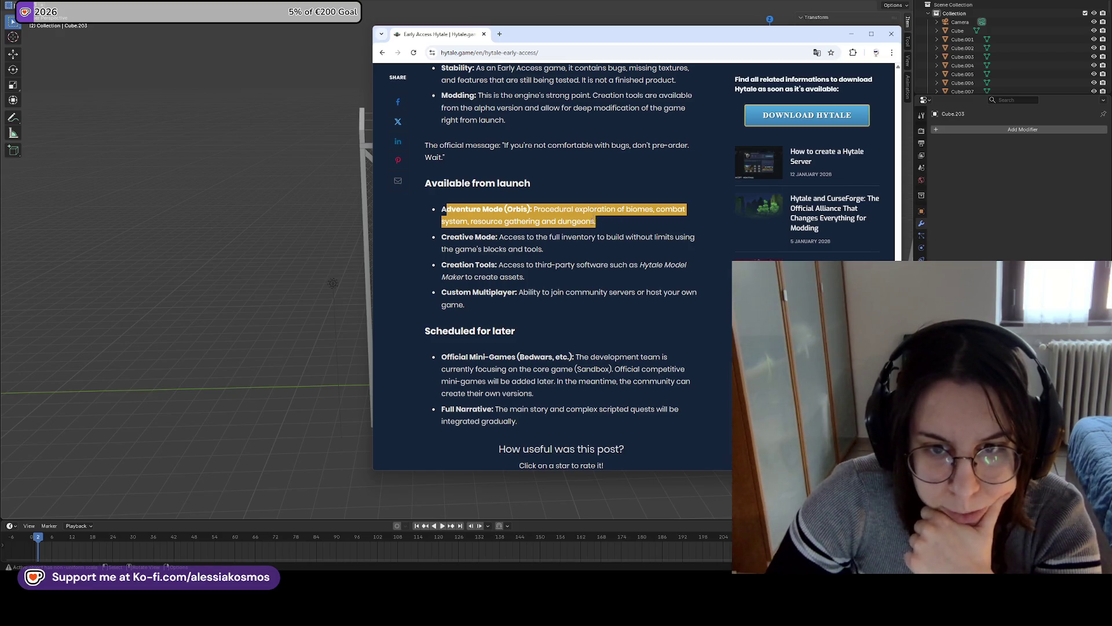
pyautogui.click(592, 222)
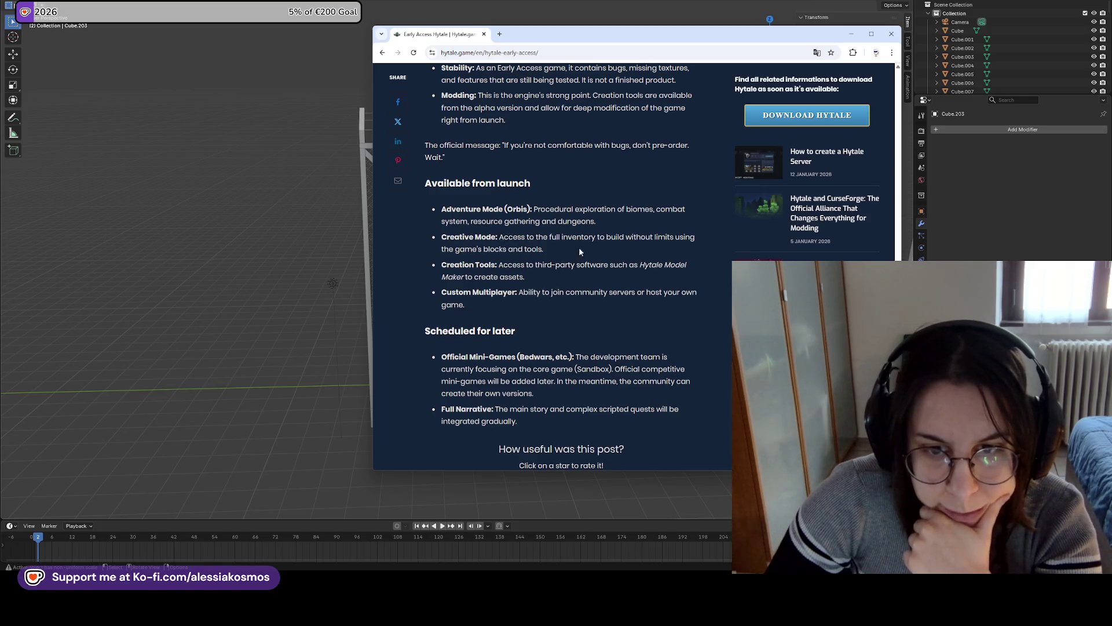
pyautogui.tripleClick(548, 248)
pyautogui.click(547, 249)
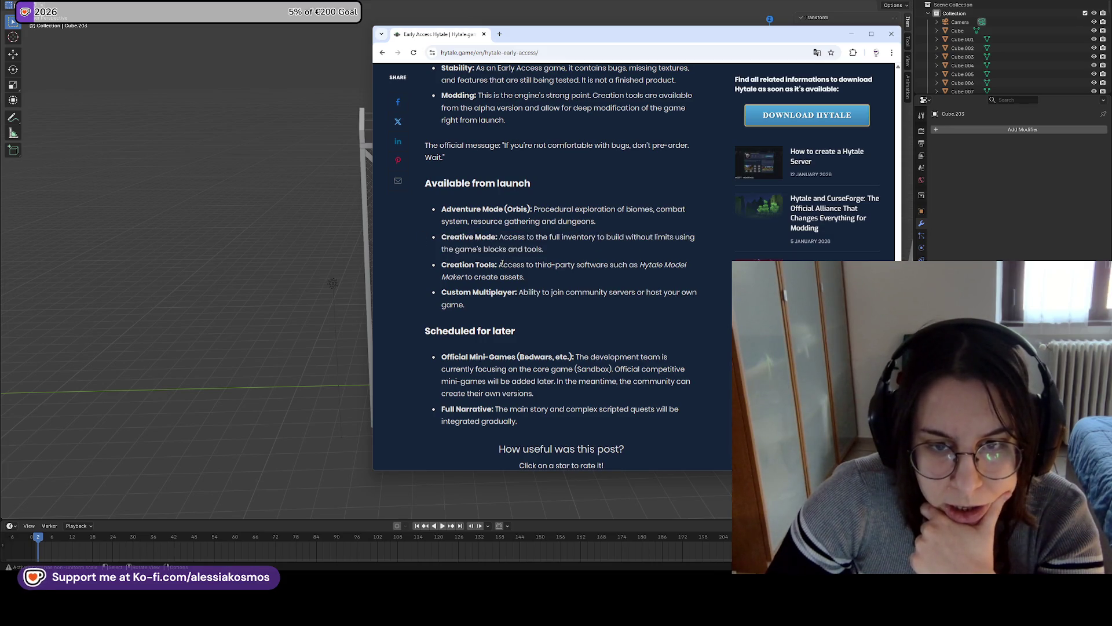
pyautogui.moveTo(446, 204); pyautogui.dragTo(505, 206)
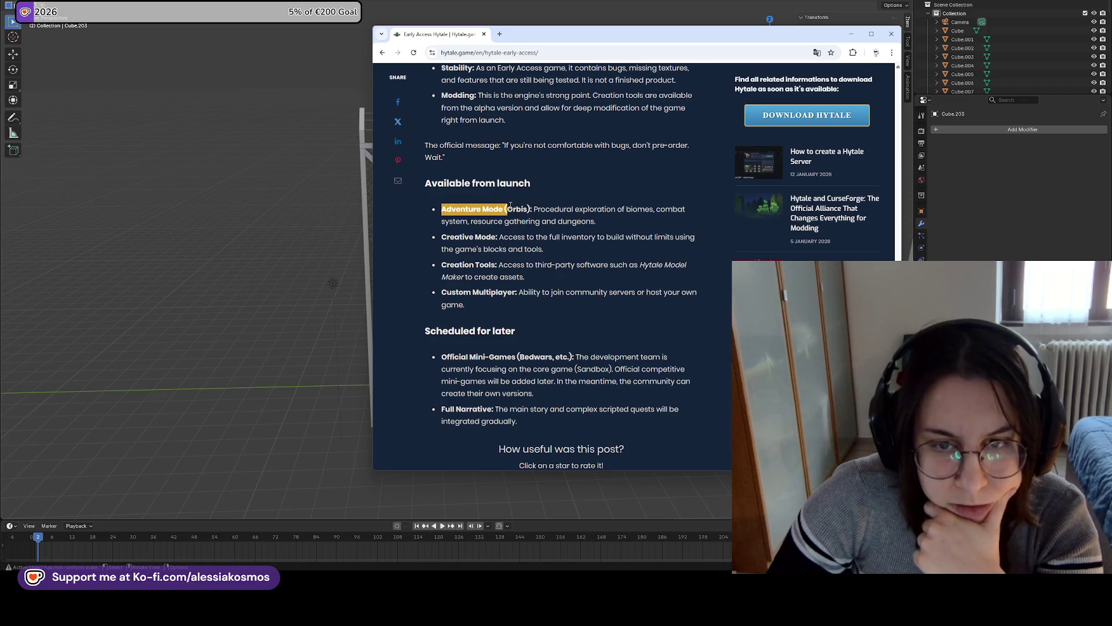
pyautogui.click(504, 207)
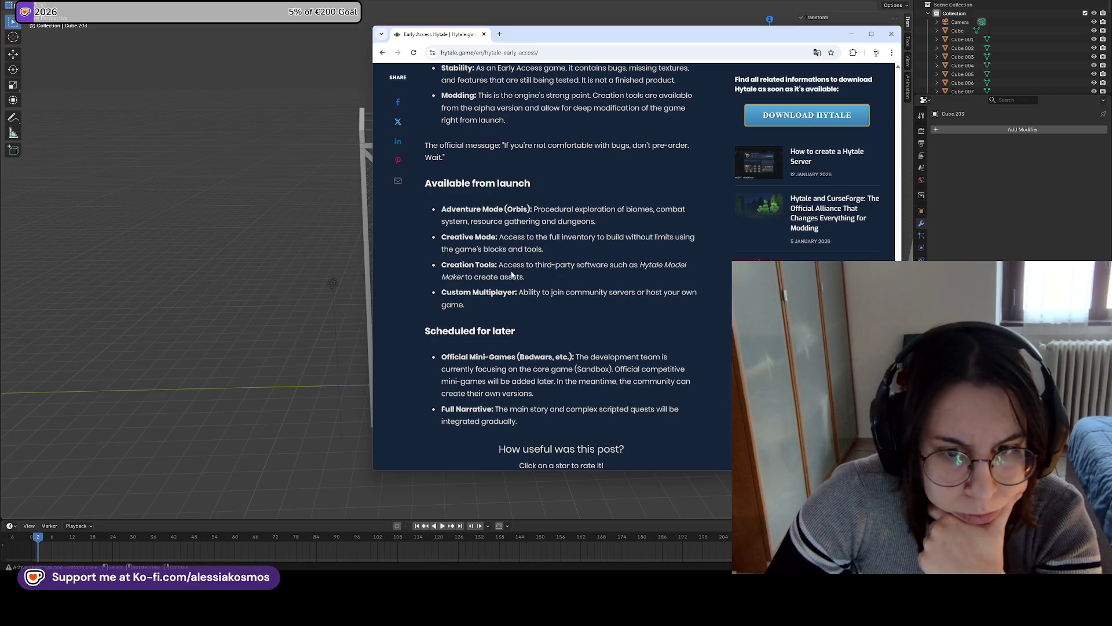
# Highlight the Creation Tools and Full Narrative text, then go back to Google results
pyautogui.moveTo(526, 277); pyautogui.dragTo(443, 262)
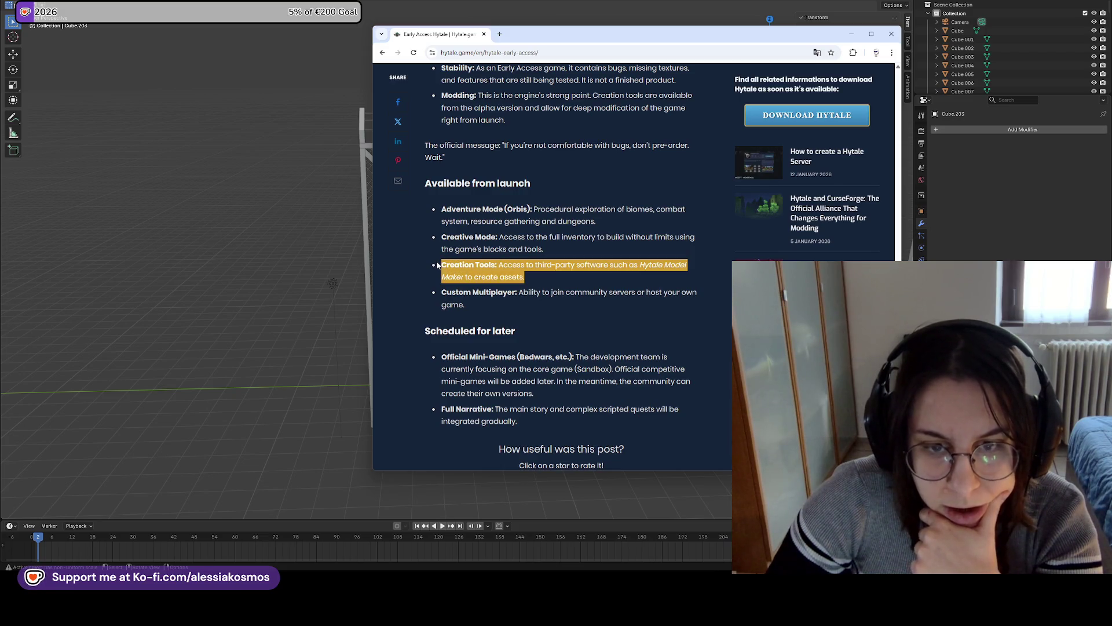
pyautogui.click(526, 276)
pyautogui.moveTo(526, 277); pyautogui.dragTo(426, 262)
pyautogui.click(568, 278)
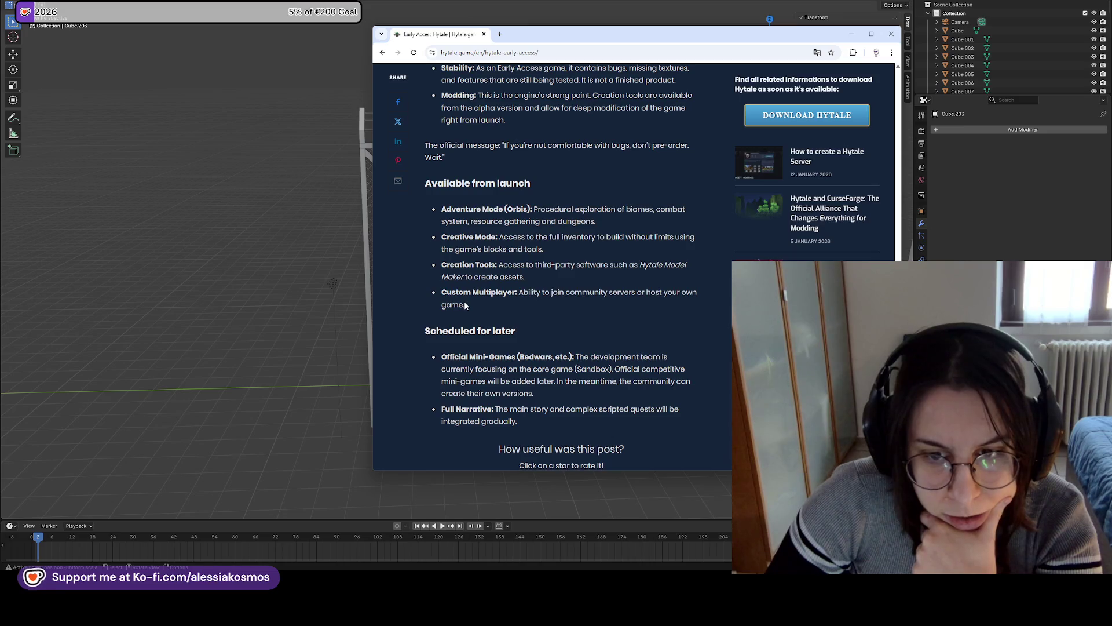
pyautogui.scroll(-1, 465, 303)
pyautogui.scroll(-1, 479, 296)
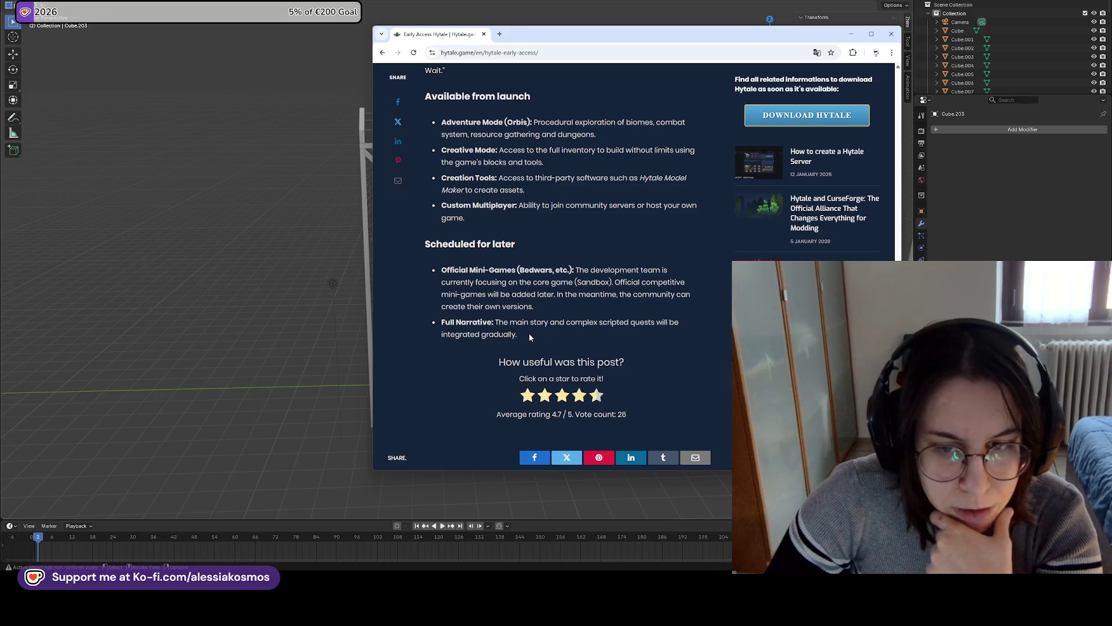
pyautogui.moveTo(492, 323); pyautogui.dragTo(432, 323)
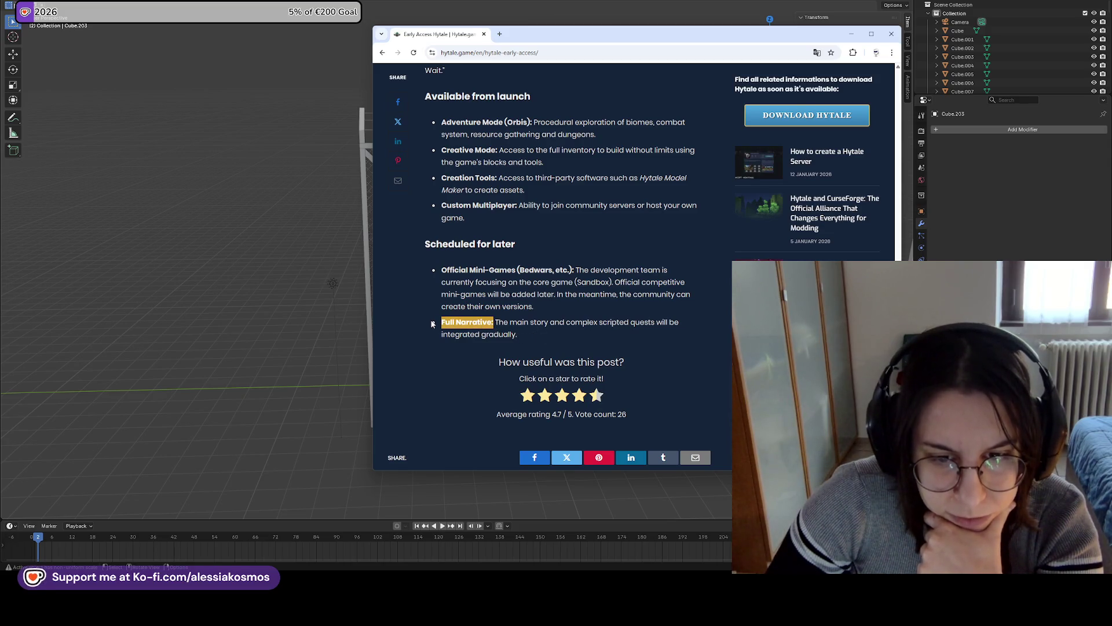
pyautogui.scroll(1, 541, 256)
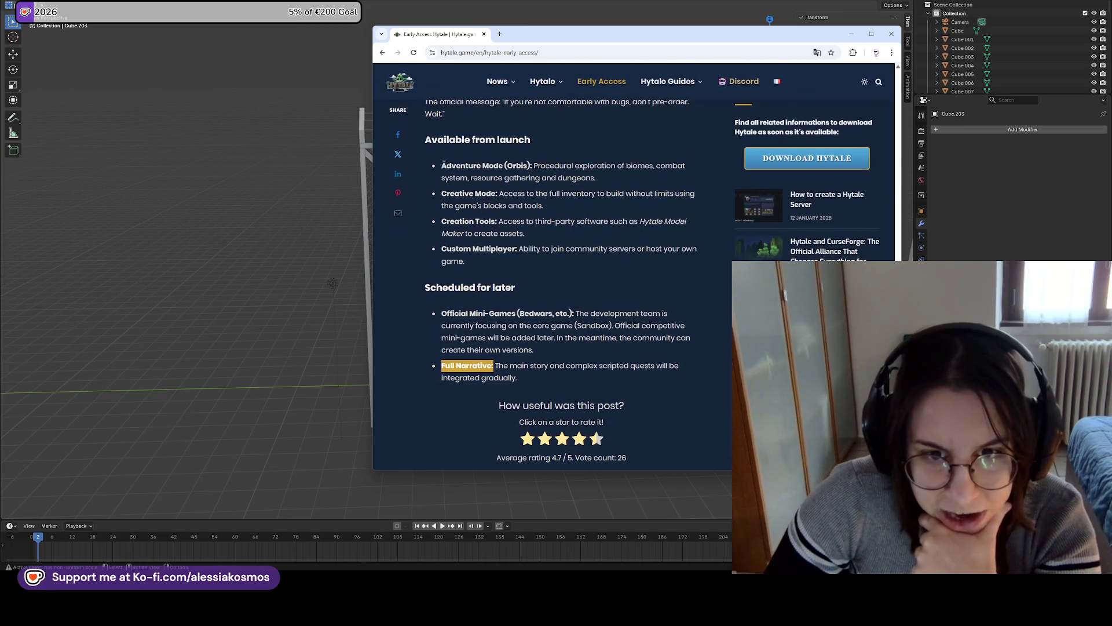
pyautogui.moveTo(441, 165); pyautogui.dragTo(490, 165)
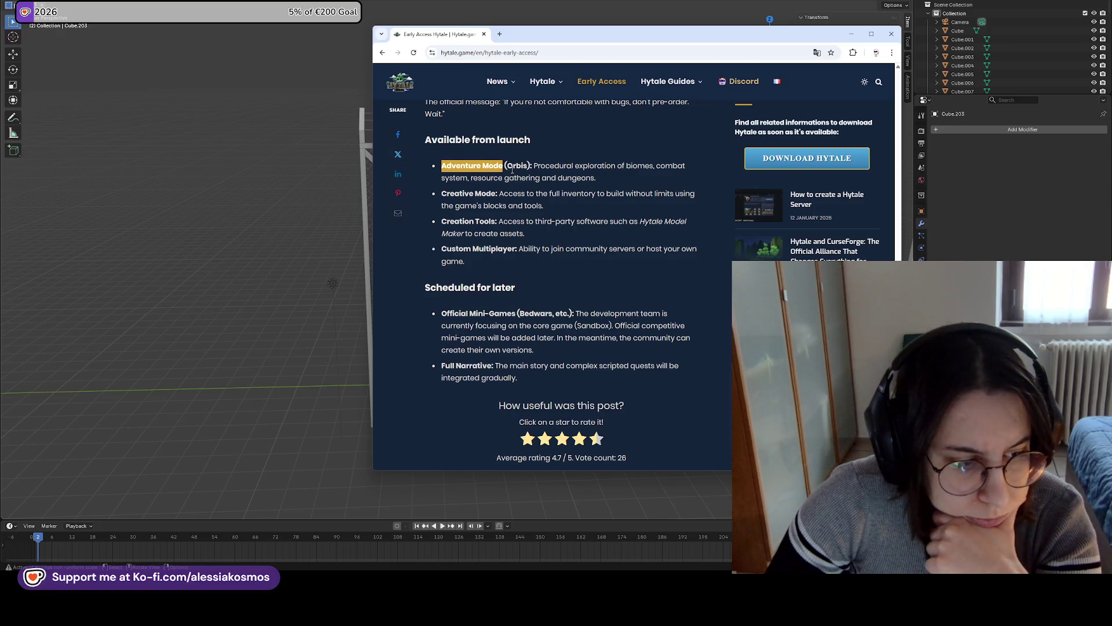
pyautogui.click(382, 53)
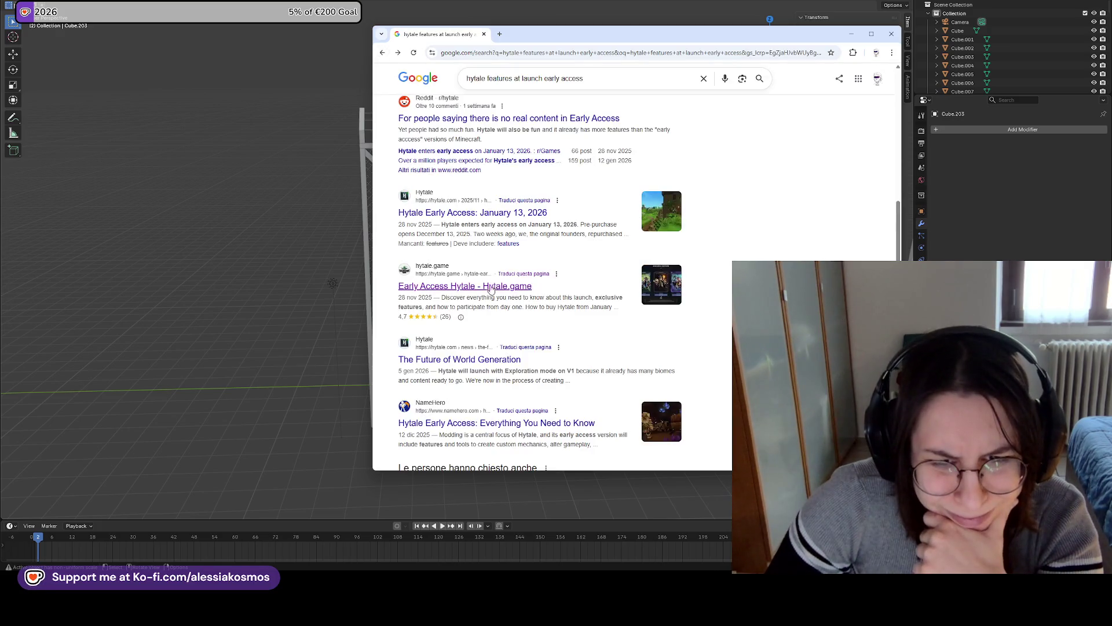
pyautogui.scroll(-1, 490, 297)
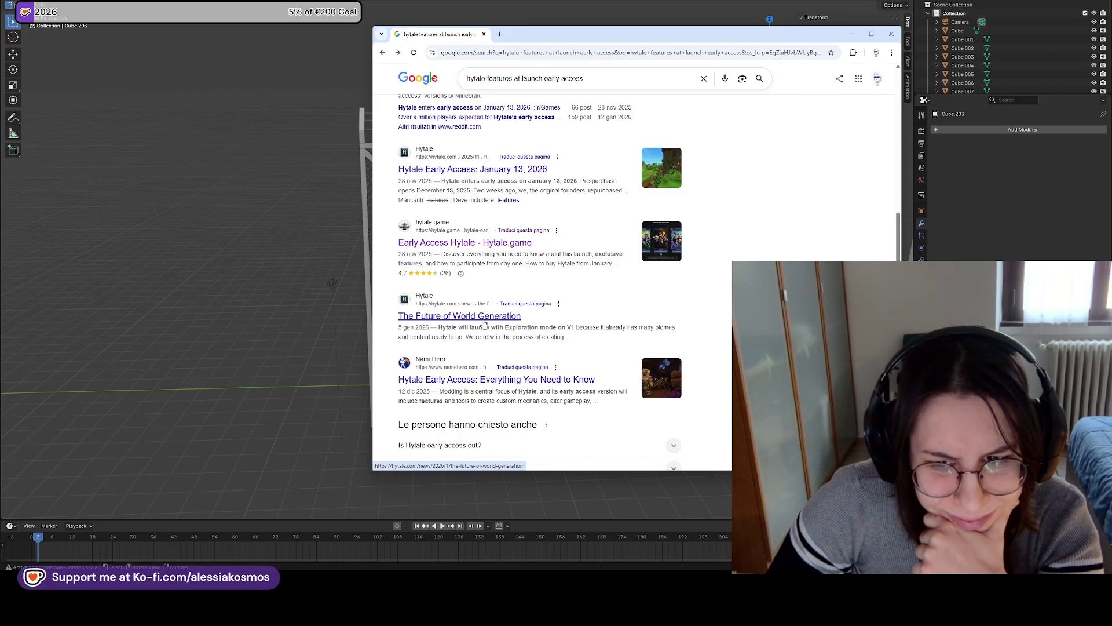
pyautogui.click(484, 320)
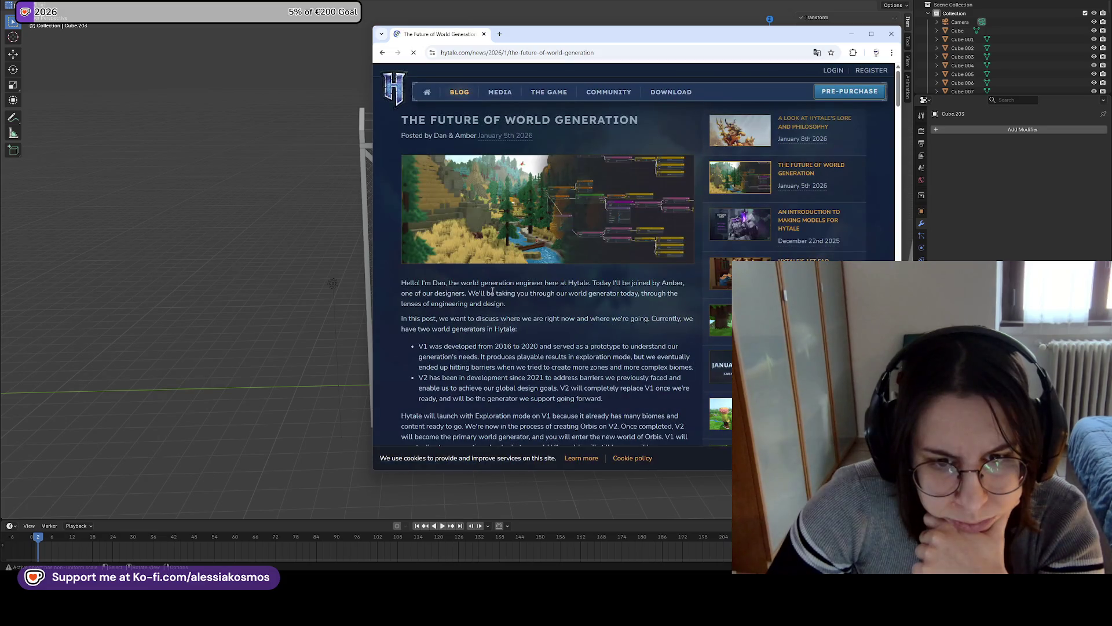
pyautogui.scroll(-1, 603, 282)
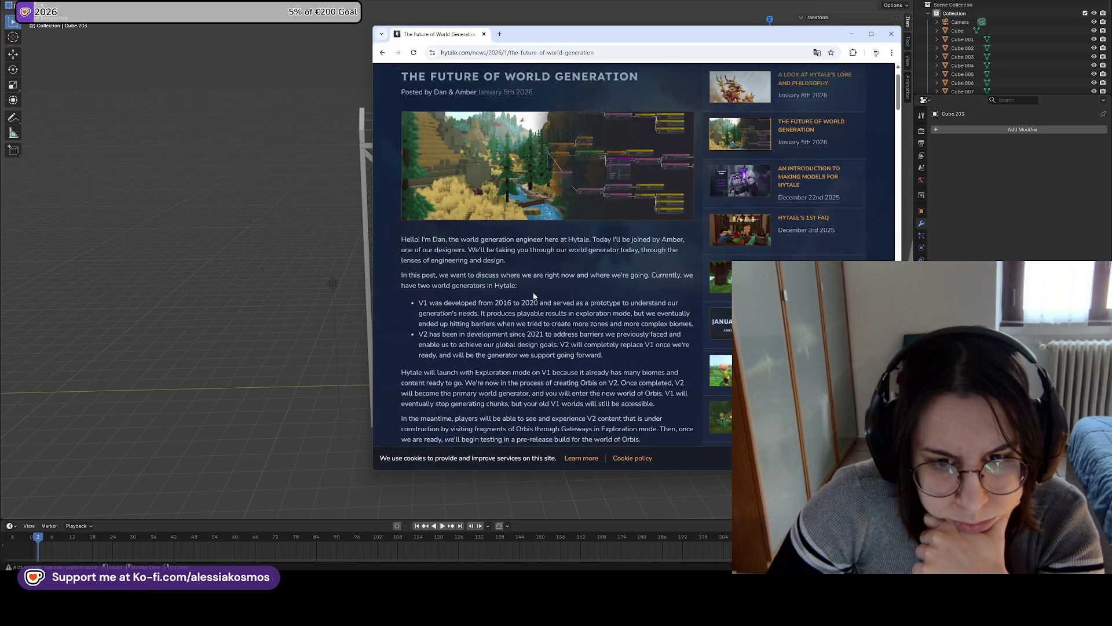
pyautogui.scroll(-5, 521, 280)
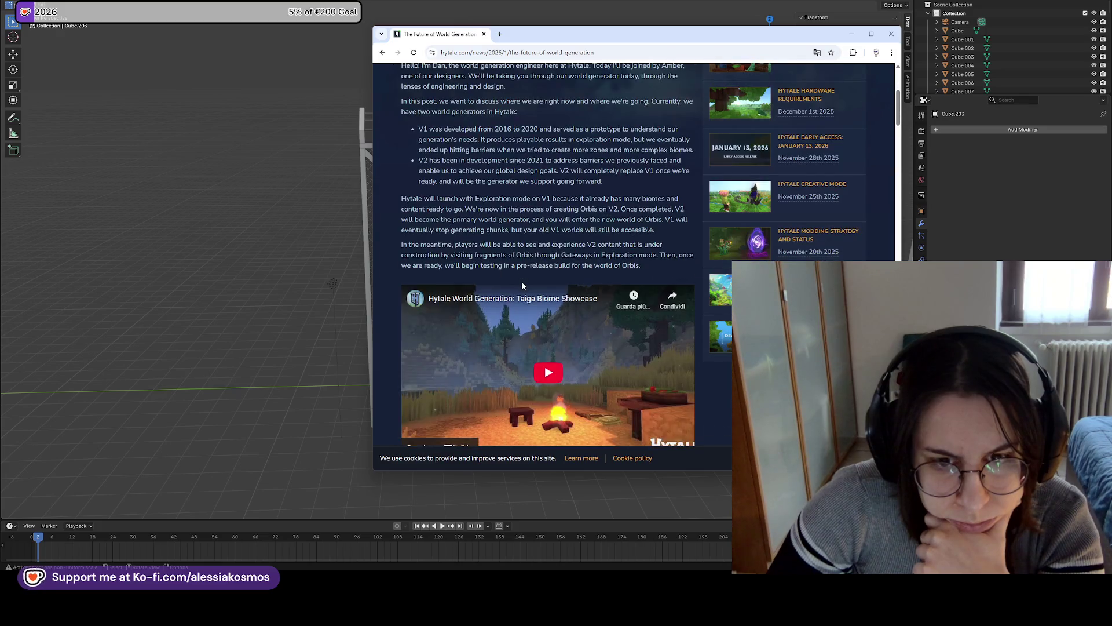
pyautogui.scroll(-5, 521, 280)
pyautogui.scroll(-10, 522, 286)
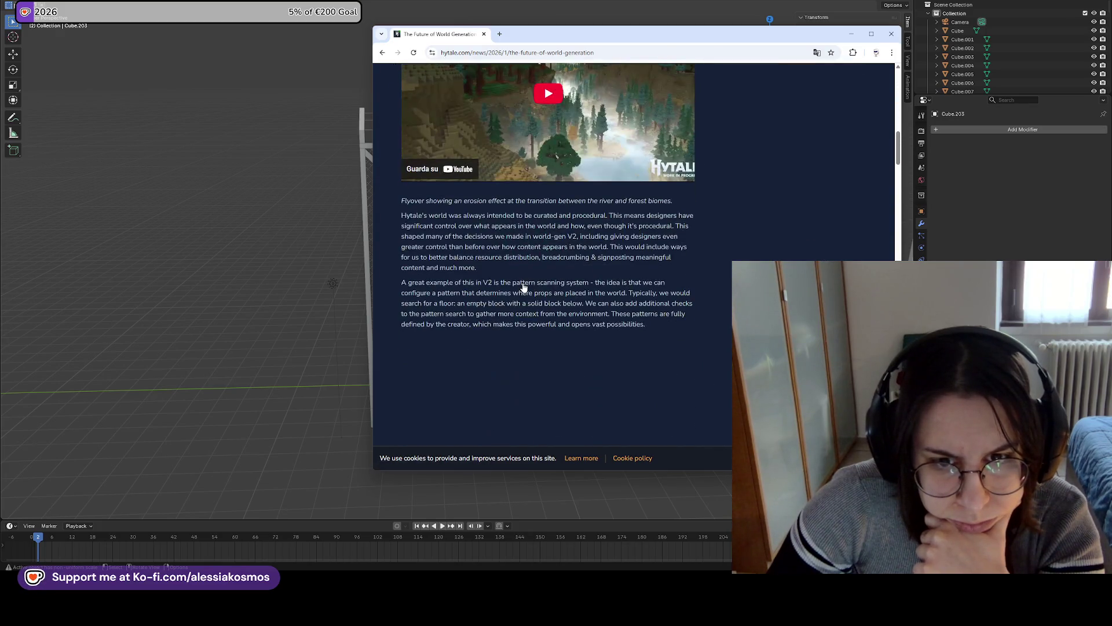
pyautogui.click(382, 53)
pyautogui.scroll(-3, 525, 206)
# Open the NameHero Hytale early access guide and jump to its Game Modes section
pyautogui.click(524, 206)
pyautogui.scroll(-3, 542, 244)
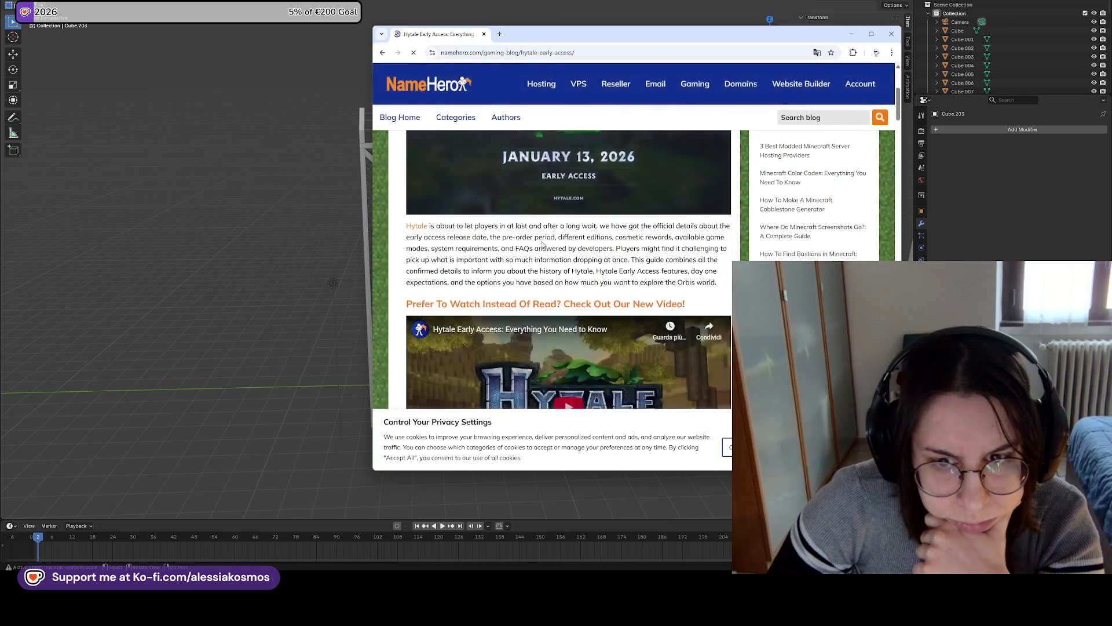
pyautogui.scroll(-3, 542, 244)
pyautogui.scroll(-3, 483, 240)
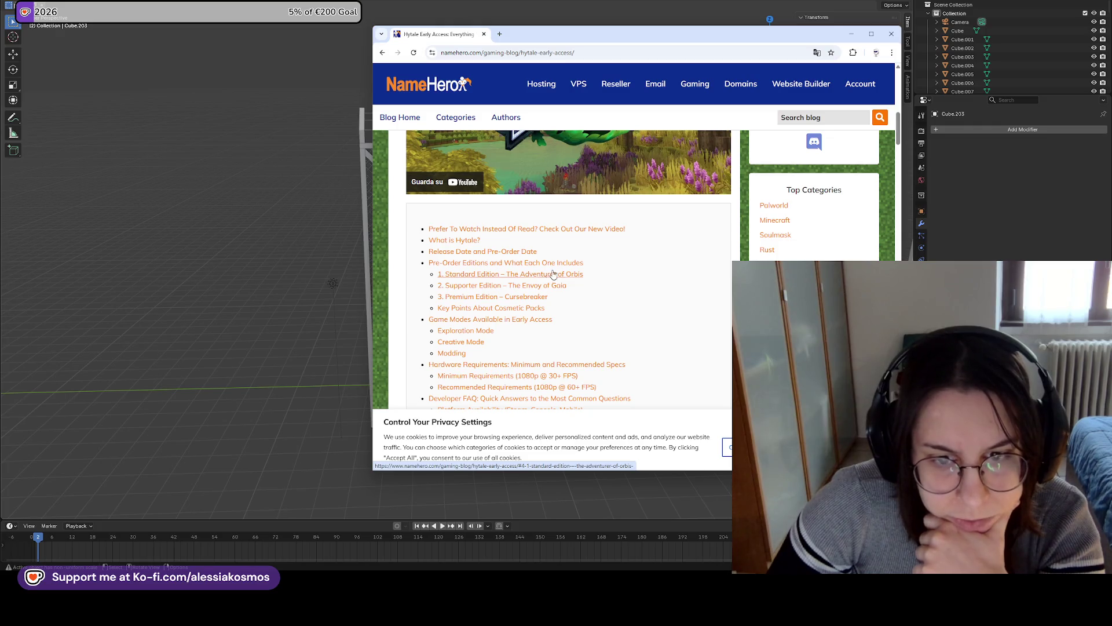
pyautogui.click(490, 323)
# Read through the Game Modes section of the NameHero guide
pyautogui.scroll(-3, 516, 255)
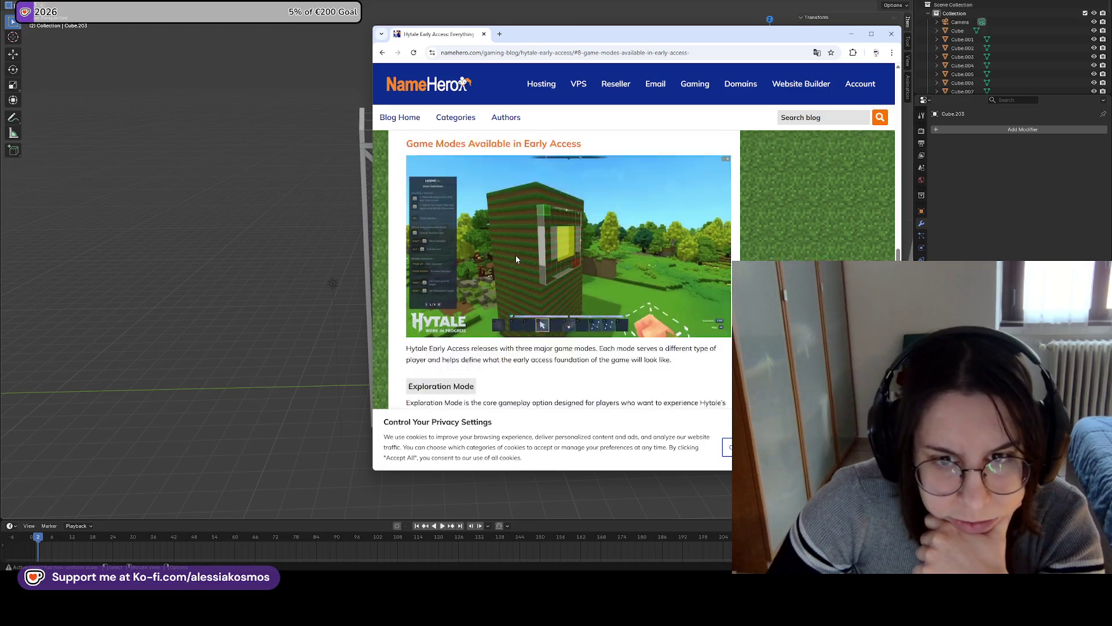
pyautogui.scroll(-2, 645, 290)
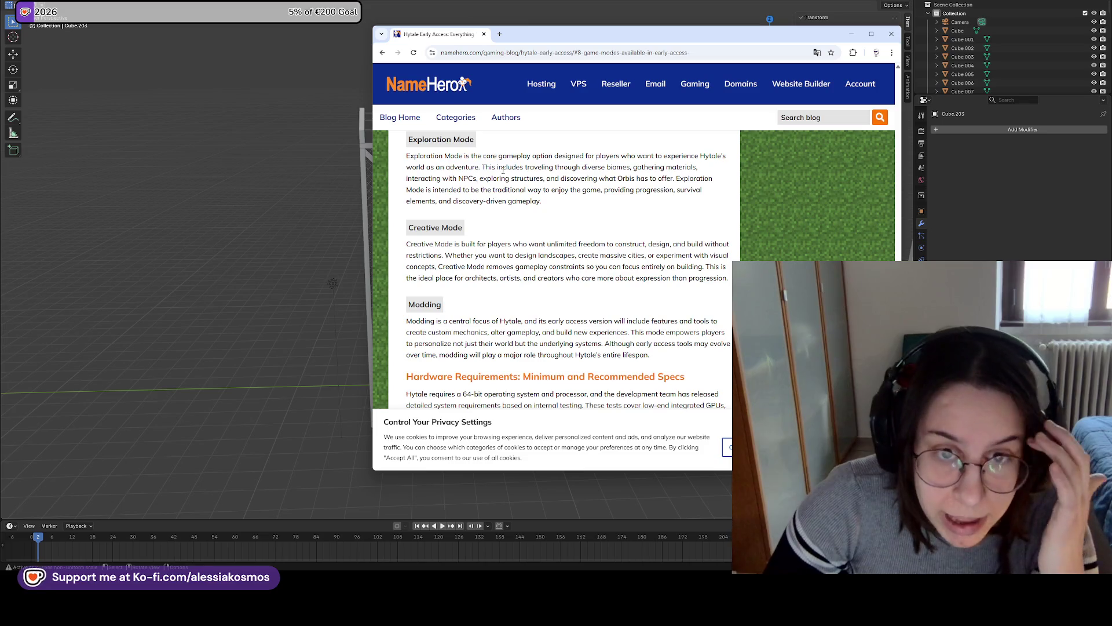
pyautogui.scroll(3, 542, 201)
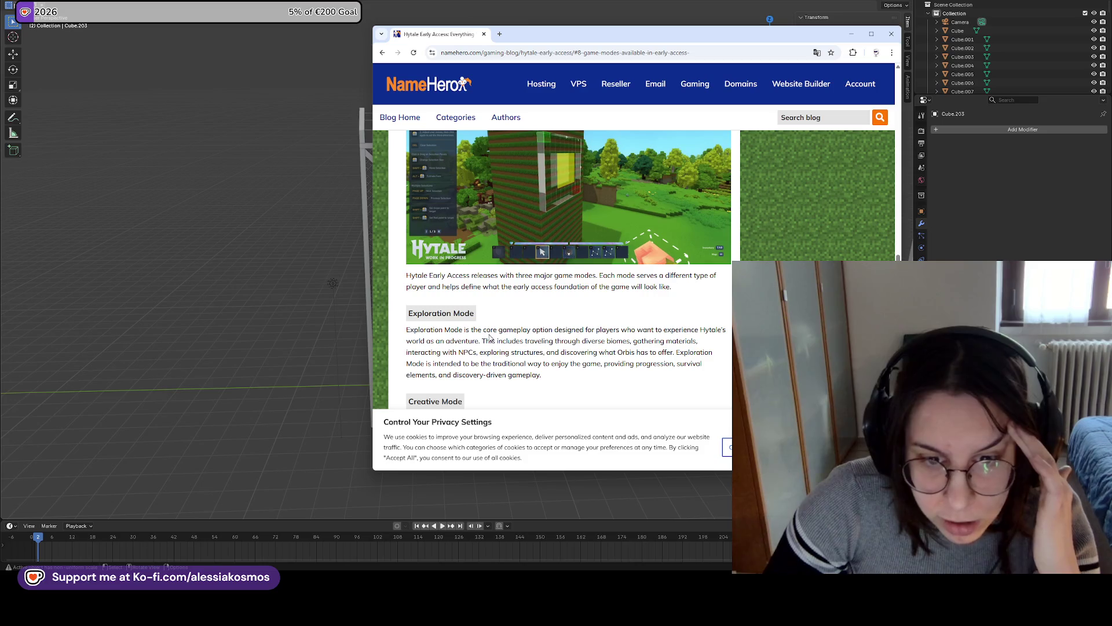
pyautogui.scroll(-1, 561, 347)
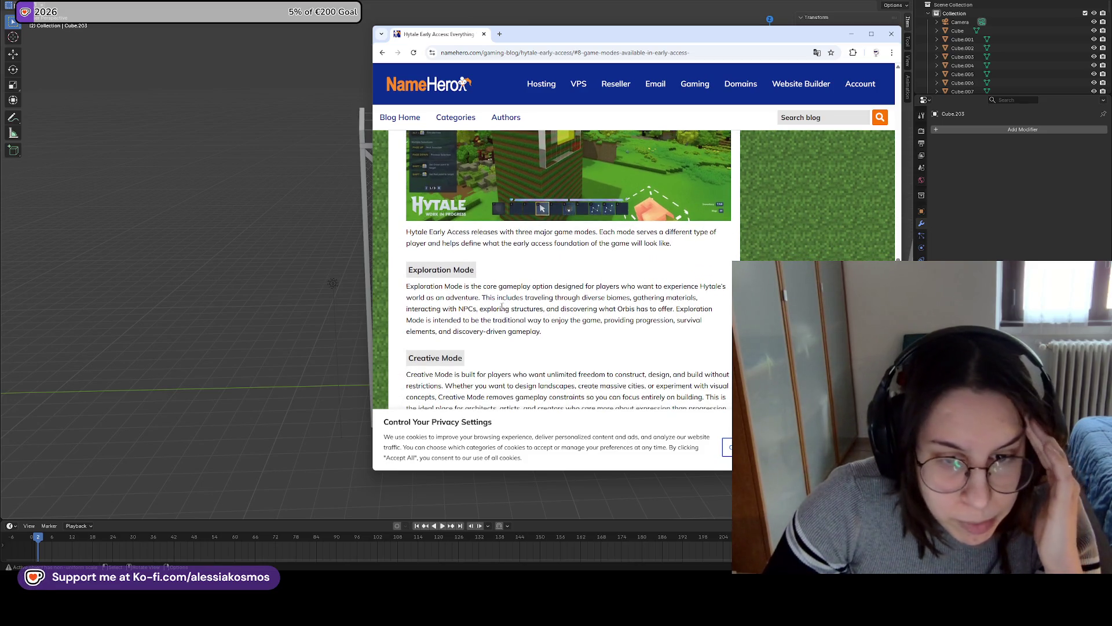
pyautogui.scroll(-1, 502, 288)
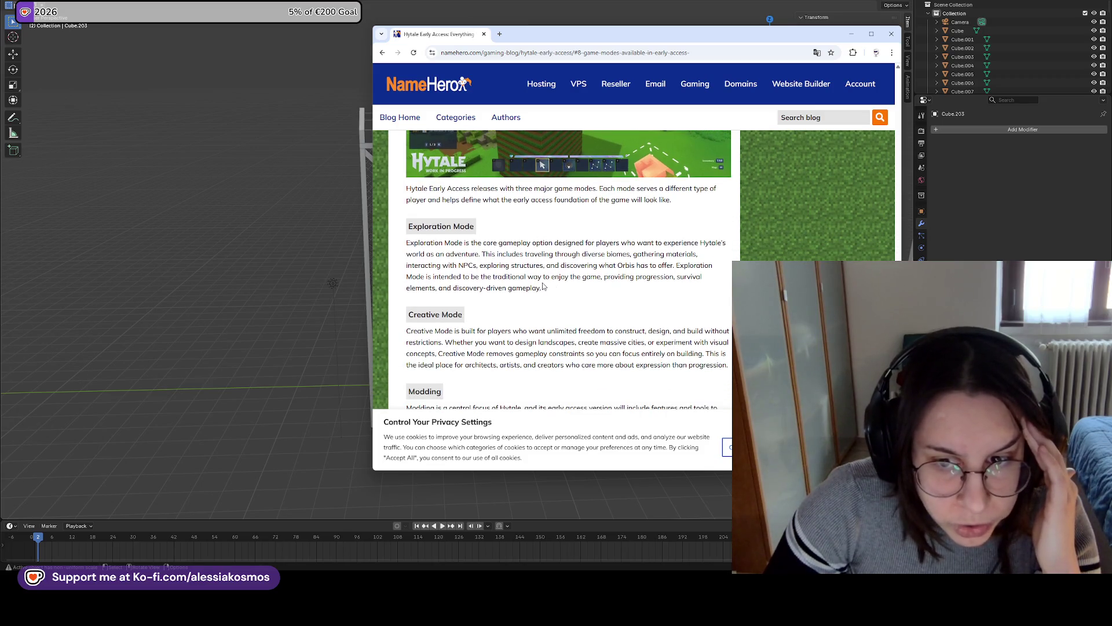
pyautogui.scroll(-2, 543, 288)
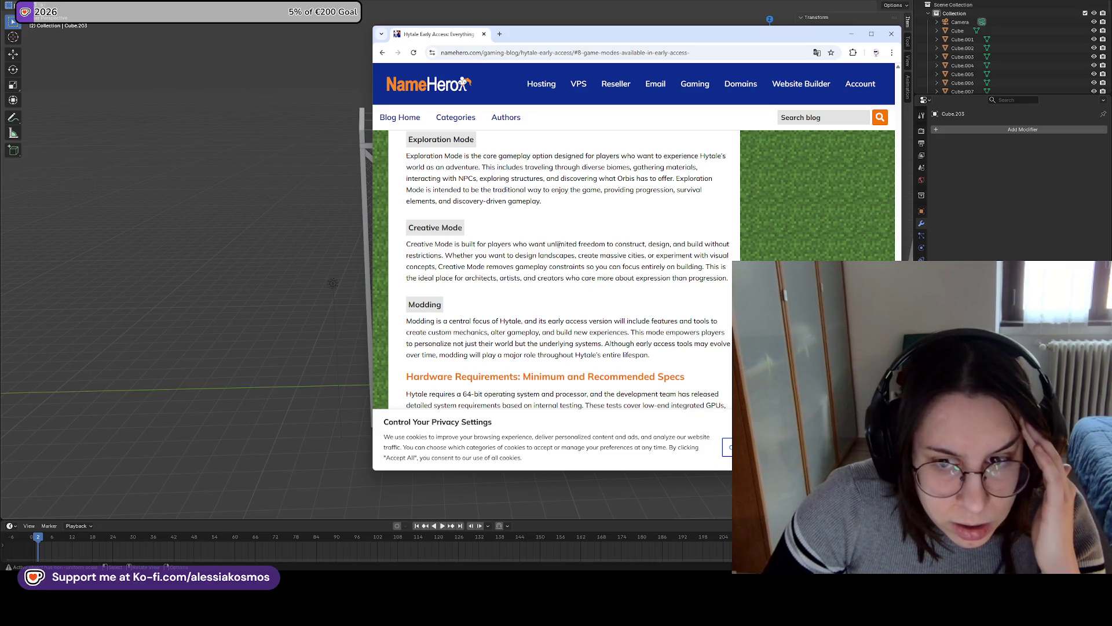
pyautogui.scroll(-6, 560, 244)
pyautogui.scroll(-8, 484, 247)
pyautogui.scroll(-3, 481, 255)
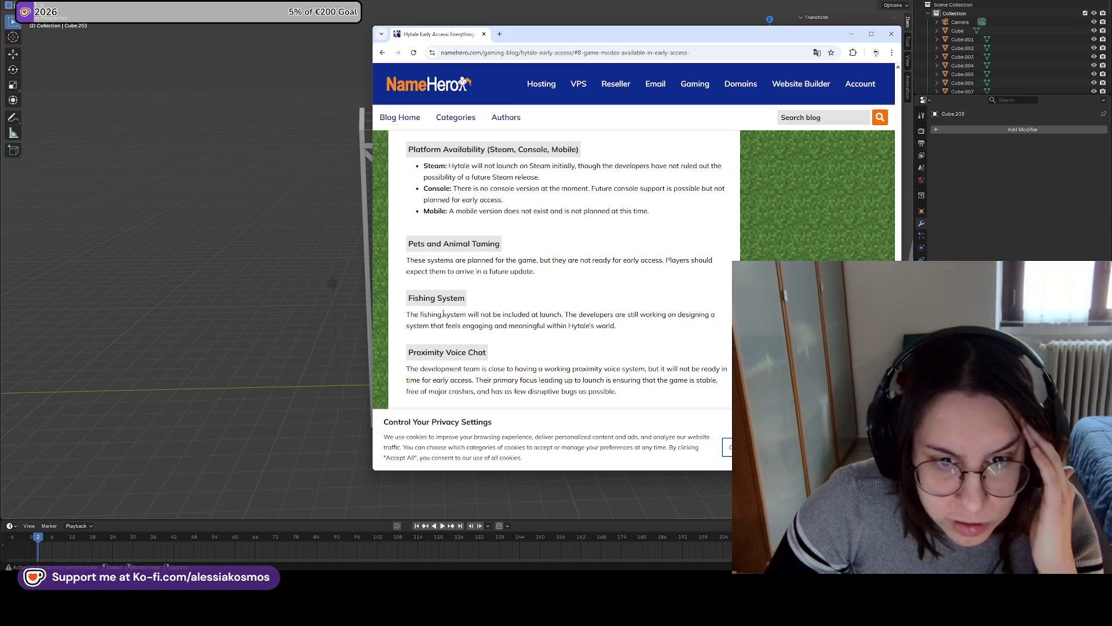
pyautogui.scroll(-3, 440, 307)
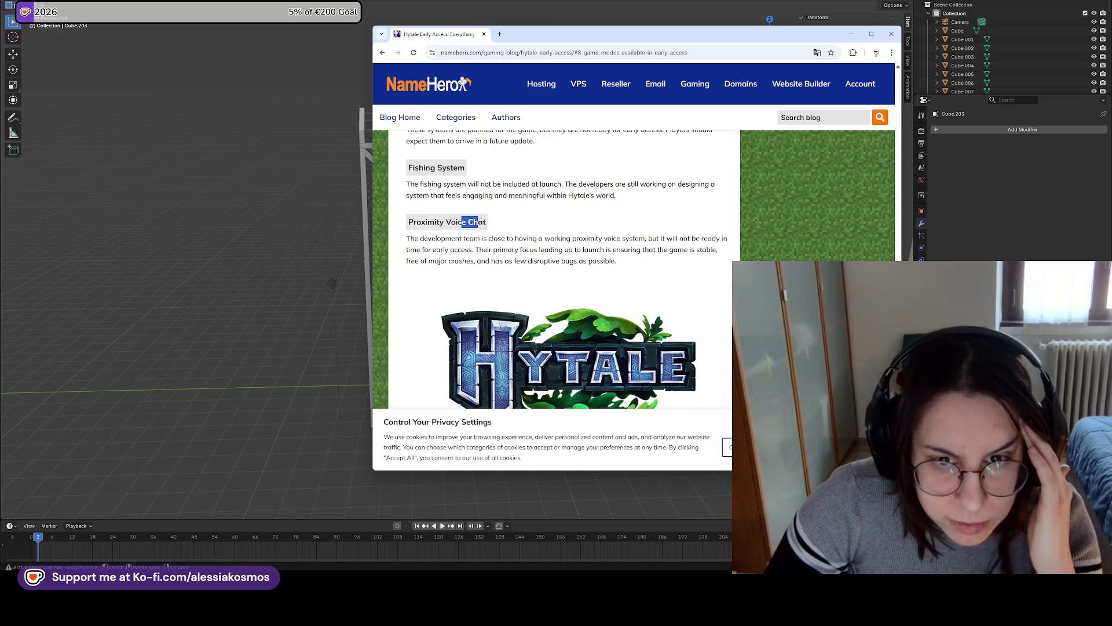
pyautogui.scroll(-10, 509, 231)
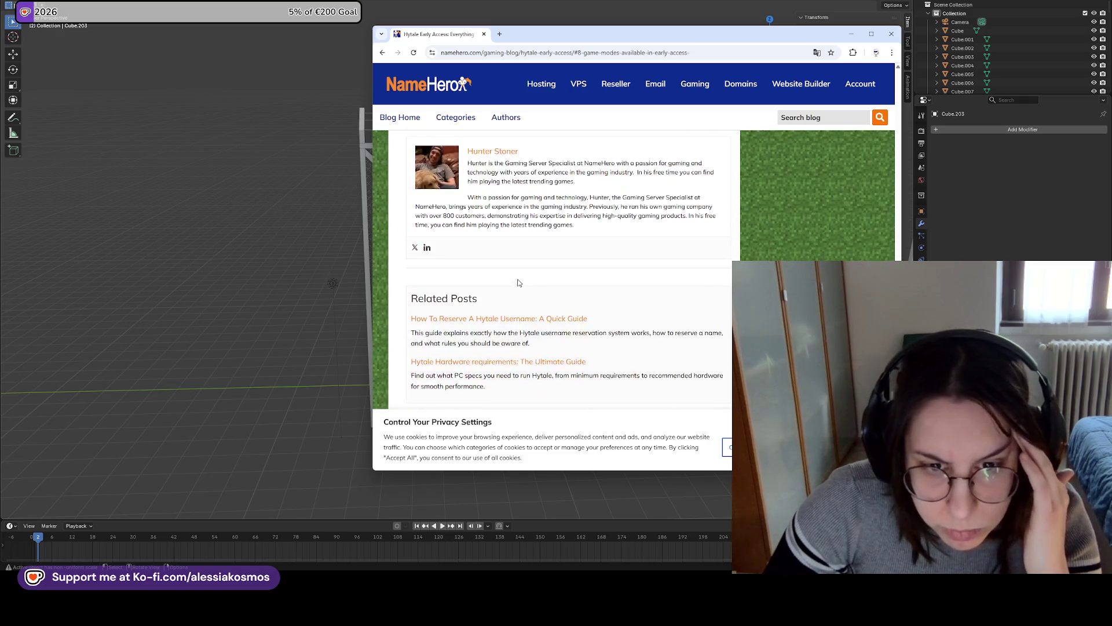
# Return to the Google results and minimize Chrome to reveal Blender
pyautogui.click(383, 54)
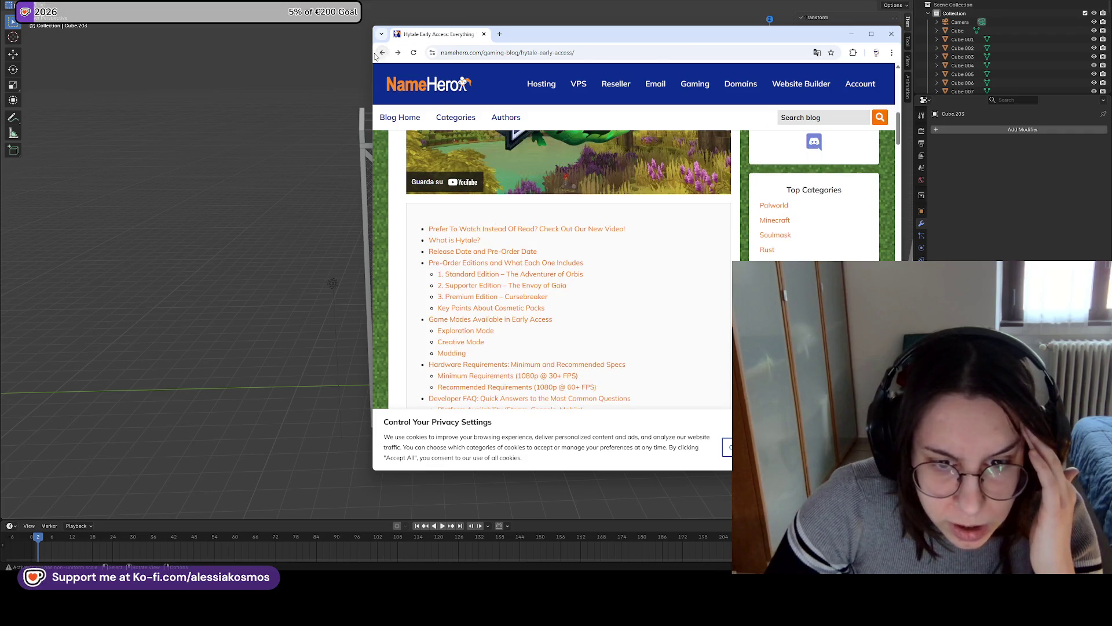
pyautogui.click(380, 53)
pyautogui.click(483, 33)
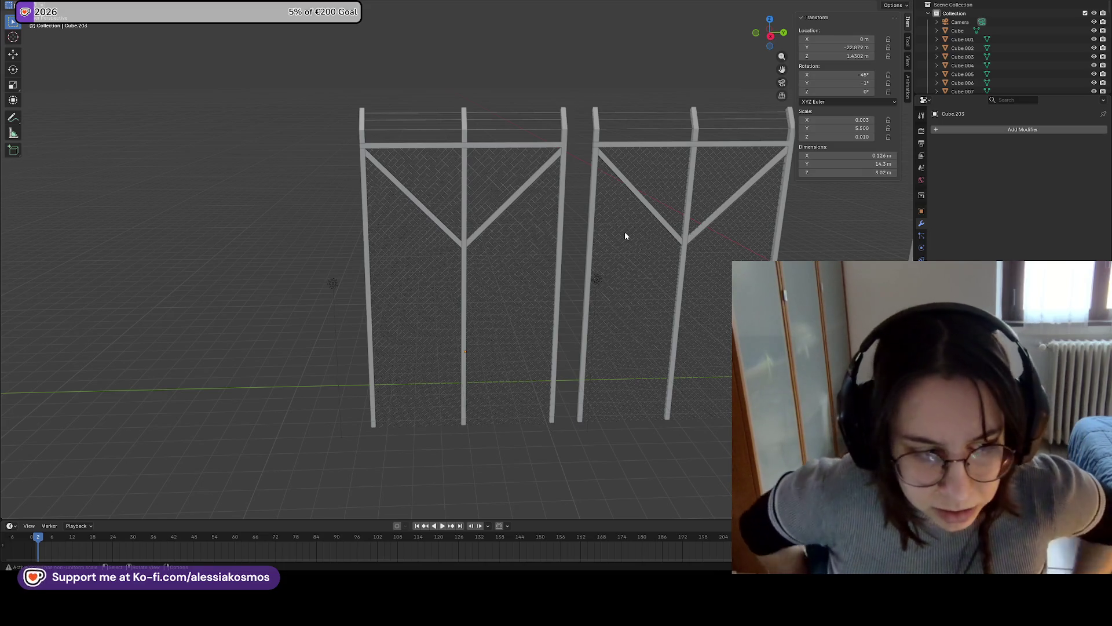
# View the two fence panels from the front, save Border.blend, and orbit back
pyautogui.moveTo(625, 236)
pyautogui.mouseDown(button='middle')
pyautogui.moveTo(567, 248)
pyautogui.moveTo(621, 221)
pyautogui.moveTo(497, 236)
pyautogui.moveTo(628, 254)
pyautogui.moveTo(591, 272)
pyautogui.moveTo(647, 269)
pyautogui.moveTo(397, 263)
pyautogui.moveTo(499, 280)
pyautogui.mouseUp(button='middle')
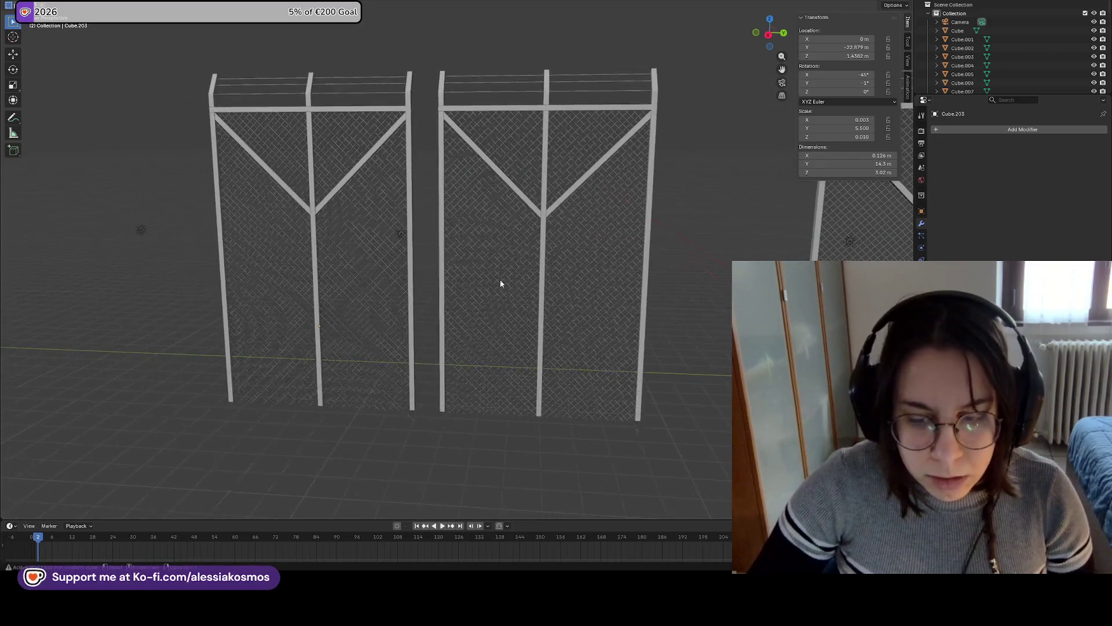
pyautogui.hotkey('ctrl', 's')
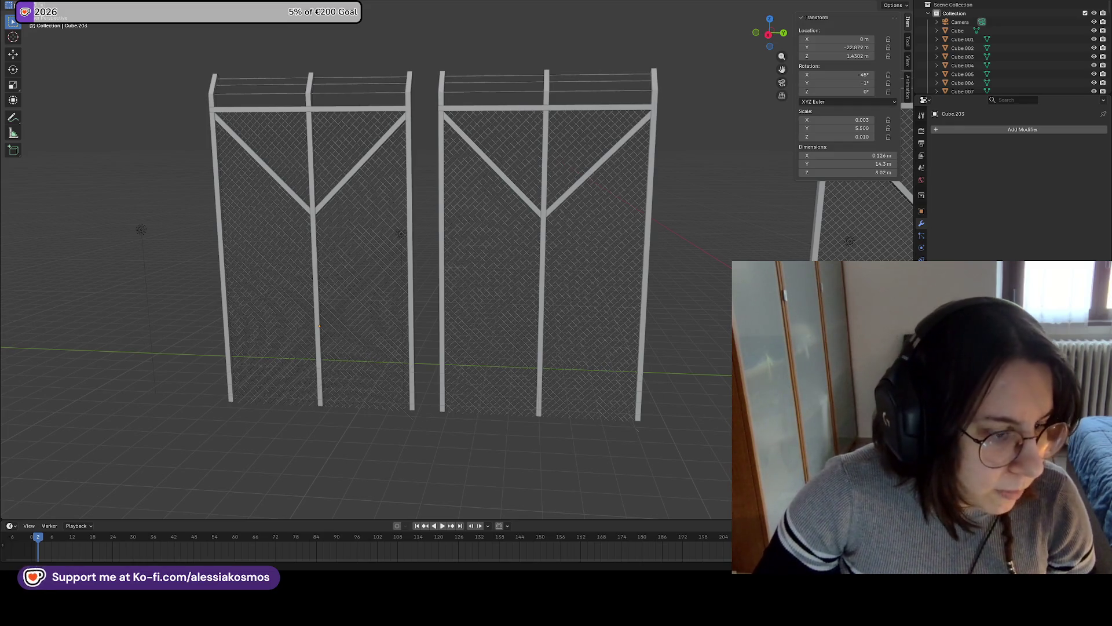
pyautogui.moveTo(300, 389)
pyautogui.mouseDown(button='middle')
pyautogui.moveTo(392, 449)
pyautogui.moveTo(447, 442)
pyautogui.moveTo(446, 426)
pyautogui.mouseUp(button='middle')
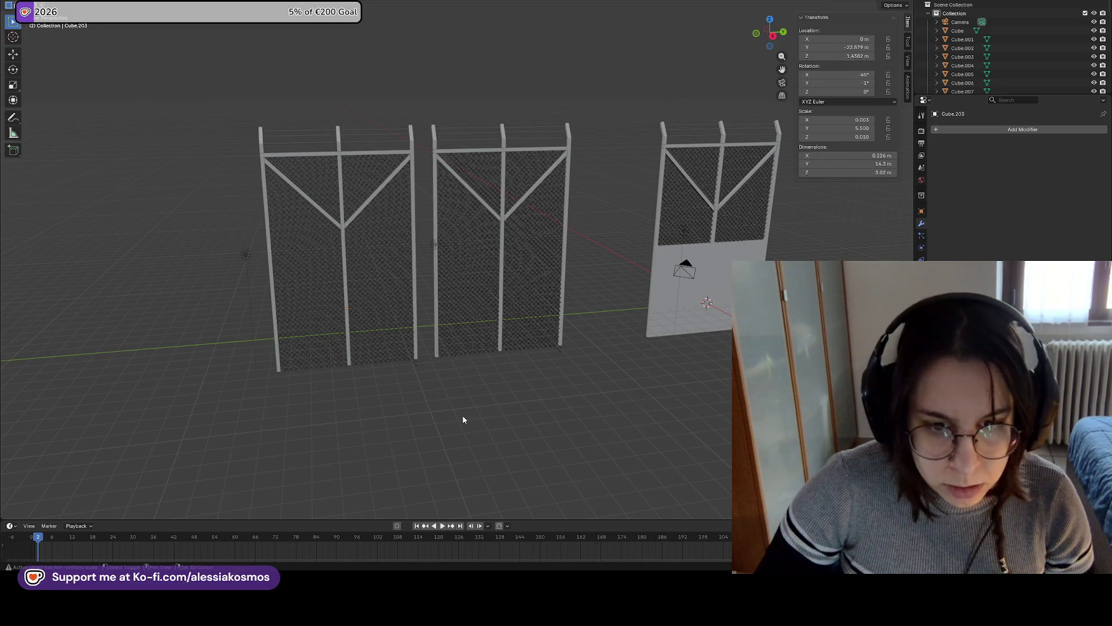
pyautogui.hotkey('shift', 'a')
# Add a new cube and slide it along Y to stand in front of the left fence
pyautogui.moveTo(458, 391)
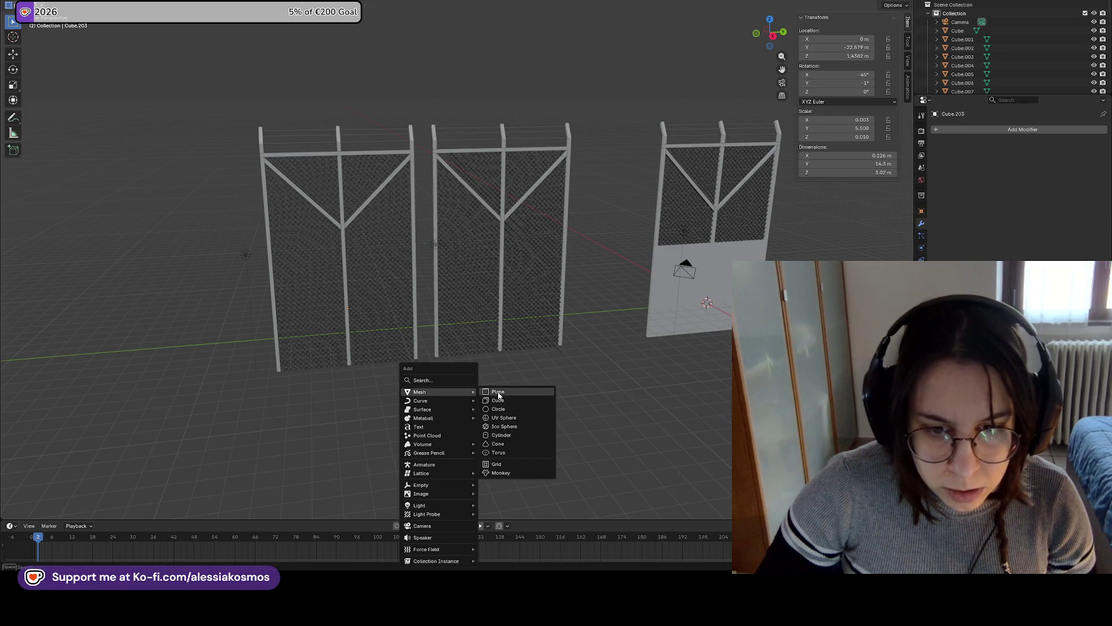
pyautogui.click(498, 399)
pyautogui.moveTo(505, 384)
pyautogui.mouseDown(button='middle')
pyautogui.moveTo(503, 370)
pyautogui.moveTo(515, 366)
pyautogui.moveTo(477, 350)
pyautogui.moveTo(512, 342)
pyautogui.moveTo(528, 353)
pyautogui.mouseUp(button='middle')
pyautogui.press('g')
pyautogui.press('y')
pyautogui.click(495, 367)
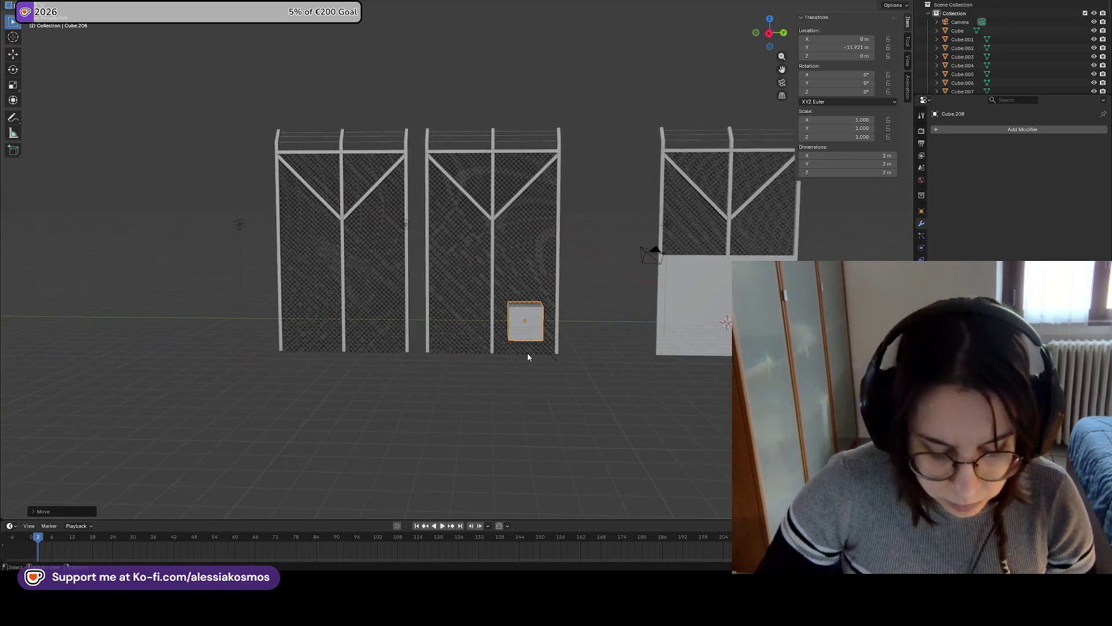
pyautogui.press('g')
pyautogui.press('y')
pyautogui.click(370, 349)
# Scale the cube up, stretch it tall along Z, and adjust its Y position
pyautogui.keyDown('shift'); pyautogui.moveTo(370, 349); pyautogui.dragTo(467, 343, button='middle'); pyautogui.keyUp('shift')
pyautogui.scroll(3, 409, 351)
pyautogui.press('s')
pyautogui.click(484, 357)
pyautogui.press('s')
pyautogui.press('z')
pyautogui.click(466, 409)
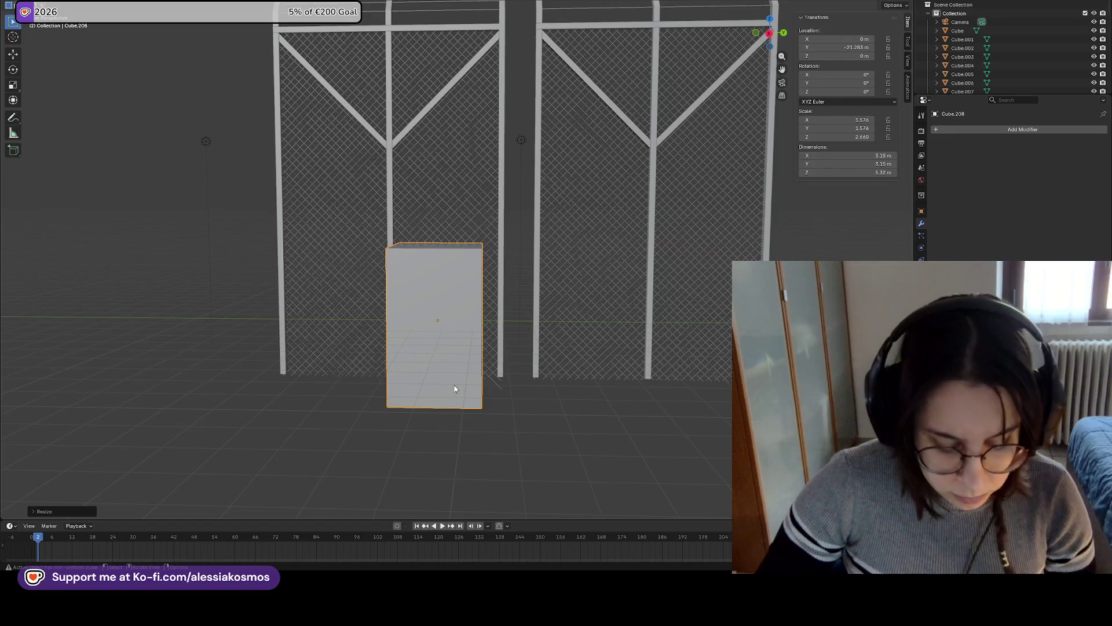
pyautogui.press('g')
pyautogui.press('y')
pyautogui.click(444, 349)
pyautogui.moveTo(445, 350)
pyautogui.mouseDown(button='middle')
pyautogui.moveTo(405, 387)
pyautogui.moveTo(423, 366)
pyautogui.mouseUp(button='middle')
# In Edit Mode, select the cube's bottom edge loop and begin scaling it wider
pyautogui.press('Tab')
pyautogui.keyDown('alt'); pyautogui.click(386, 410); pyautogui.keyUp('alt')
pyautogui.moveTo(468, 431); pyautogui.dragTo(505, 407, button='middle')
pyautogui.press('s')
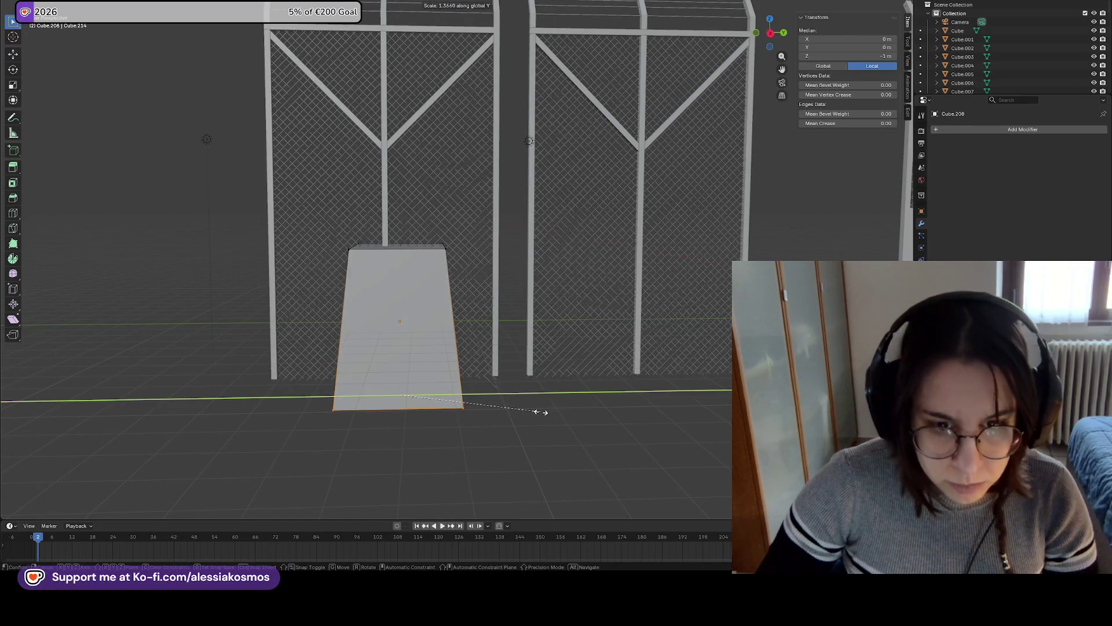
# Finish widening the base, then push the block's top-left edge back along Y
pyautogui.click(574, 403)
pyautogui.moveTo(576, 404)
pyautogui.mouseDown(button='middle')
pyautogui.moveTo(495, 374)
pyautogui.moveTo(563, 416)
pyautogui.mouseUp(button='middle')
pyautogui.press('Tab')
pyautogui.press('Tab')
pyautogui.moveTo(389, 283); pyautogui.dragTo(366, 267, button='middle')
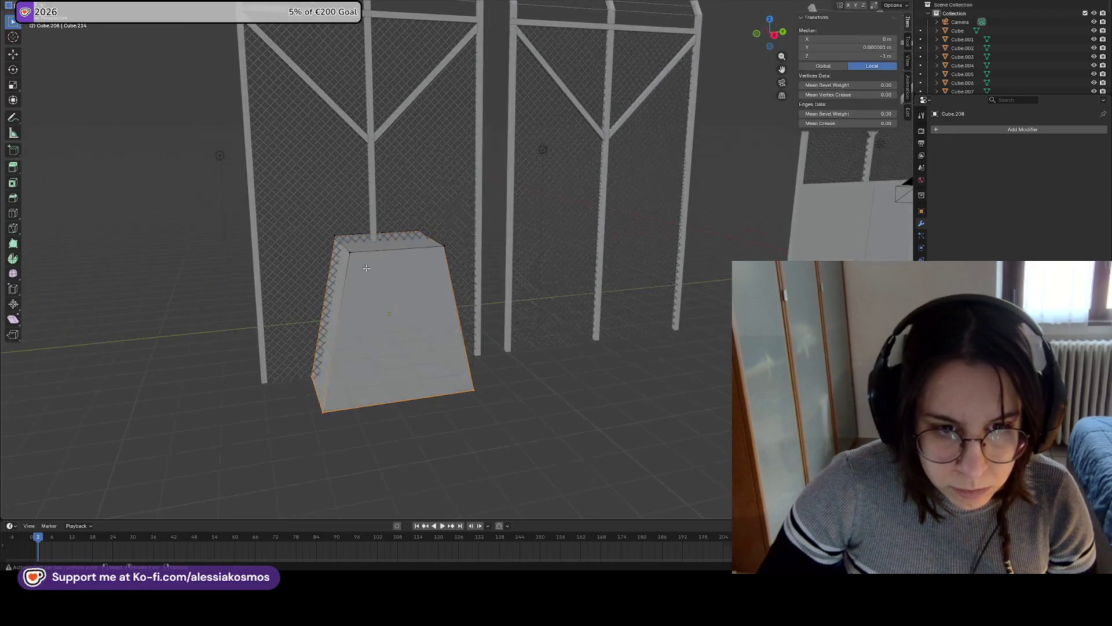
pyautogui.click(342, 244)
pyautogui.press('g')
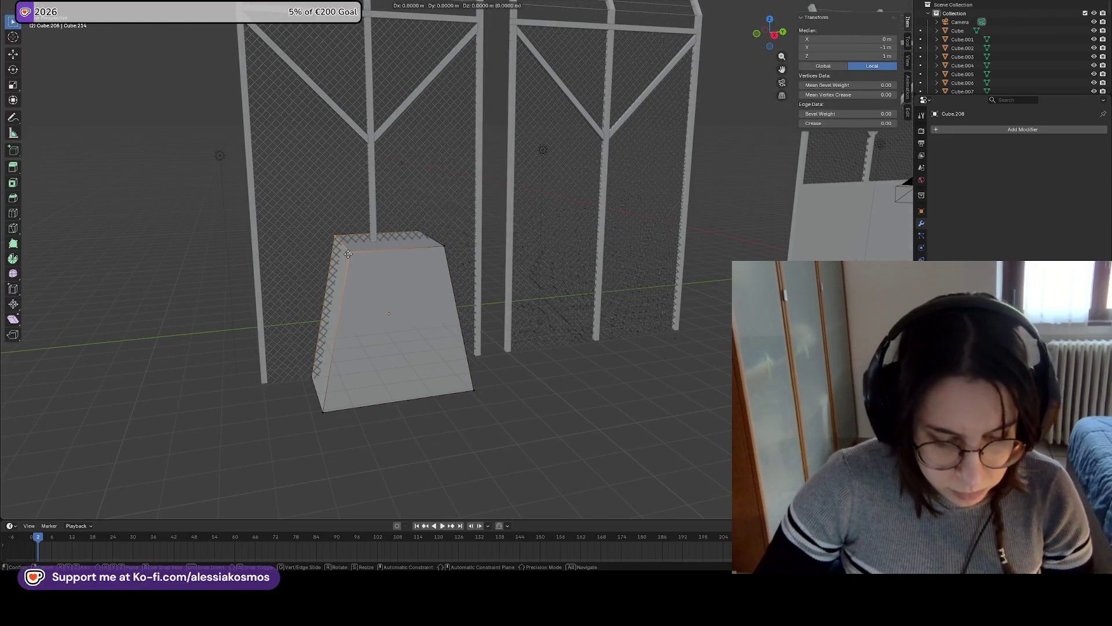
pyautogui.press('y')
pyautogui.click(379, 257)
pyautogui.moveTo(379, 258); pyautogui.dragTo(352, 237, button='middle')
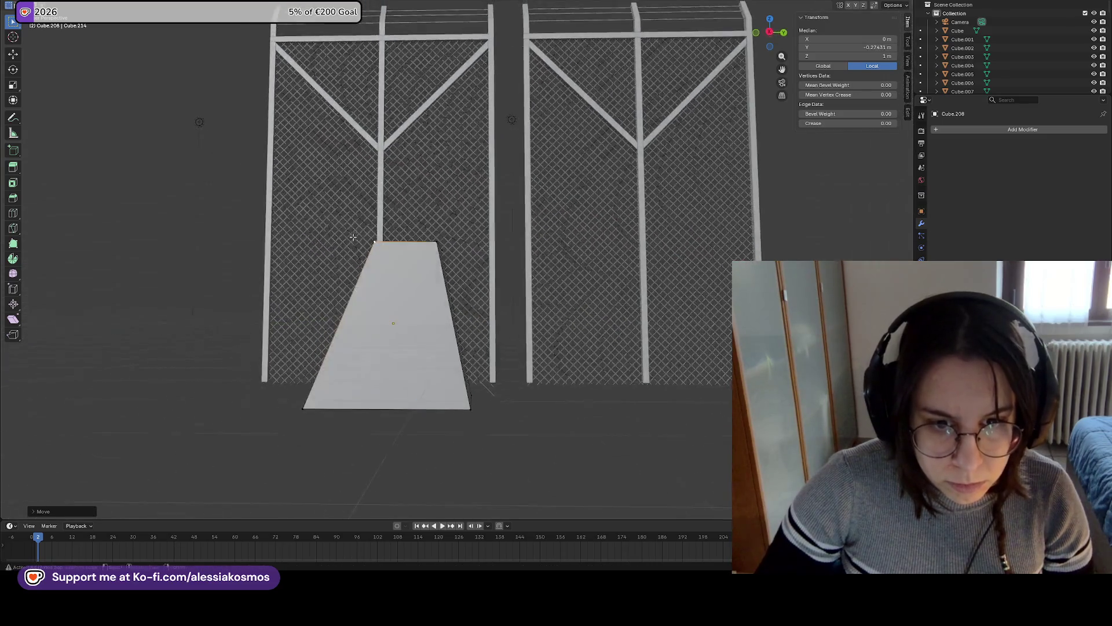
pyautogui.moveTo(417, 309); pyautogui.dragTo(414, 327, button='middle')
pyautogui.press('Tab')
pyautogui.press('Tab')
# Add a loop cut across the block and shift its left-side edge along Y
pyautogui.hotkey('ctrl', 'r')
pyautogui.click(427, 307)
pyautogui.click(429, 309)
pyautogui.moveTo(429, 310); pyautogui.dragTo(324, 304, button='middle')
pyautogui.moveTo(278, 302); pyautogui.dragTo(336, 332)
pyautogui.moveTo(336, 331)
pyautogui.mouseDown(button='middle')
pyautogui.moveTo(319, 322)
pyautogui.moveTo(335, 325)
pyautogui.mouseUp(button='middle')
pyautogui.press('g')
pyautogui.press('y')
pyautogui.click(318, 321)
# Move the block's top edge along Y to create a sloped top
pyautogui.click(478, 257)
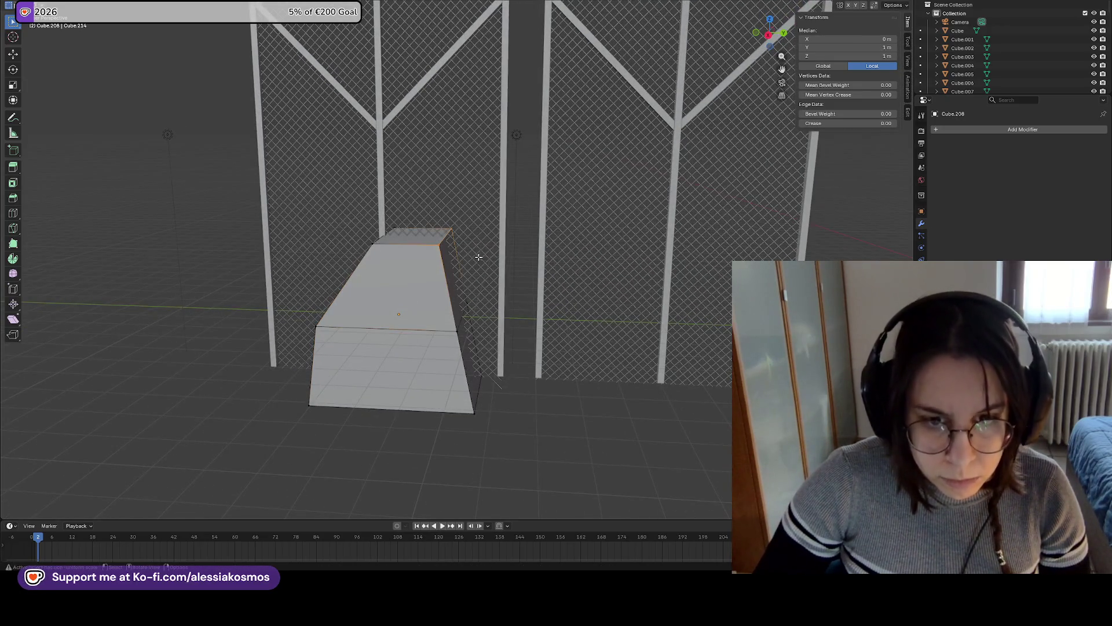
pyautogui.rightClick(475, 252)
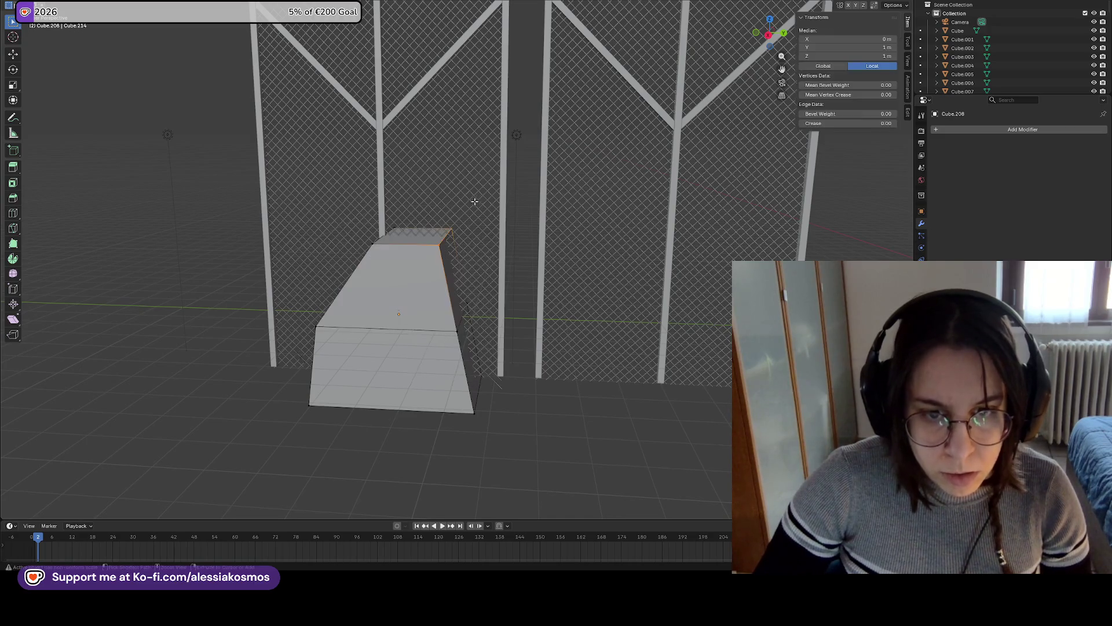
pyautogui.press('g')
pyautogui.press('y')
pyautogui.click(426, 287)
# Loop-cut the sloped top and raise the new edge along Z to facet it
pyautogui.hotkey('ctrl', 'r')
pyautogui.click(423, 293)
pyautogui.click(426, 296)
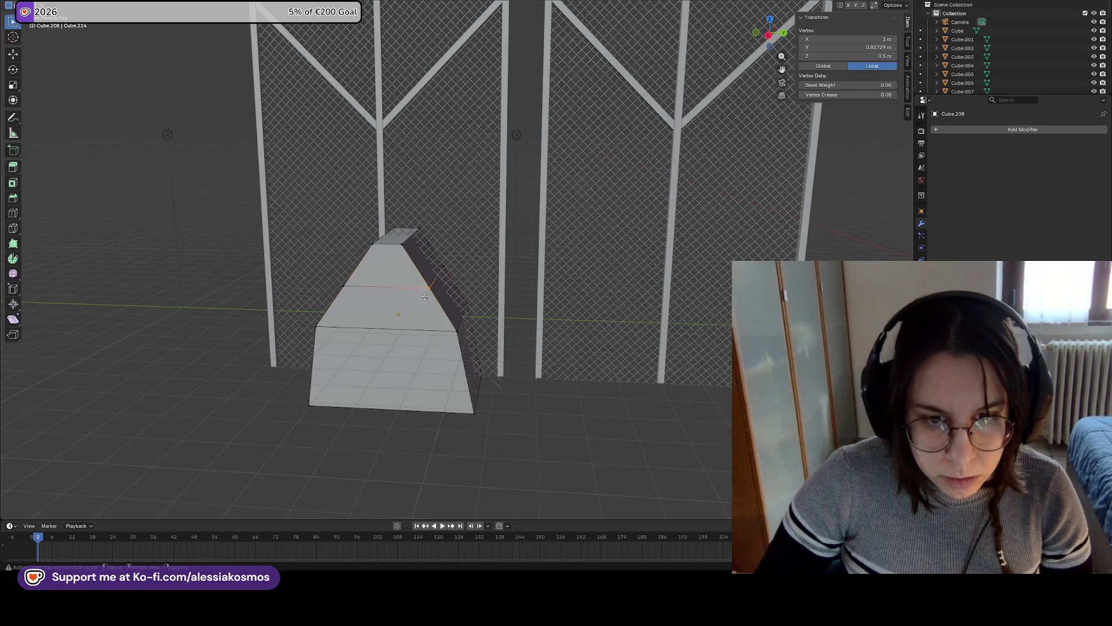
pyautogui.click(437, 279)
pyautogui.press('g')
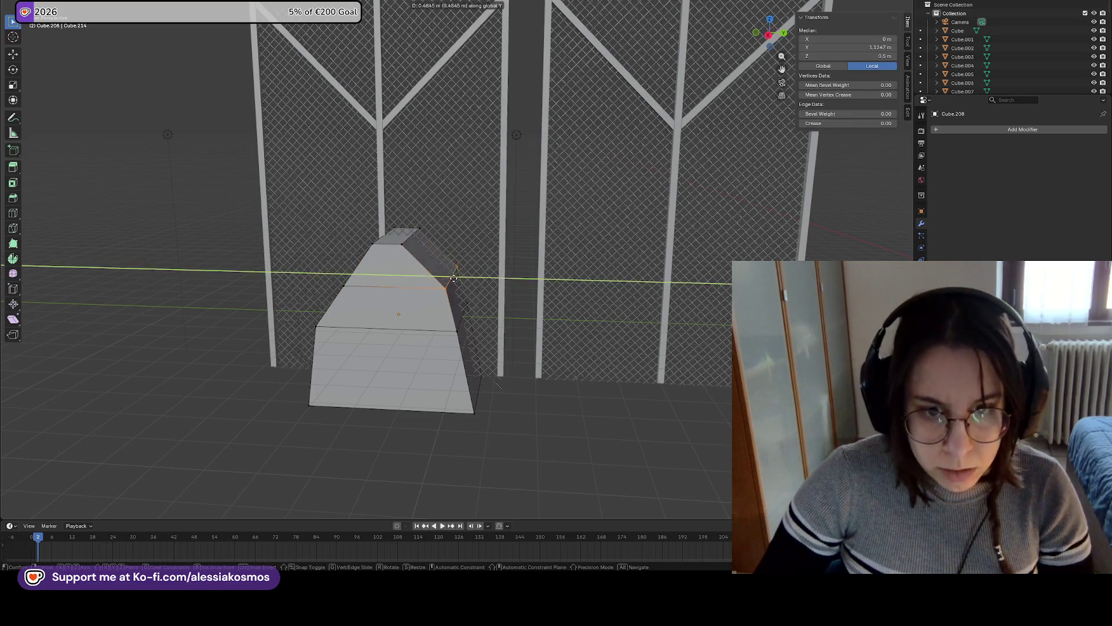
pyautogui.click(449, 268)
pyautogui.moveTo(417, 249)
pyautogui.mouseDown(button='middle')
pyautogui.moveTo(460, 236)
pyautogui.moveTo(535, 427)
pyautogui.moveTo(536, 411)
pyautogui.mouseUp(button='middle')
pyautogui.press('g')
pyautogui.press('z')
pyautogui.click(462, 216)
pyautogui.hotkey('alt', 'a')
# Loop-cut the lower block and scale the new loop to form a ledge near the base
pyautogui.hotkey('ctrl', 'r')
pyautogui.click(463, 379)
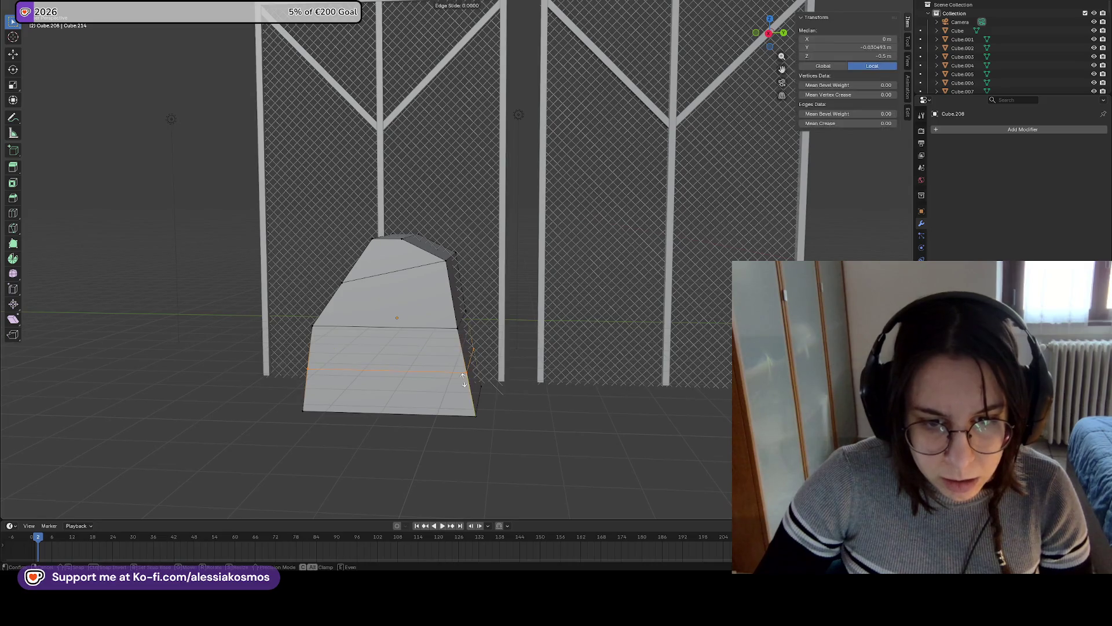
pyautogui.click(463, 380)
pyautogui.press('s')
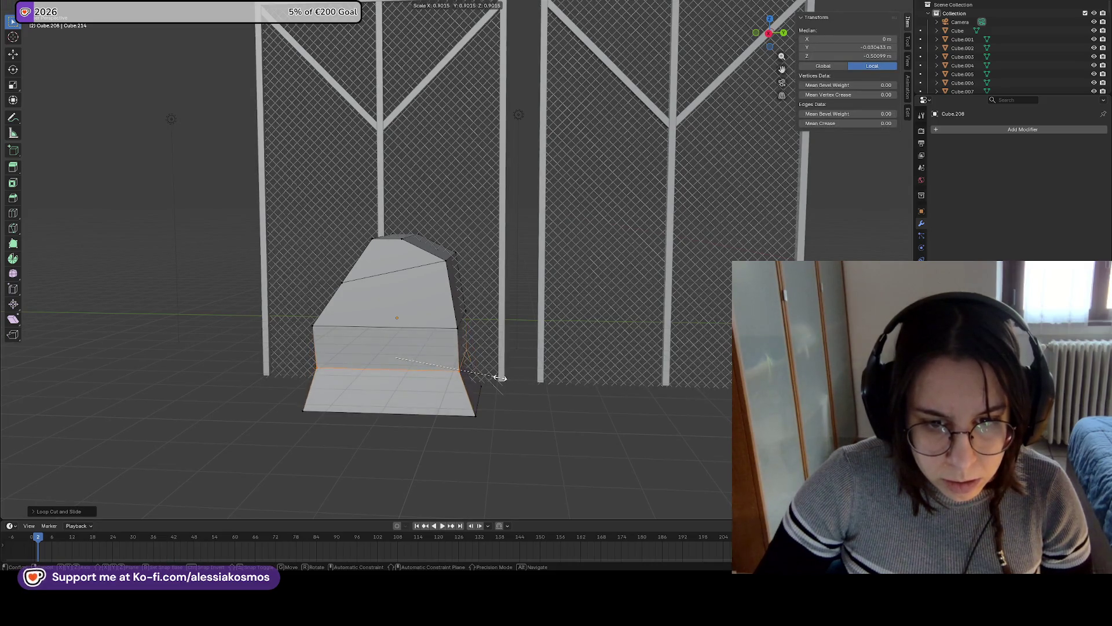
pyautogui.click(500, 378)
pyautogui.hotkey('alt', 'a')
pyautogui.moveTo(504, 406)
pyautogui.mouseDown(button='middle')
pyautogui.moveTo(510, 458)
pyautogui.moveTo(583, 440)
pyautogui.moveTo(574, 447)
pyautogui.moveTo(547, 401)
pyautogui.mouseUp(button='middle')
pyautogui.hotkey('ctrl', 'r')
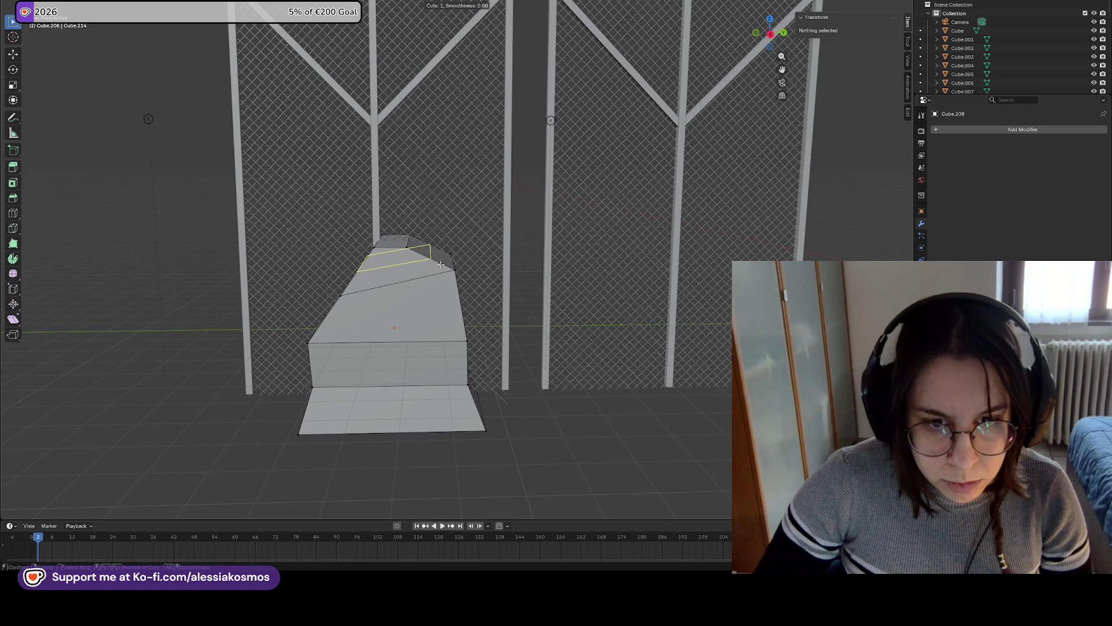
# Insert a new edge loop and lower the top edge slightly along Z
pyautogui.click(440, 264)
pyautogui.click(442, 269)
pyautogui.press('g')
pyautogui.press('z')
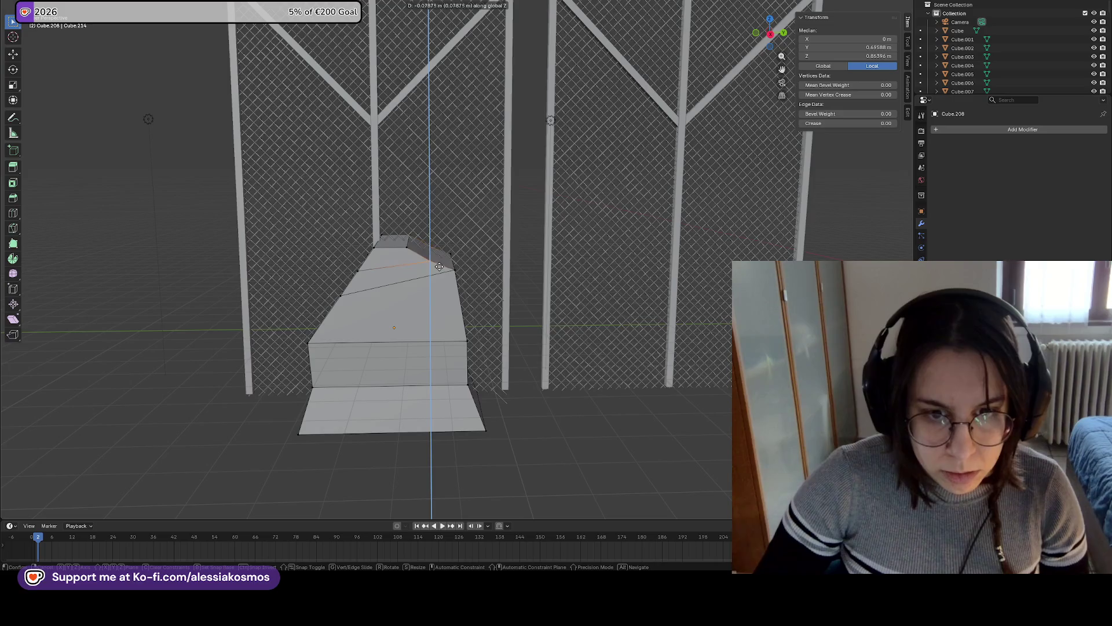
pyautogui.click(440, 262)
pyautogui.moveTo(441, 261); pyautogui.dragTo(457, 258, button='middle')
pyautogui.moveTo(365, 271); pyautogui.dragTo(343, 256, button='middle')
# Push edges on the rock's left side along Y to roughen its outline
pyautogui.click(362, 273)
pyautogui.press('g')
pyautogui.press('y')
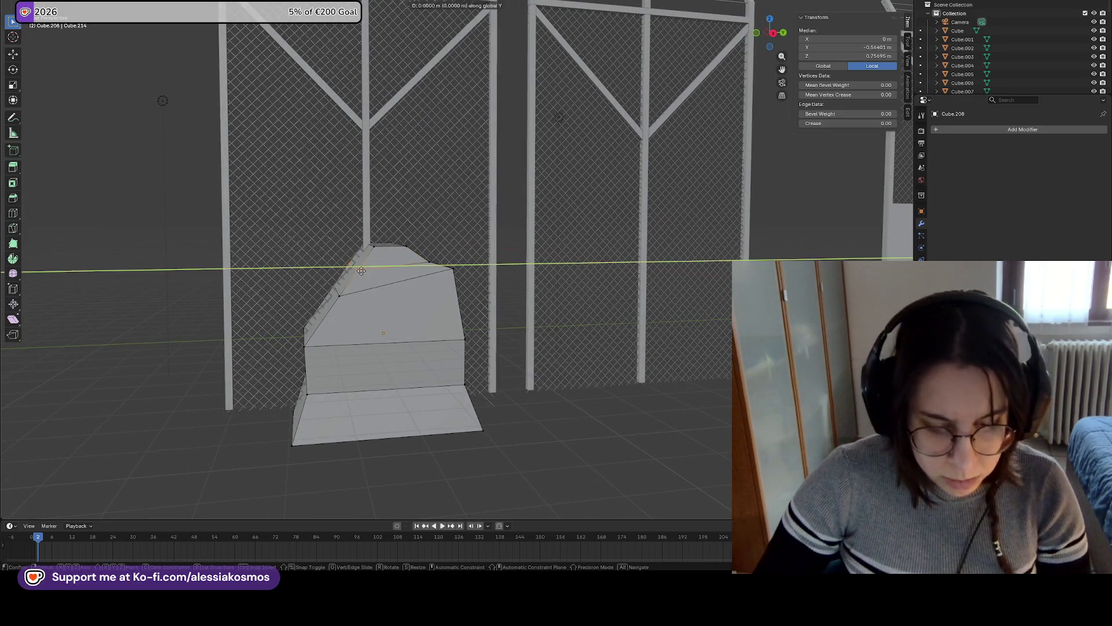
pyautogui.click(375, 275)
pyautogui.moveTo(375, 275); pyautogui.dragTo(342, 287, button='middle')
pyautogui.click(322, 306)
pyautogui.press('g')
pyautogui.press('g')
pyautogui.press('Escape')
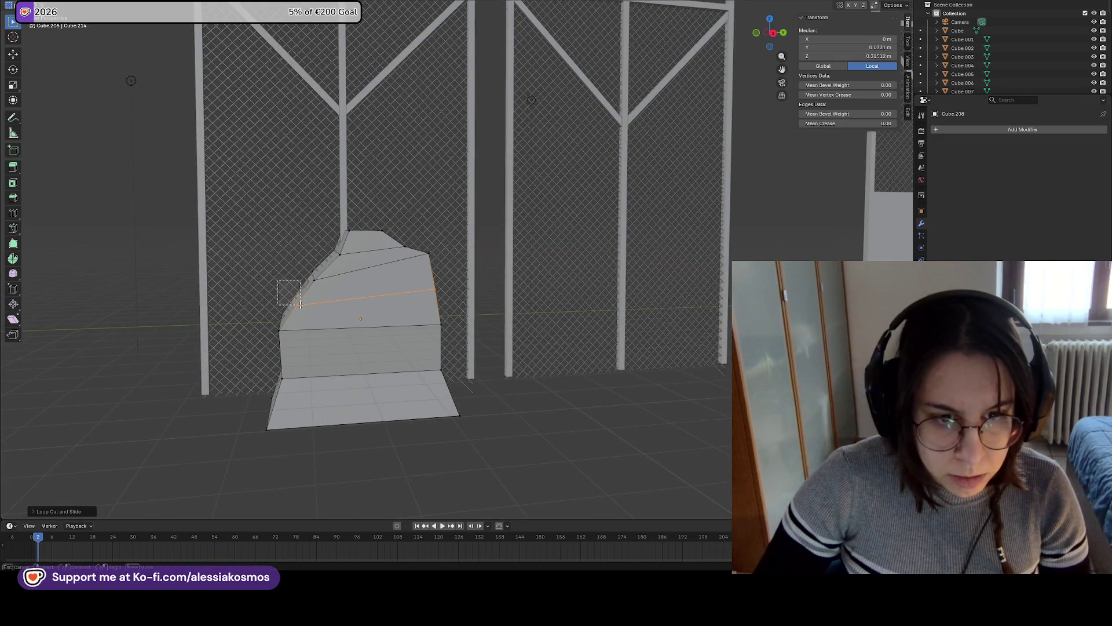
pyautogui.click(303, 301)
pyautogui.press('g')
pyautogui.press('y')
pyautogui.click(313, 300)
# Push a right-side edge out along Y, then shift the lower horizontal edge and slide it down
pyautogui.moveTo(316, 304)
pyautogui.mouseDown(button='middle')
pyautogui.moveTo(442, 307)
pyautogui.moveTo(526, 289)
pyautogui.moveTo(513, 295)
pyautogui.mouseUp(button='middle')
pyautogui.click(458, 296)
pyautogui.press('g')
pyautogui.press('y')
pyautogui.click(534, 292)
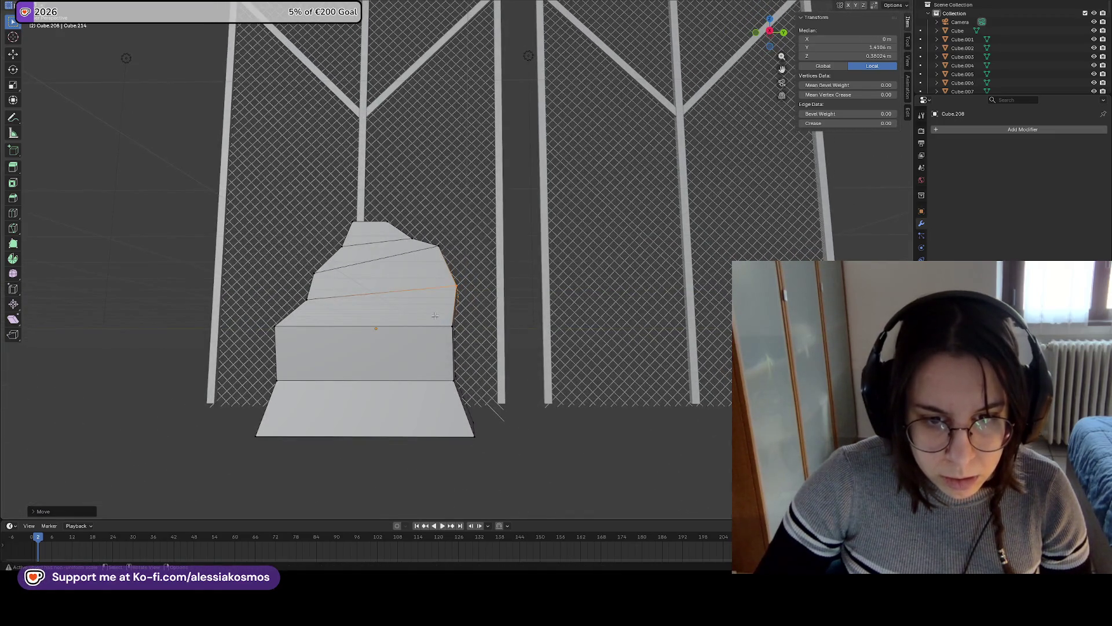
pyautogui.click(455, 334)
pyautogui.moveTo(455, 334)
pyautogui.mouseDown(button='middle')
pyautogui.moveTo(481, 341)
pyautogui.moveTo(446, 355)
pyautogui.moveTo(506, 334)
pyautogui.mouseUp(button='middle')
pyautogui.press('g')
pyautogui.press('y')
pyautogui.click(463, 333)
pyautogui.press('g')
pyautogui.press('g')
pyautogui.click(457, 376)
# Push the rock's right vertical edge outward along Y and raise it slightly, forming a stepped side
pyautogui.click(422, 360)
pyautogui.press('g')
pyautogui.press('y')
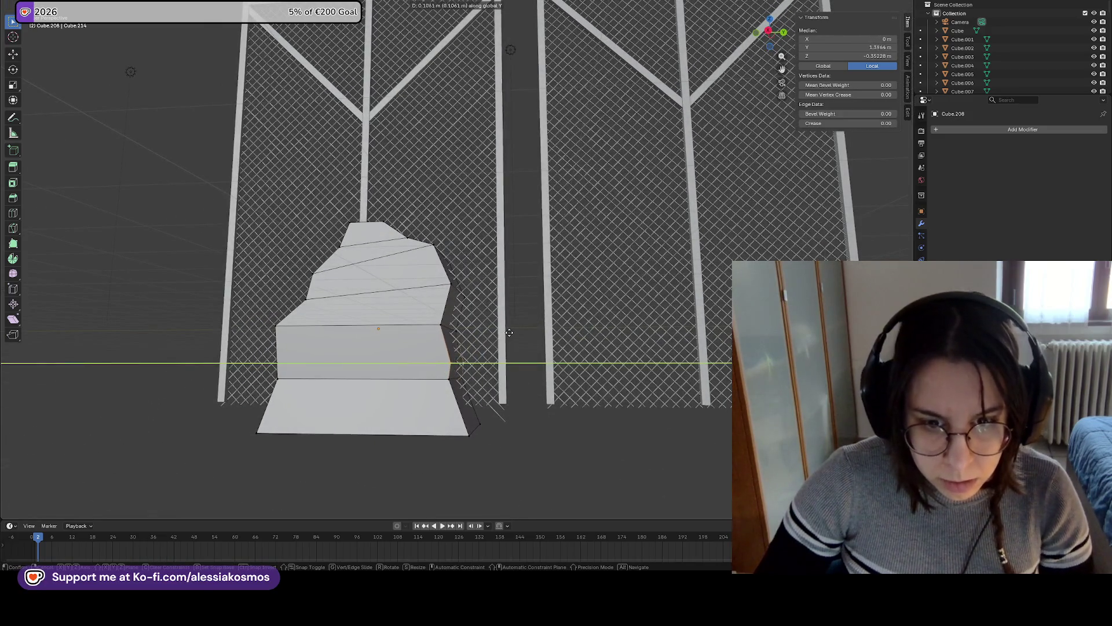
pyautogui.click(510, 333)
pyautogui.press('g')
pyautogui.press('z')
pyautogui.click(511, 324)
pyautogui.moveTo(511, 324)
pyautogui.mouseDown(button='middle')
pyautogui.moveTo(445, 325)
pyautogui.moveTo(439, 314)
pyautogui.moveTo(405, 357)
pyautogui.mouseUp(button='middle')
# Box-select the bottom-right corner, shift it along Y into a slanted base, and return to Object Mode
pyautogui.click(435, 322)
pyautogui.click(440, 313)
pyautogui.moveTo(403, 357); pyautogui.dragTo(418, 389)
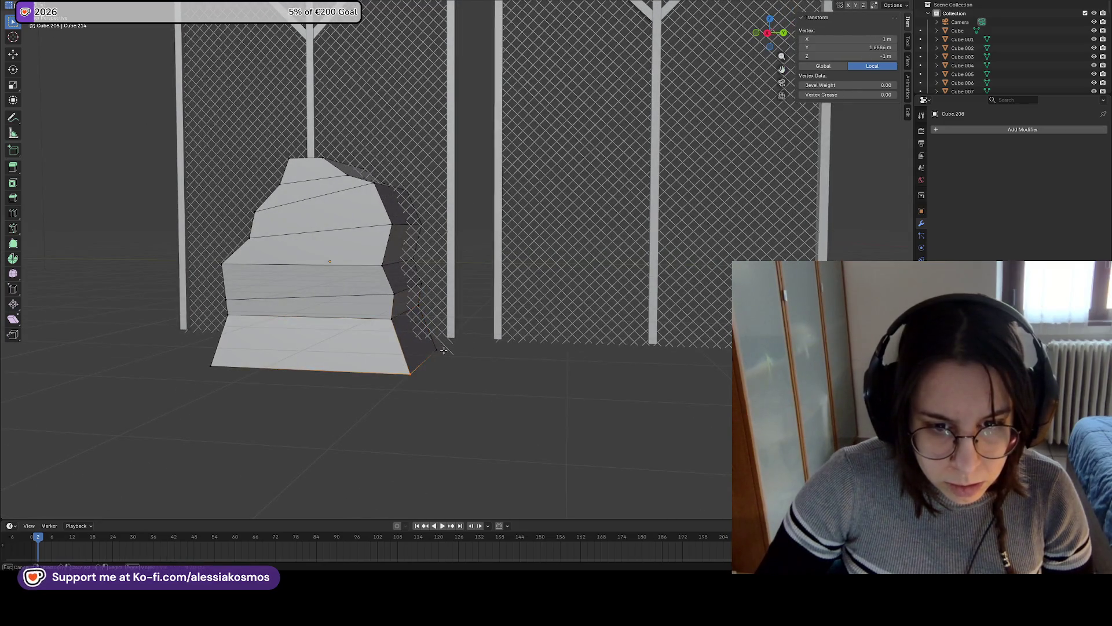
pyautogui.moveTo(428, 347); pyautogui.dragTo(464, 374)
pyautogui.moveTo(463, 374); pyautogui.dragTo(467, 363, button='middle')
pyautogui.press('g')
pyautogui.press('y')
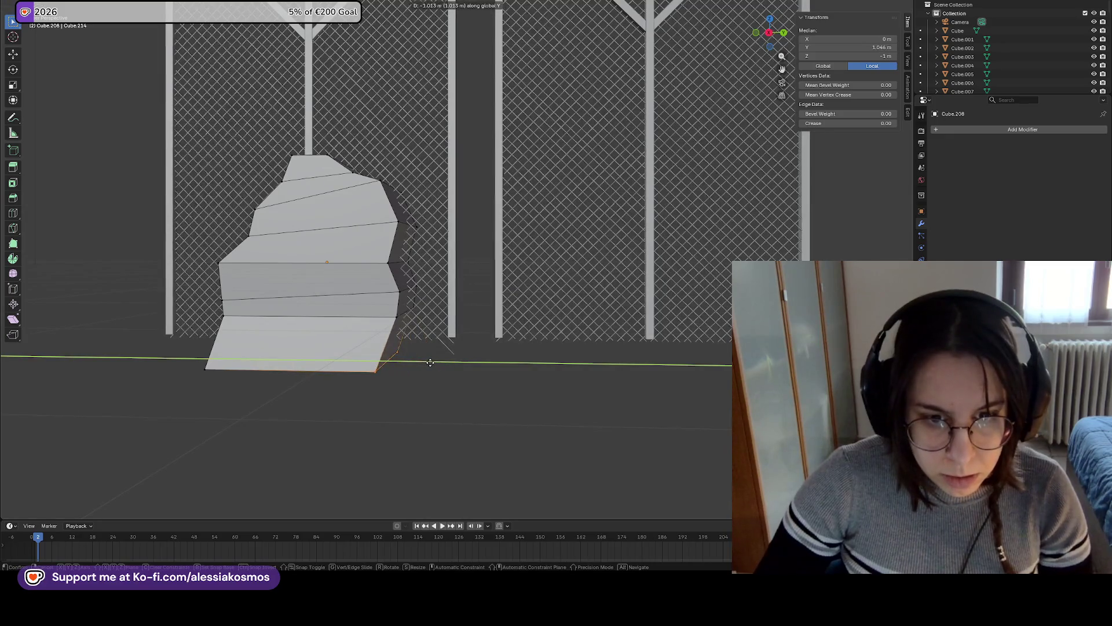
pyautogui.click(431, 362)
pyautogui.moveTo(480, 378); pyautogui.dragTo(450, 381, button='middle')
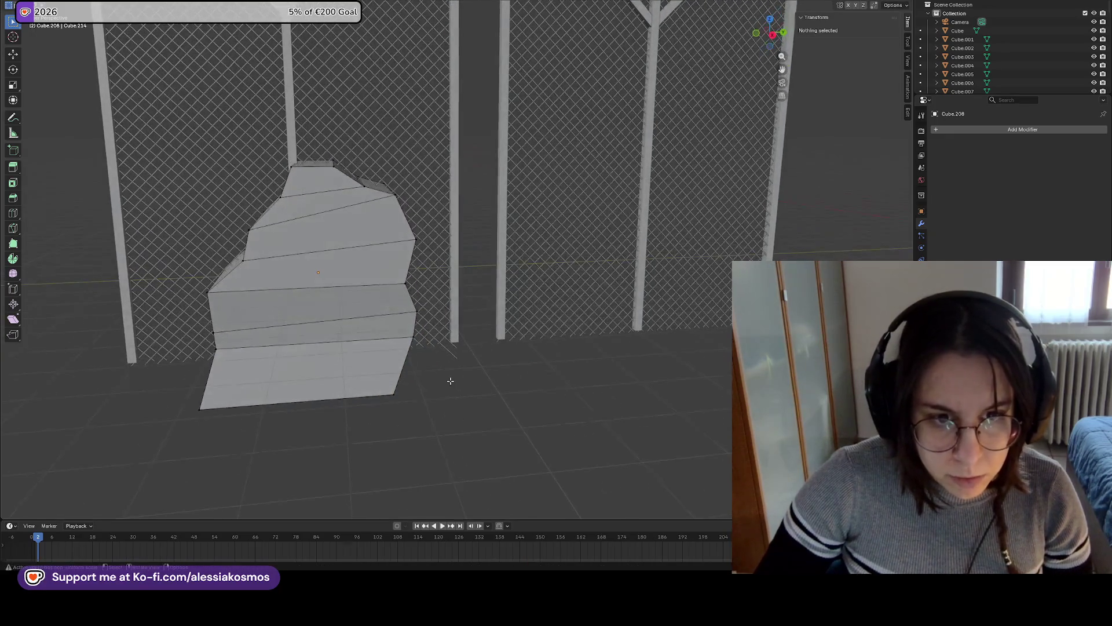
pyautogui.press('Tab')
# Search the modifier list for 'solid', then select the left fence panel
pyautogui.click(955, 129)
pyautogui.write('solid')
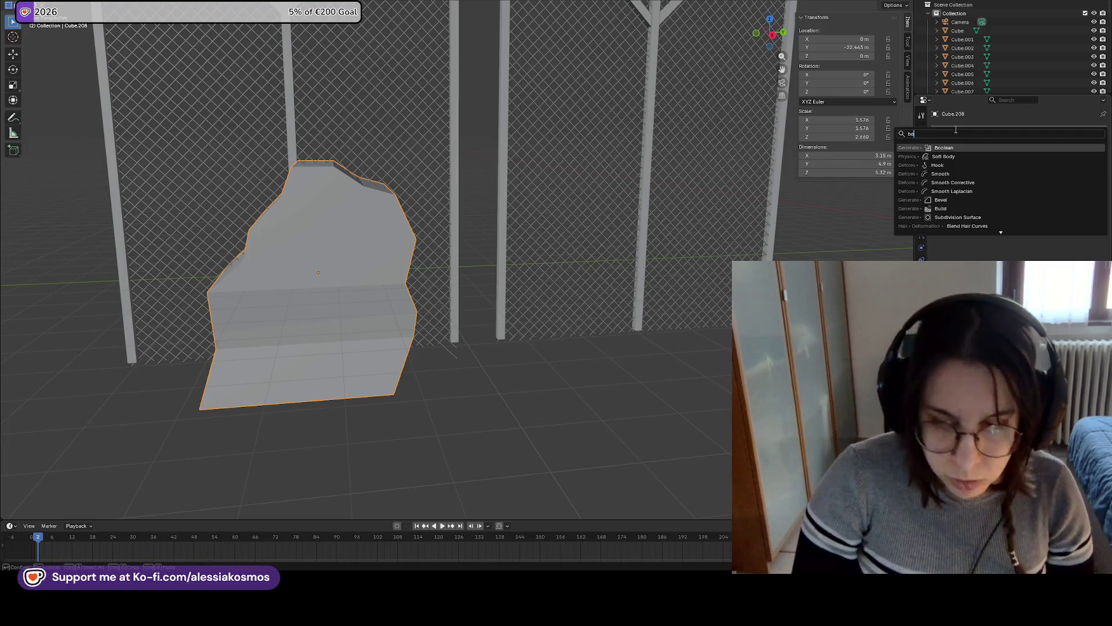
pyautogui.click(401, 178)
pyautogui.click(241, 175)
pyautogui.click(240, 175)
pyautogui.click(239, 174)
pyautogui.click(625, 152)
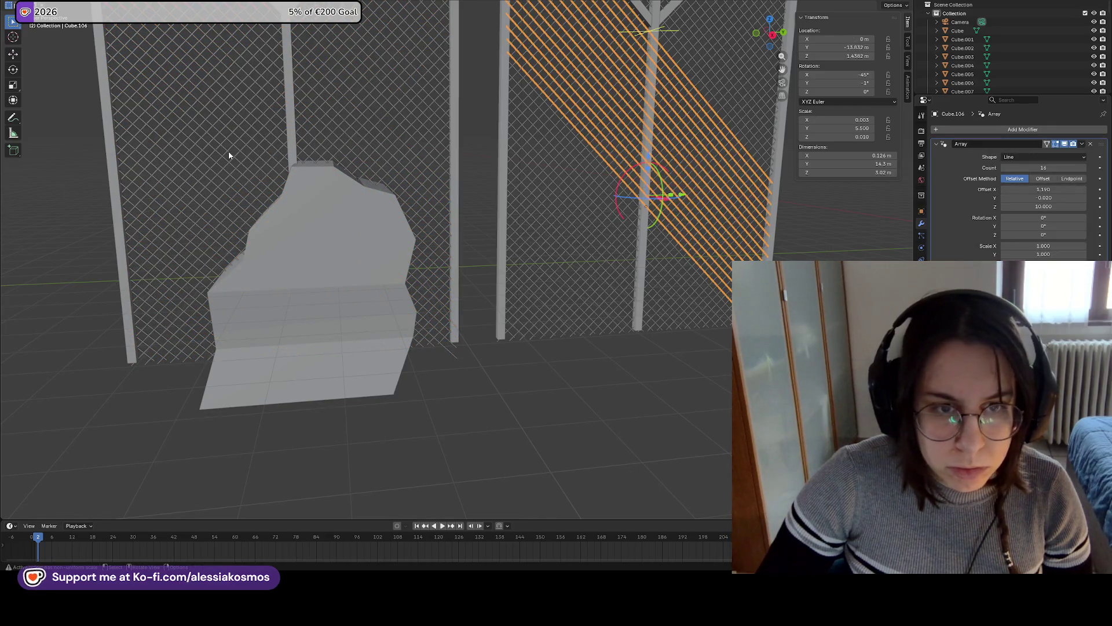
pyautogui.click(228, 156)
pyautogui.scroll(-3, 231, 290)
# Select the rock and slide it along the Y axis toward the fence
pyautogui.click(372, 187)
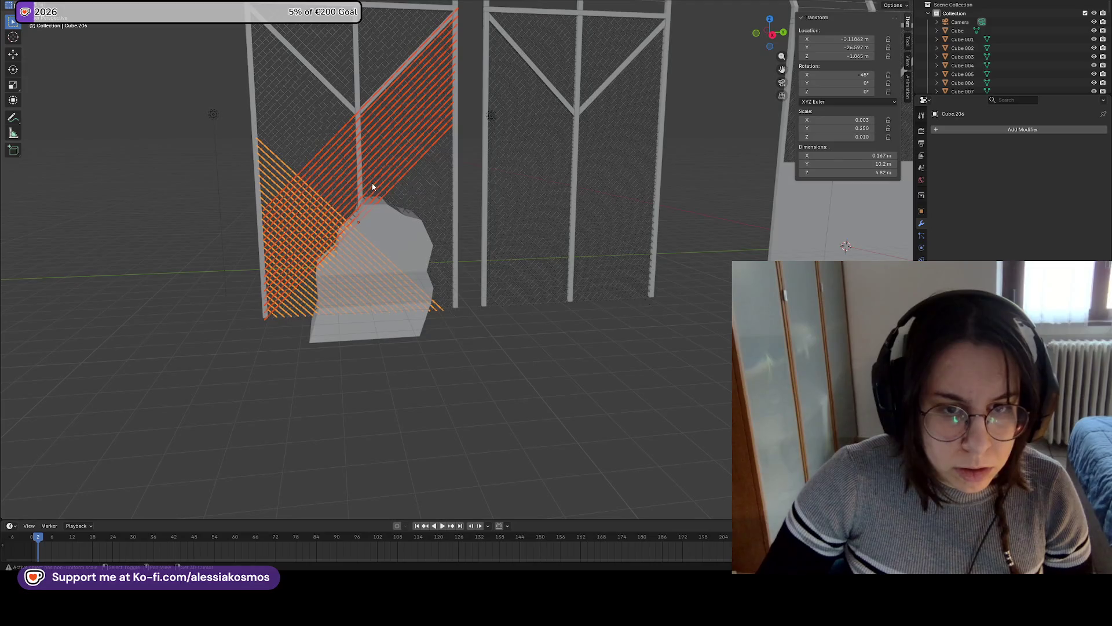
pyautogui.keyDown('shift'); pyautogui.click(414, 216); pyautogui.keyUp('shift')
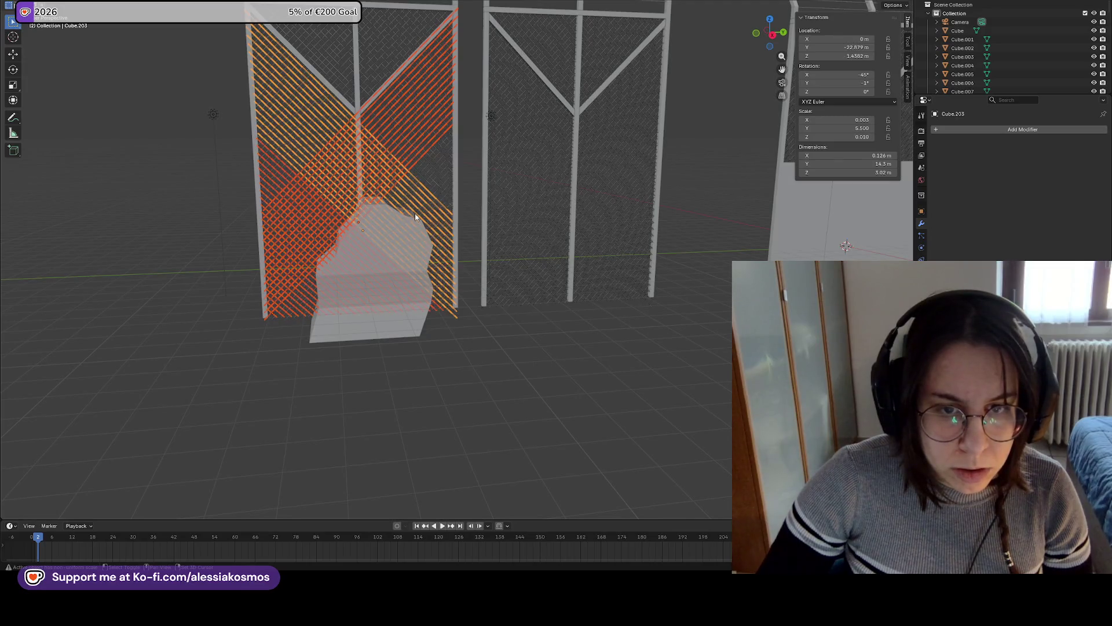
pyautogui.click(443, 305)
pyautogui.click(415, 311)
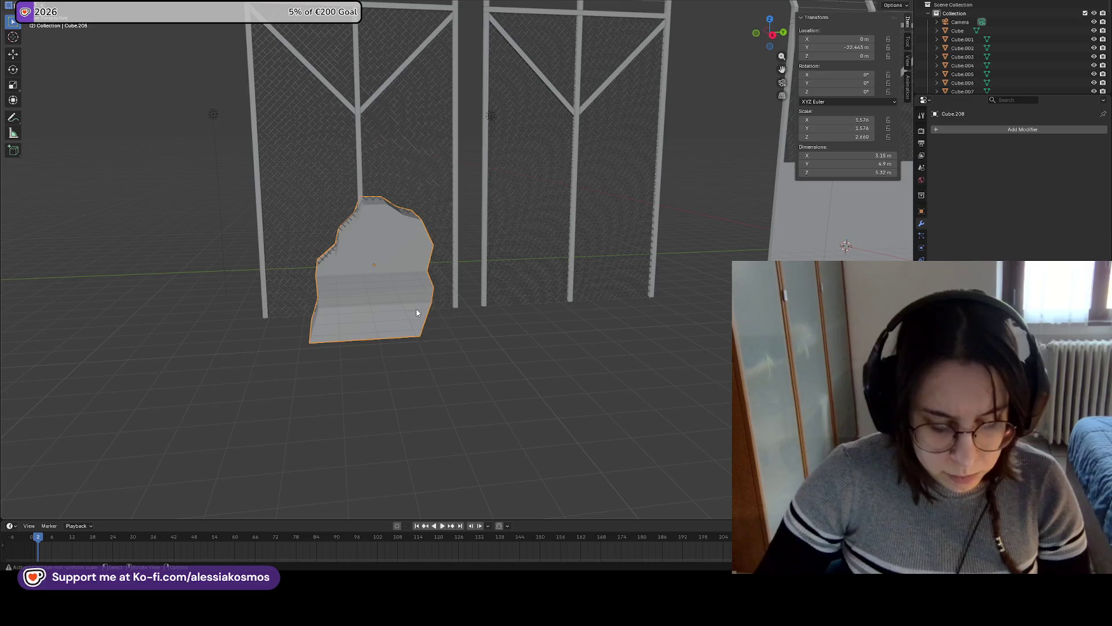
pyautogui.press('g')
pyautogui.press('y')
pyautogui.click(343, 313)
pyautogui.scroll(-3, 348, 313)
# Box-select the left fence panel, zoom in, and move the rock up against the fence
pyautogui.press('b')
pyautogui.moveTo(451, 285); pyautogui.dragTo(351, 121)
pyautogui.moveTo(464, 264); pyautogui.dragTo(339, 130)
pyautogui.keyDown('shift'); pyautogui.moveTo(391, 125); pyautogui.dragTo(407, 246, button='middle'); pyautogui.keyUp('shift')
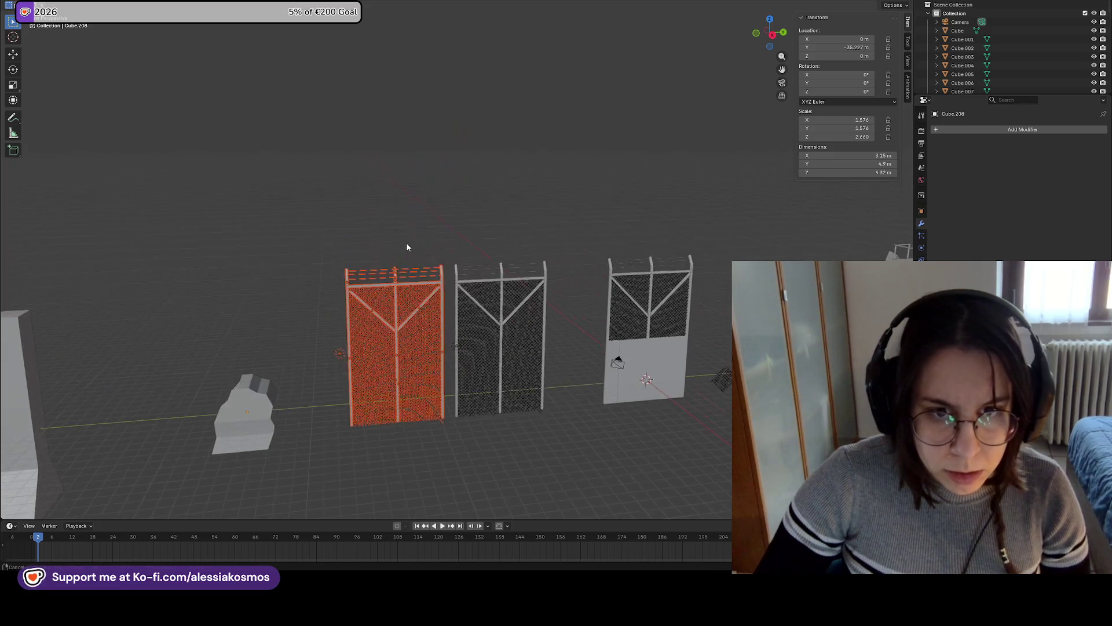
pyautogui.scroll(4, 381, 329)
pyautogui.keyDown('shift'); pyautogui.moveTo(381, 329); pyautogui.dragTo(442, 202, button='middle'); pyautogui.keyUp('shift')
pyautogui.hotkey('shift', 'd')
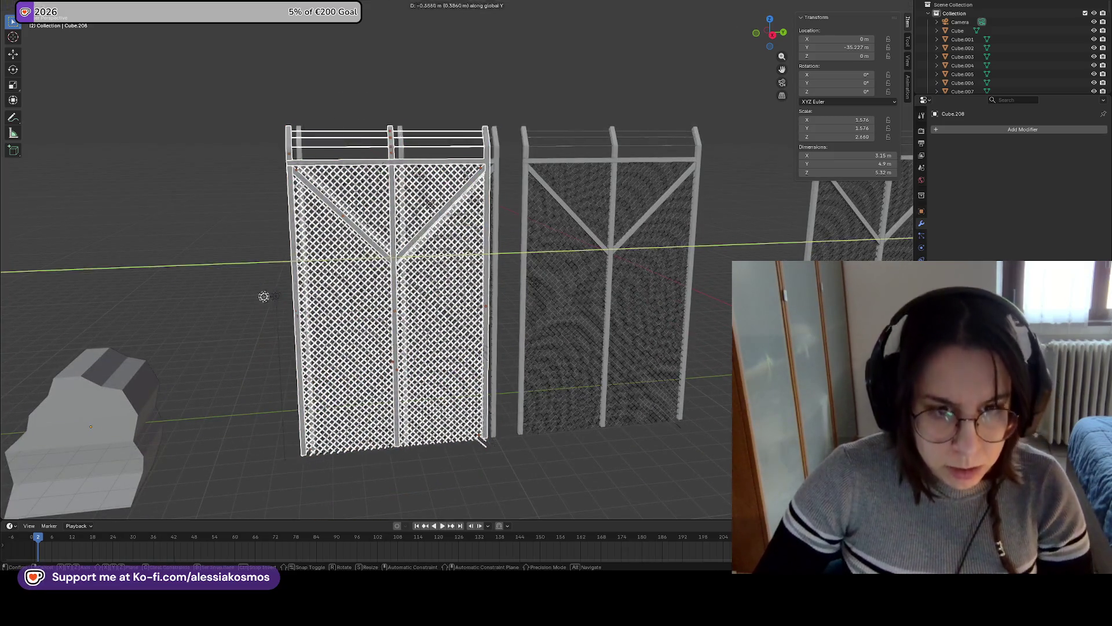
pyautogui.moveTo(171, 387)
pyautogui.mouseDown(button='middle')
pyautogui.moveTo(270, 369)
pyautogui.moveTo(179, 398)
pyautogui.moveTo(230, 365)
pyautogui.moveTo(351, 349)
pyautogui.mouseUp(button='middle')
pyautogui.scroll(-3, 352, 349)
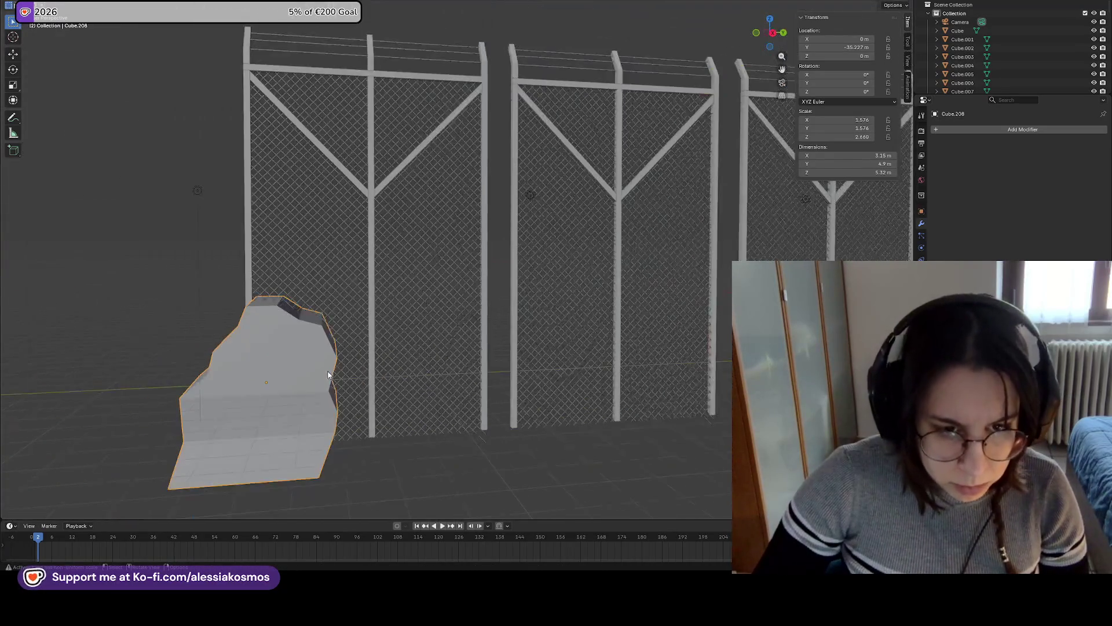
pyautogui.press('g')
pyautogui.click(281, 363)
# Join the left panel's upper and lower diagonal wire strips into one mesh
pyautogui.click(428, 373)
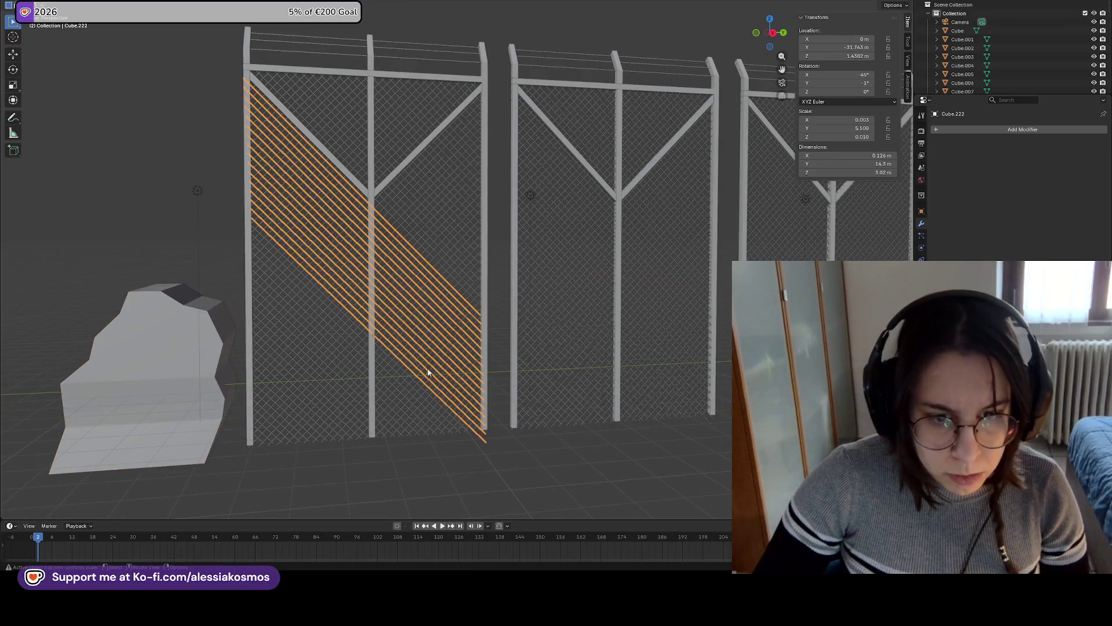
pyautogui.keyDown('shift'); pyautogui.click(433, 394); pyautogui.keyUp('shift')
pyautogui.moveTo(451, 462)
pyautogui.keyDown('shift'); pyautogui.mouseDown()
pyautogui.moveTo(417, 200)
pyautogui.moveTo(362, 203)
pyautogui.mouseUp(); pyautogui.keyUp('shift')
pyautogui.keyDown('shift'); pyautogui.click(307, 218); pyautogui.keyUp('shift')
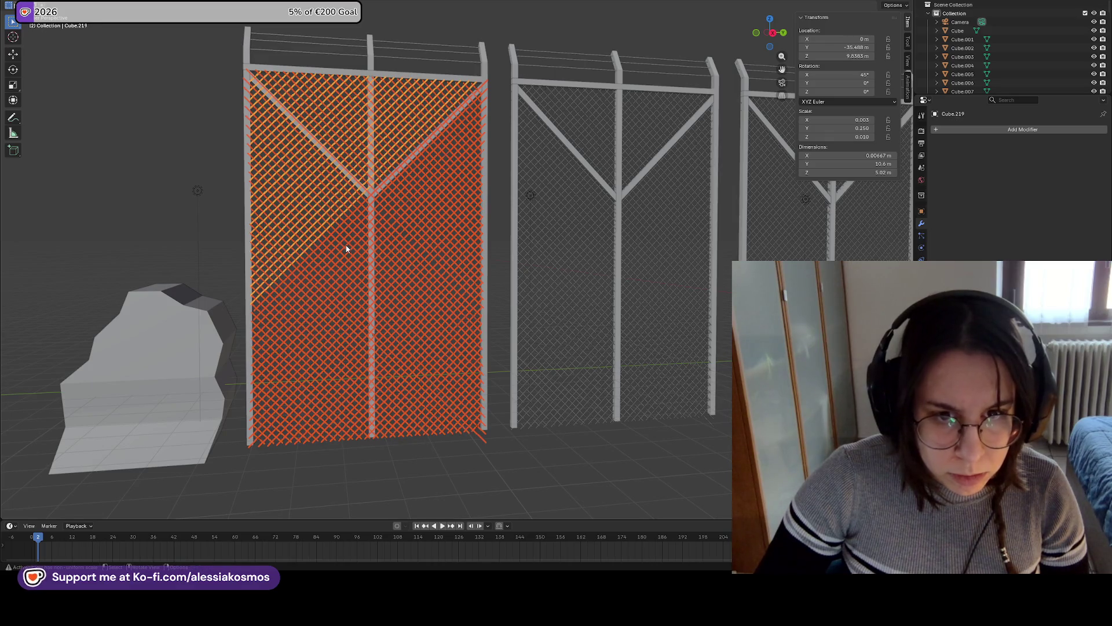
pyautogui.hotkey('ctrl', 'j')
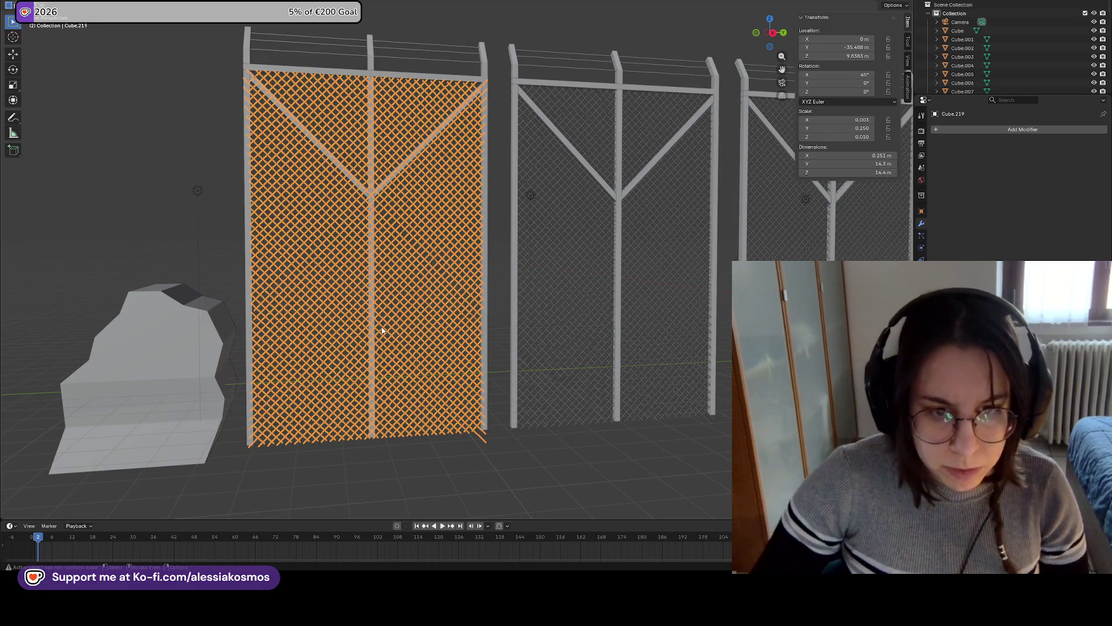
pyautogui.click(440, 456)
# Slide the rock along Y in front of the fence and select the joined wire mesh
pyautogui.click(176, 374)
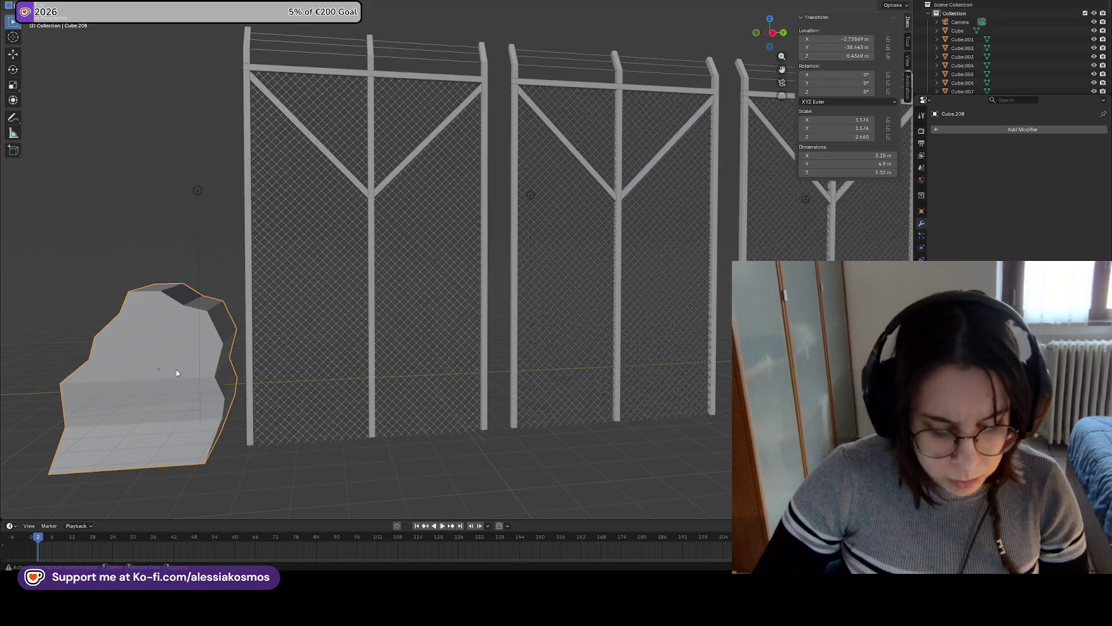
pyautogui.press('g')
pyautogui.press('y')
pyautogui.click(419, 385)
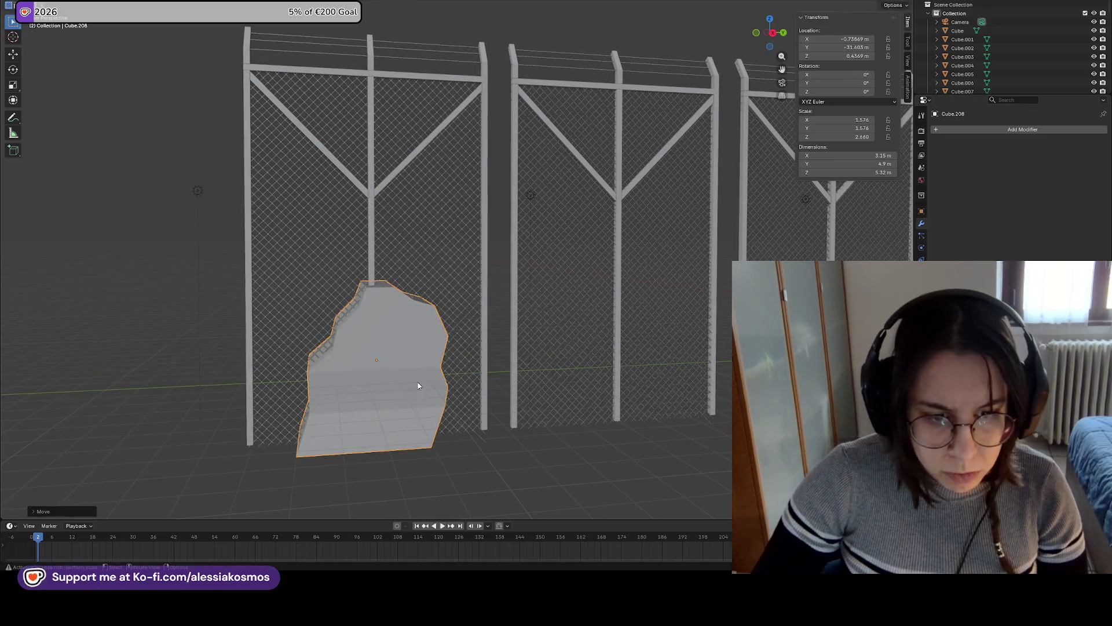
pyautogui.click(387, 242)
pyautogui.click(1006, 132)
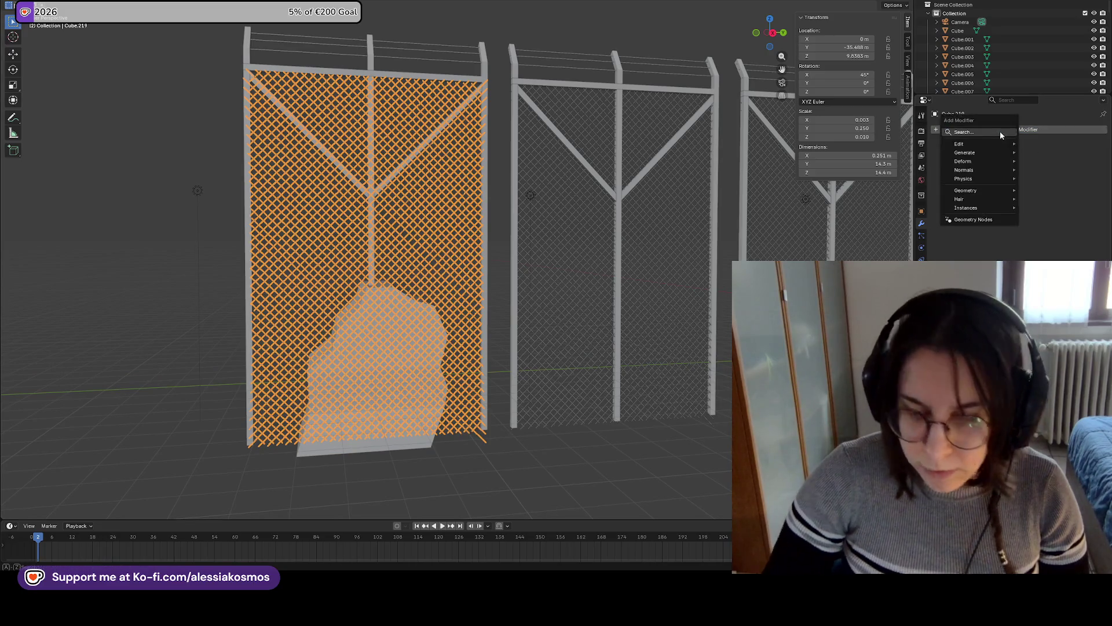
# Add a Boolean modifier to the wire mesh with rock Cube.208 as the cutter object
pyautogui.click(944, 159)
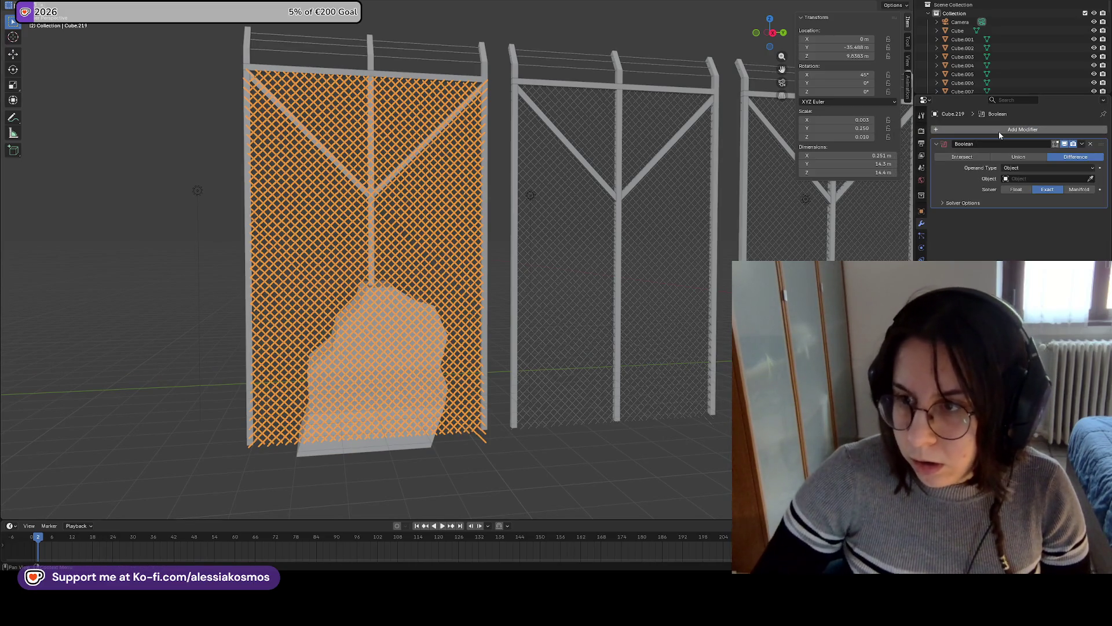
pyautogui.click(378, 450)
pyautogui.click(328, 392)
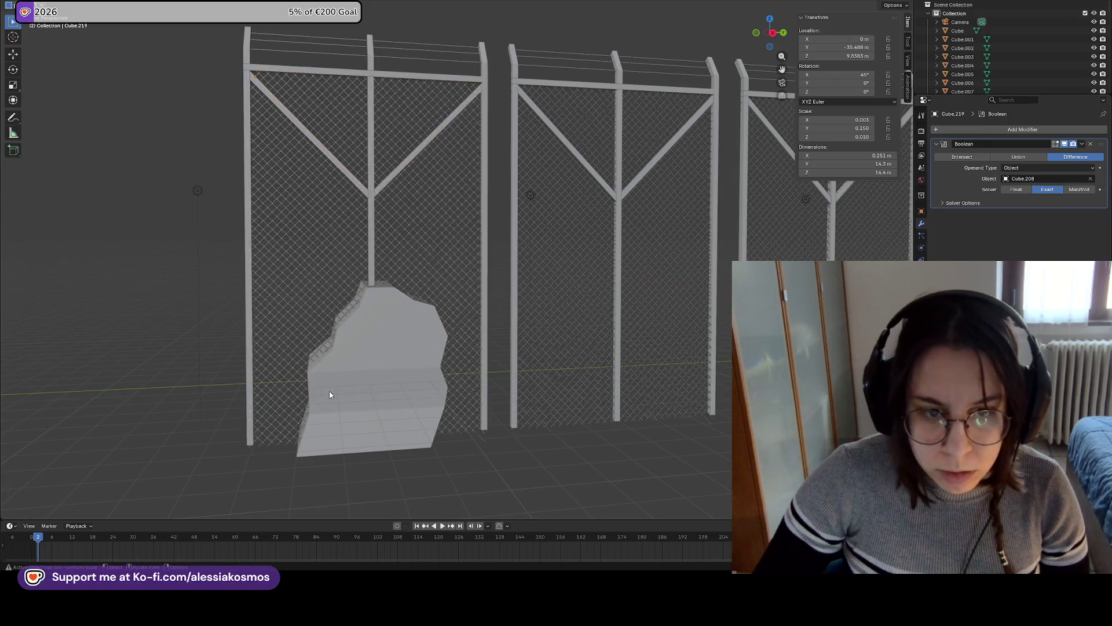
pyautogui.press('g')
pyautogui.press('y')
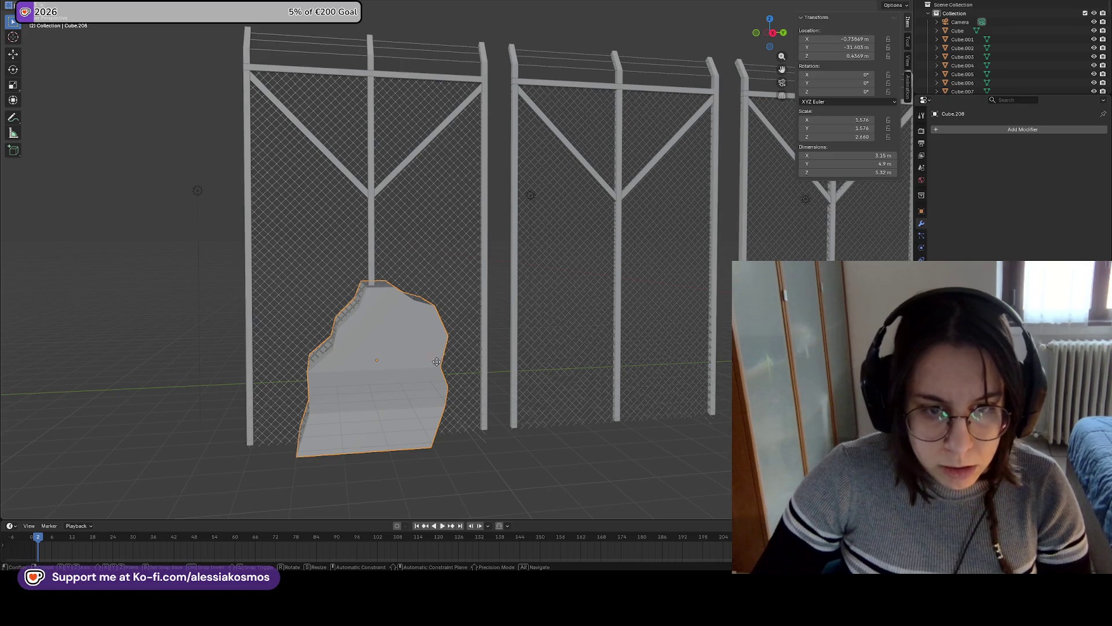
pyautogui.click(386, 364)
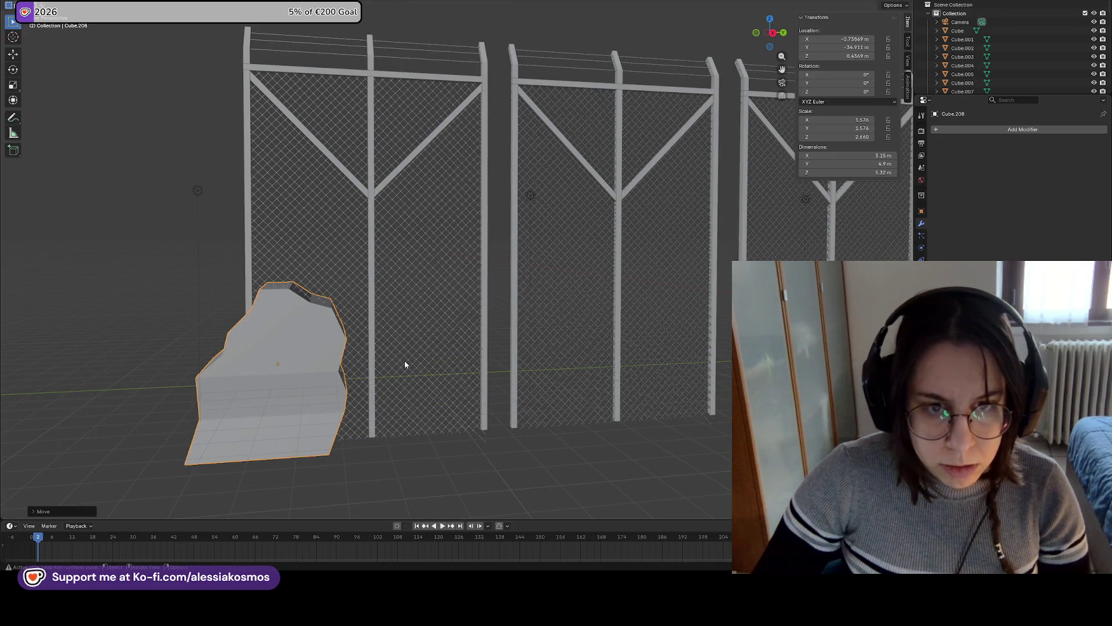
pyautogui.hotkey('ctrl', 'z')
pyautogui.moveTo(406, 338); pyautogui.dragTo(698, 288, button='middle')
pyautogui.hotkey('ctrl', 'z')
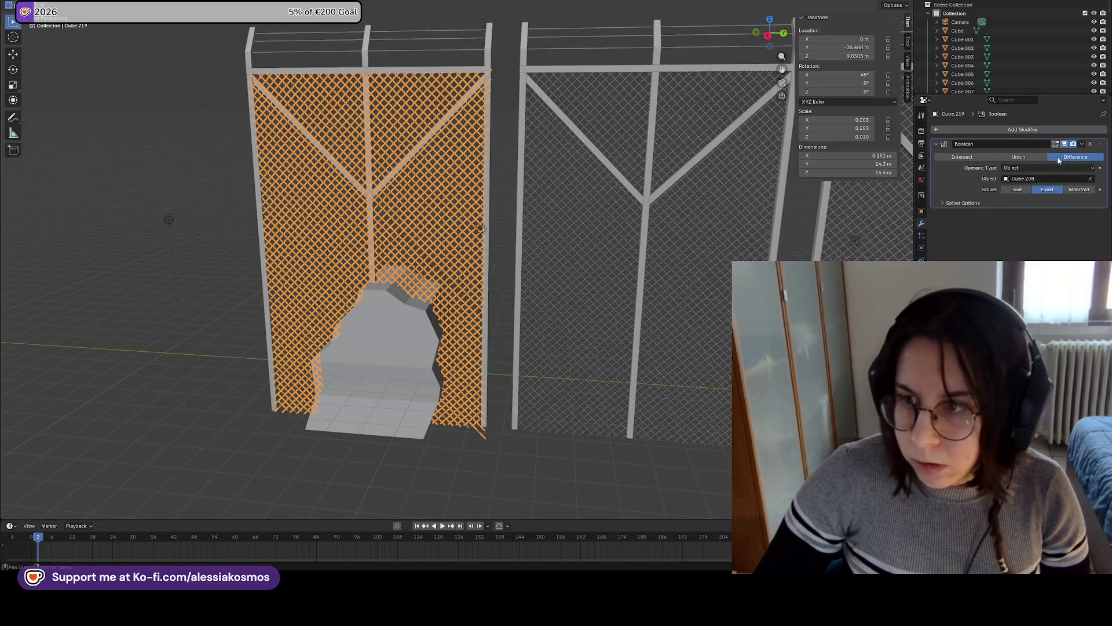
# Apply the Boolean Difference hole cut, then slide the rock out of the hole along Y
pyautogui.click(1082, 144)
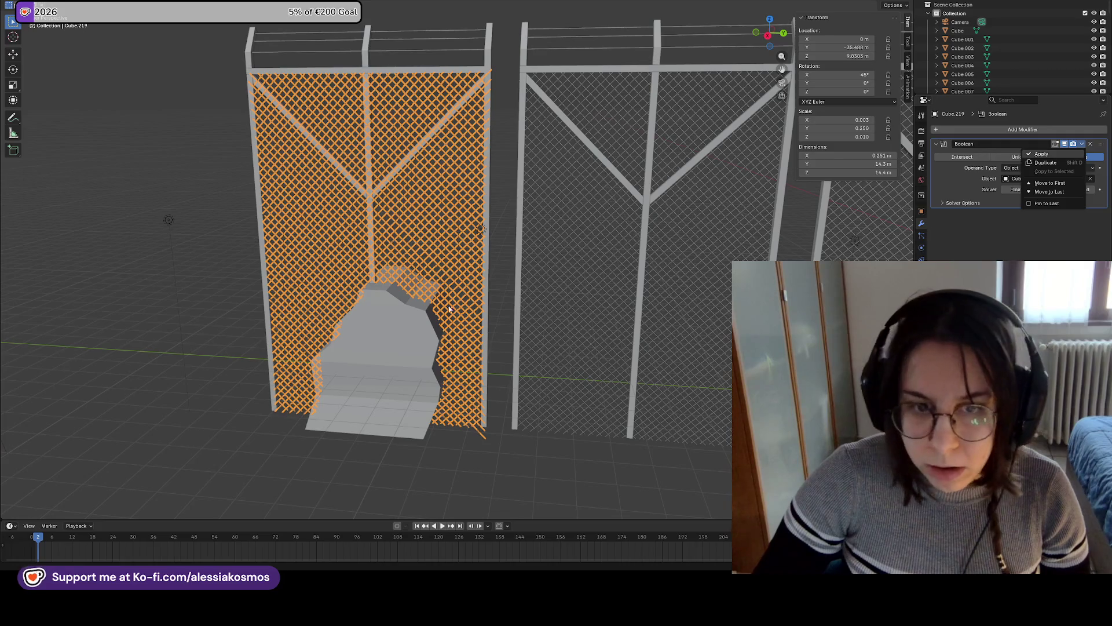
pyautogui.click(430, 337)
pyautogui.press('g')
pyautogui.press('y')
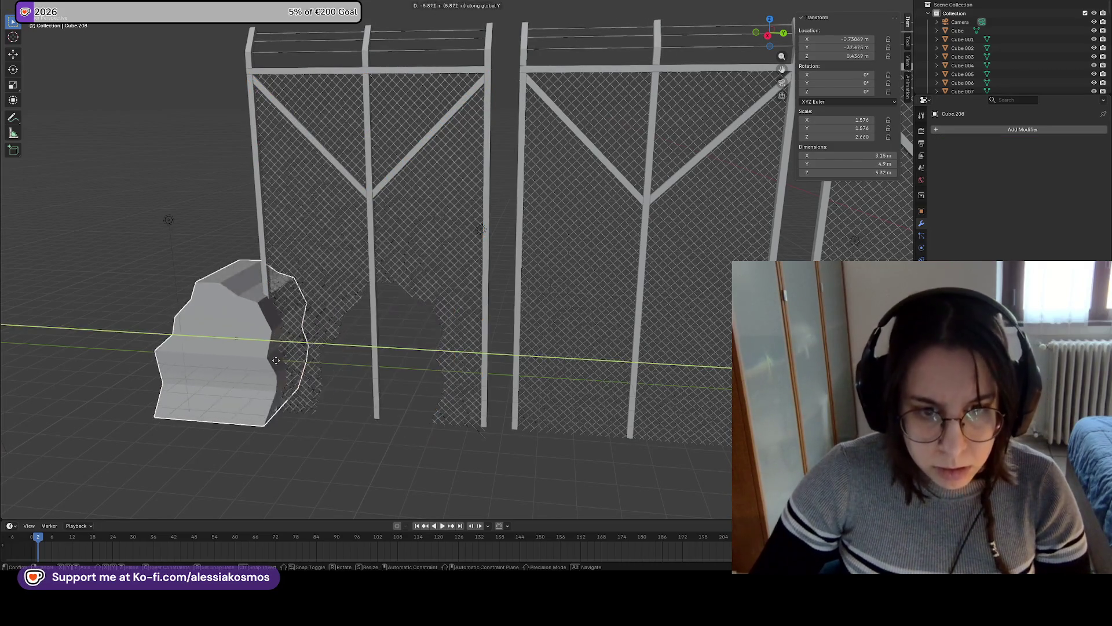
pyautogui.click(139, 348)
pyautogui.moveTo(139, 347)
pyautogui.mouseDown(button='middle')
pyautogui.moveTo(465, 280)
pyautogui.moveTo(404, 284)
pyautogui.moveTo(427, 295)
pyautogui.moveTo(544, 293)
pyautogui.moveTo(502, 280)
pyautogui.mouseUp(button='middle')
# Select the centre post Cube.209 and orbit to view it against the hole
pyautogui.scroll(5, 556, 299)
pyautogui.scroll(3, 501, 280)
pyautogui.click(573, 277)
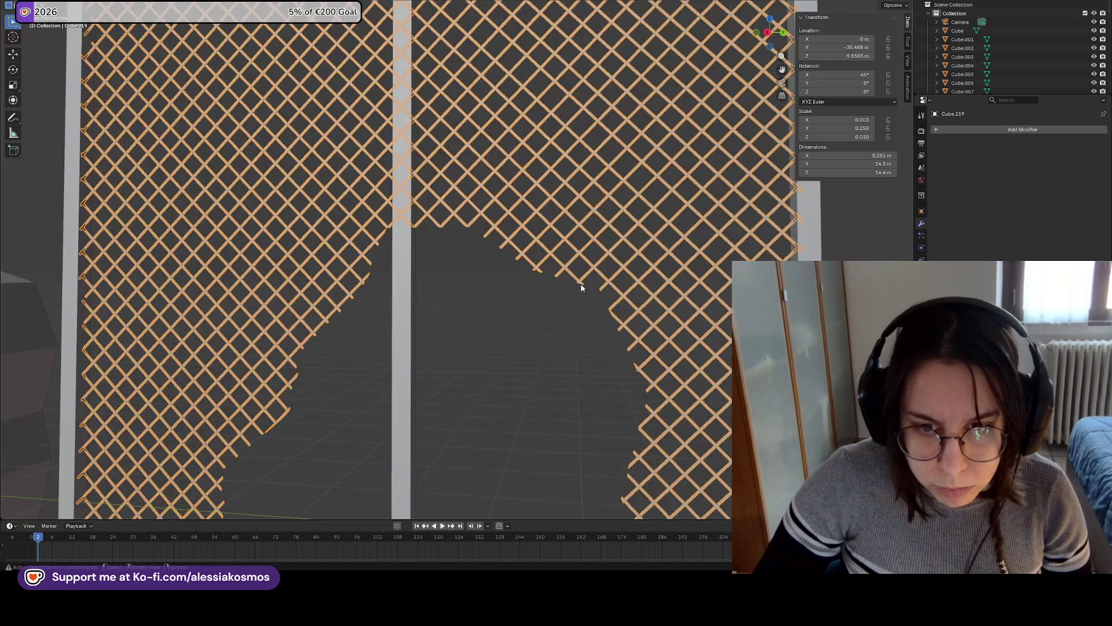
pyautogui.scroll(-3, 581, 288)
pyautogui.moveTo(575, 285)
pyautogui.mouseDown(button='middle')
pyautogui.moveTo(498, 304)
pyautogui.moveTo(484, 294)
pyautogui.mouseUp(button='middle')
pyautogui.click(418, 320)
pyautogui.scroll(-3, 428, 320)
pyautogui.moveTo(427, 320); pyautogui.dragTo(419, 302, button='middle')
pyautogui.scroll(3, 450, 312)
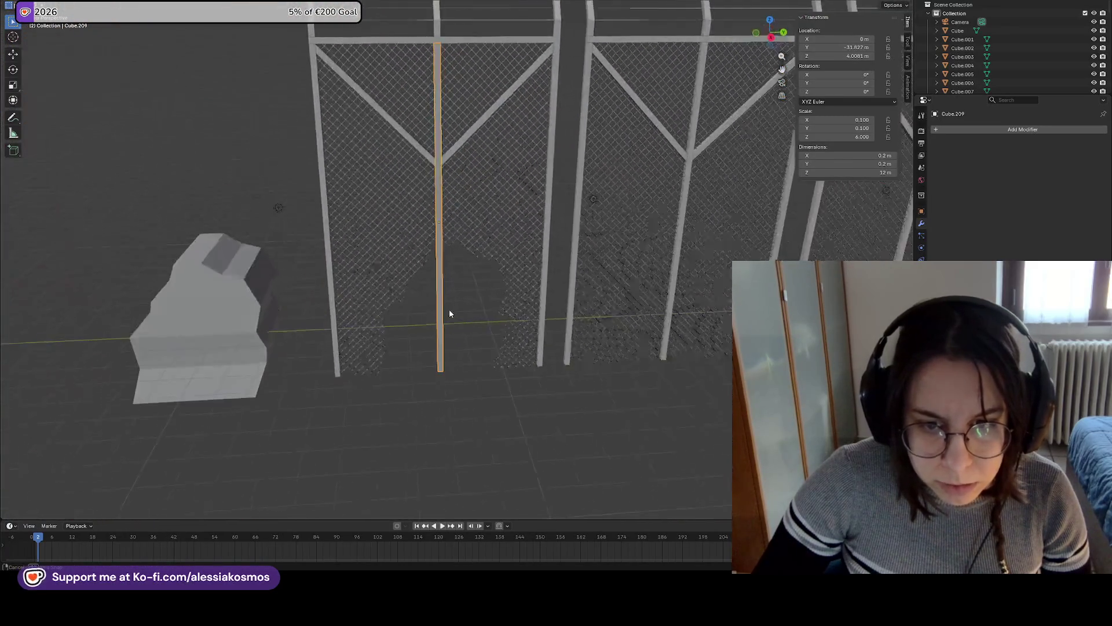
pyautogui.scroll(3, 460, 294)
pyautogui.scroll(-5, 461, 276)
pyautogui.moveTo(450, 297)
pyautogui.mouseDown(button='middle')
pyautogui.moveTo(433, 311)
pyautogui.moveTo(479, 293)
pyautogui.mouseUp(button='middle')
pyautogui.scroll(5, 511, 303)
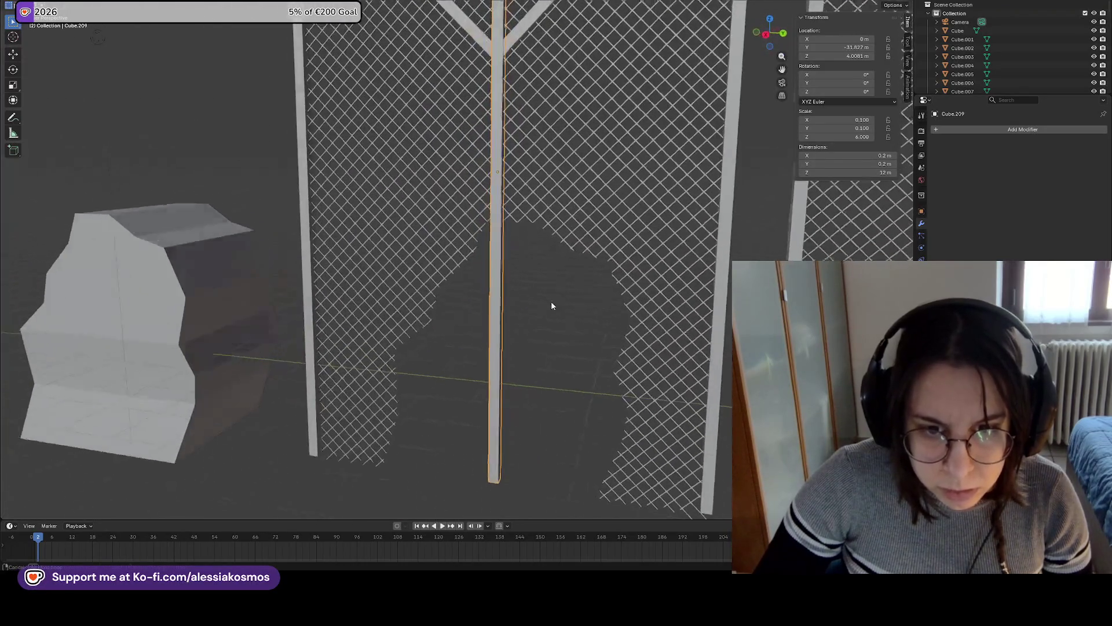
pyautogui.scroll(-4, 493, 278)
pyautogui.moveTo(434, 256); pyautogui.dragTo(394, 235, button='middle')
pyautogui.scroll(2, 394, 235)
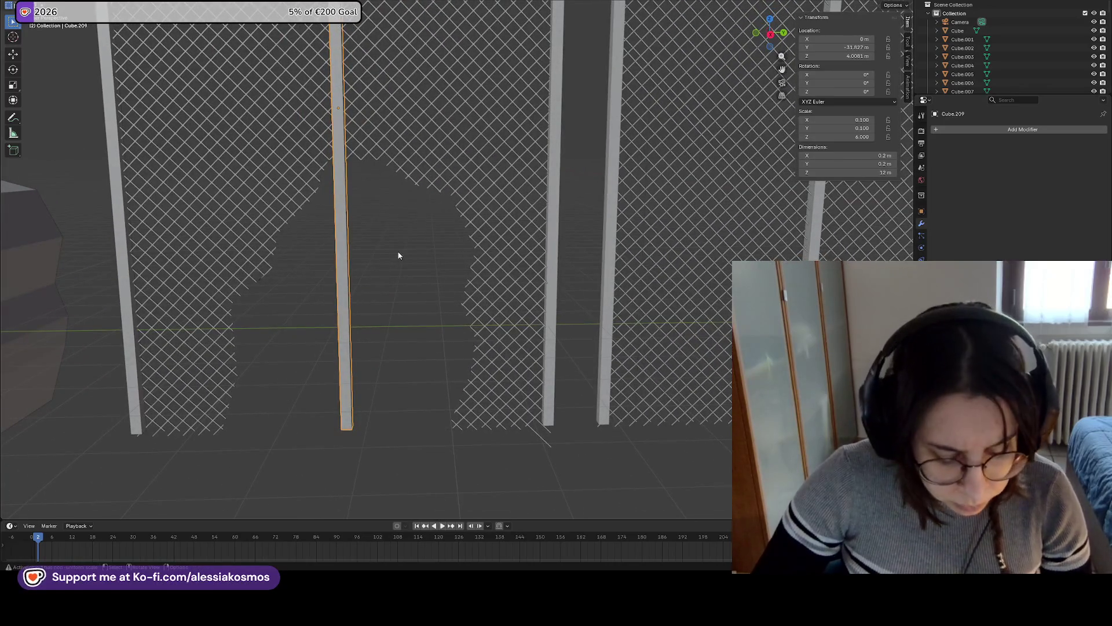
pyautogui.press('g')
pyautogui.rightClick(384, 249)
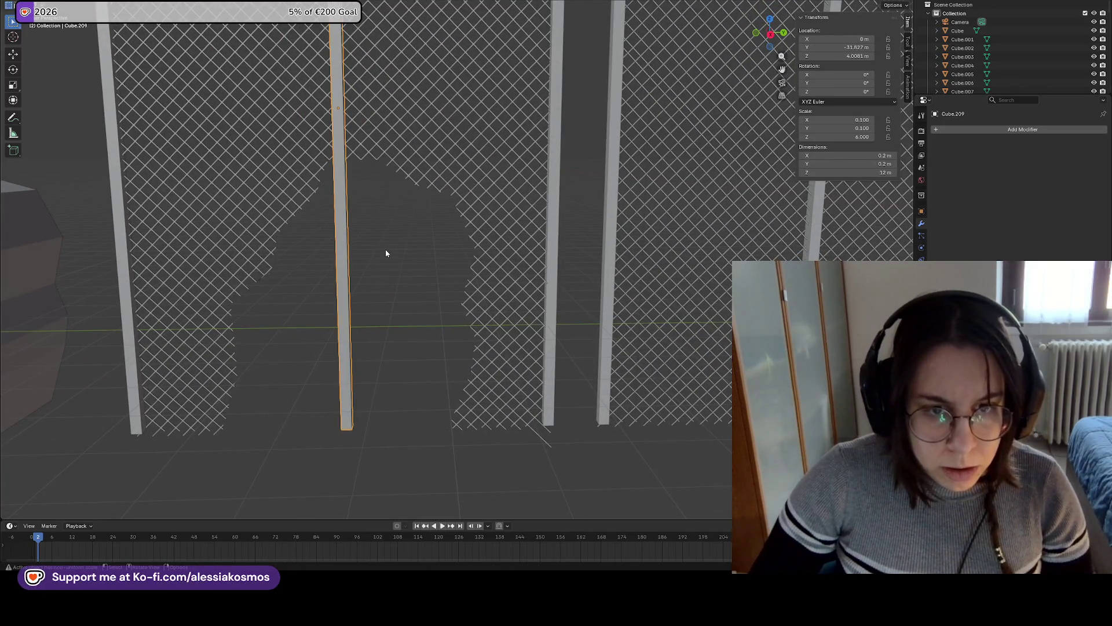
# In Edit Mode, raise the post's bottom vertices and shift the whole post vertically
pyautogui.press('Tab')
pyautogui.click(348, 428)
pyautogui.press('g')
pyautogui.press('z')
pyautogui.click(392, 361)
pyautogui.moveTo(377, 392); pyautogui.dragTo(443, 383, button='middle')
pyautogui.press('a')
pyautogui.press('KP_Decimal')
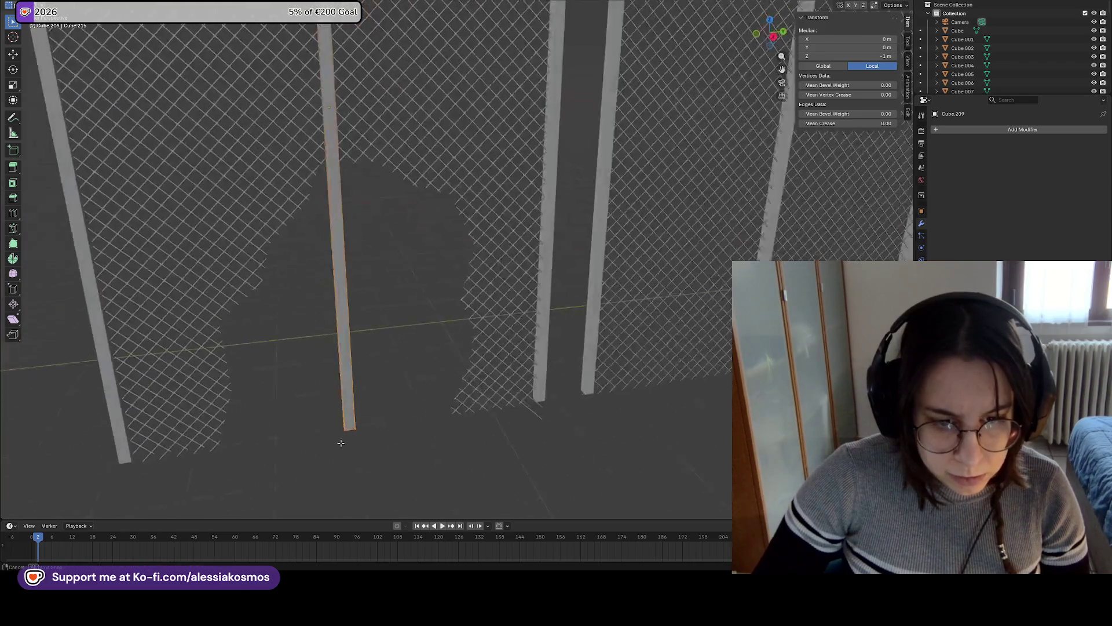
pyautogui.press('g')
pyautogui.press('z')
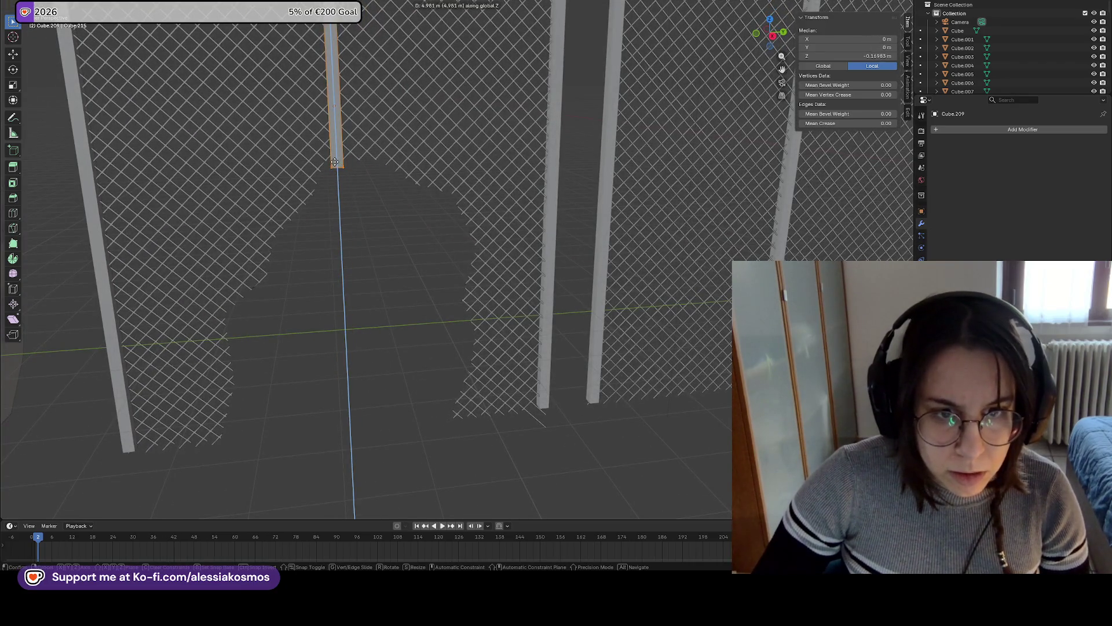
pyautogui.click(342, 174)
# Move the post's bottom end up to the hole's top edge and return to Object Mode
pyautogui.scroll(3, 332, 121)
pyautogui.moveTo(331, 121); pyautogui.dragTo(318, 163, button='middle')
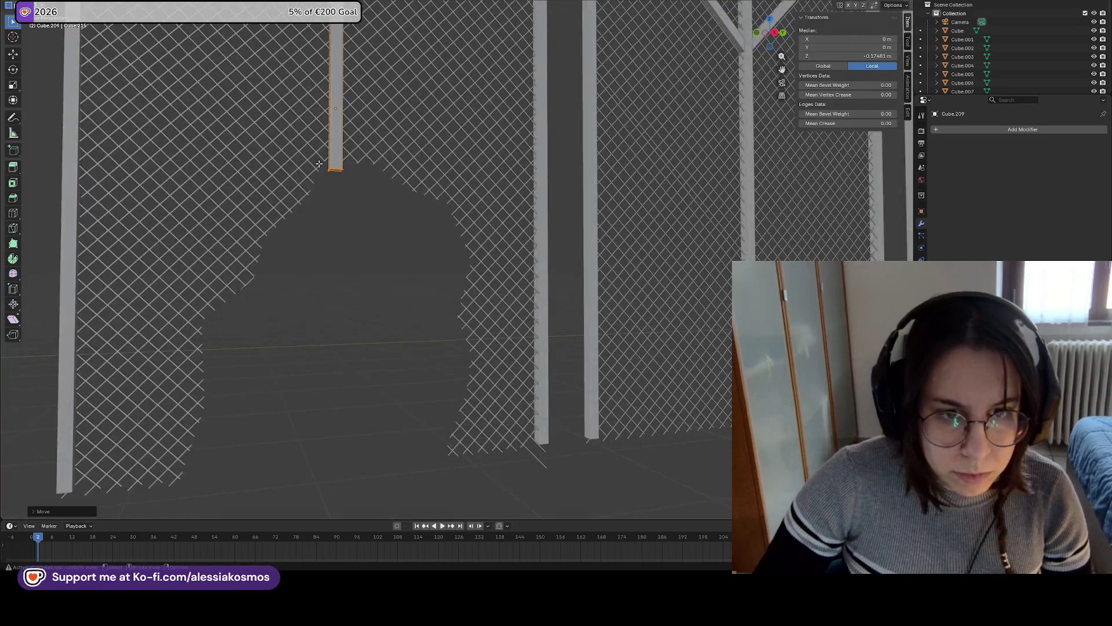
pyautogui.hotkey('alt', 'a')
pyautogui.click(328, 166)
pyautogui.press('g')
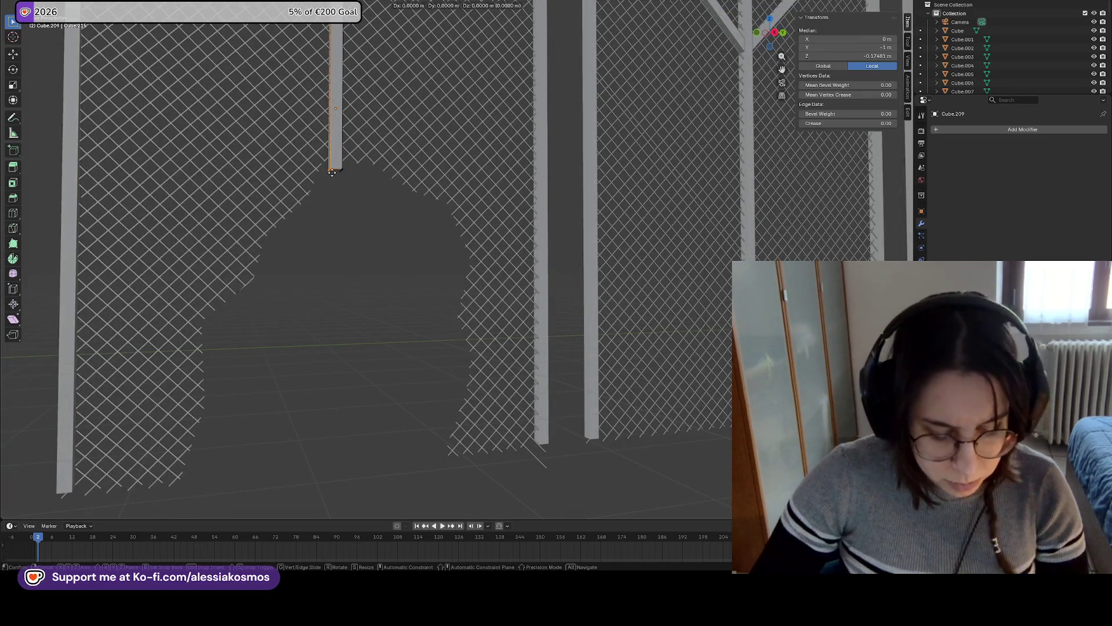
pyautogui.press('z')
pyautogui.click(359, 168)
pyautogui.moveTo(367, 231)
pyautogui.mouseDown(button='middle')
pyautogui.moveTo(391, 274)
pyautogui.moveTo(410, 271)
pyautogui.mouseUp(button='middle')
pyautogui.press('Tab')
pyautogui.hotkey('alt', 'a')
pyautogui.click(476, 324)
pyautogui.scroll(8, 463, 289)
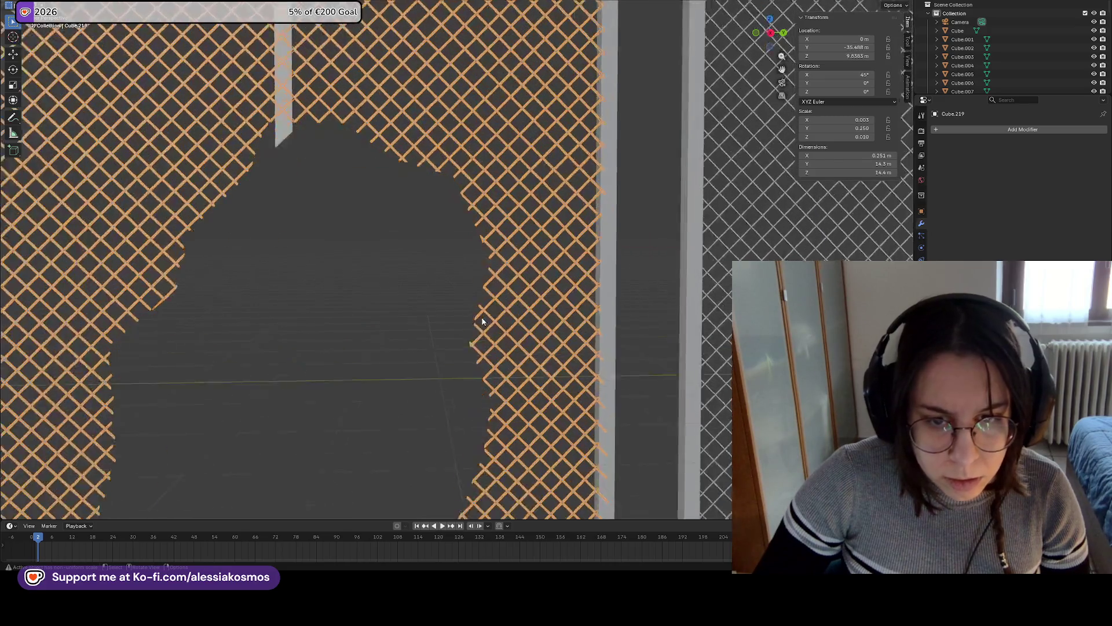
# In Edit Mode, nudge a long diagonal wire at the hole edge into a new position
pyautogui.press('Tab')
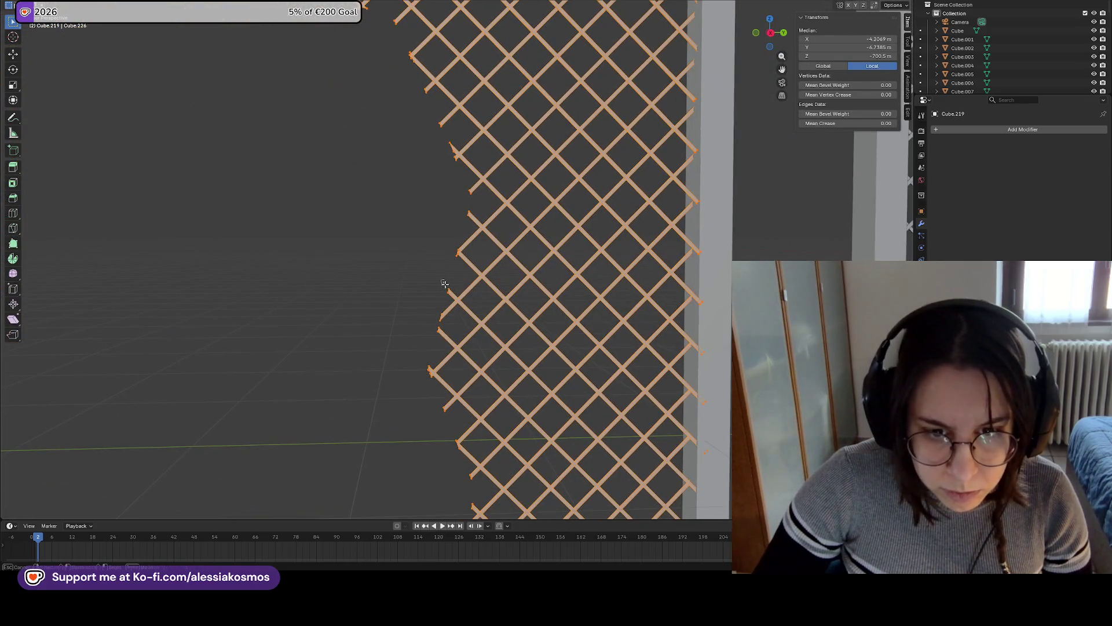
pyautogui.hotkey('alt', 'a')
pyautogui.rightClick(453, 290)
pyautogui.click(447, 255)
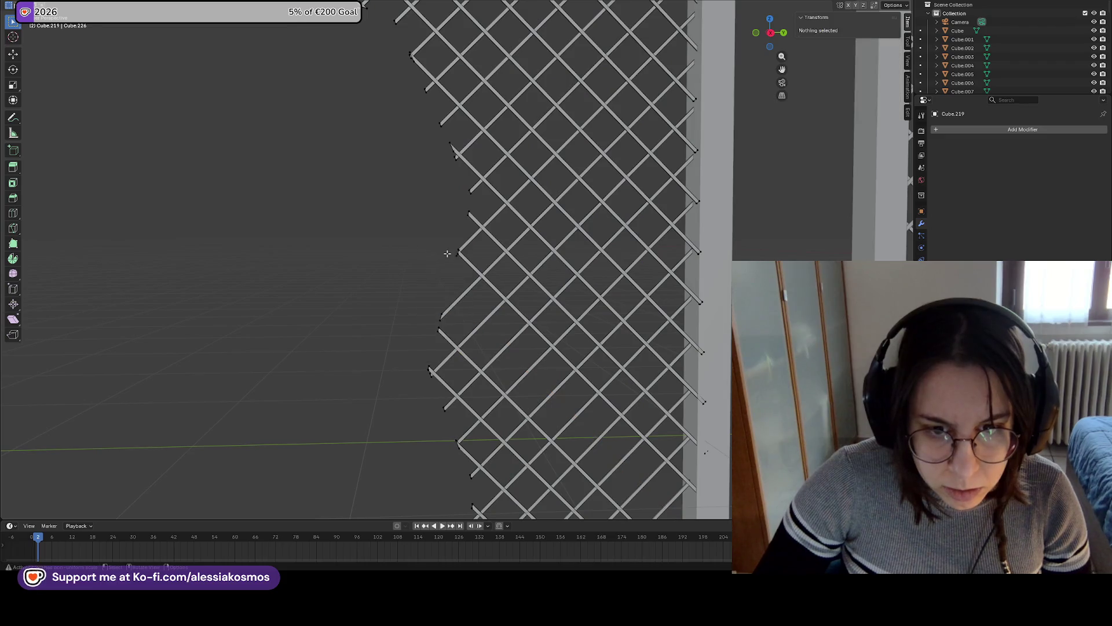
pyautogui.click(441, 293)
pyautogui.press('g')
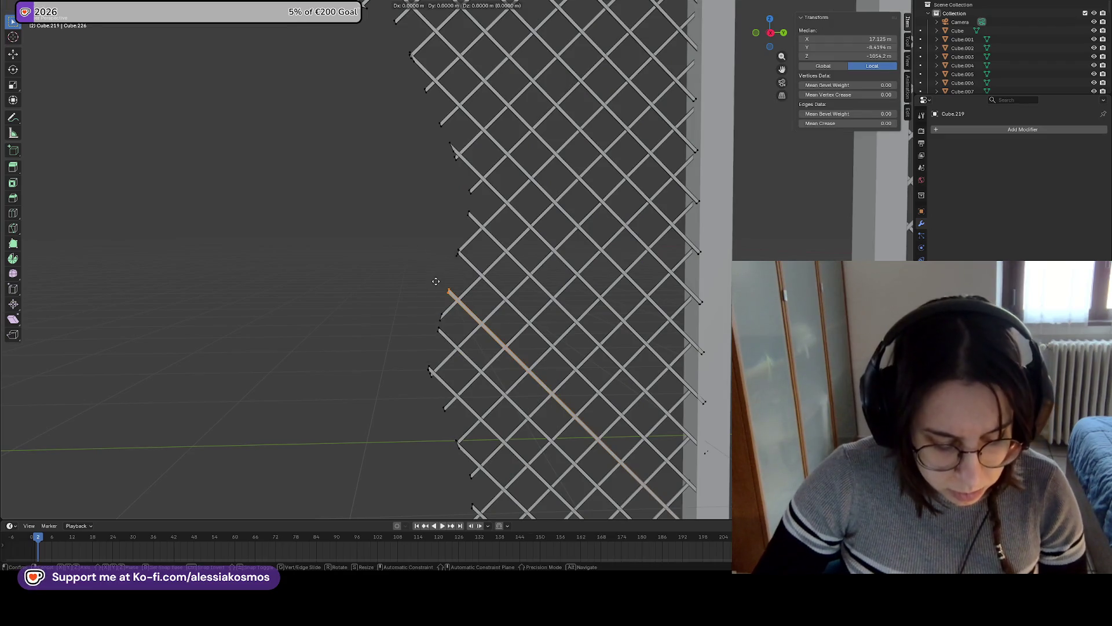
pyautogui.click(450, 293)
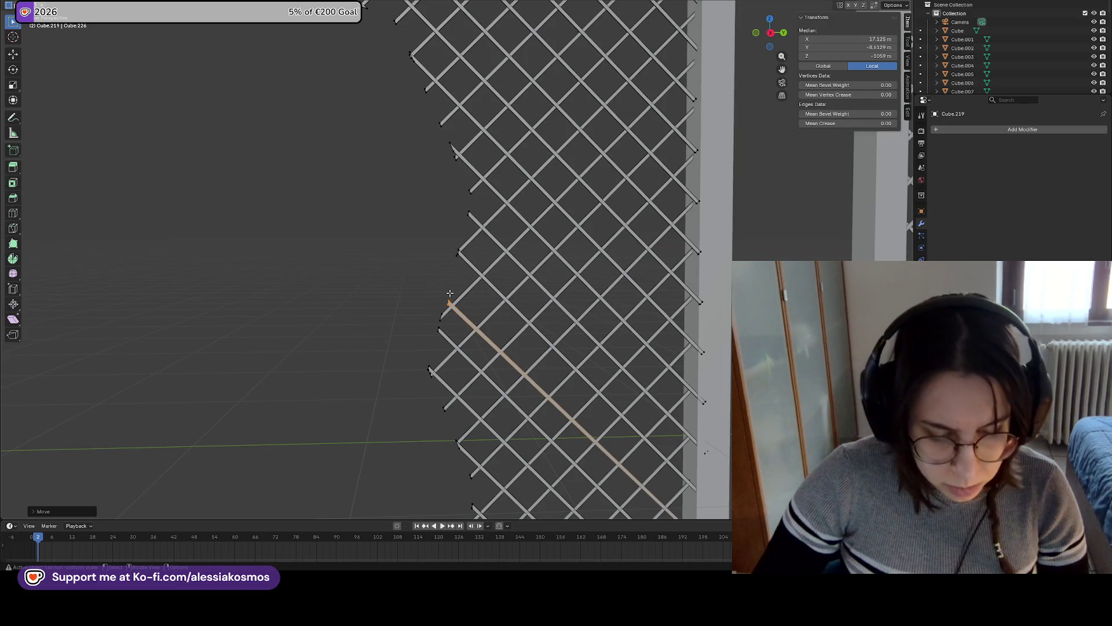
pyautogui.press('g')
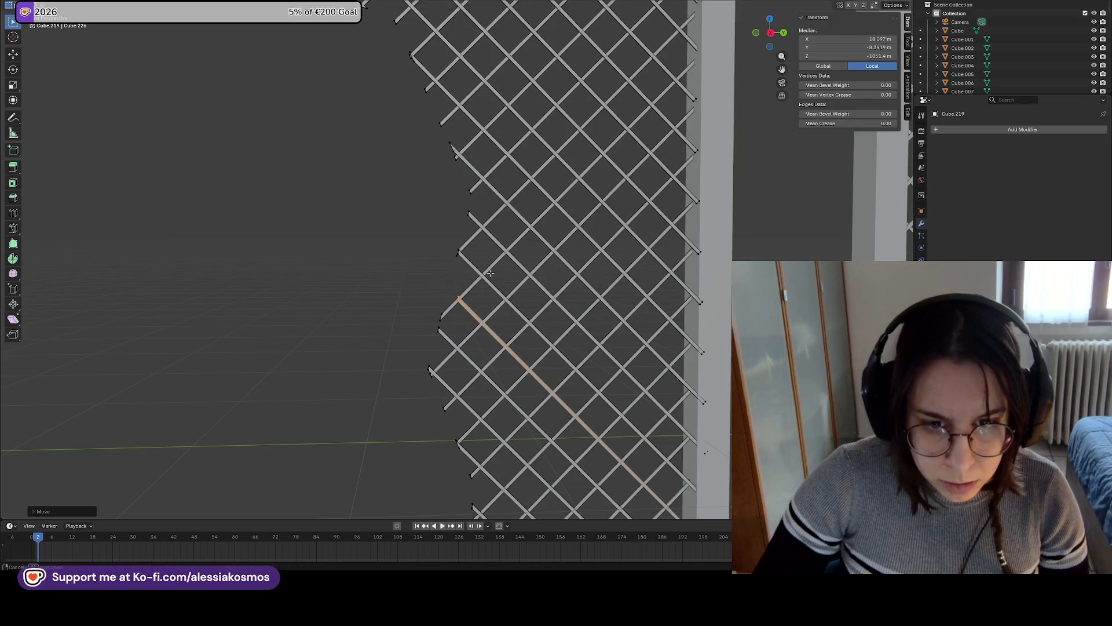
pyautogui.click(491, 273)
pyautogui.scroll(-3, 382, 287)
pyautogui.moveTo(382, 287)
pyautogui.mouseDown(button='middle')
pyautogui.moveTo(492, 298)
pyautogui.moveTo(345, 273)
pyautogui.mouseUp(button='middle')
# Zoom to the cut wire ends and move one wire end along the Z axis
pyautogui.hotkey('ctrl', 'l')
pyautogui.scroll(8, 475, 296)
pyautogui.scroll(2, 313, 249)
pyautogui.scroll(3, 427, 228)
pyautogui.moveTo(427, 228)
pyautogui.mouseDown(button='middle')
pyautogui.moveTo(446, 176)
pyautogui.moveTo(417, 172)
pyautogui.moveTo(437, 179)
pyautogui.mouseUp(button='middle')
pyautogui.click(449, 192)
pyautogui.press('g')
pyautogui.press('z')
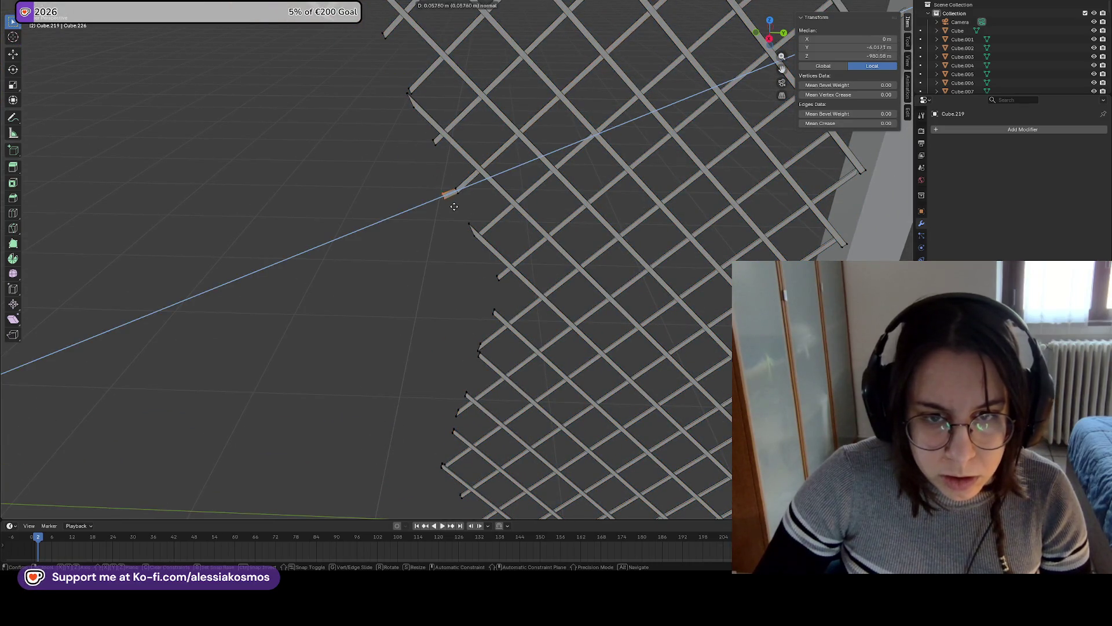
pyautogui.click(450, 207)
pyautogui.click(408, 305)
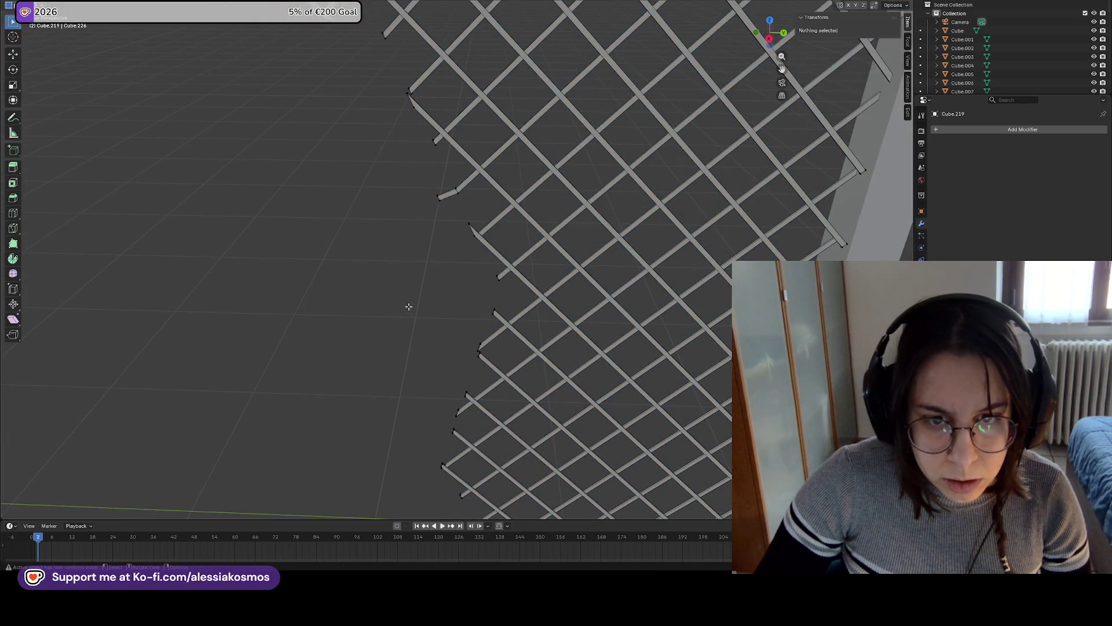
# Extrude two more cut wire ends along Z into short bent wire pieces
pyautogui.click(433, 135)
pyautogui.moveTo(433, 135); pyautogui.dragTo(436, 138, button='middle')
pyautogui.press('r')
pyautogui.rightClick(434, 139)
pyautogui.press('e')
pyautogui.press('z')
pyautogui.click(447, 205)
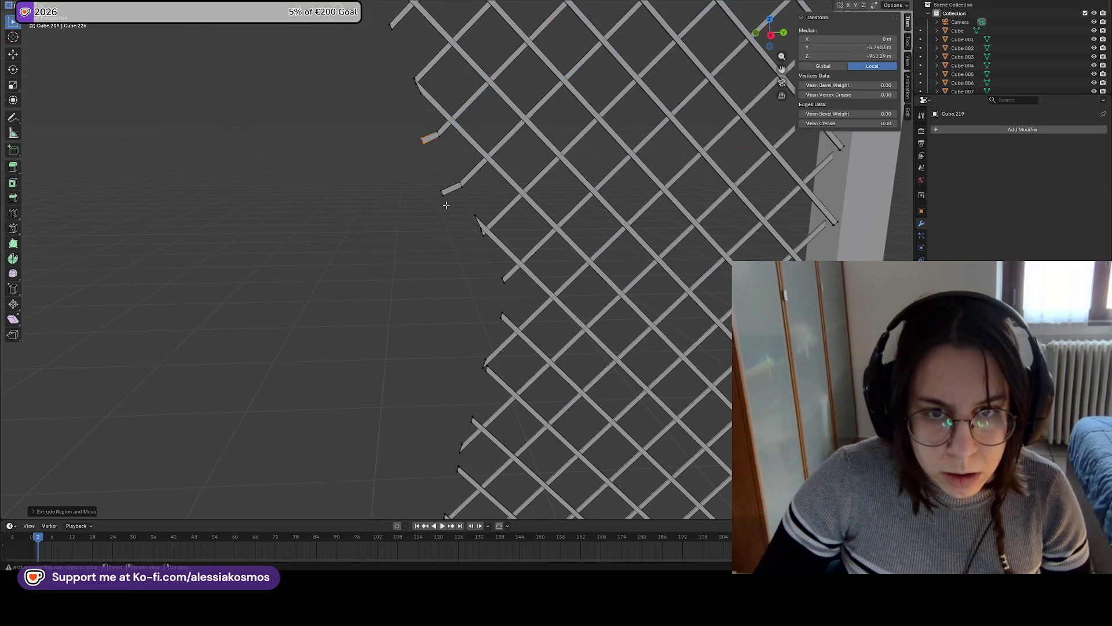
pyautogui.click(441, 197)
pyautogui.keyDown('shift'); pyautogui.click(418, 135); pyautogui.keyUp('shift')
pyautogui.press('e')
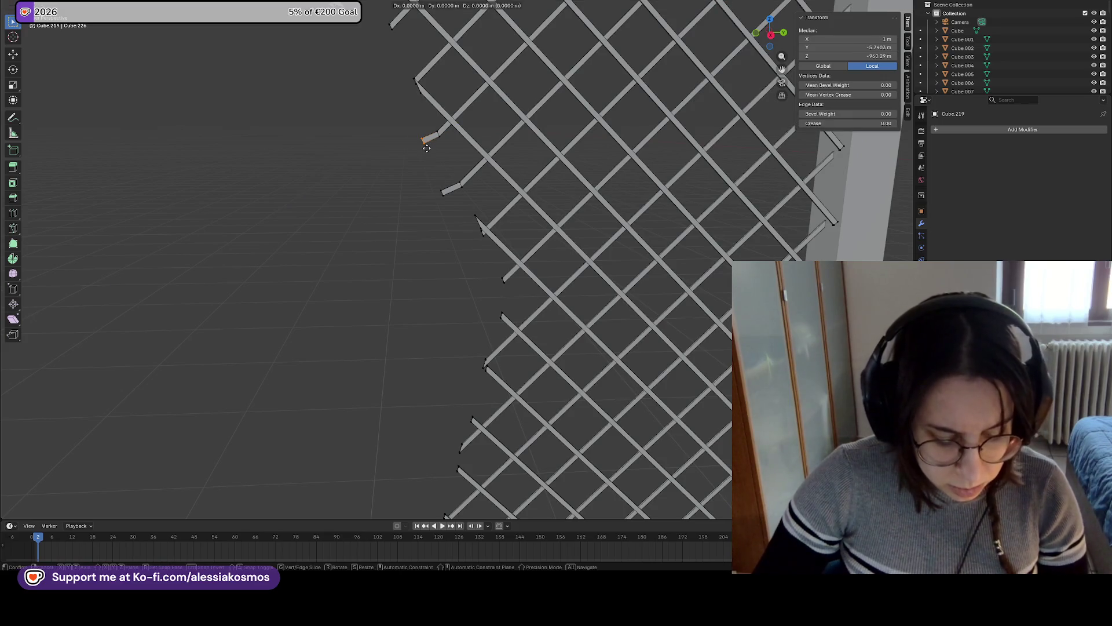
pyautogui.press('z')
pyautogui.rightClick(412, 127)
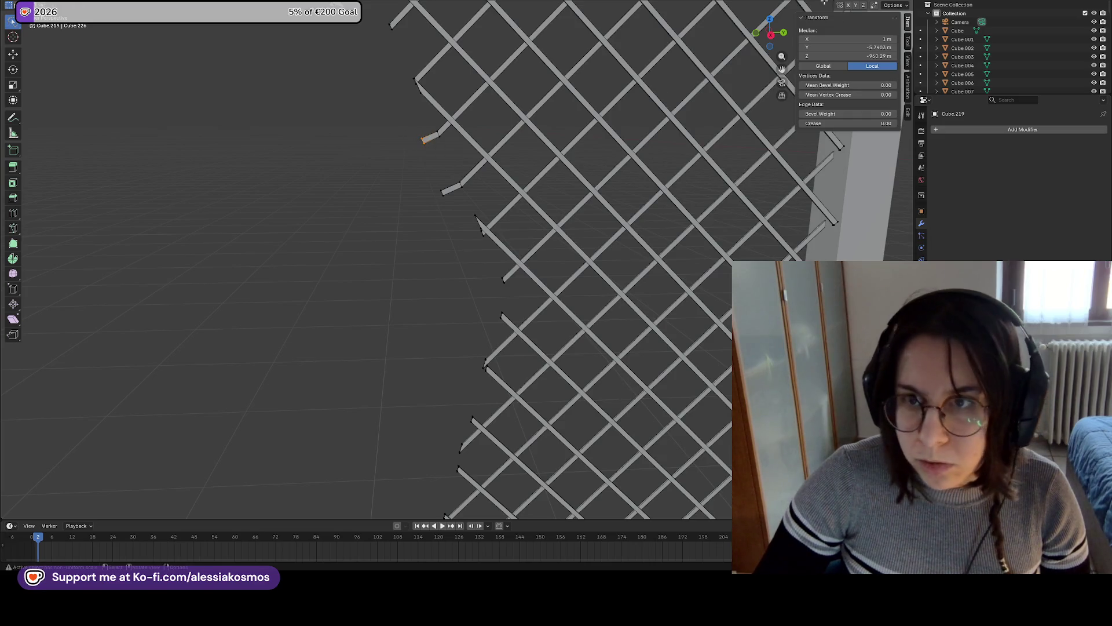
# Move a short wire stub vertically along the Z axis
pyautogui.click(434, 156)
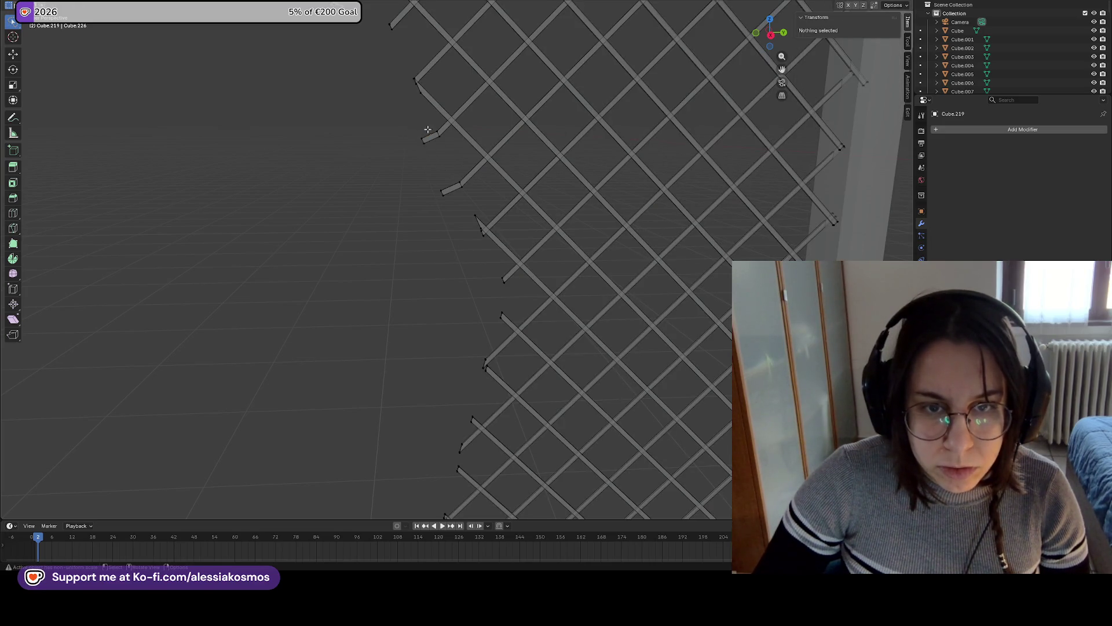
pyautogui.click(432, 138)
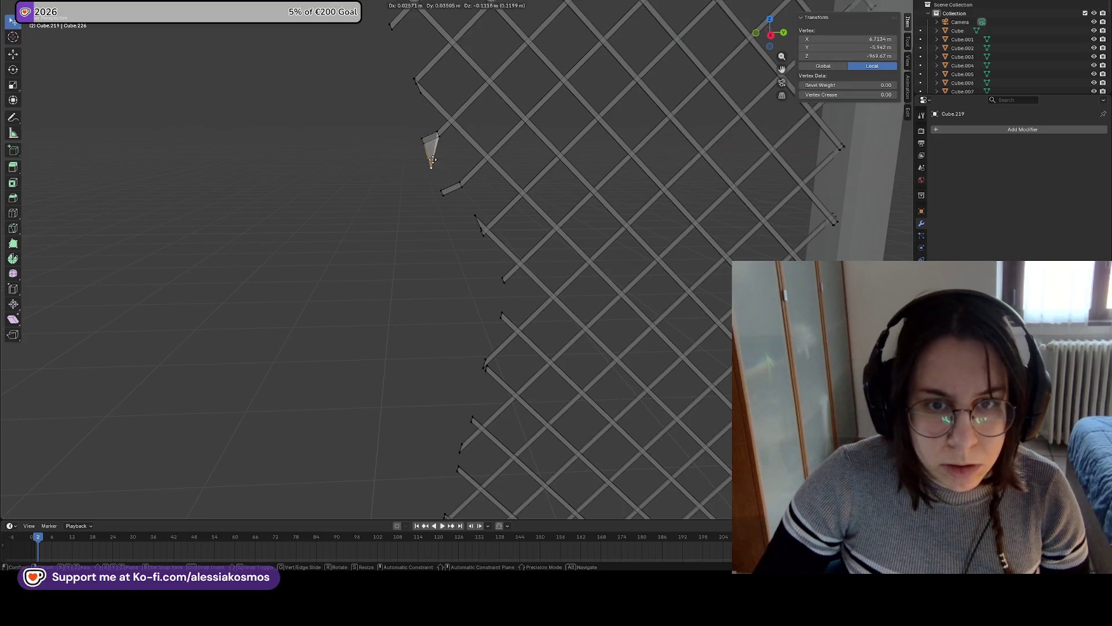
pyautogui.click(405, 128)
pyautogui.click(429, 138)
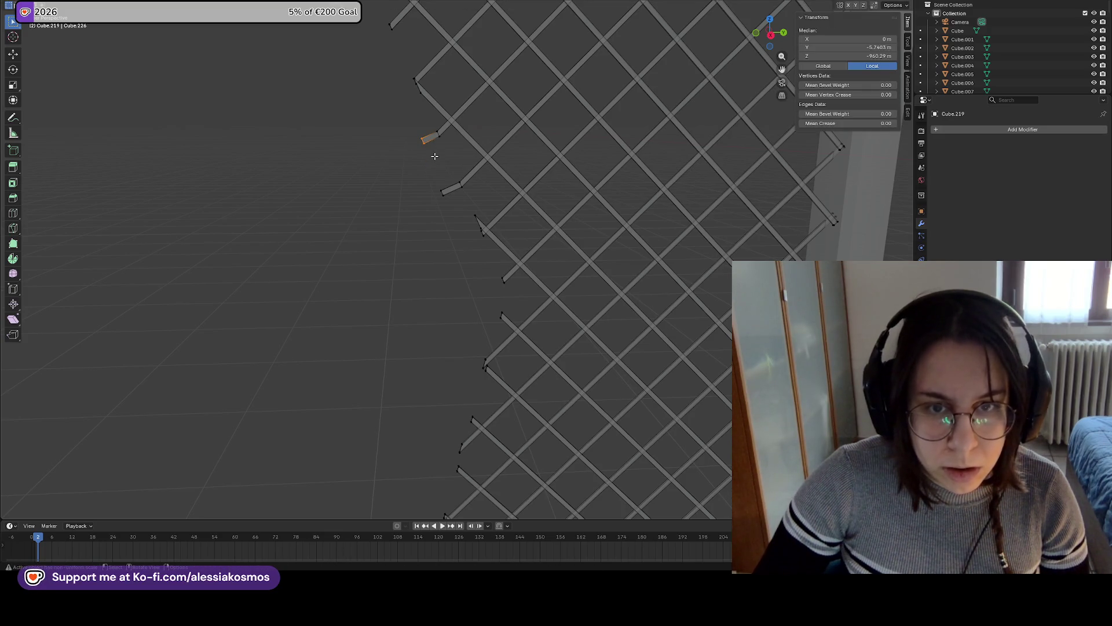
pyautogui.press('g')
pyautogui.press('z')
pyautogui.click(432, 164)
pyautogui.moveTo(431, 164)
pyautogui.mouseDown(button='middle')
pyautogui.moveTo(562, 182)
pyautogui.moveTo(455, 166)
pyautogui.mouseUp(button='middle')
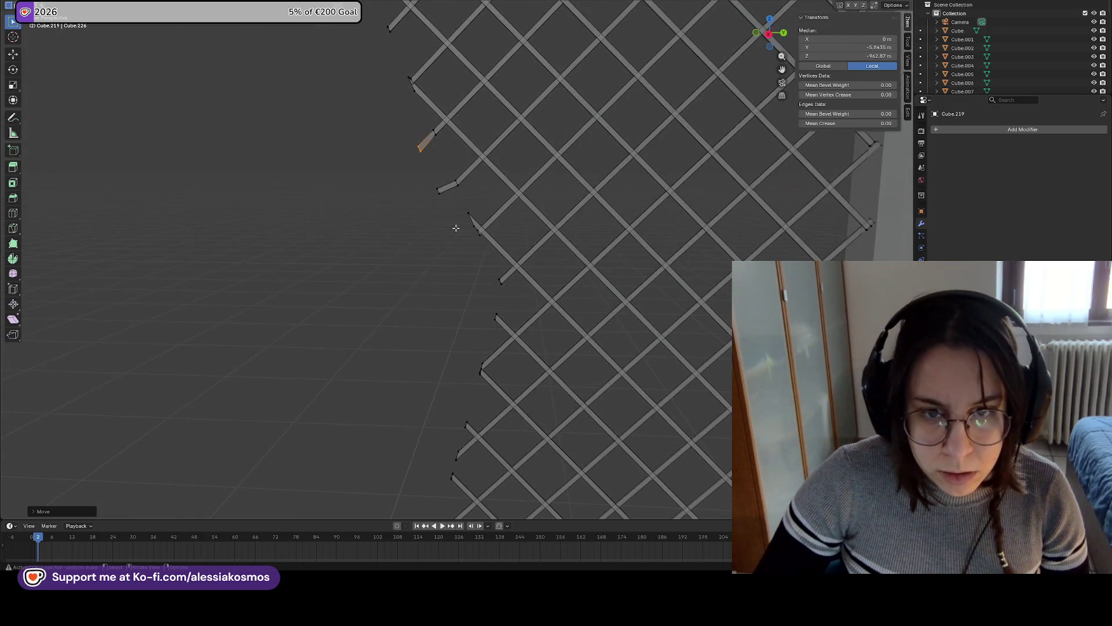
# Lower a wire-end vertex along Z, then shift it with its neighbour along Y into a hook
pyautogui.click(471, 223)
pyautogui.press('g')
pyautogui.press('z')
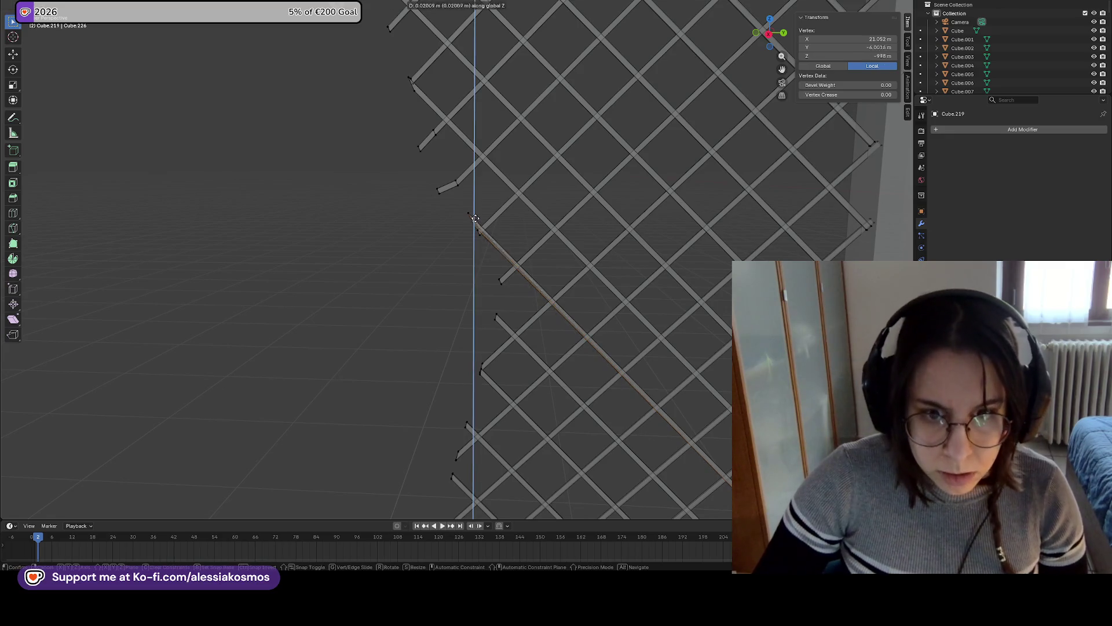
pyautogui.click(474, 217)
pyautogui.moveTo(474, 217)
pyautogui.mouseDown(button='middle')
pyautogui.moveTo(584, 226)
pyautogui.moveTo(465, 208)
pyautogui.moveTo(498, 229)
pyautogui.mouseUp(button='middle')
pyautogui.keyDown('shift'); pyautogui.click(459, 207); pyautogui.keyUp('shift')
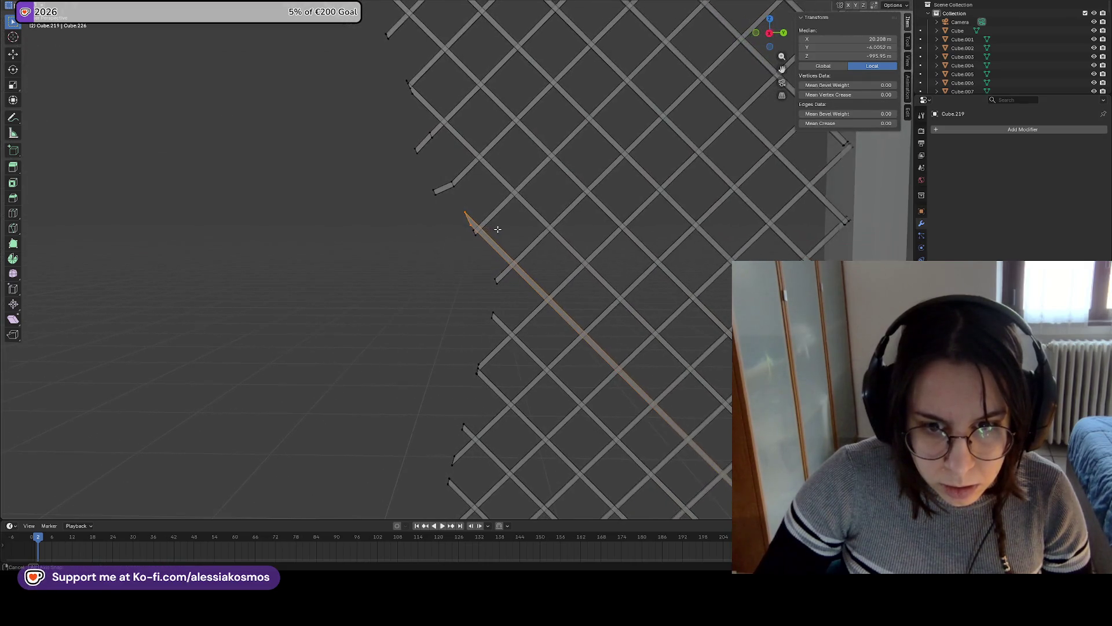
pyautogui.press('g')
pyautogui.press('Escape')
pyautogui.press('g')
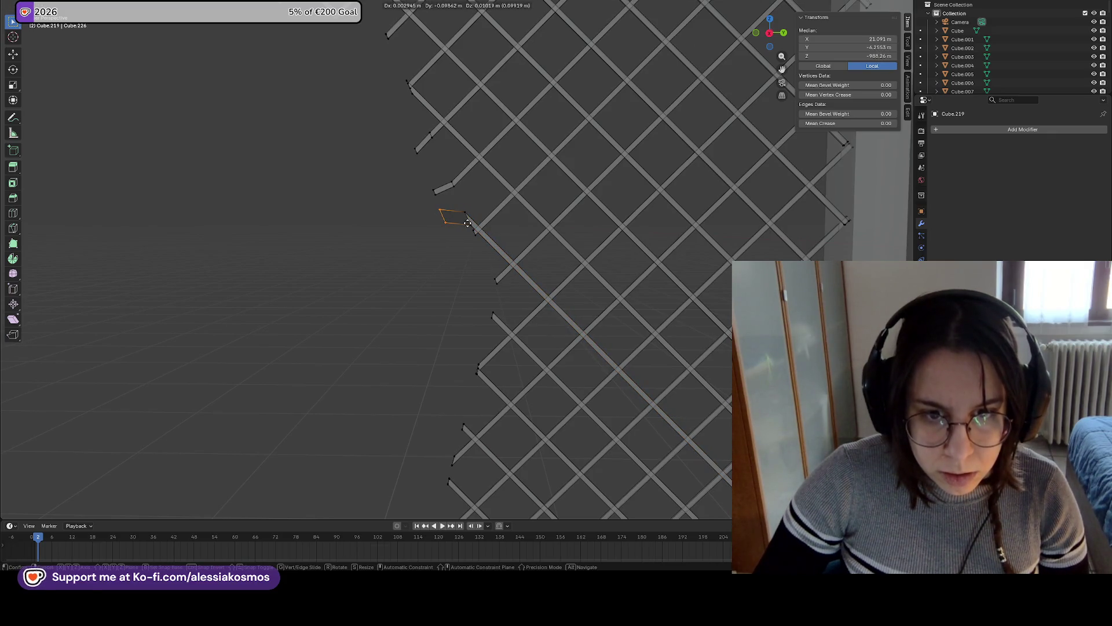
pyautogui.press('y')
pyautogui.click(469, 222)
pyautogui.moveTo(468, 222)
pyautogui.mouseDown(button='middle')
pyautogui.moveTo(589, 224)
pyautogui.moveTo(478, 218)
pyautogui.mouseUp(button='middle')
# Undo twice and reposition another diagonal wire at the hole edge
pyautogui.hotkey('ctrl', 'z')
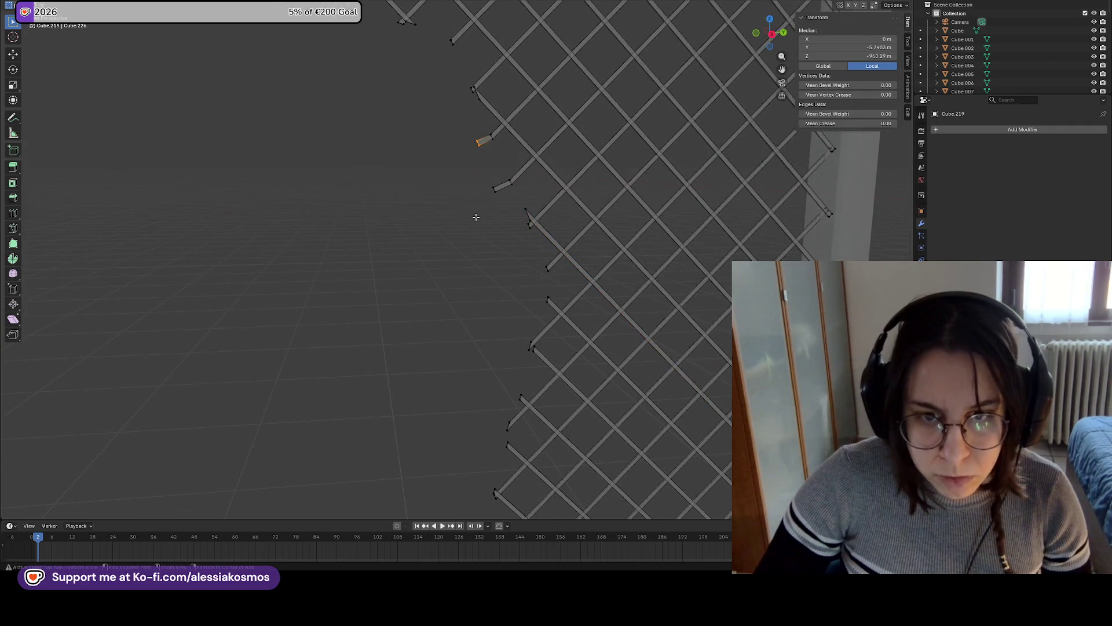
pyautogui.hotkey('ctrl', 'z')
pyautogui.click(520, 201)
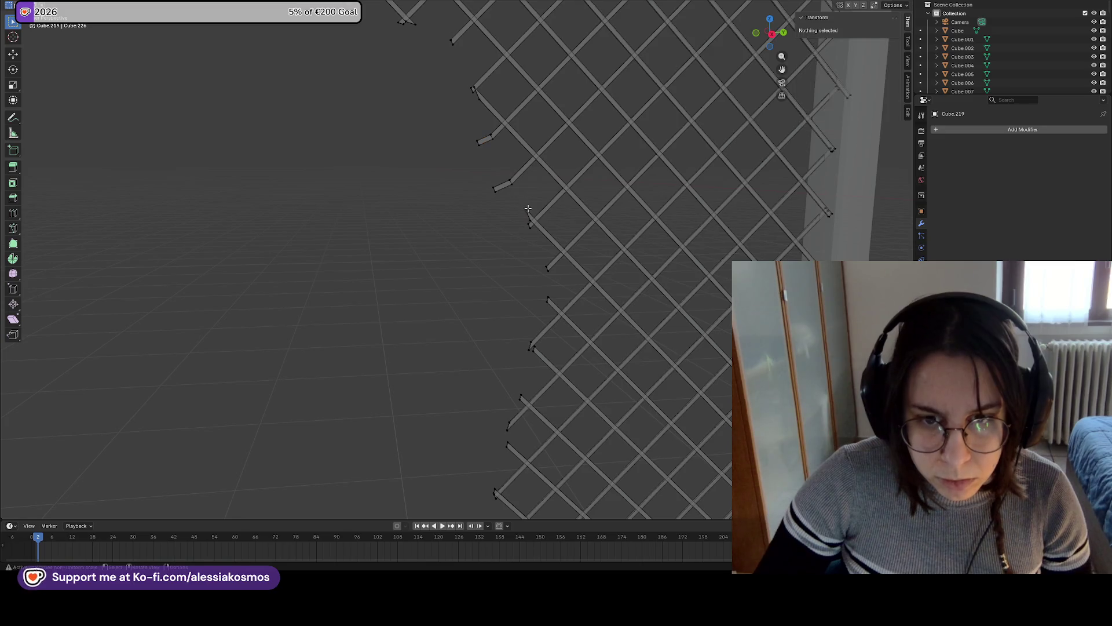
pyautogui.click(528, 213)
pyautogui.press('g')
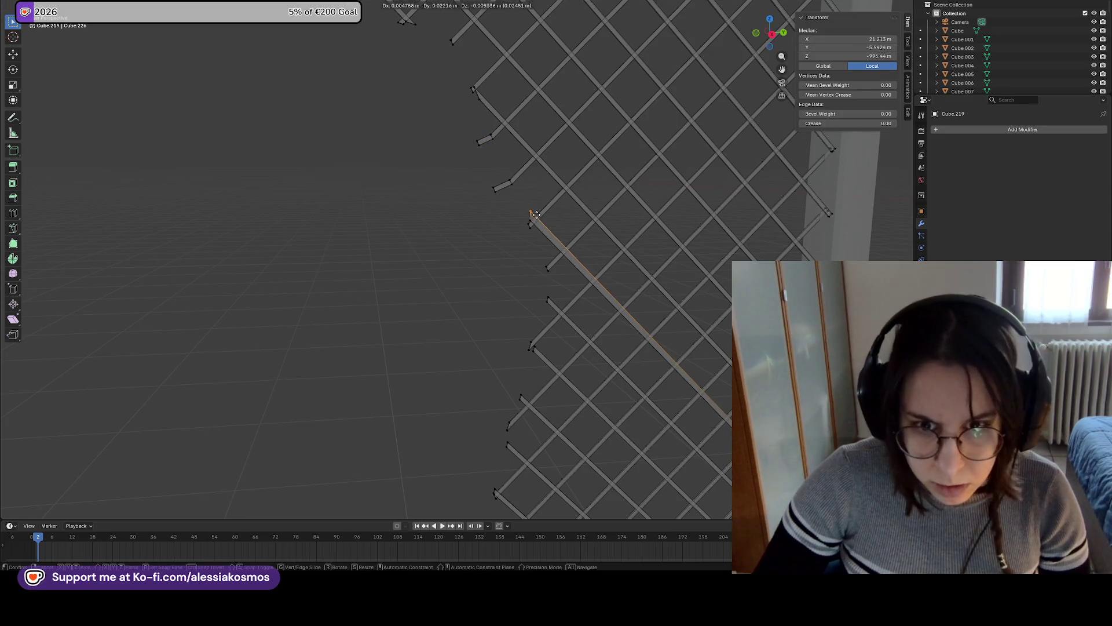
pyautogui.click(540, 220)
pyautogui.moveTo(541, 221)
pyautogui.mouseDown(button='middle')
pyautogui.moveTo(638, 236)
pyautogui.moveTo(610, 251)
pyautogui.moveTo(631, 266)
pyautogui.moveTo(583, 241)
pyautogui.mouseUp(button='middle')
pyautogui.click(546, 218)
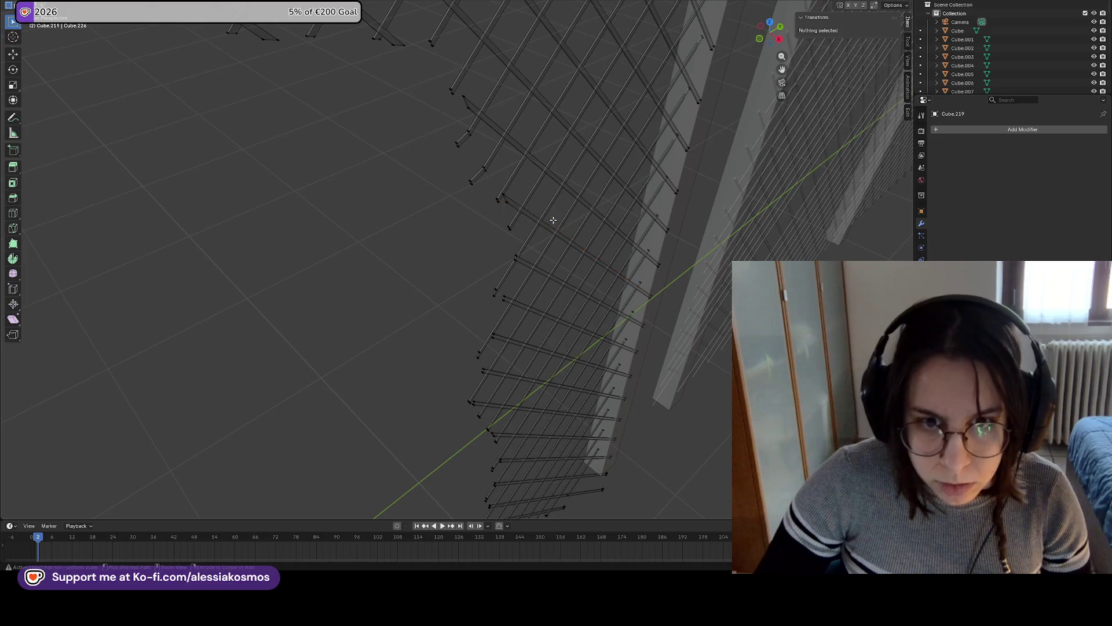
# Select the connected chain-link wire mesh with L and hide it
pyautogui.click(547, 217)
pyautogui.press('l')
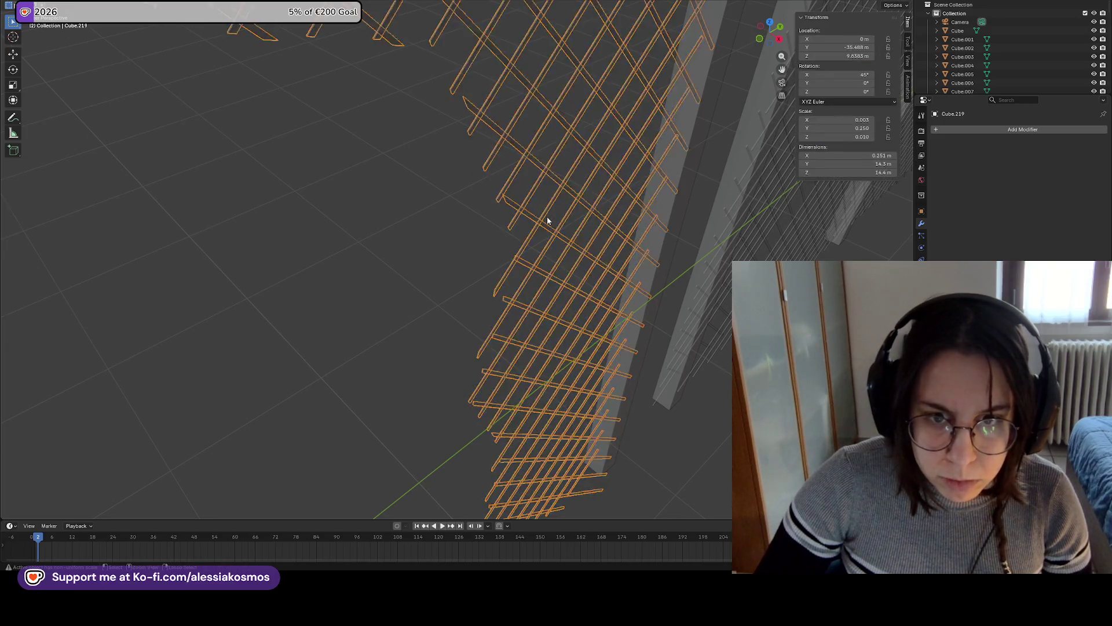
pyautogui.press('h')
pyautogui.moveTo(544, 216)
pyautogui.mouseDown(button='middle')
pyautogui.moveTo(452, 186)
pyautogui.moveTo(314, 248)
pyautogui.mouseUp(button='middle')
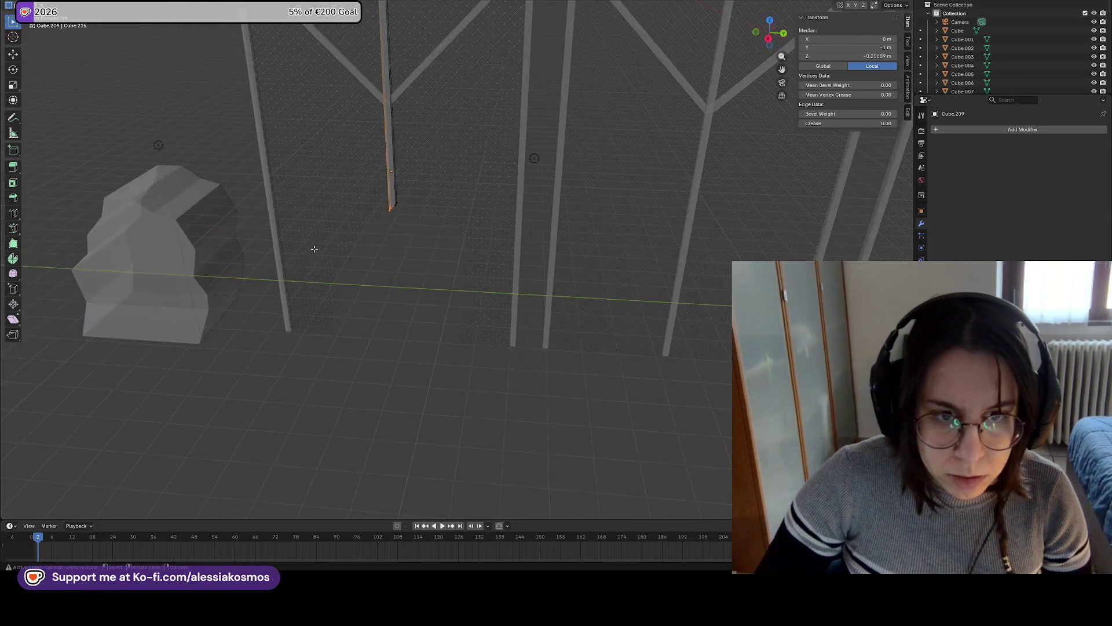
# Deselect all, return to Object Mode, and select the chain-link fence object
pyautogui.hotkey('alt', 'a')
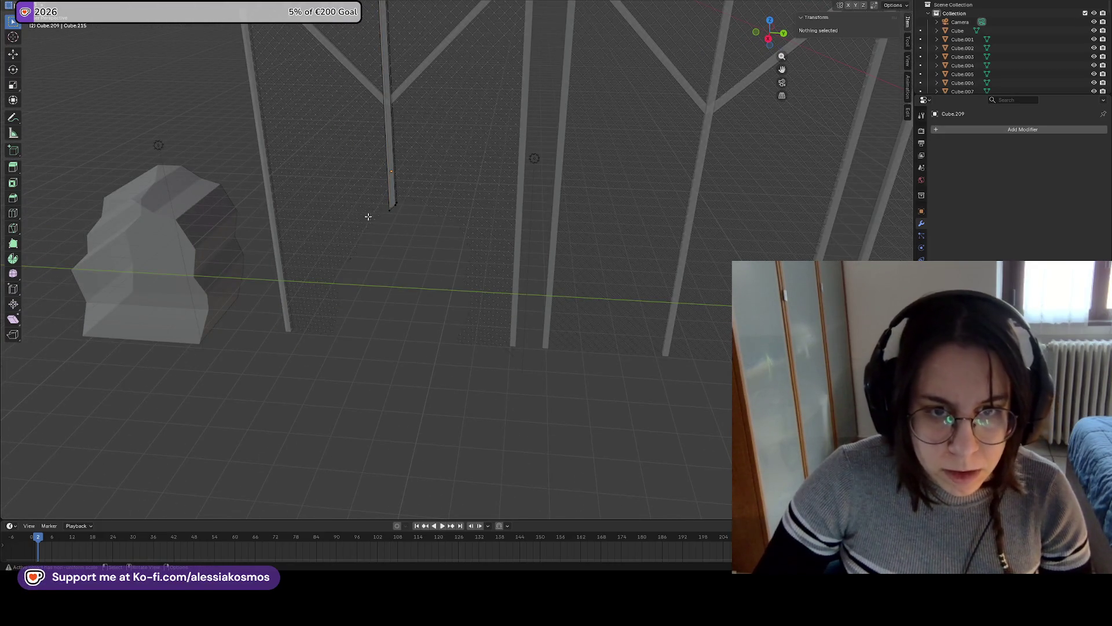
pyautogui.press('Tab')
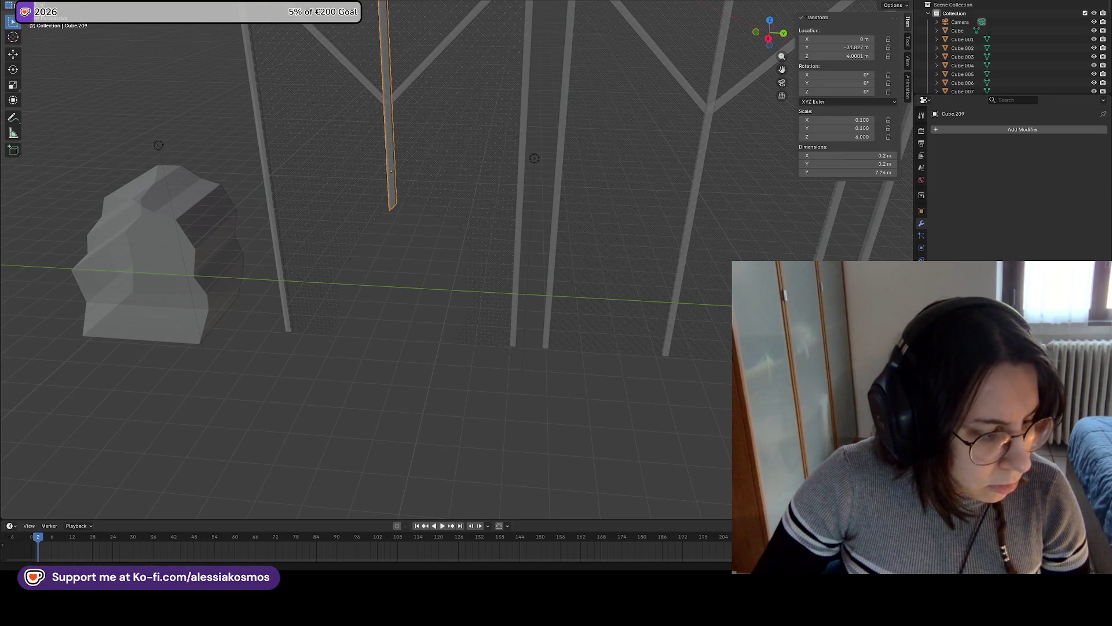
pyautogui.press('super+d')
pyautogui.press('super+d')
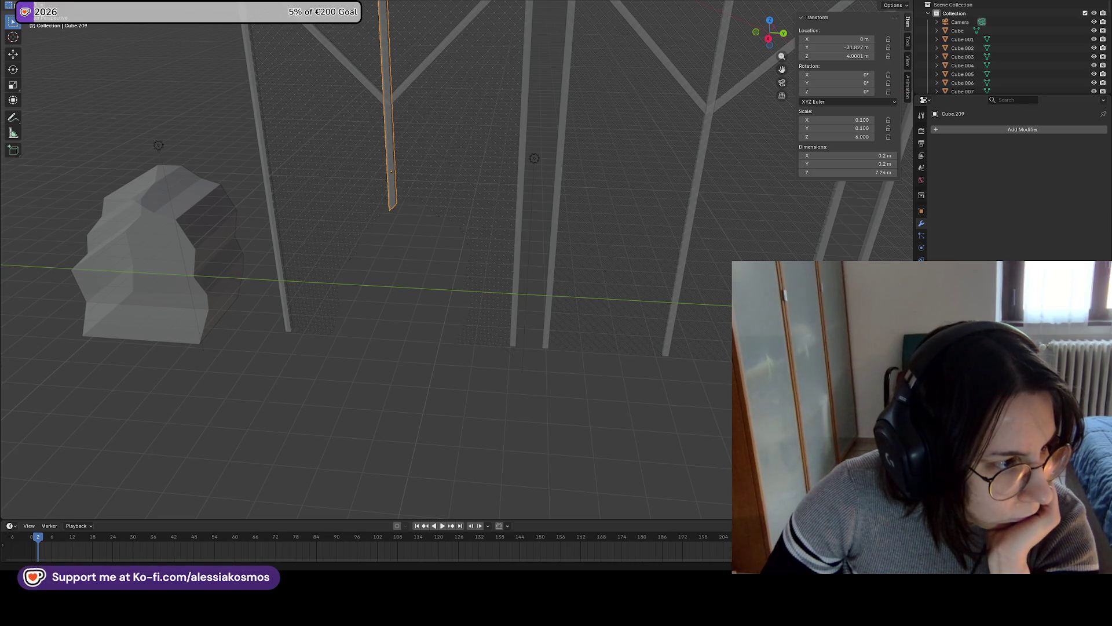
pyautogui.click(487, 106)
# Add a Surface Deform modifier by searching 'sur', then try the Target eyedropper
pyautogui.click(935, 132)
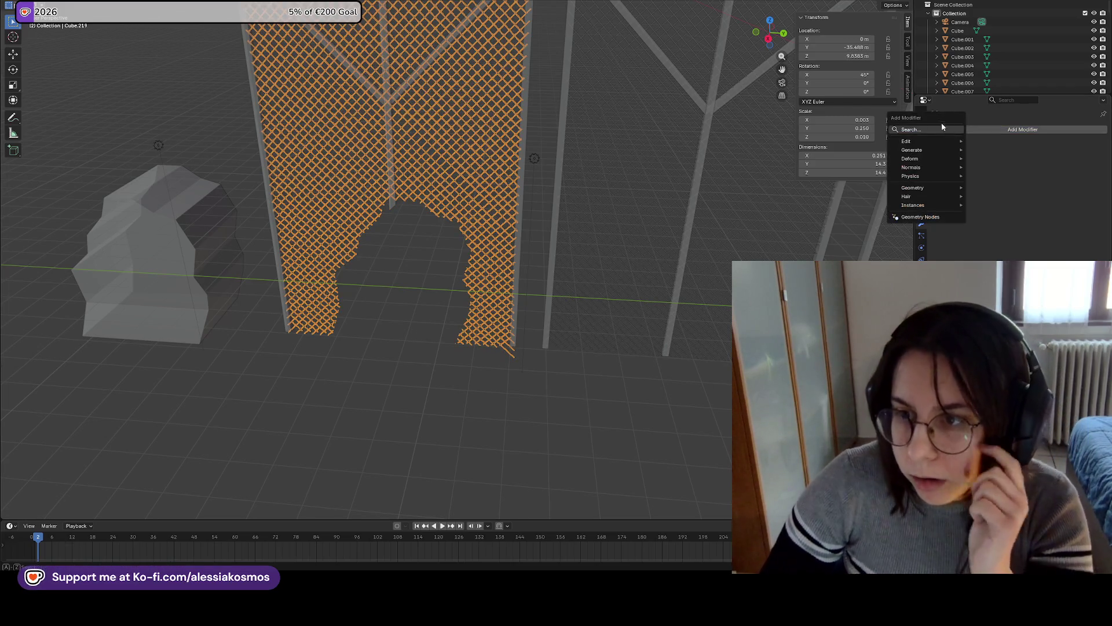
pyautogui.write('sur')
pyautogui.press('Return')
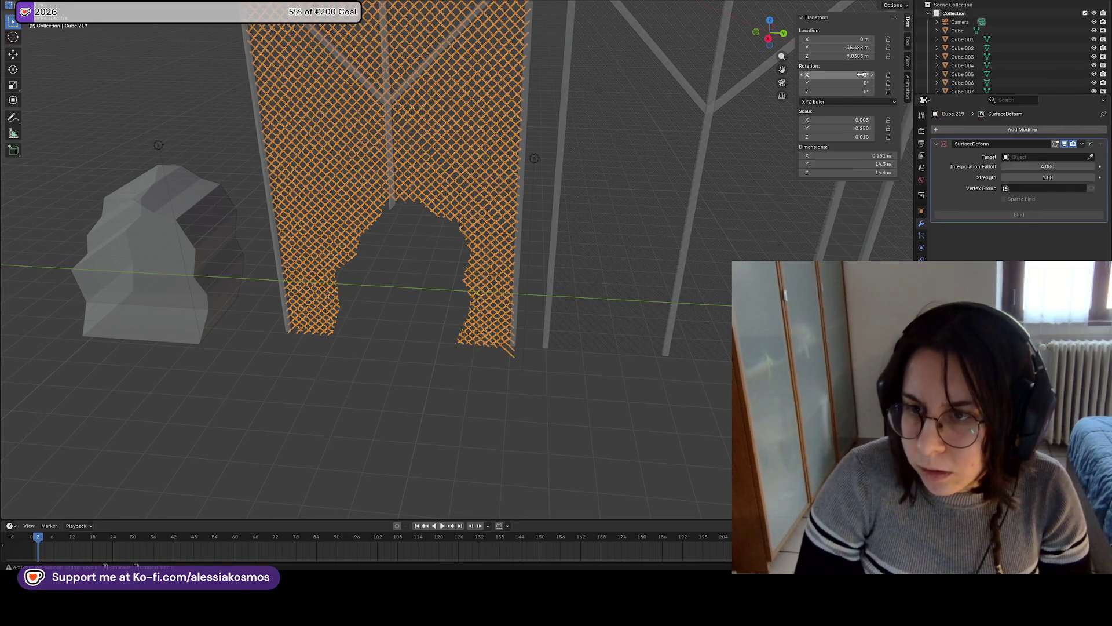
pyautogui.click(1091, 156)
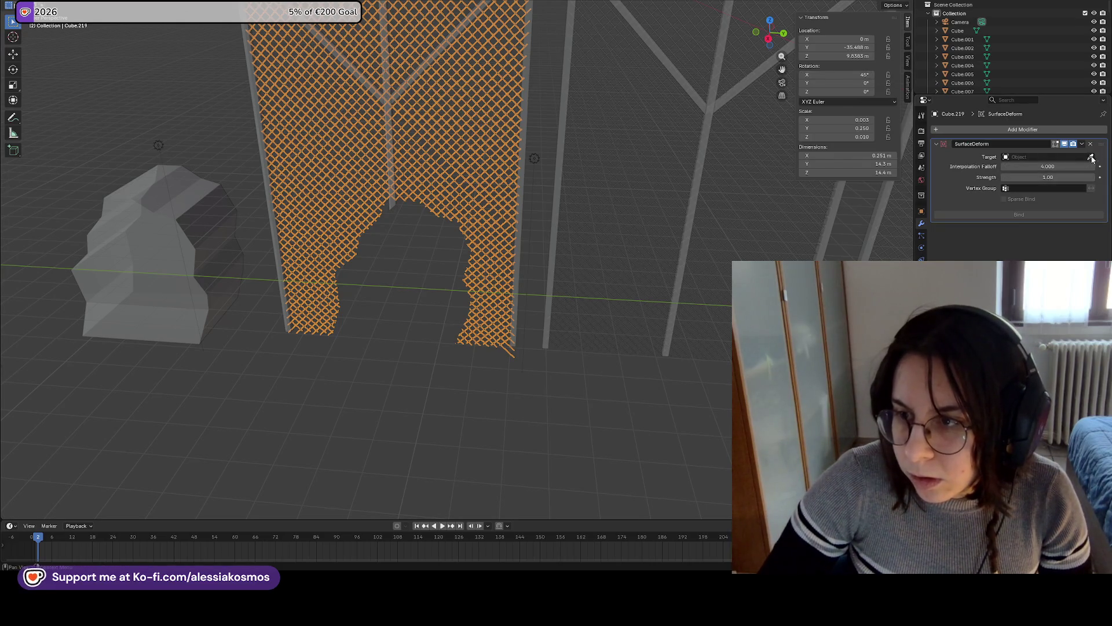
pyautogui.click(486, 151)
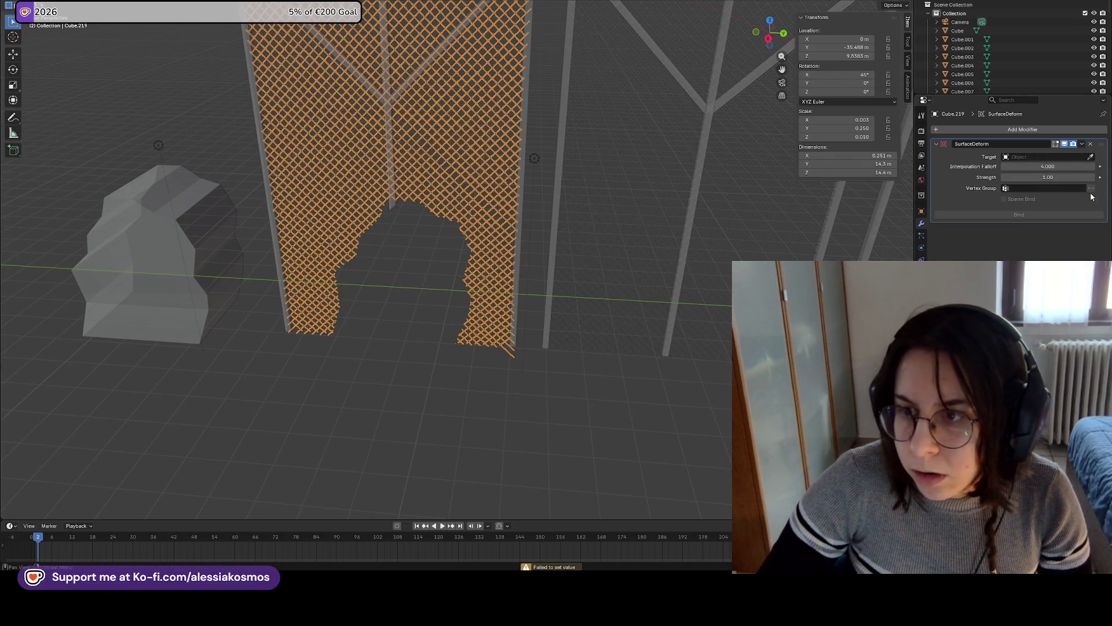
pyautogui.click(1092, 158)
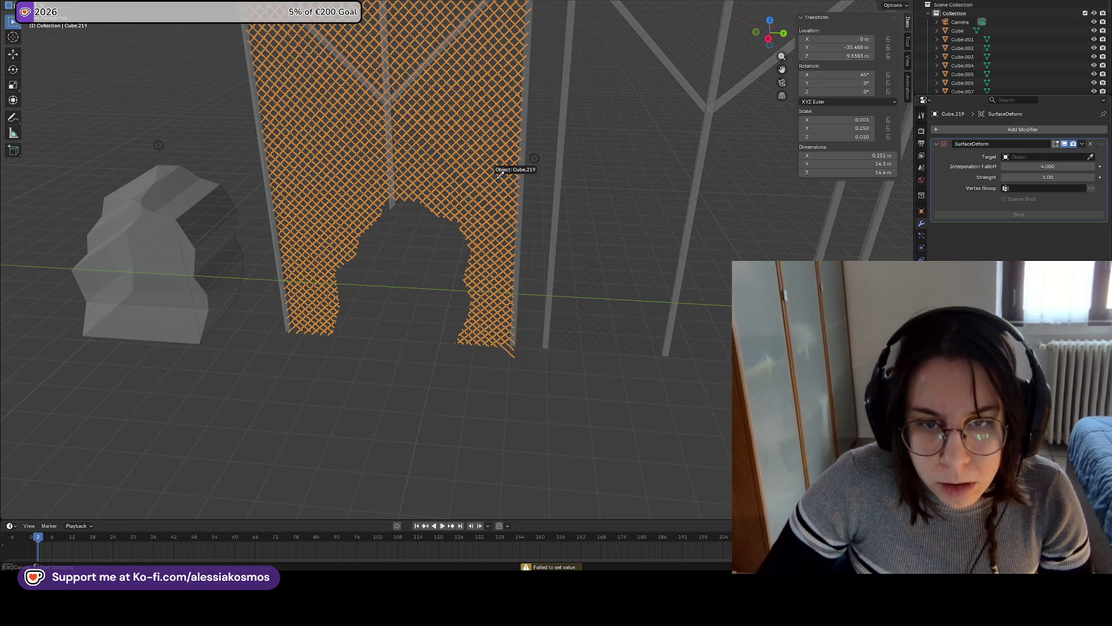
pyautogui.press('Escape')
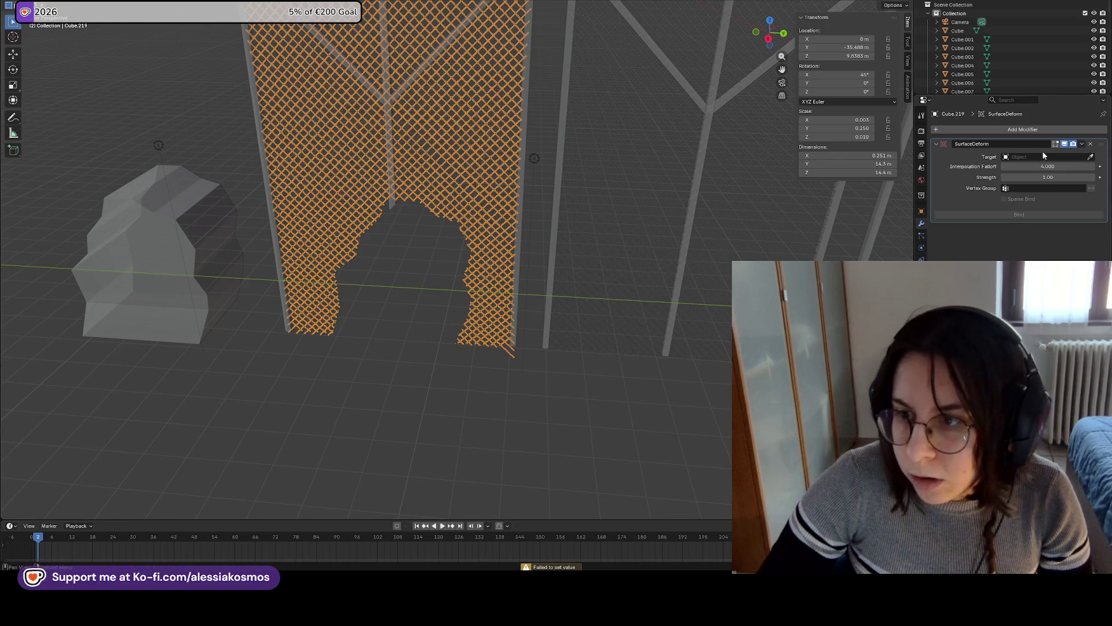
# Choose Cube.068 as the deform target from the Target dropdown list
pyautogui.click(1012, 157)
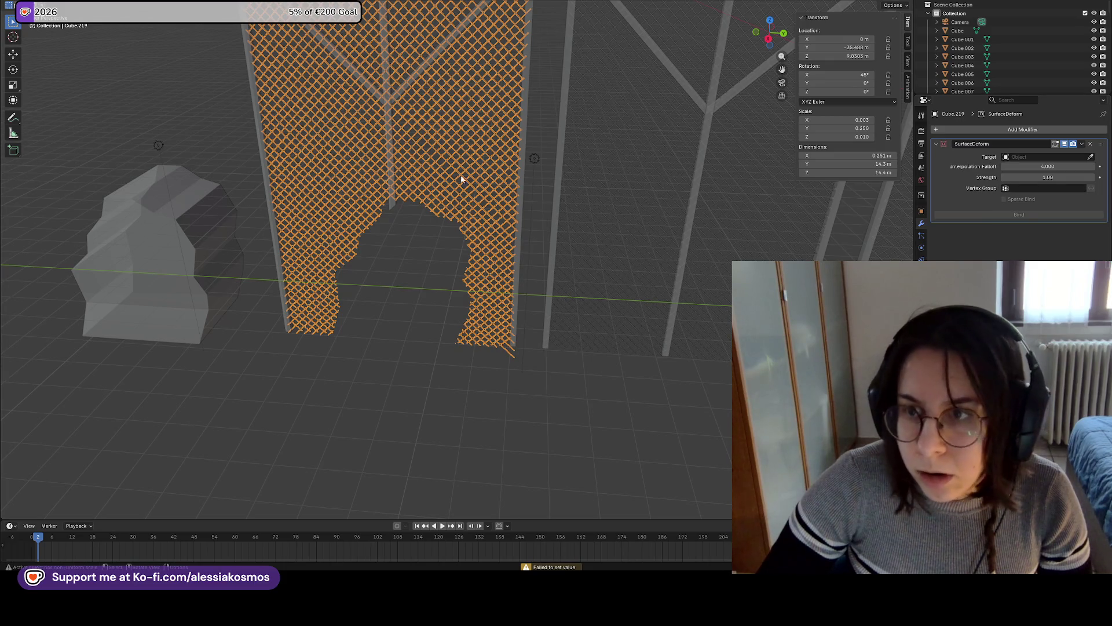
pyautogui.keyDown('shift'); pyautogui.moveTo(557, 235); pyautogui.dragTo(603, 275, button='middle'); pyautogui.keyUp('shift')
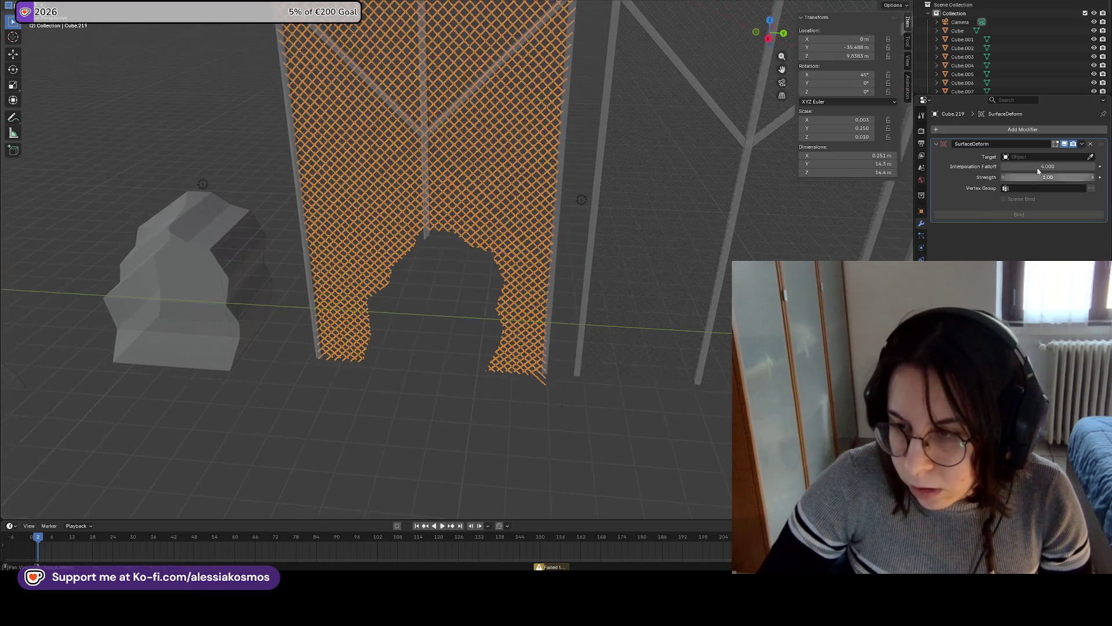
pyautogui.click(1037, 157)
pyautogui.scroll(-10, 1037, 233)
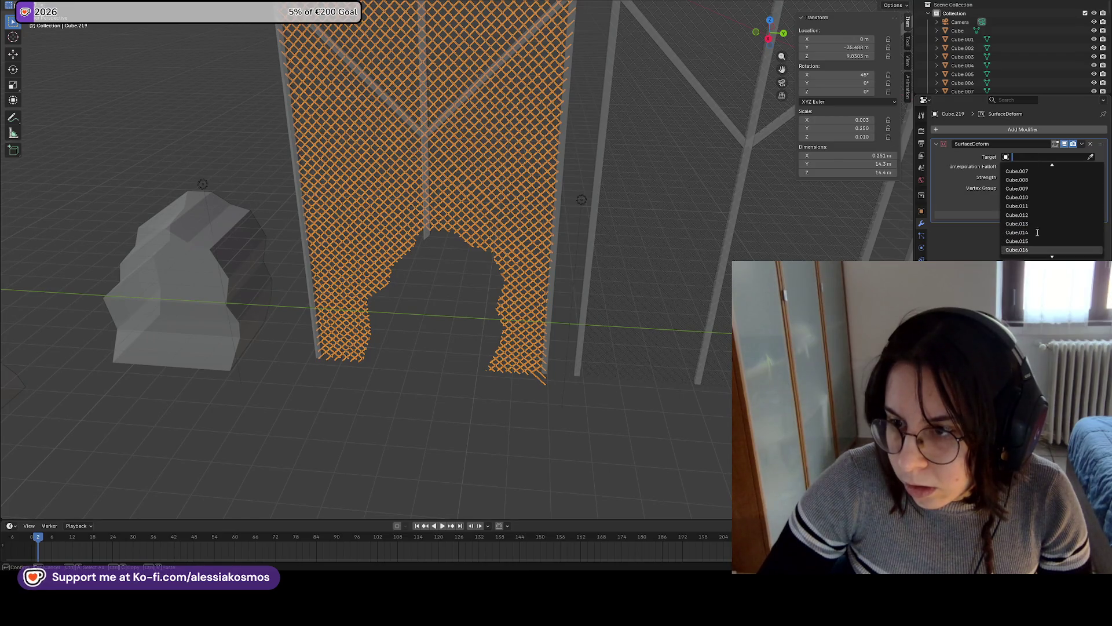
pyautogui.scroll(-10, 1038, 232)
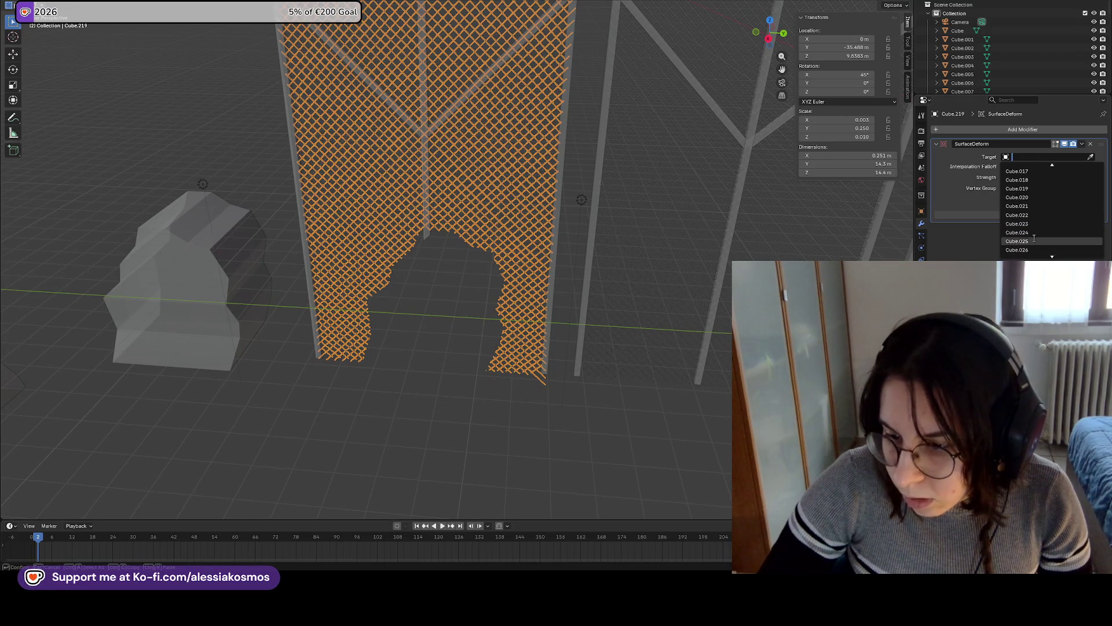
pyautogui.scroll(-3, 1035, 238)
pyautogui.scroll(-7, 1036, 232)
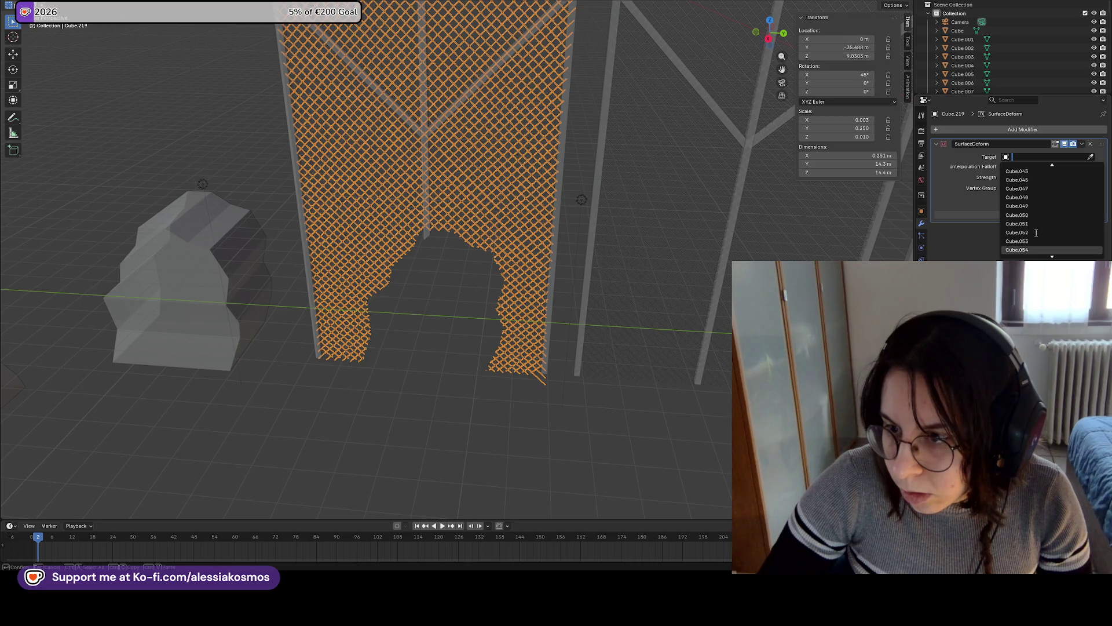
pyautogui.click(1047, 253)
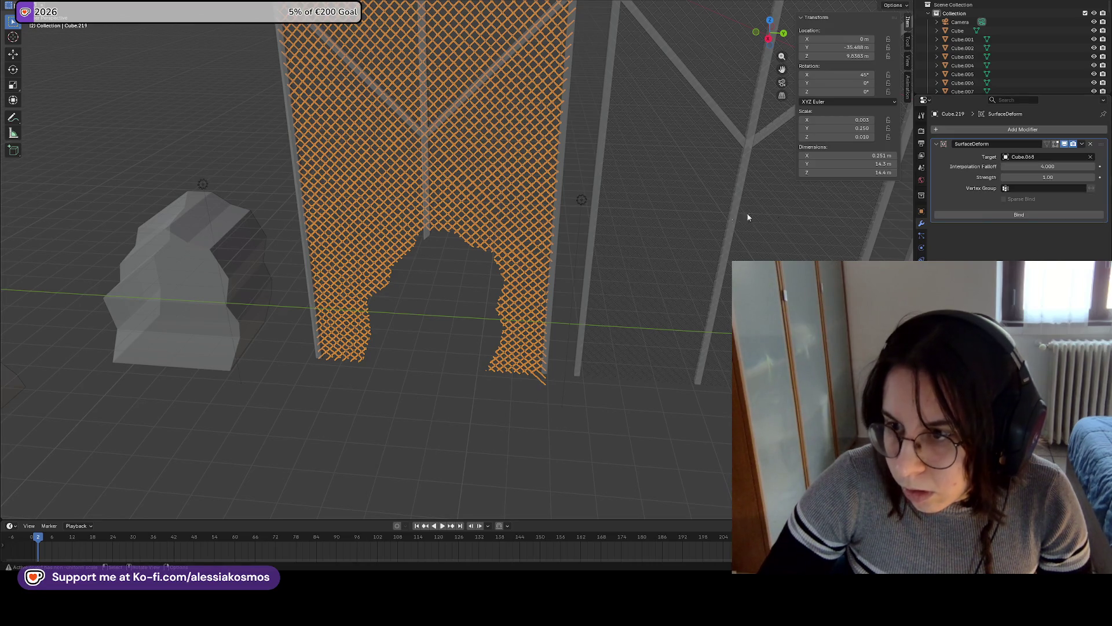
# Re-pick the target with the eyedropper, then clear it and cancel, leaving Target empty
pyautogui.click(1071, 157)
pyautogui.click(1089, 156)
pyautogui.click(1091, 156)
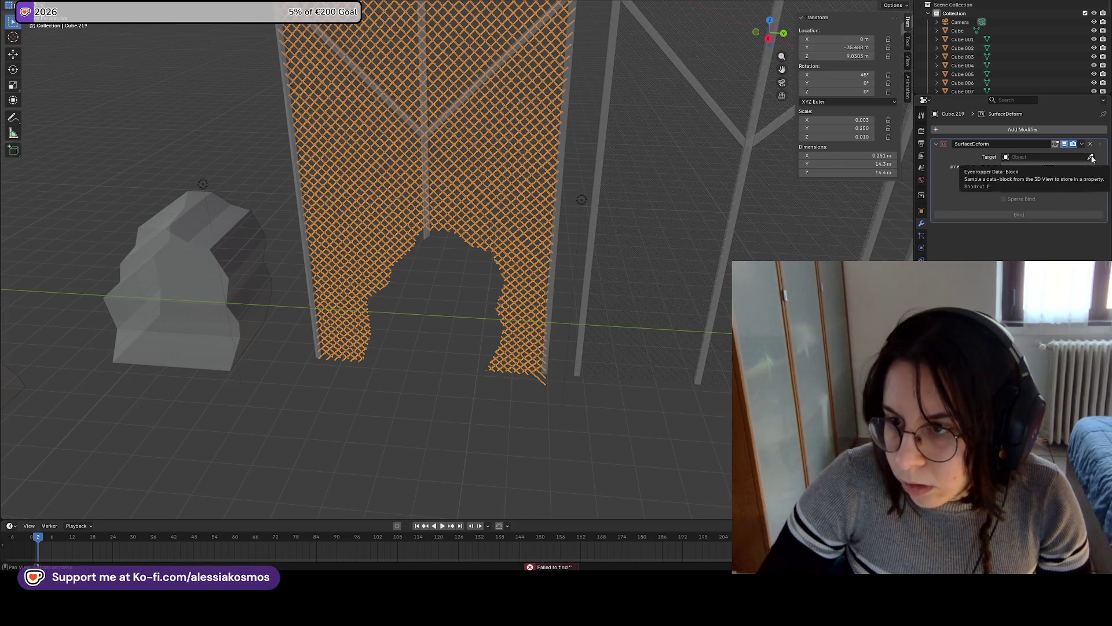
pyautogui.click(556, 169)
pyautogui.click(1090, 156)
pyautogui.click(1090, 157)
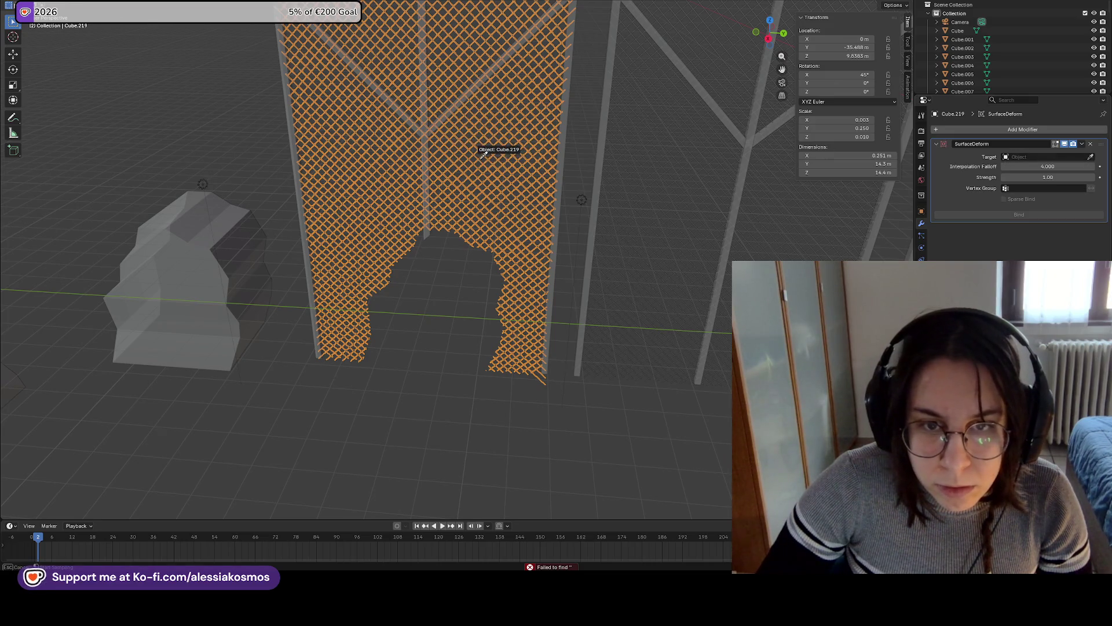
pyautogui.click(479, 161)
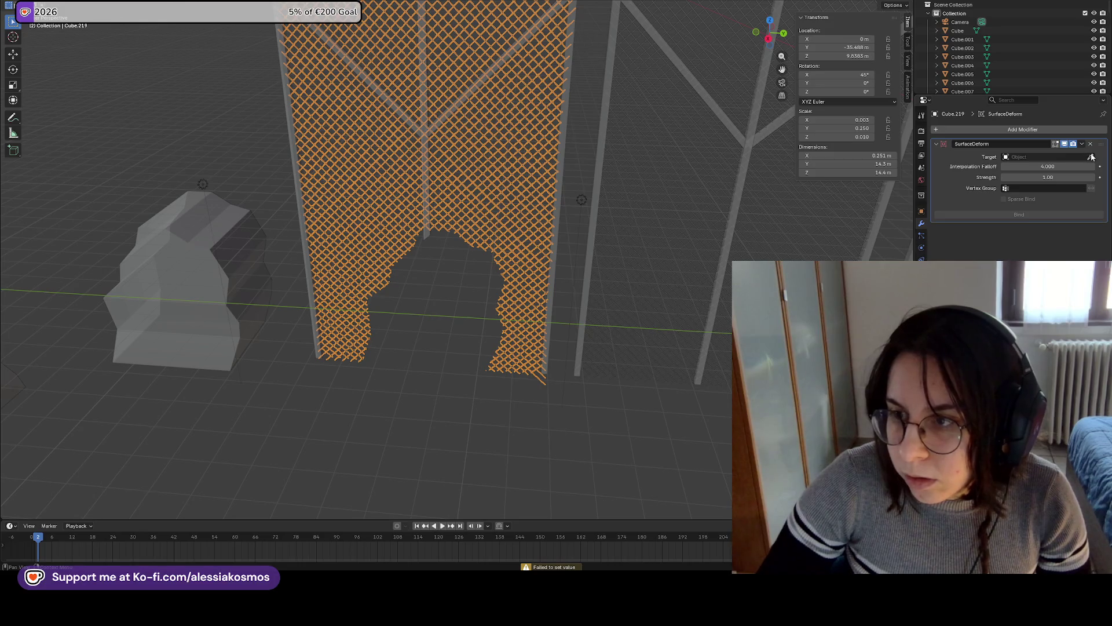
pyautogui.press('Escape')
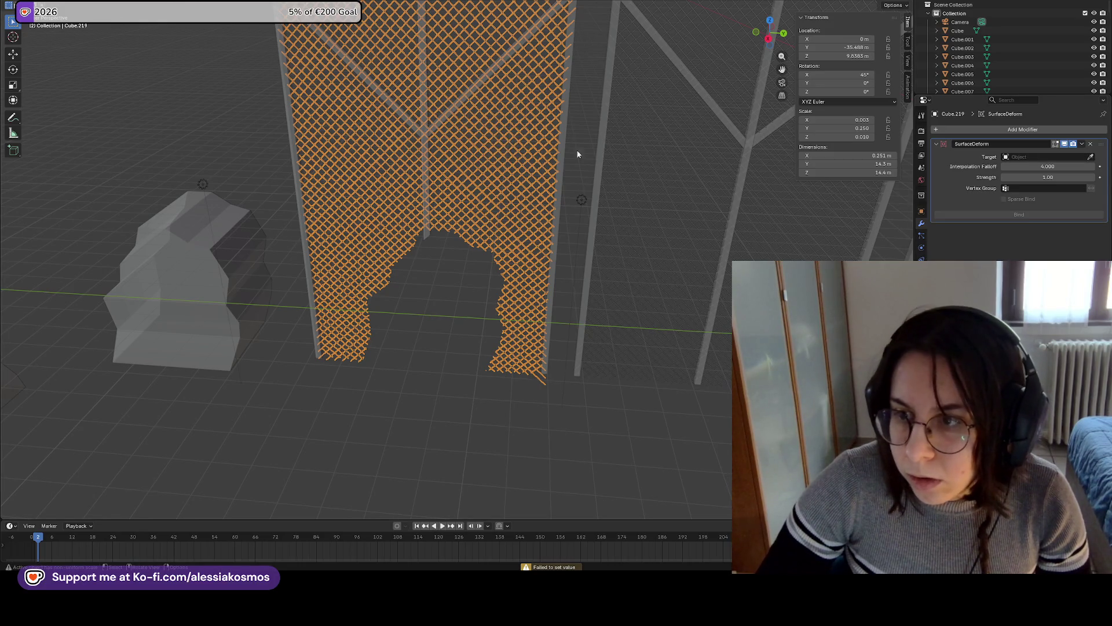
pyautogui.scroll(2, 578, 154)
pyautogui.moveTo(1037, 166); pyautogui.dragTo(1037, 166)
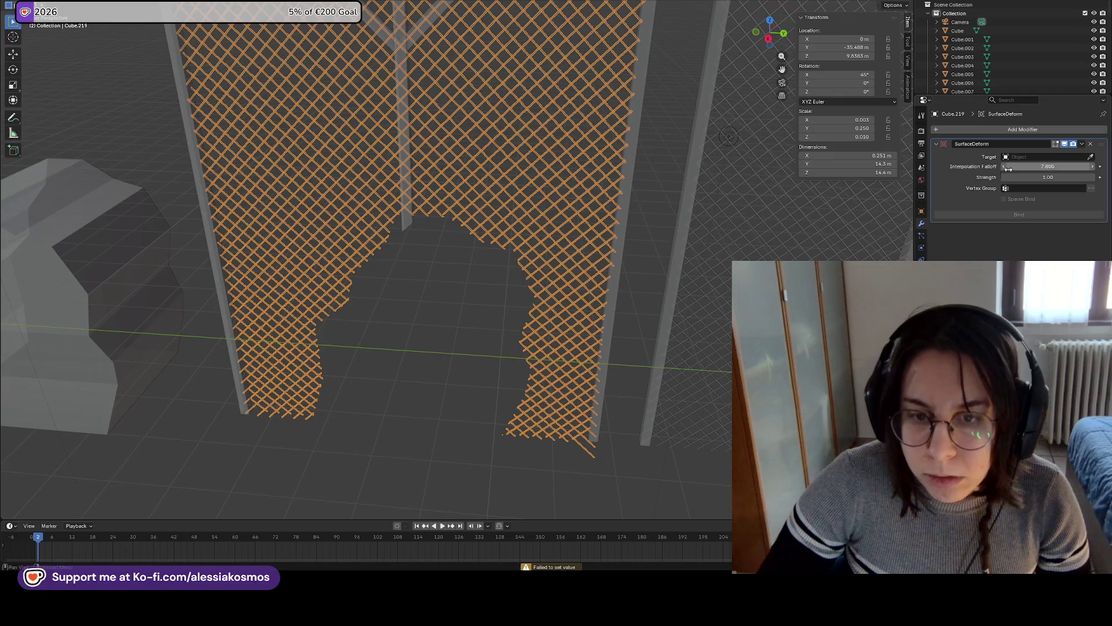
# Set Interpolation Falloff to 7.800 and undo the accidental keyframe on it
pyautogui.keyDown('shift'); pyautogui.moveTo(642, 258); pyautogui.dragTo(677, 236, button='middle'); pyautogui.keyUp('shift')
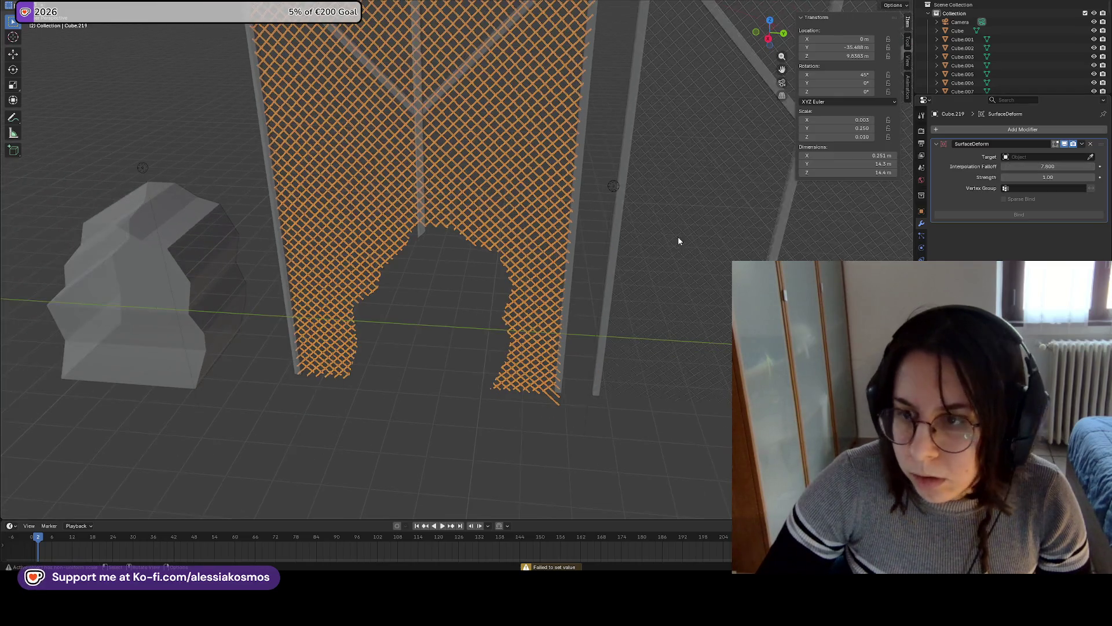
pyautogui.click(1100, 167)
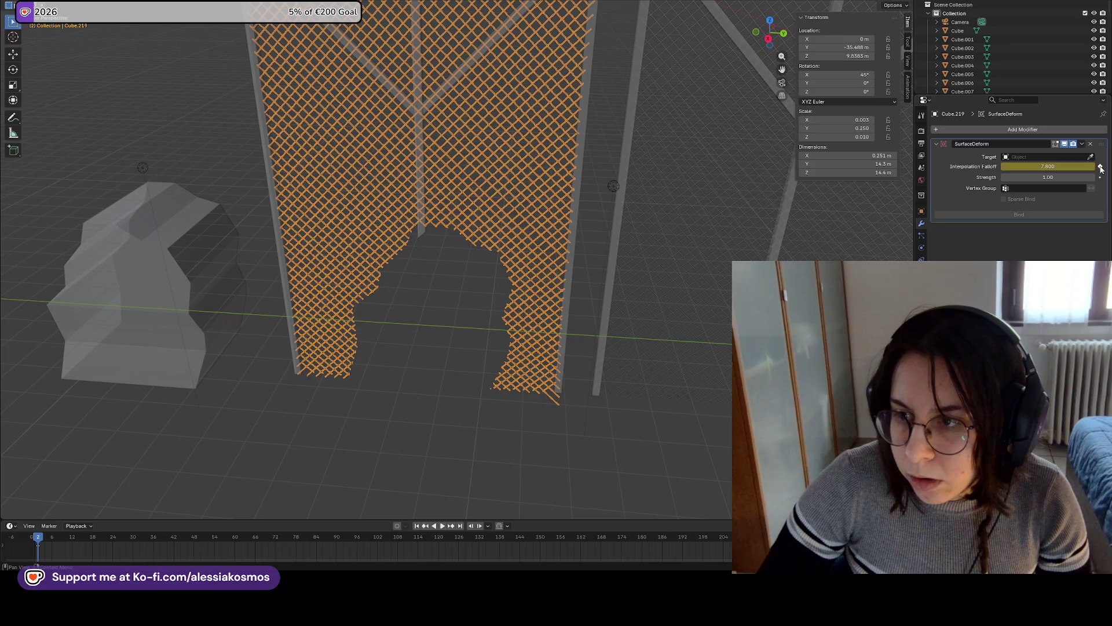
pyautogui.hotkey('ctrl', 'z')
pyautogui.hotkey('ctrl', 'shift', 'z')
pyautogui.hotkey('ctrl', 'z')
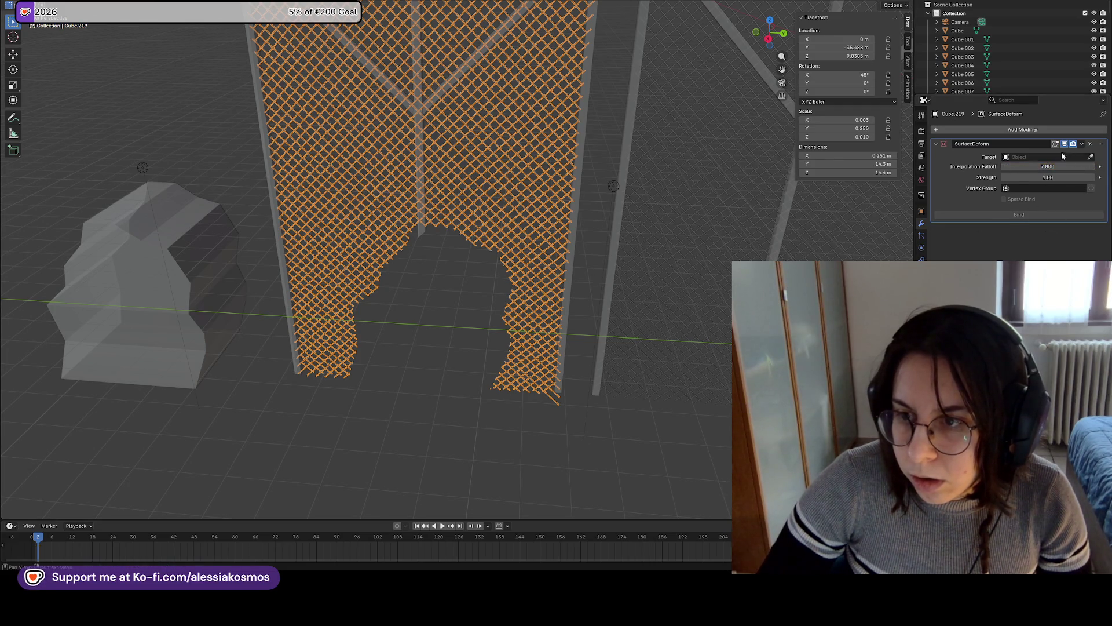
# Search the Target object list for '1' without assigning a target
pyautogui.click(1055, 157)
pyautogui.write('2')
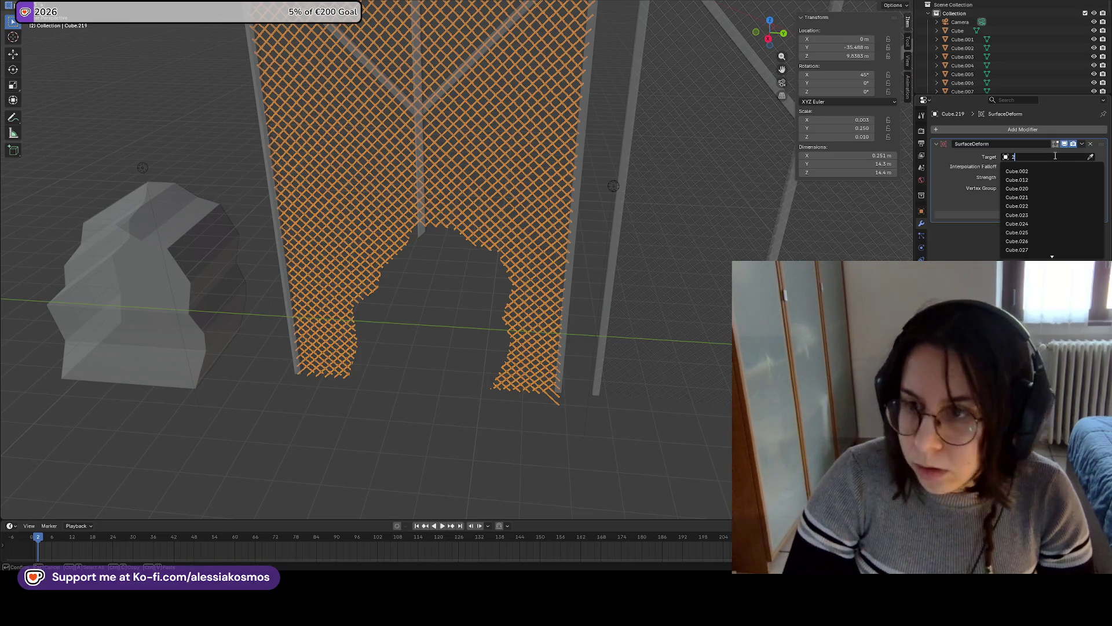
pyautogui.write('1')
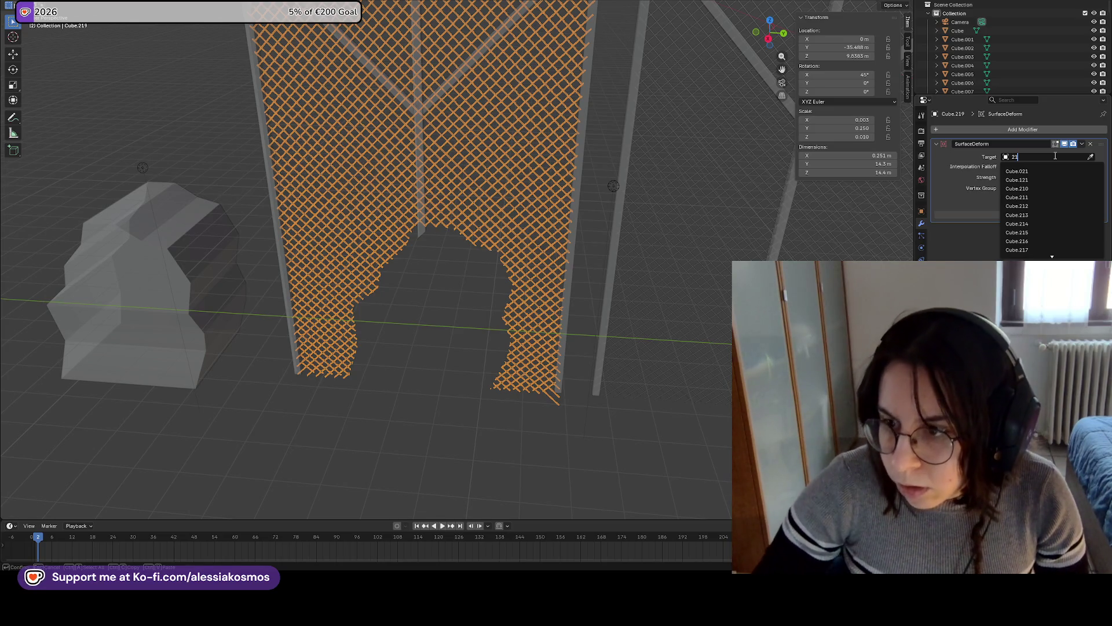
pyautogui.scroll(-3, 1040, 255)
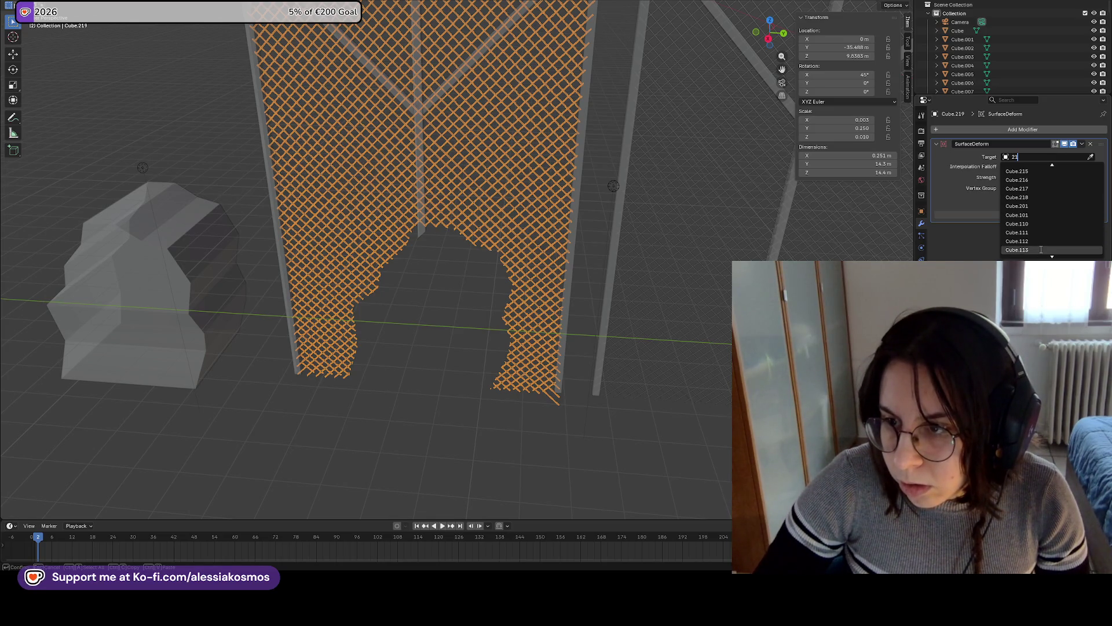
pyautogui.moveTo(467, 203); pyautogui.dragTo(547, 270, button='middle')
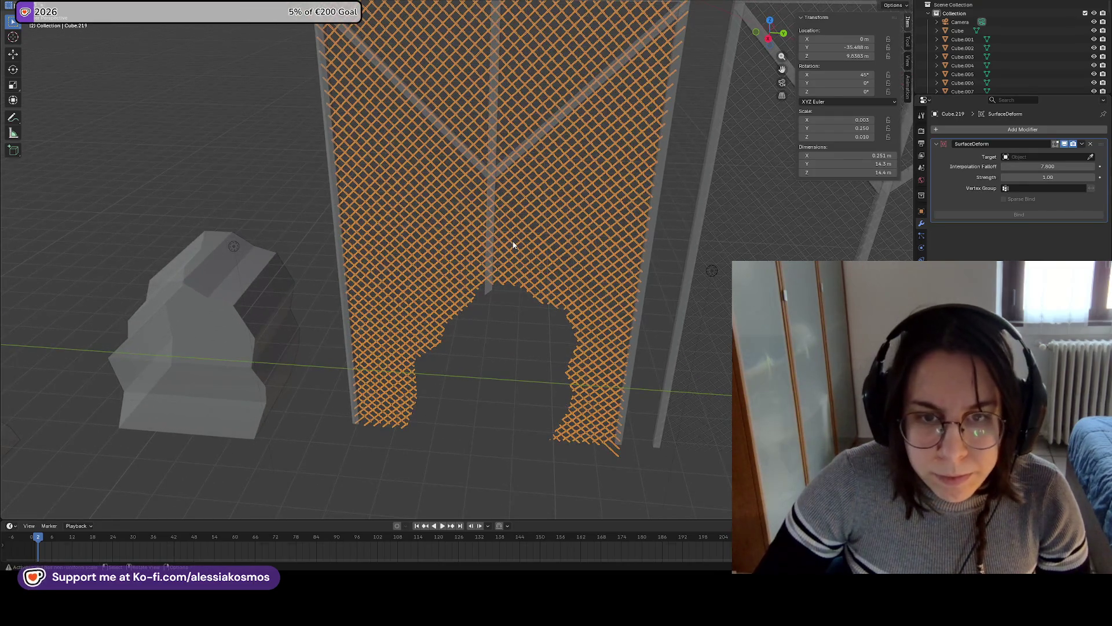
pyautogui.scroll(3, 513, 245)
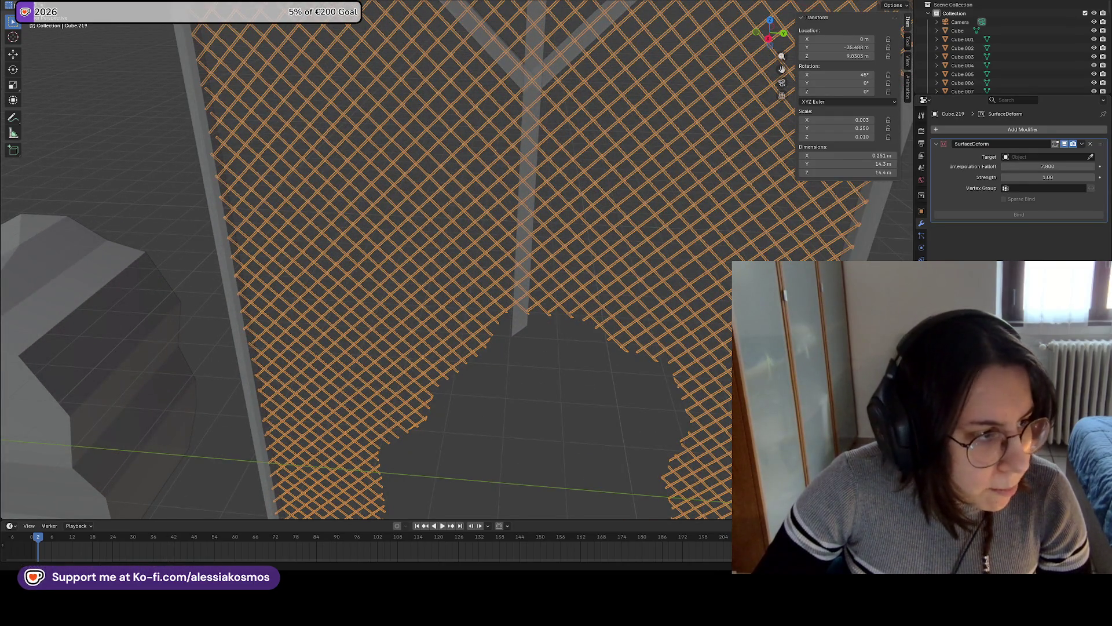
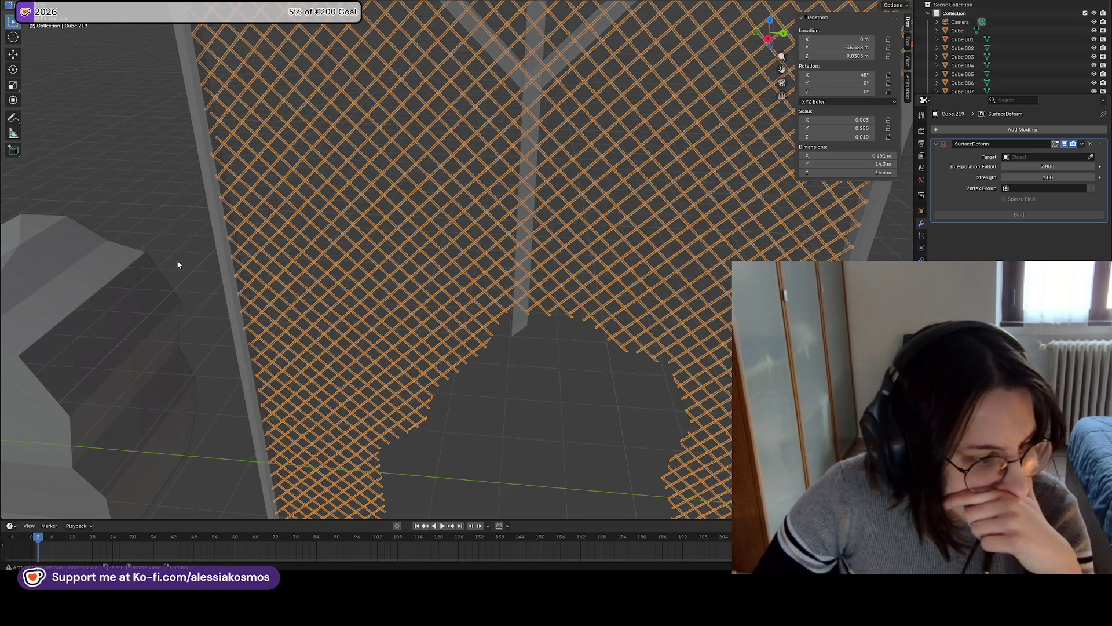
# Add a rigid body to the chain-link fence, save the file and play the timeline to test it
pyautogui.click(922, 248)
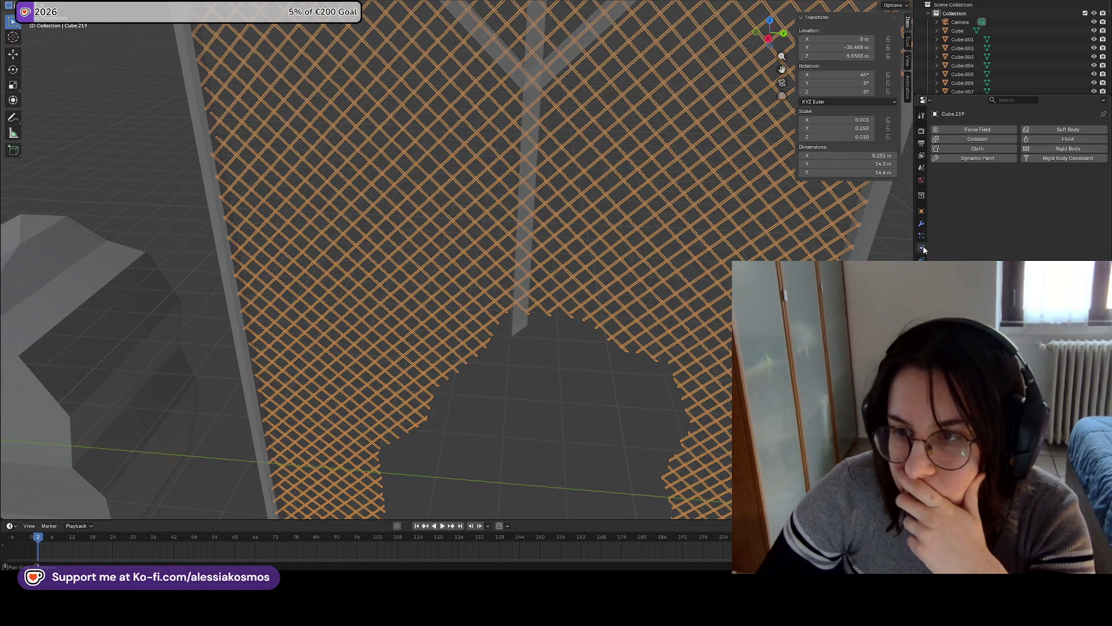
pyautogui.click(1068, 148)
pyautogui.click(1035, 185)
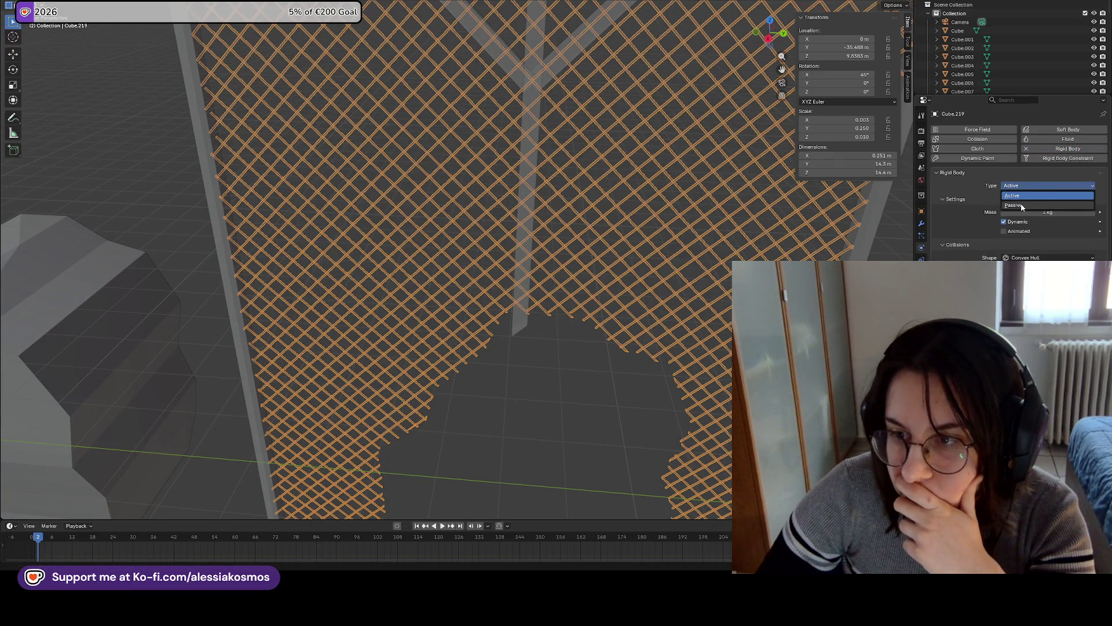
pyautogui.moveTo(781, 225)
pyautogui.mouseDown(button='middle')
pyautogui.moveTo(707, 269)
pyautogui.moveTo(644, 392)
pyautogui.mouseUp(button='middle')
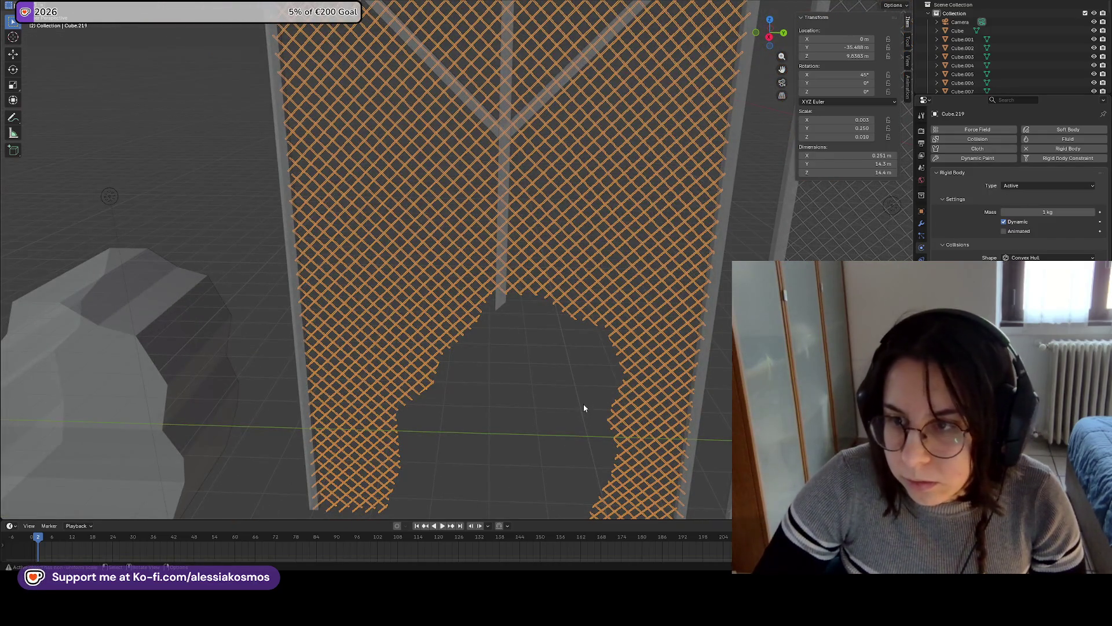
pyautogui.press('Tab')
pyautogui.hotkey('ctrl', 's')
pyautogui.hotkey('alt', 'a')
pyautogui.hotkey('shift', 'Right')
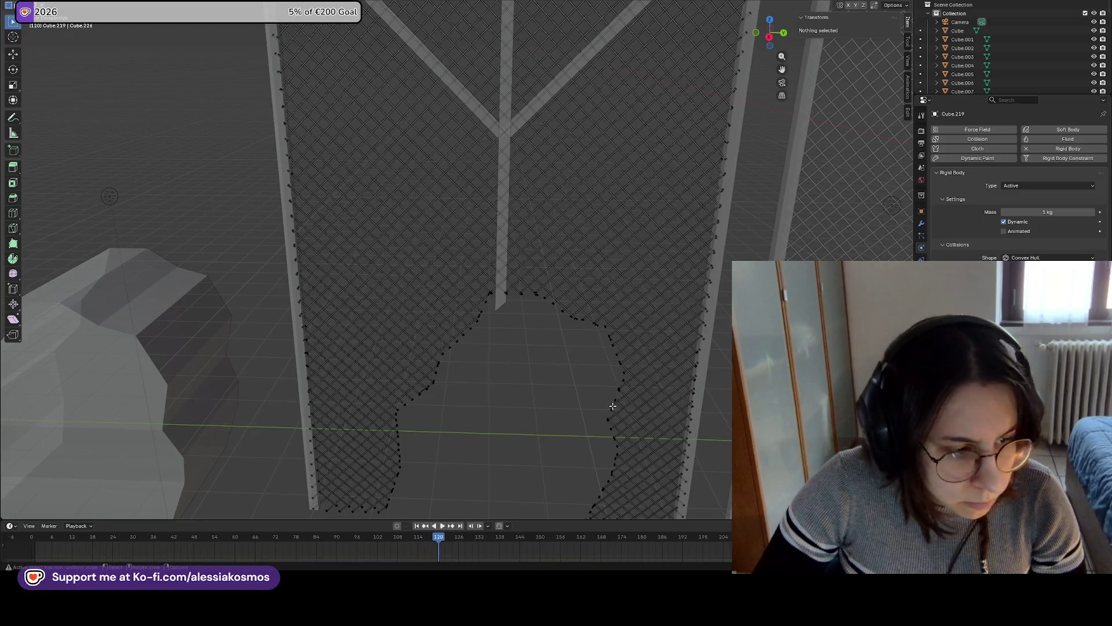
# Set the fence's rigid body Type to Passive and scrub the timeline back to earlier frames
pyautogui.click(1047, 186)
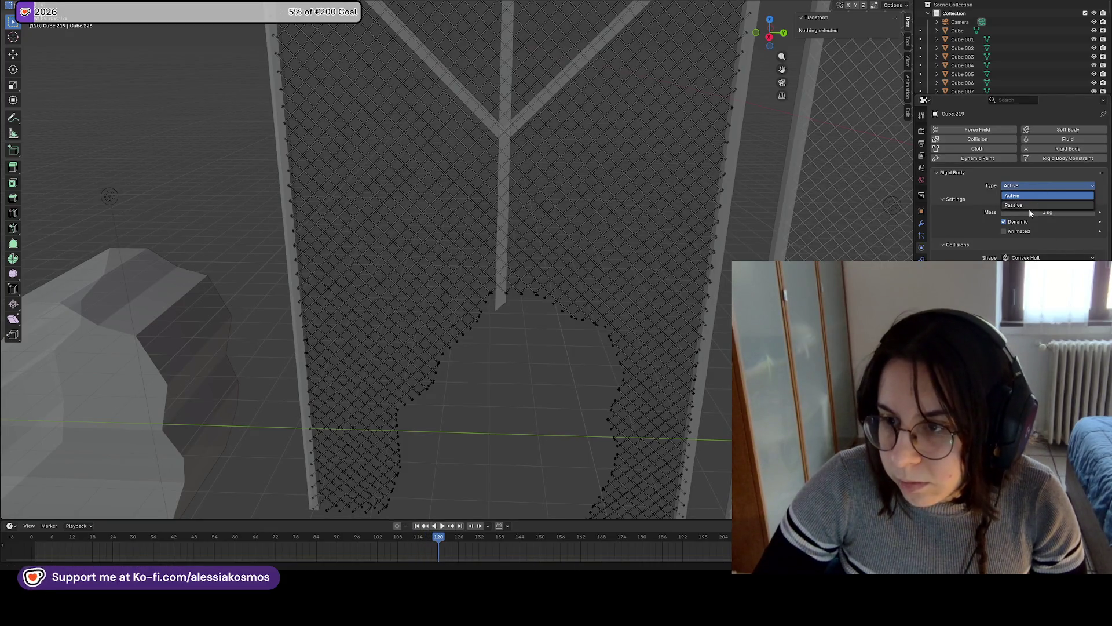
pyautogui.click(1029, 206)
pyautogui.moveTo(429, 541); pyautogui.dragTo(3, 542)
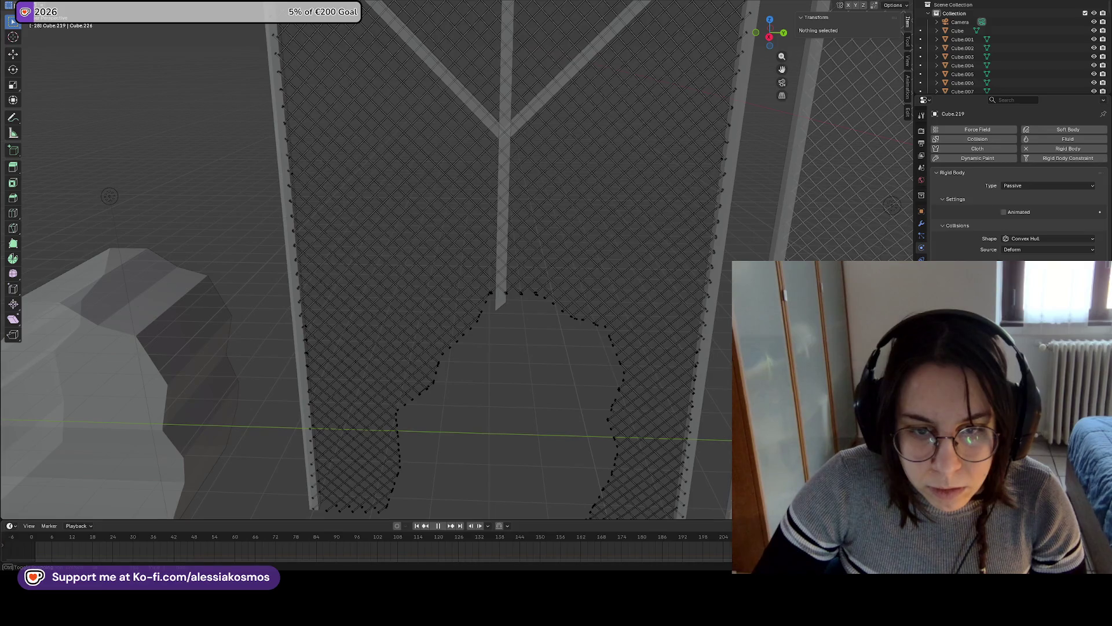
pyautogui.click(651, 333)
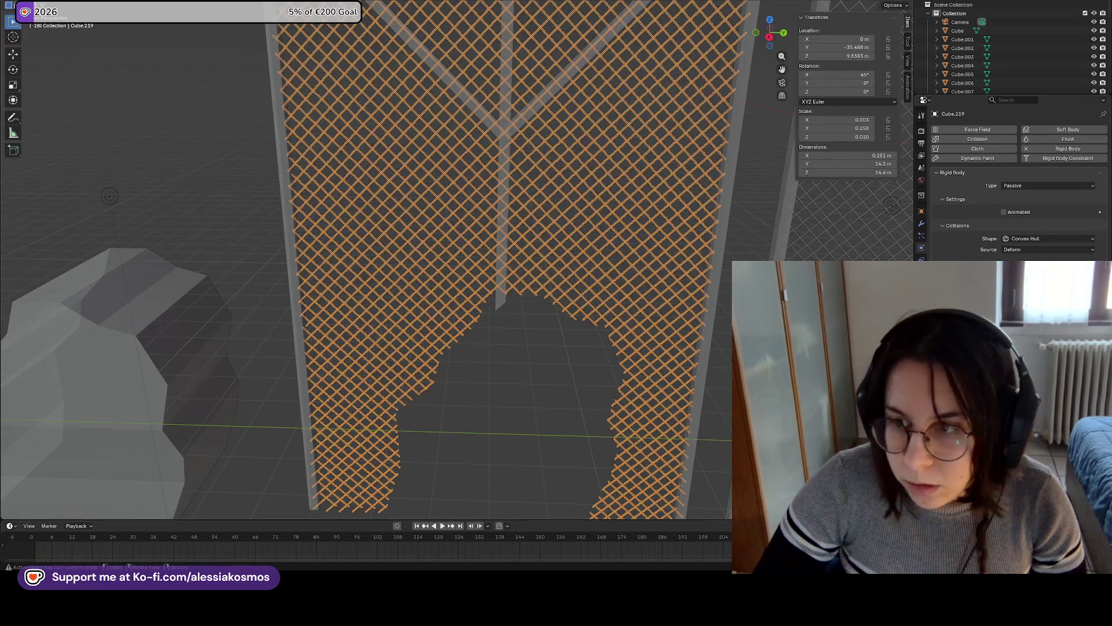
pyautogui.scroll(-3, 449, 258)
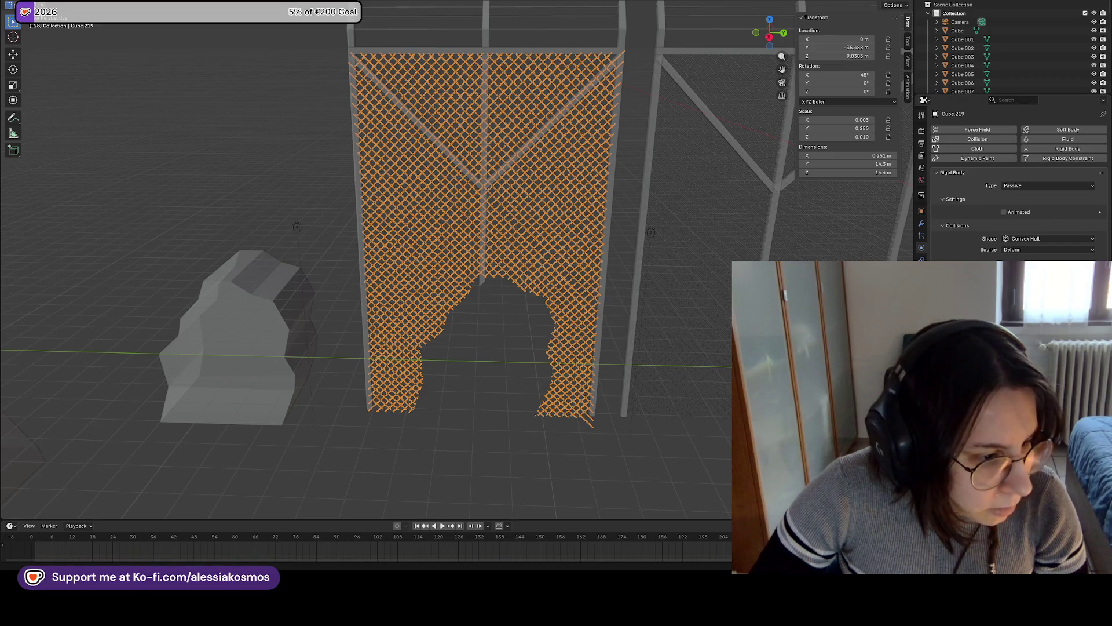
pyautogui.click(1043, 186)
# Switch the rigid body Type to Active and select the chain-link fence Cube.219
pyautogui.click(1043, 195)
pyautogui.click(607, 307)
pyautogui.scroll(5, 550, 328)
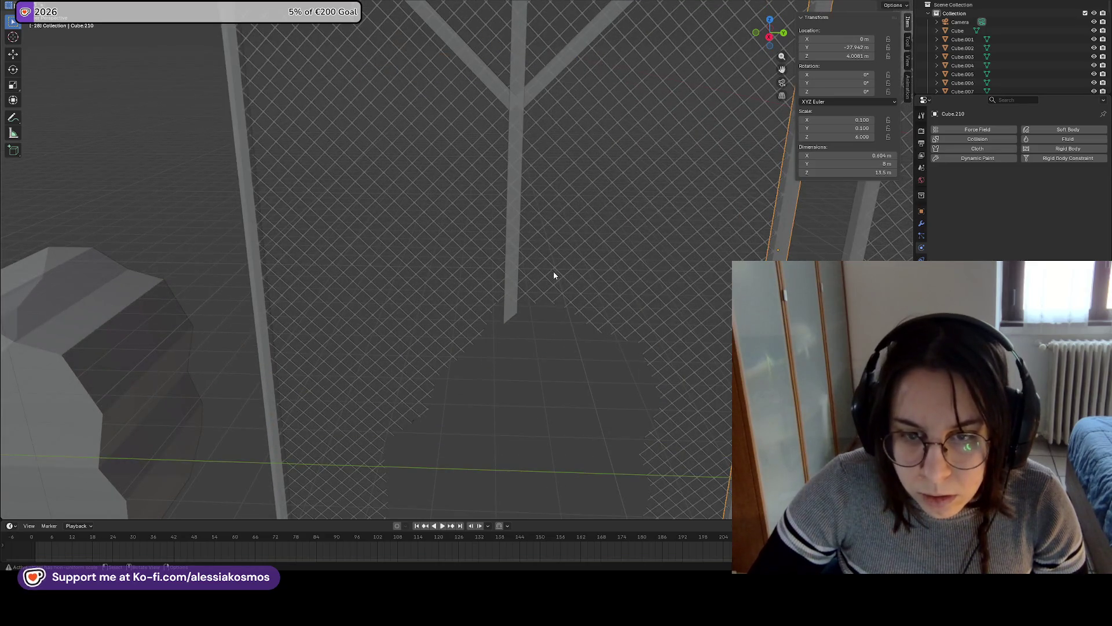
pyautogui.scroll(2, 571, 257)
pyautogui.click(625, 268)
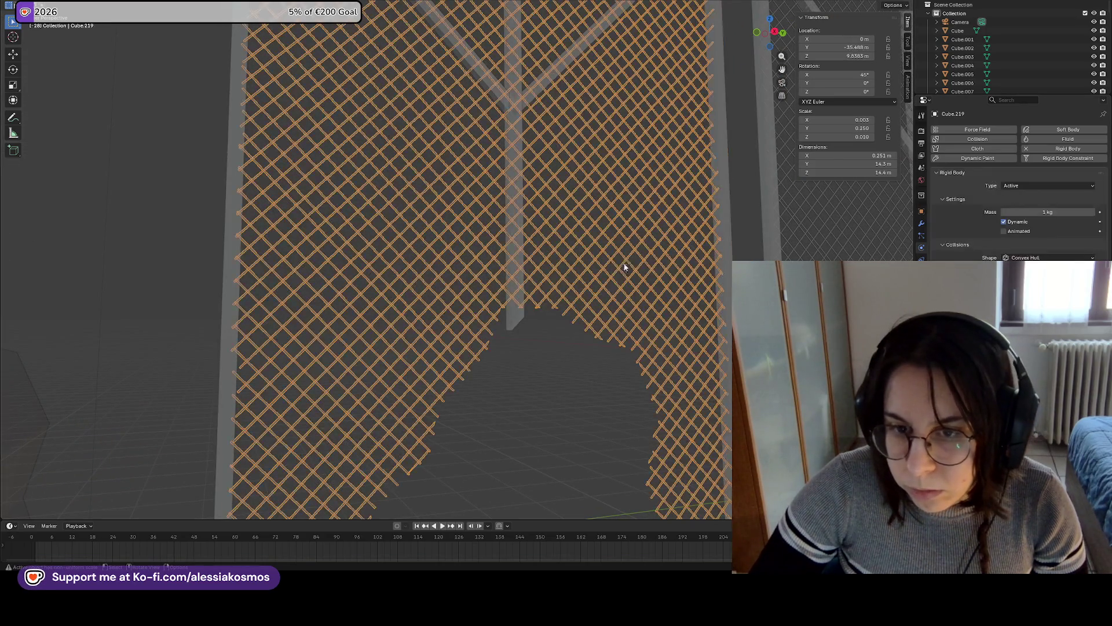
pyautogui.click(1091, 186)
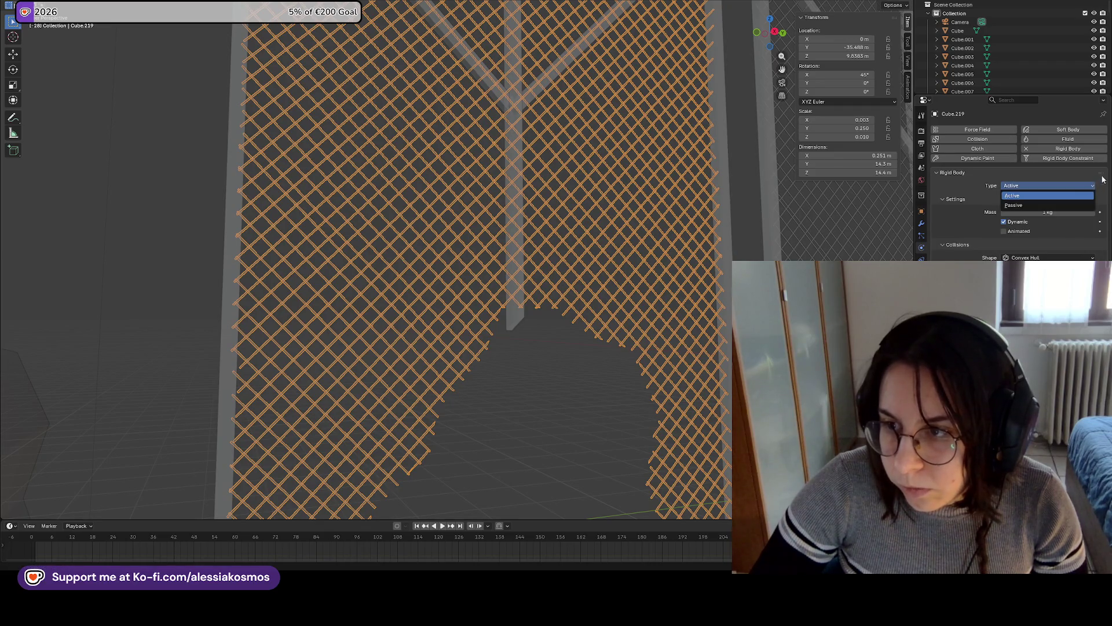
# Collapse the Rigid Body panel in the Physics properties
pyautogui.click(936, 173)
pyautogui.click(936, 172)
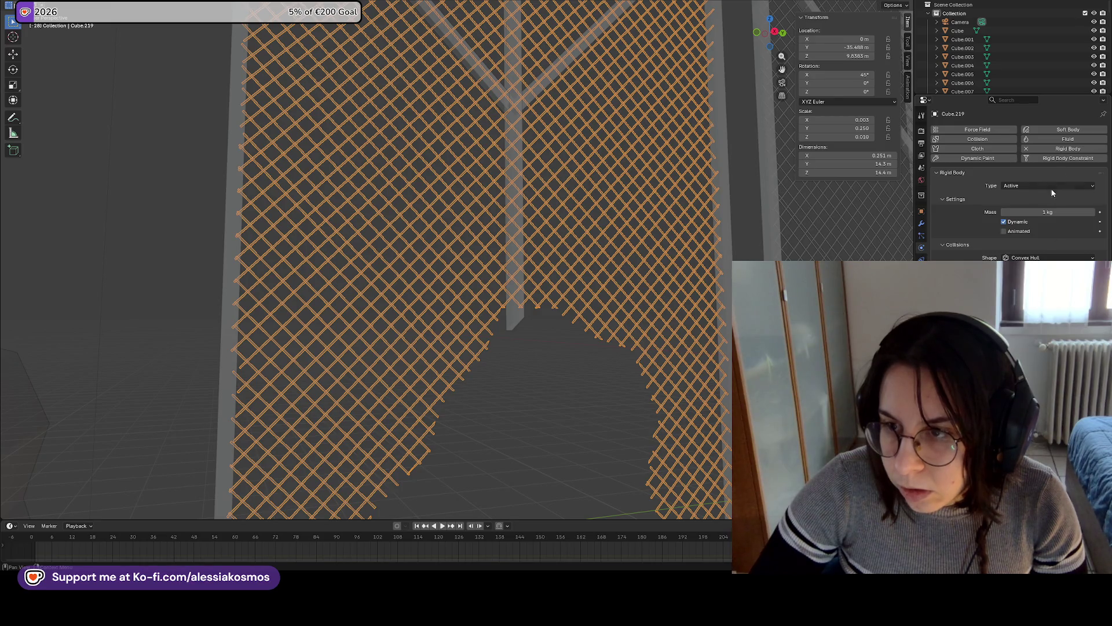
pyautogui.click(944, 175)
pyautogui.click(945, 175)
pyautogui.click(946, 176)
# Reselect the chain-link fence and enter Edit Mode on its mesh
pyautogui.scroll(-5, 489, 444)
pyautogui.click(565, 405)
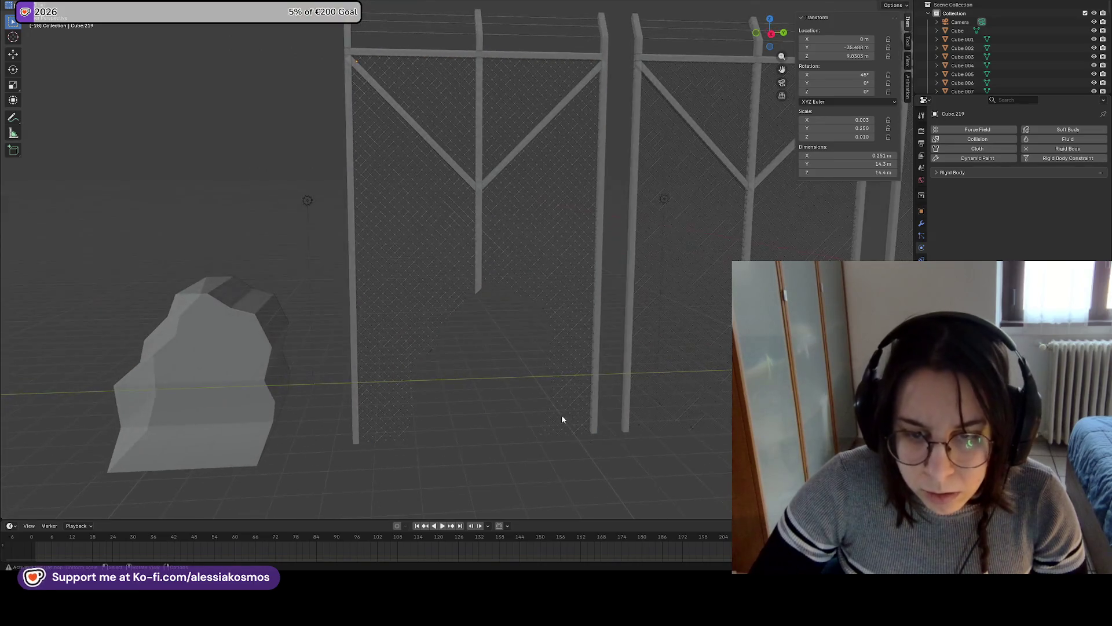
pyautogui.click(586, 431)
pyautogui.scroll(5, 594, 441)
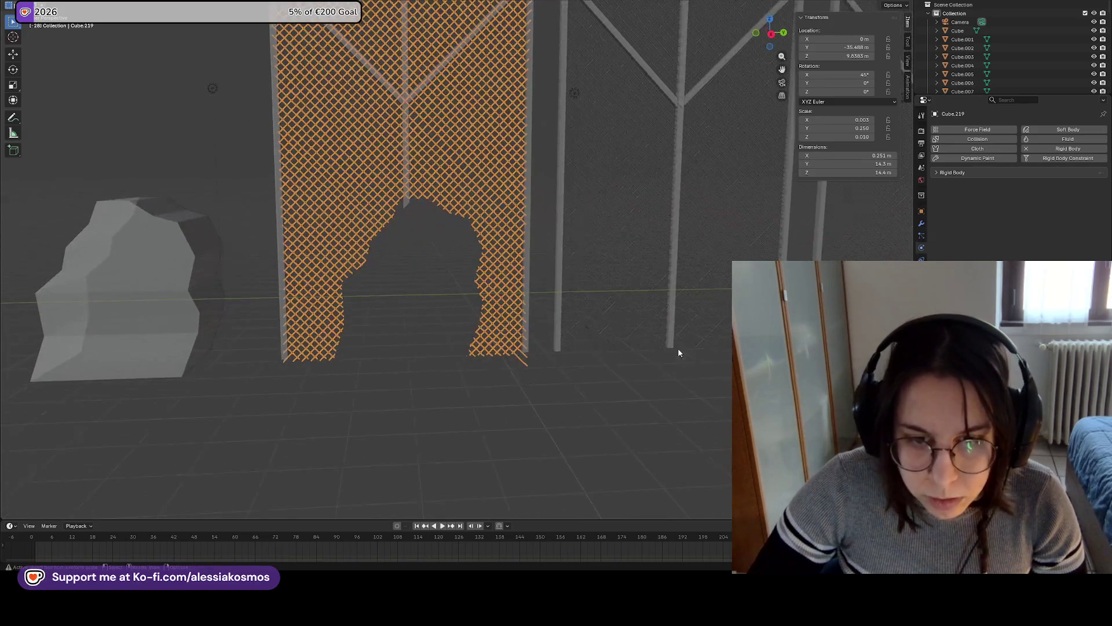
pyautogui.scroll(4, 592, 427)
pyautogui.scroll(3, 535, 402)
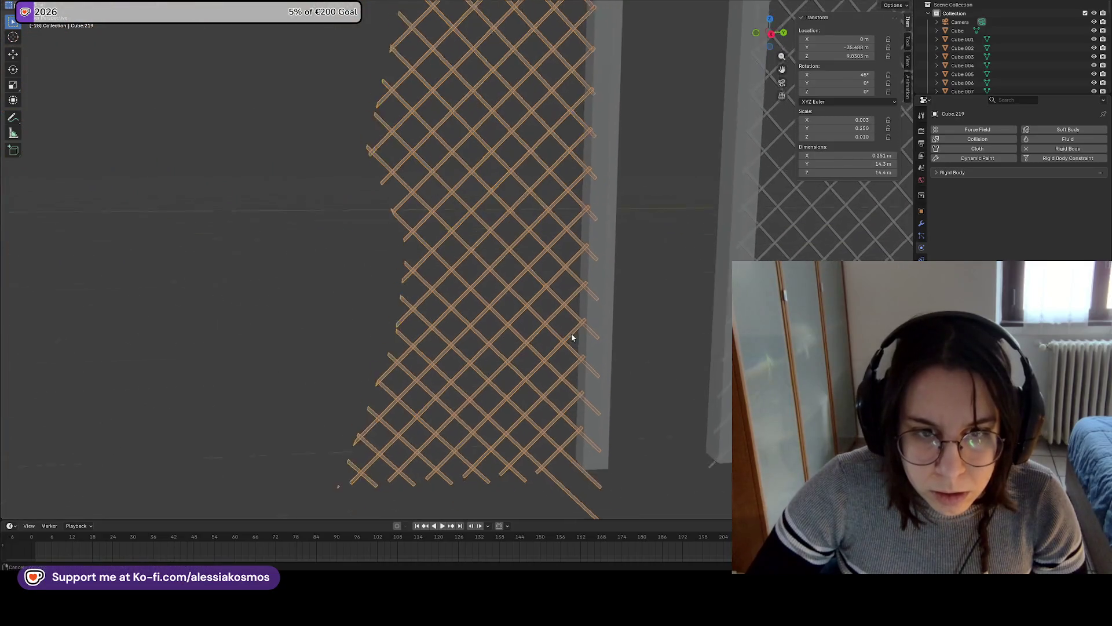
pyautogui.press('Tab')
# Raise the two loose vertices at the fence bottom slightly along Z
pyautogui.moveTo(536, 382); pyautogui.dragTo(557, 438)
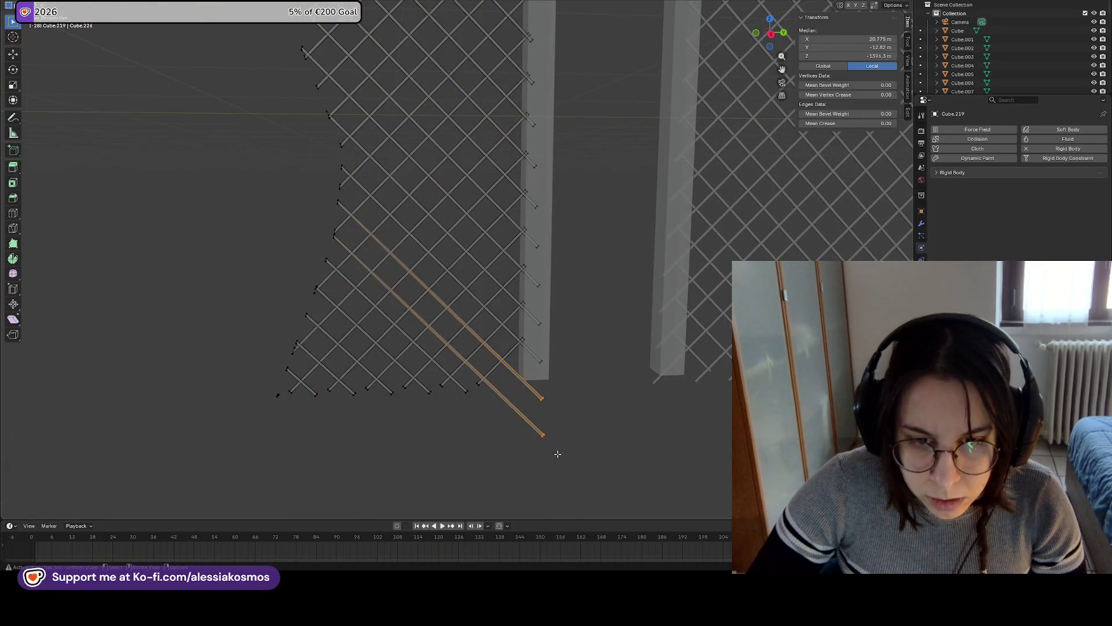
pyautogui.press('g')
pyautogui.press('z')
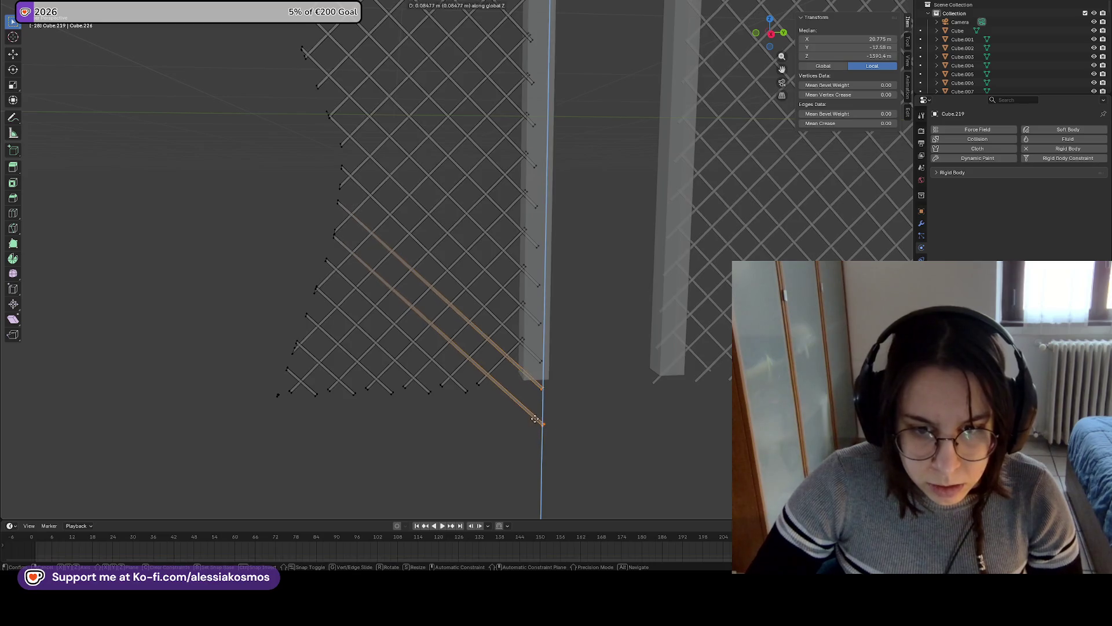
pyautogui.click(515, 403)
pyautogui.press('g')
pyautogui.press('y')
pyautogui.press('Escape')
# Raise the long diagonal strand ends along Z and slide them sideways along Y
pyautogui.keyDown('ctrl'); pyautogui.click(553, 404); pyautogui.keyUp('ctrl')
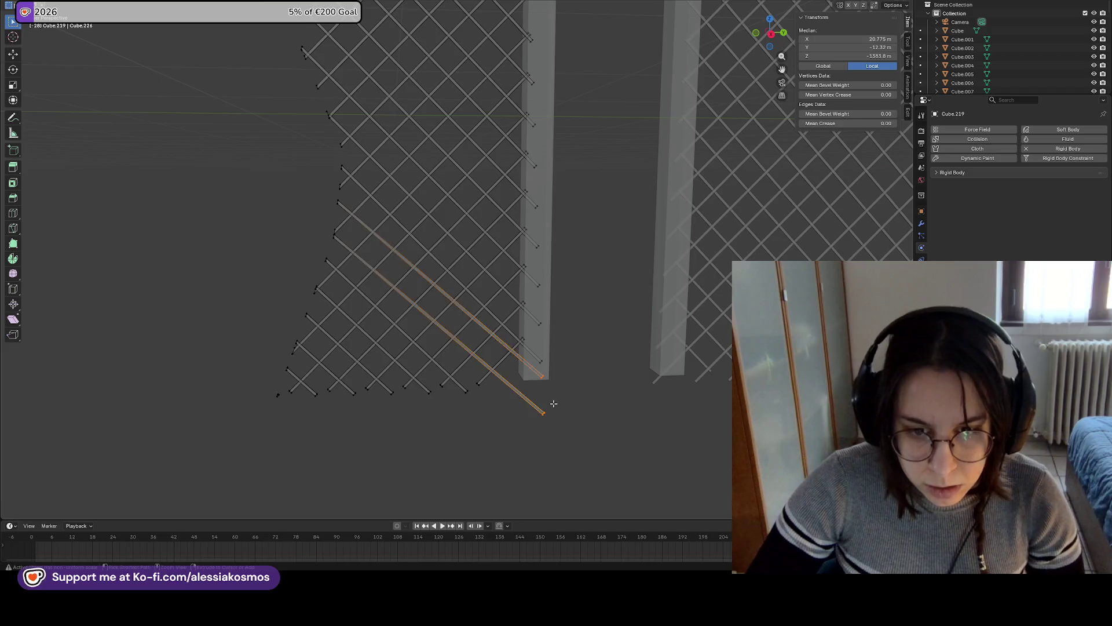
pyautogui.press('g')
pyautogui.press('z')
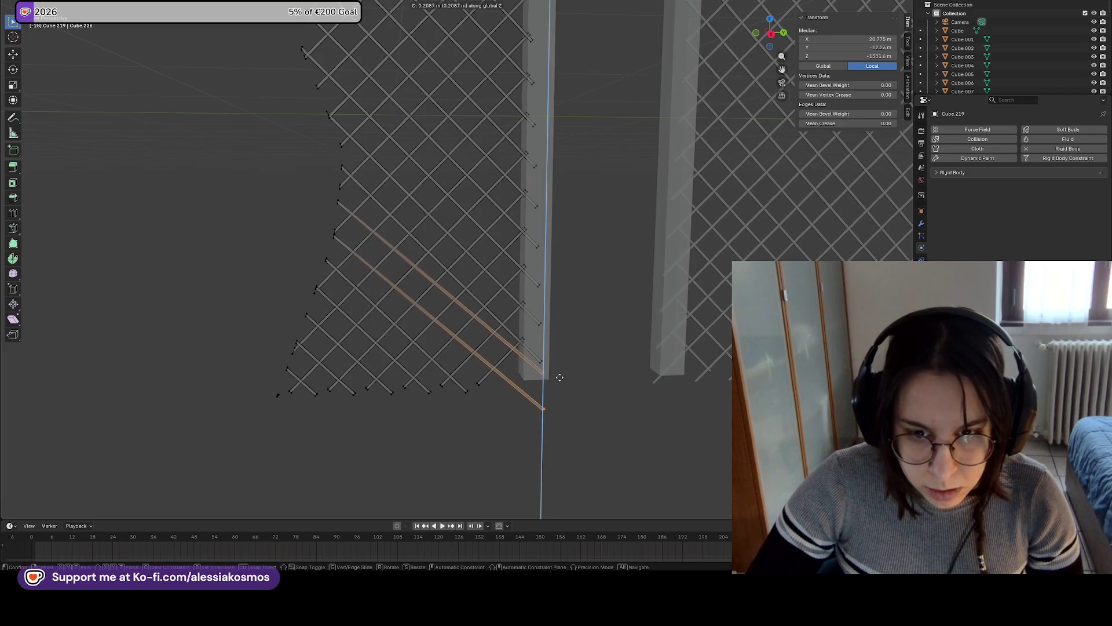
pyautogui.click(559, 377)
pyautogui.press('g')
pyautogui.press('y')
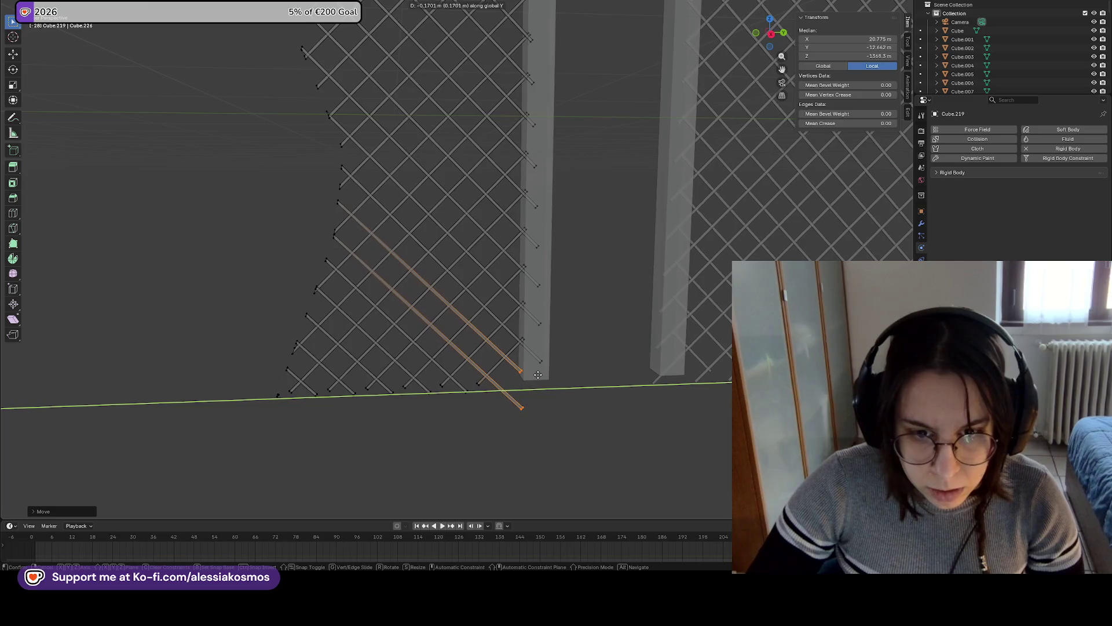
pyautogui.click(538, 374)
# Tuck the remaining strand end up to the post bottom, then return to Object Mode
pyautogui.press('g')
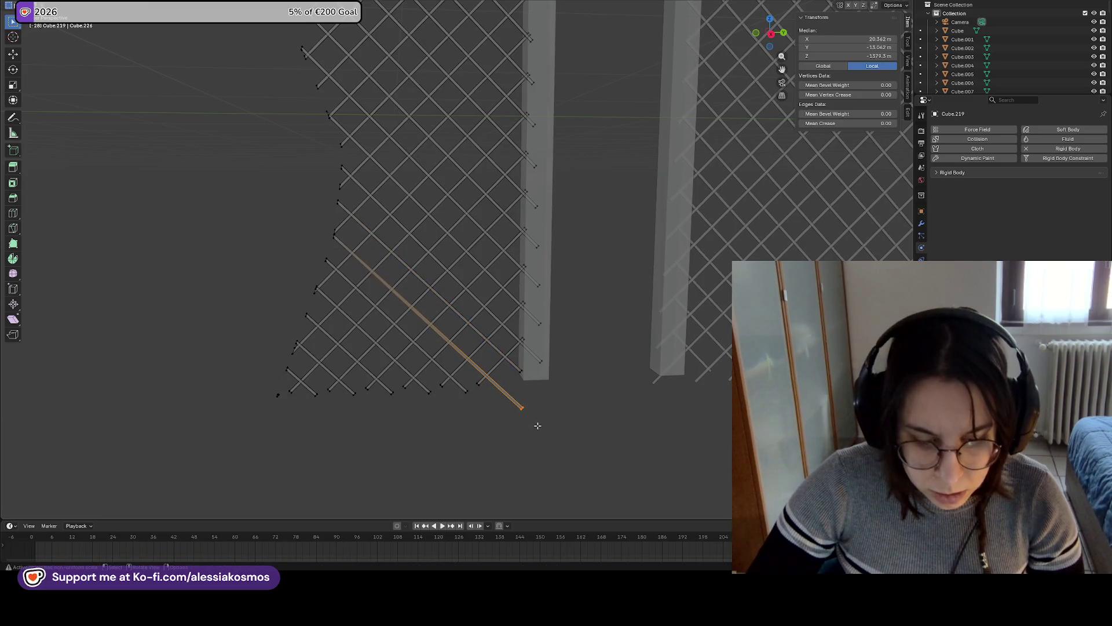
pyautogui.press('z')
pyautogui.click(536, 402)
pyautogui.press('g')
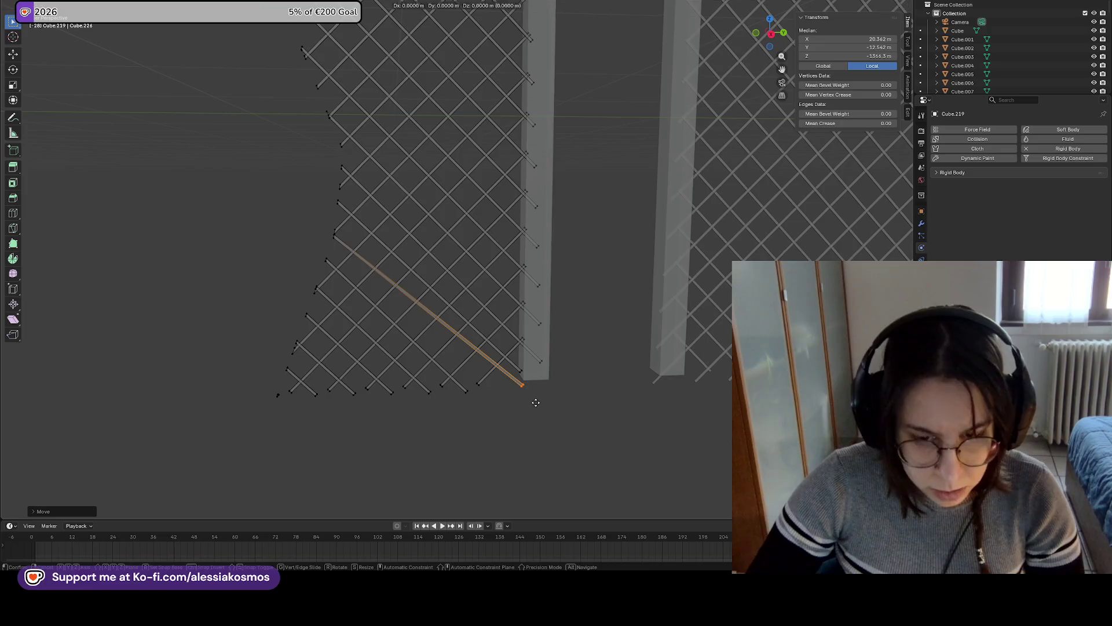
pyautogui.press('y')
pyautogui.click(513, 404)
pyautogui.moveTo(561, 412)
pyautogui.mouseDown(button='middle')
pyautogui.moveTo(533, 385)
pyautogui.moveTo(368, 344)
pyautogui.mouseUp(button='middle')
pyautogui.press('a')
pyautogui.press('Tab')
# Inspect the lattice fence's mesh from the side in Edit Mode, then deselect it
pyautogui.moveTo(293, 346)
pyautogui.mouseDown(button='middle')
pyautogui.moveTo(354, 376)
pyautogui.moveTo(384, 372)
pyautogui.moveTo(377, 397)
pyautogui.moveTo(390, 416)
pyautogui.moveTo(386, 384)
pyautogui.mouseUp(button='middle')
pyautogui.press('Tab')
pyautogui.moveTo(376, 389); pyautogui.dragTo(391, 406)
pyautogui.click(521, 390)
pyautogui.press('Tab')
pyautogui.click(675, 396)
pyautogui.moveTo(676, 397)
pyautogui.mouseDown(button='middle')
pyautogui.moveTo(728, 382)
pyautogui.moveTo(697, 339)
pyautogui.moveTo(561, 427)
pyautogui.moveTo(601, 254)
pyautogui.mouseUp(button='middle')
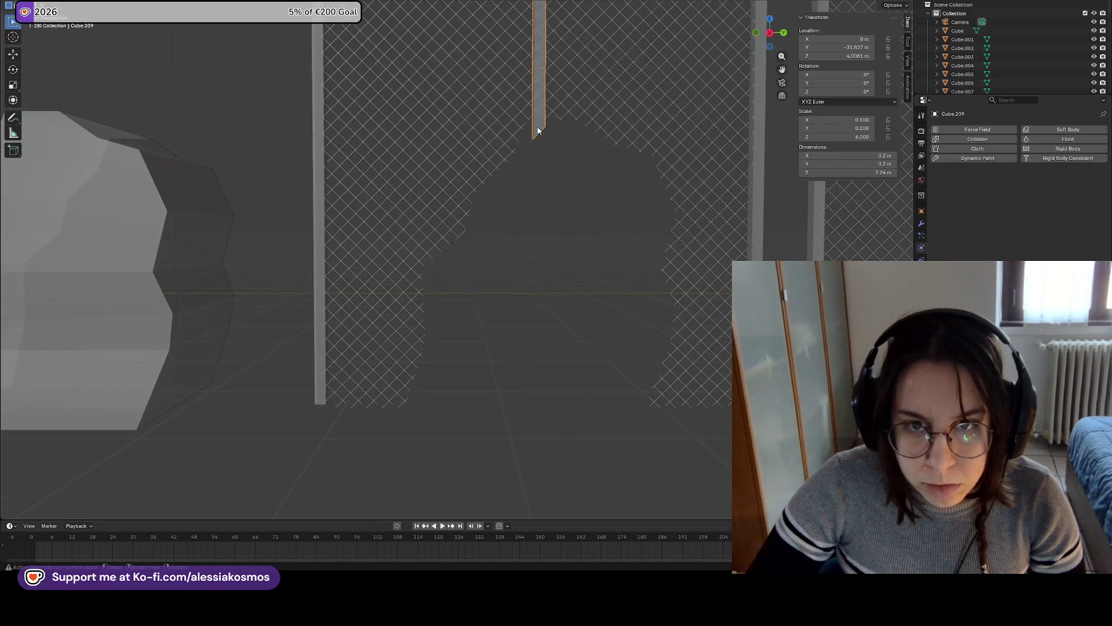
# Inspect the lattice and right fences from side and front views, then deselect
pyautogui.scroll(5, 498, 390)
pyautogui.click(520, 462)
pyautogui.moveTo(520, 462); pyautogui.dragTo(588, 477, button='middle')
pyautogui.click(712, 453)
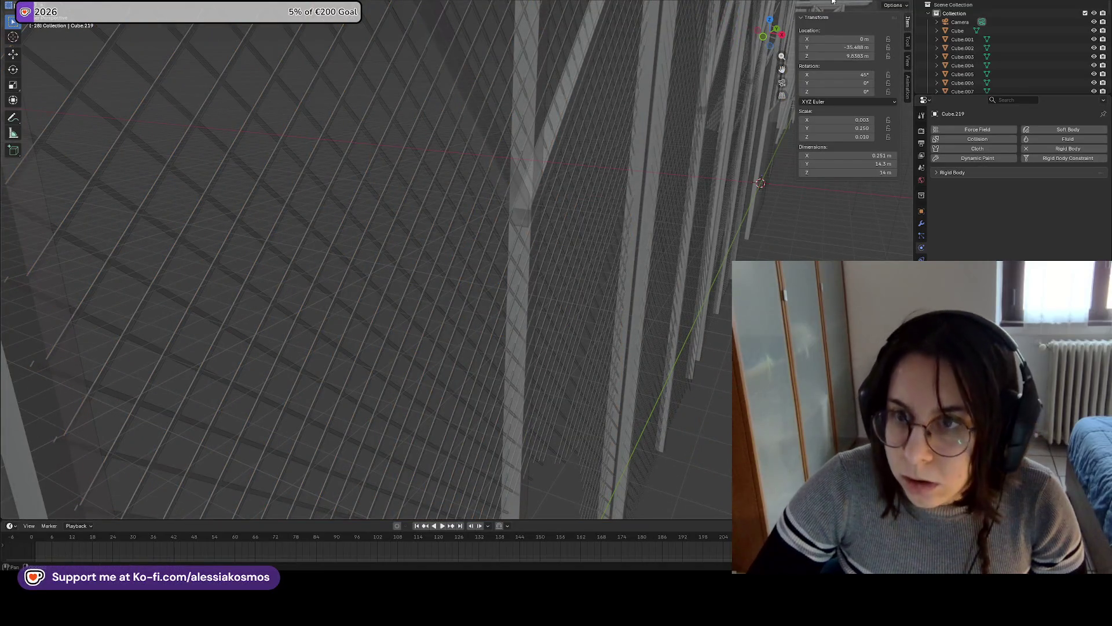
pyautogui.moveTo(683, 324)
pyautogui.mouseDown(button='middle')
pyautogui.moveTo(702, 340)
pyautogui.moveTo(602, 417)
pyautogui.mouseUp(button='middle')
pyautogui.click(588, 426)
pyautogui.scroll(-5, 458, 328)
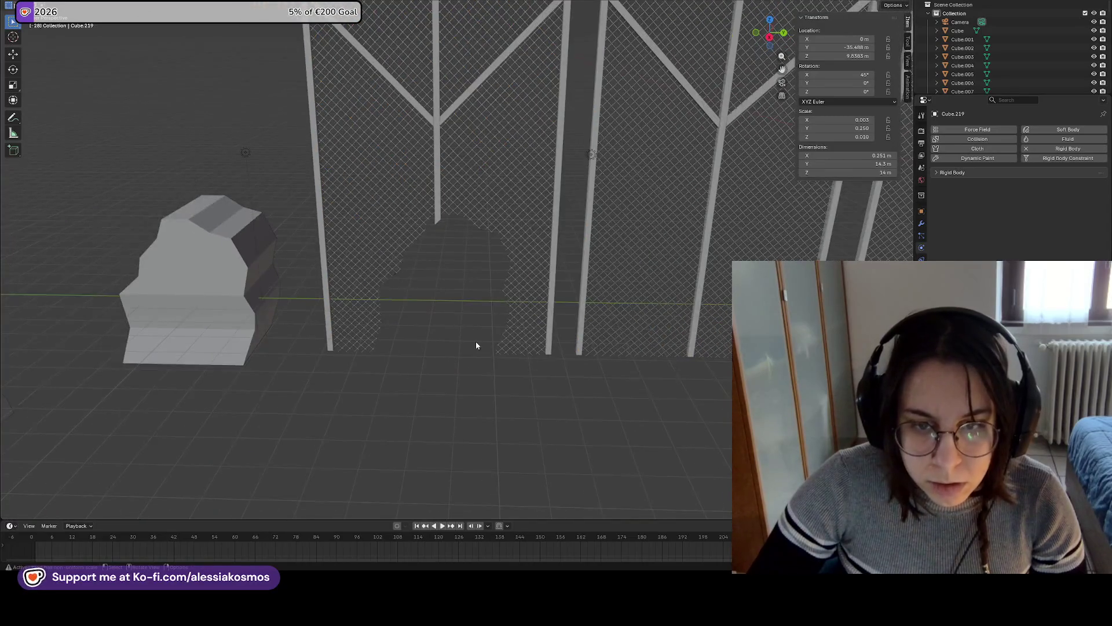
pyautogui.scroll(-3, 495, 367)
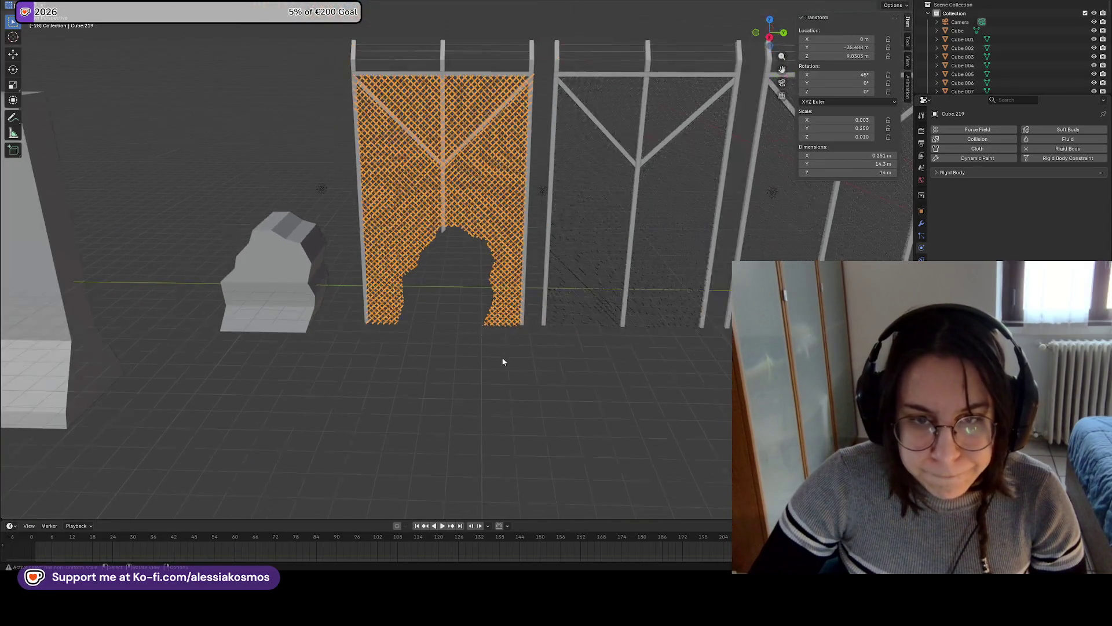
pyautogui.click(617, 324)
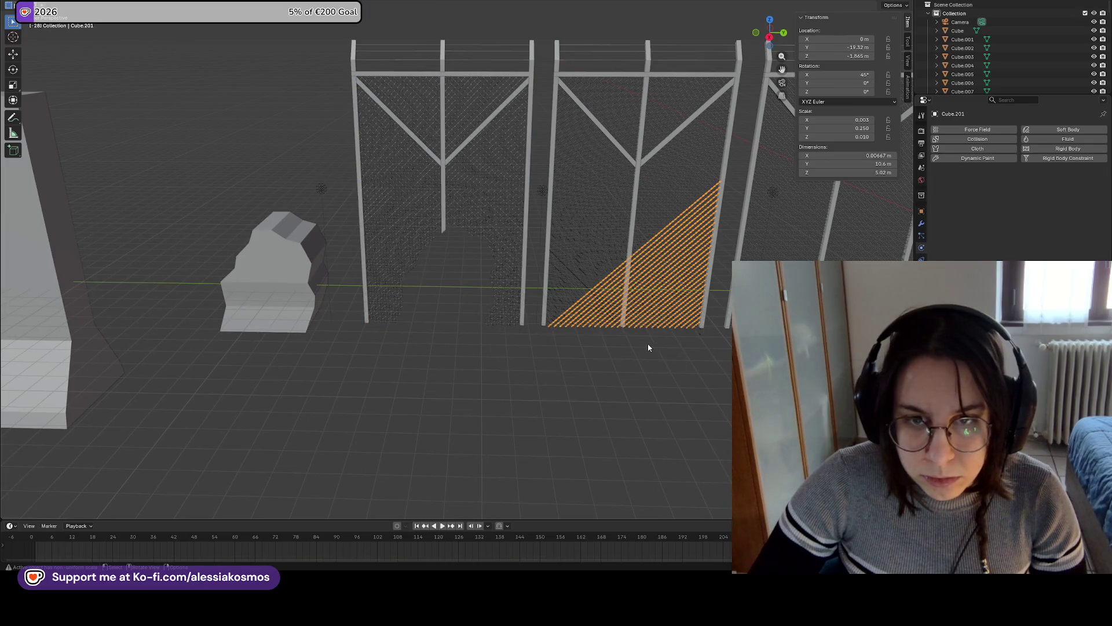
pyautogui.keyDown('shift'); pyautogui.moveTo(649, 348); pyautogui.dragTo(595, 378, button='middle'); pyautogui.keyUp('shift')
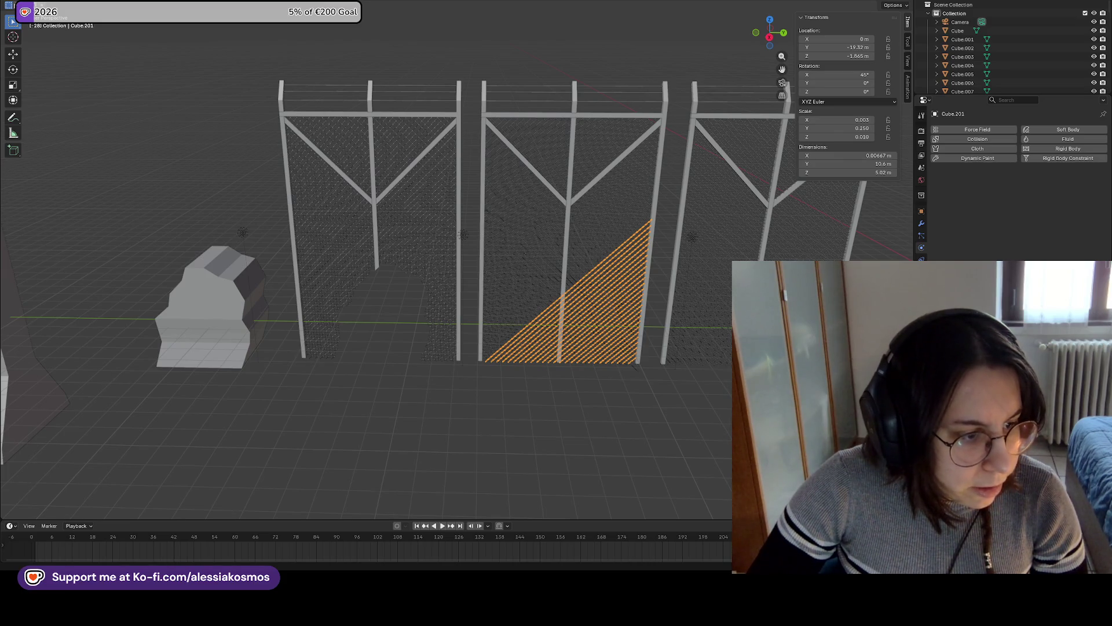
pyautogui.click(630, 383)
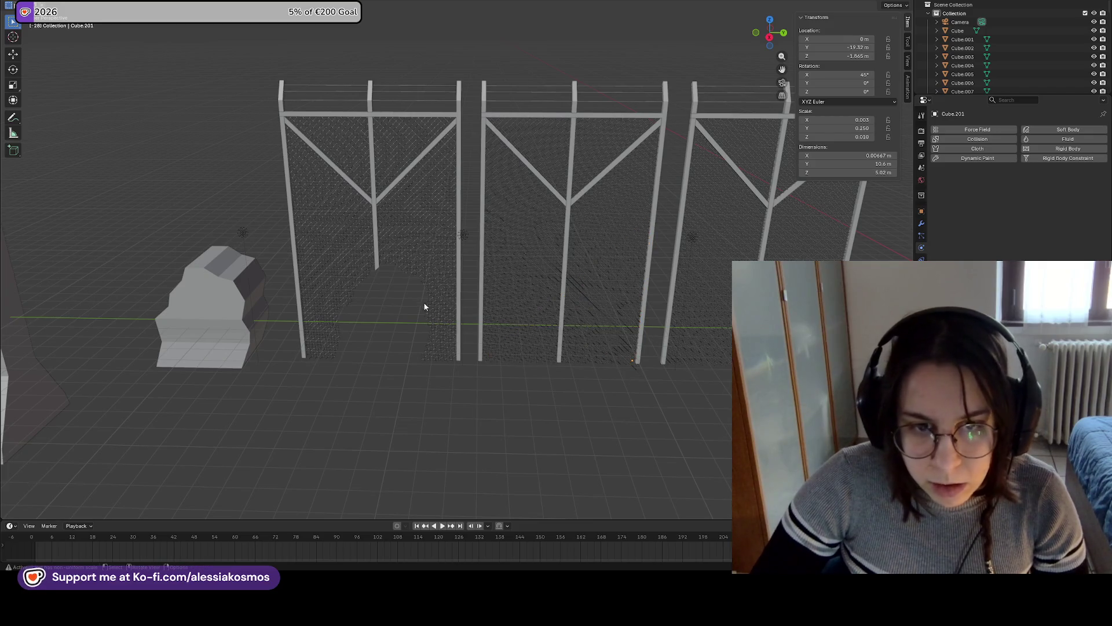
# Box-select the torn left fence and slide it along Y so its hole surrounds the rock
pyautogui.moveTo(467, 382); pyautogui.dragTo(278, 81)
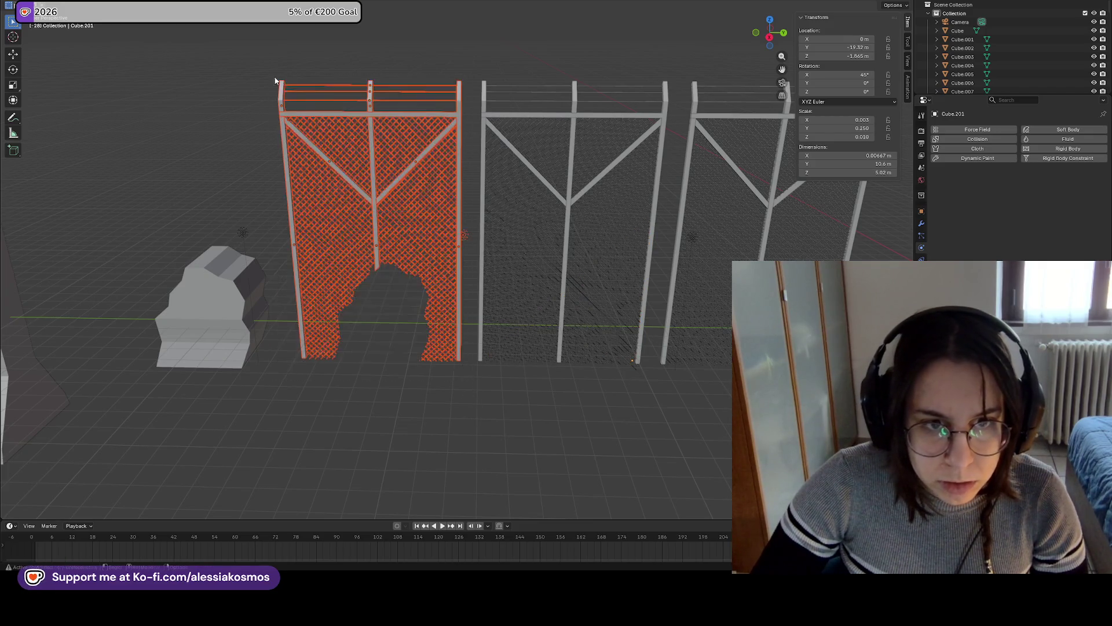
pyautogui.moveTo(467, 370); pyautogui.dragTo(280, 49)
pyautogui.click(412, 346)
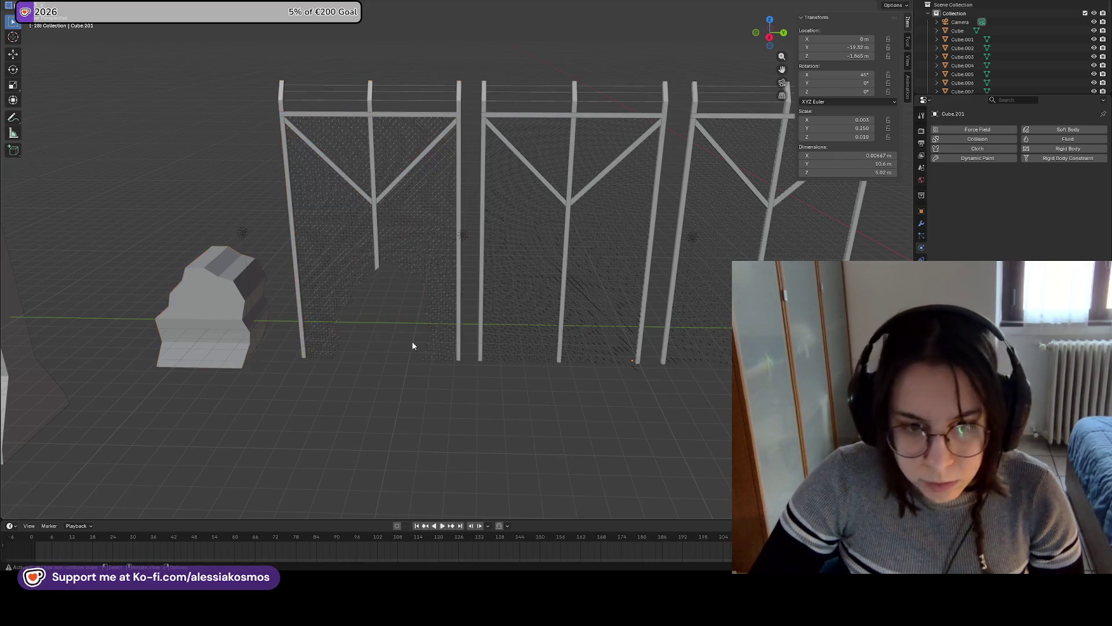
pyautogui.moveTo(465, 363)
pyautogui.mouseDown()
pyautogui.moveTo(314, 97)
pyautogui.moveTo(280, 66)
pyautogui.mouseUp()
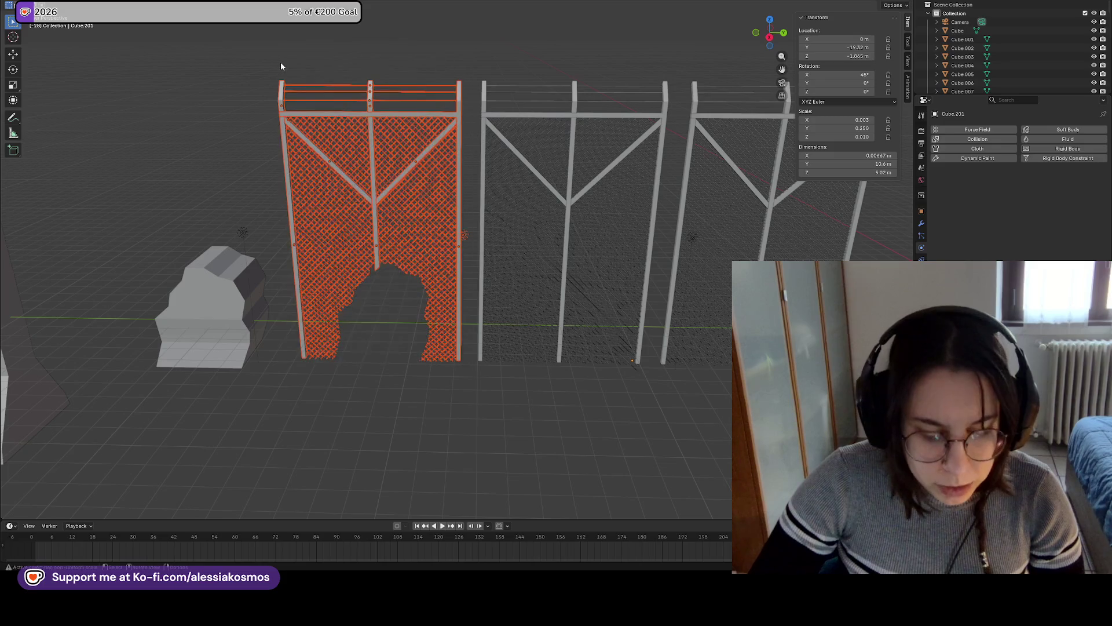
pyautogui.press('g')
pyautogui.press('y')
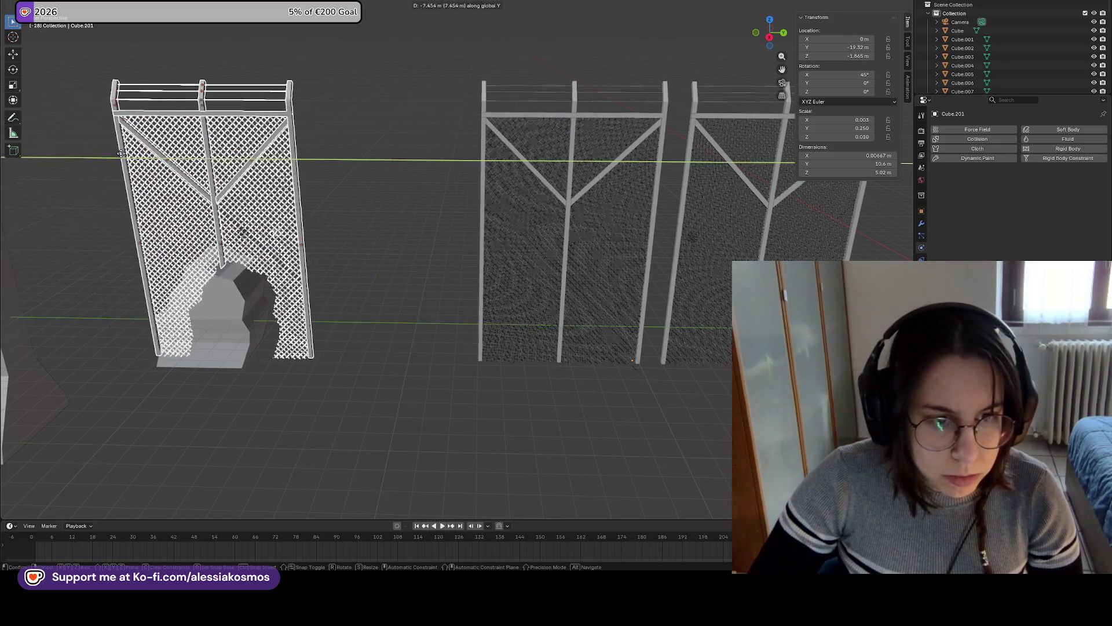
pyautogui.click(198, 174)
# Duplicate the middle fence along Y, undoing the first attempt and placing a second copy
pyautogui.click(370, 255)
pyautogui.moveTo(647, 384)
pyautogui.mouseDown()
pyautogui.moveTo(539, 119)
pyautogui.moveTo(506, 81)
pyautogui.mouseUp()
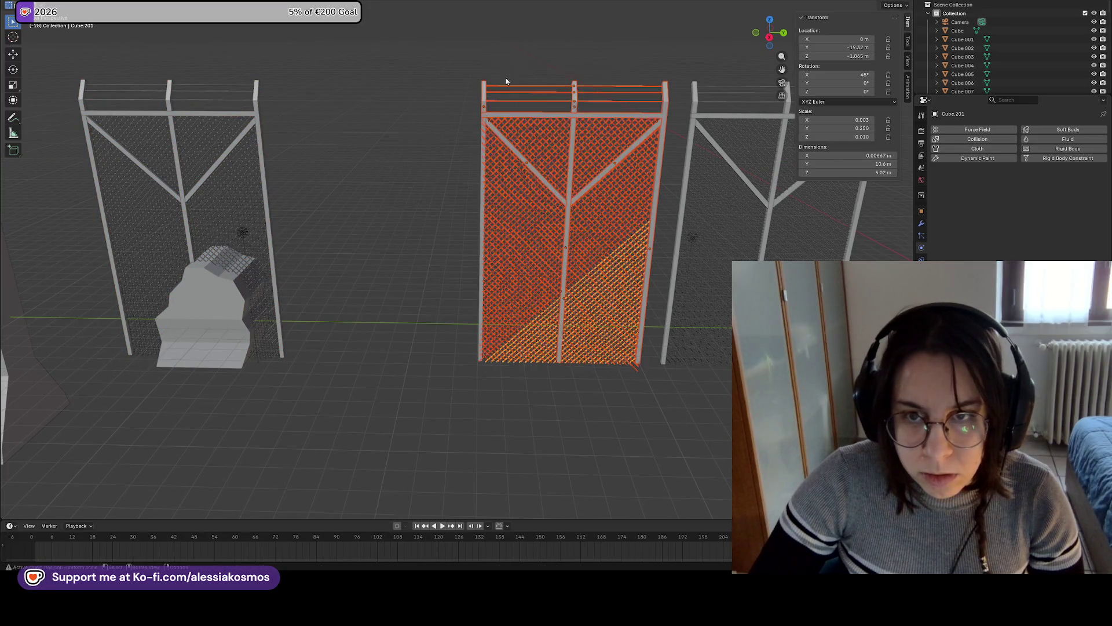
pyautogui.hotkey('shift', 'd')
pyautogui.press('y')
pyautogui.click(409, 172)
pyautogui.hotkey('ctrl', 'z')
pyautogui.hotkey('ctrl', 'z')
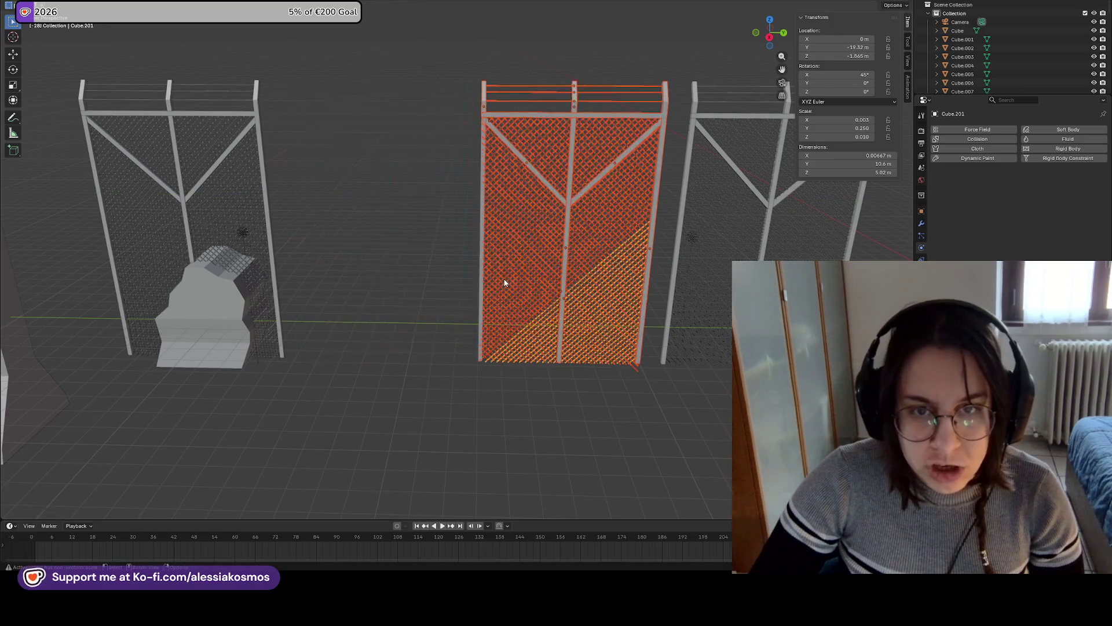
pyautogui.moveTo(632, 368)
pyautogui.mouseDown()
pyautogui.moveTo(641, 372)
pyautogui.moveTo(471, 69)
pyautogui.moveTo(571, 137)
pyautogui.mouseUp()
pyautogui.hotkey('shift', 'd')
pyautogui.press('y')
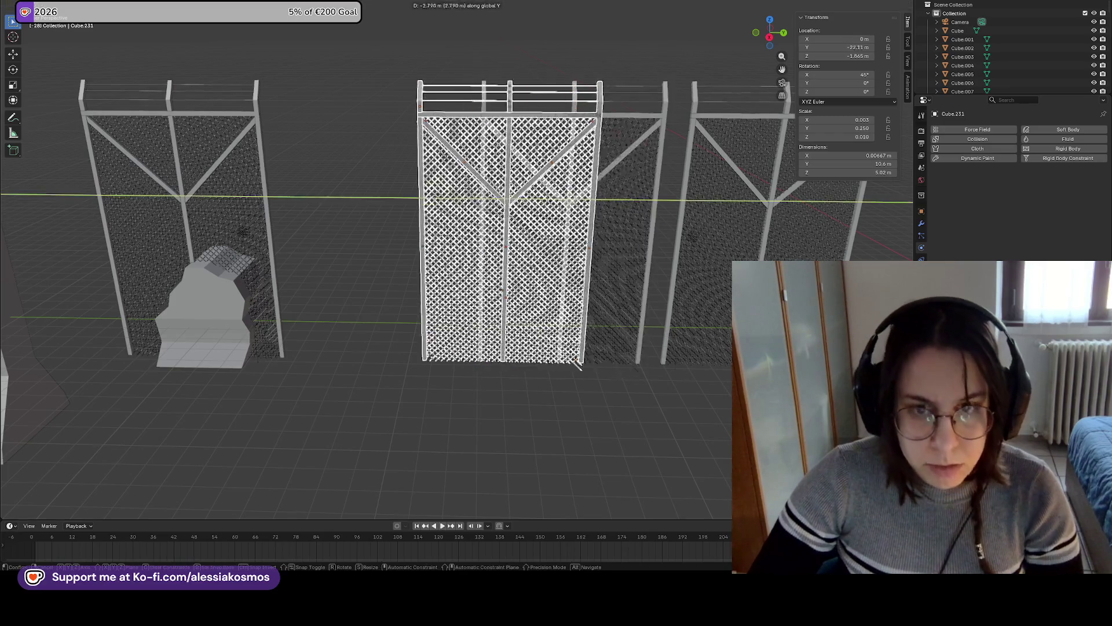
pyautogui.click(372, 250)
# Undo the fence duplicate and delete the rock
pyautogui.hotkey('ctrl', 'z')
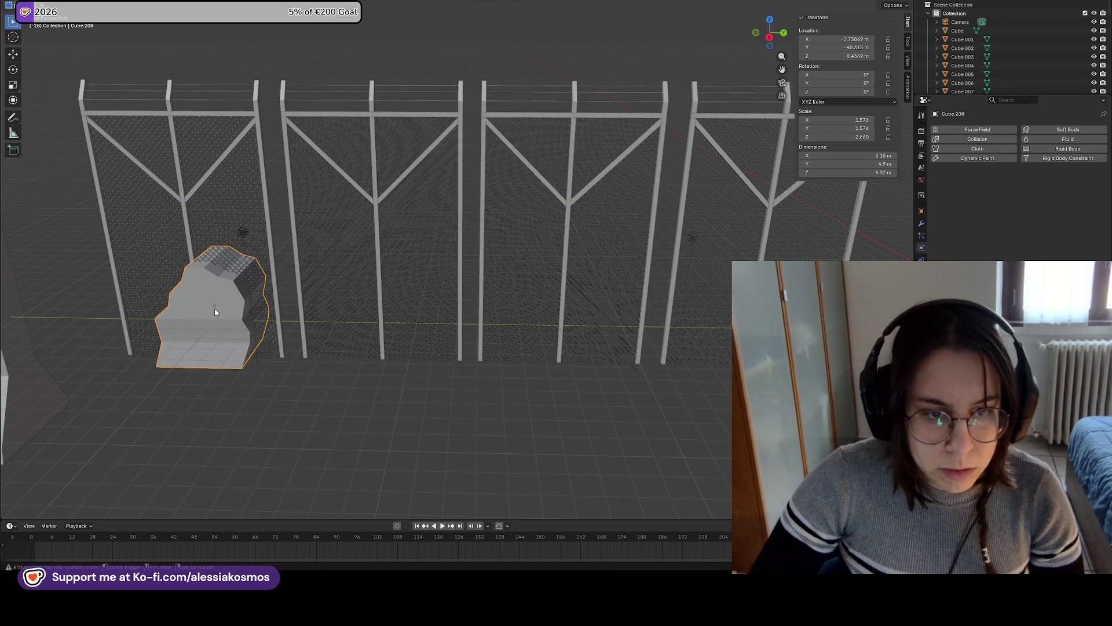
pyautogui.click(256, 329)
pyautogui.press('x')
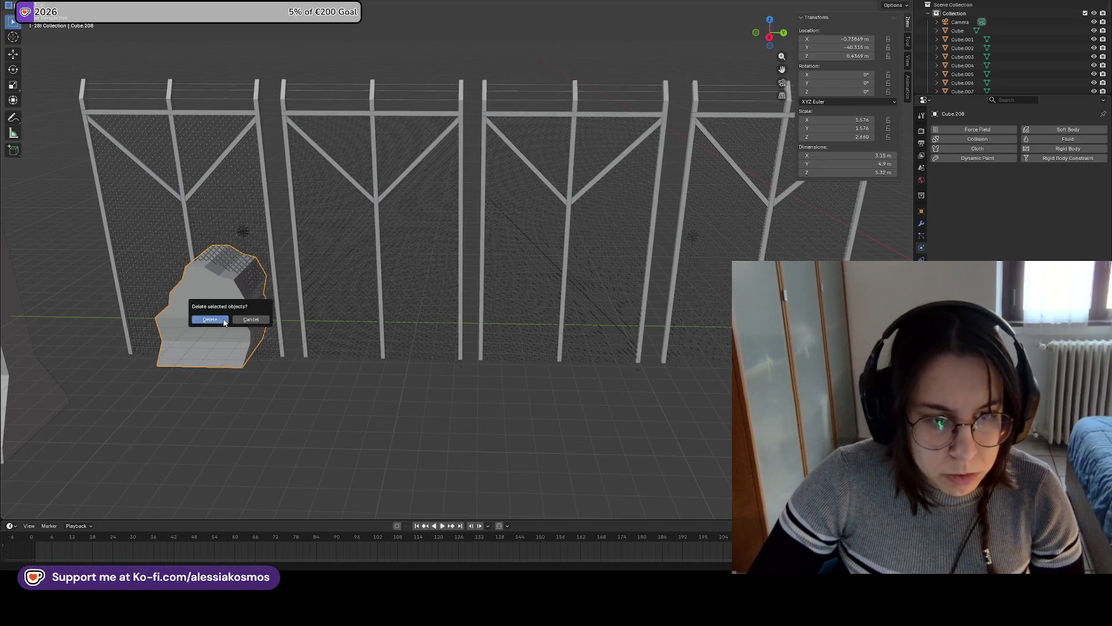
pyautogui.click(226, 323)
pyautogui.hotkey('shift', 's')
pyautogui.click(402, 378)
# Add a cube and position it in front of the fence along Y and Z
pyautogui.hotkey('shift', 'a')
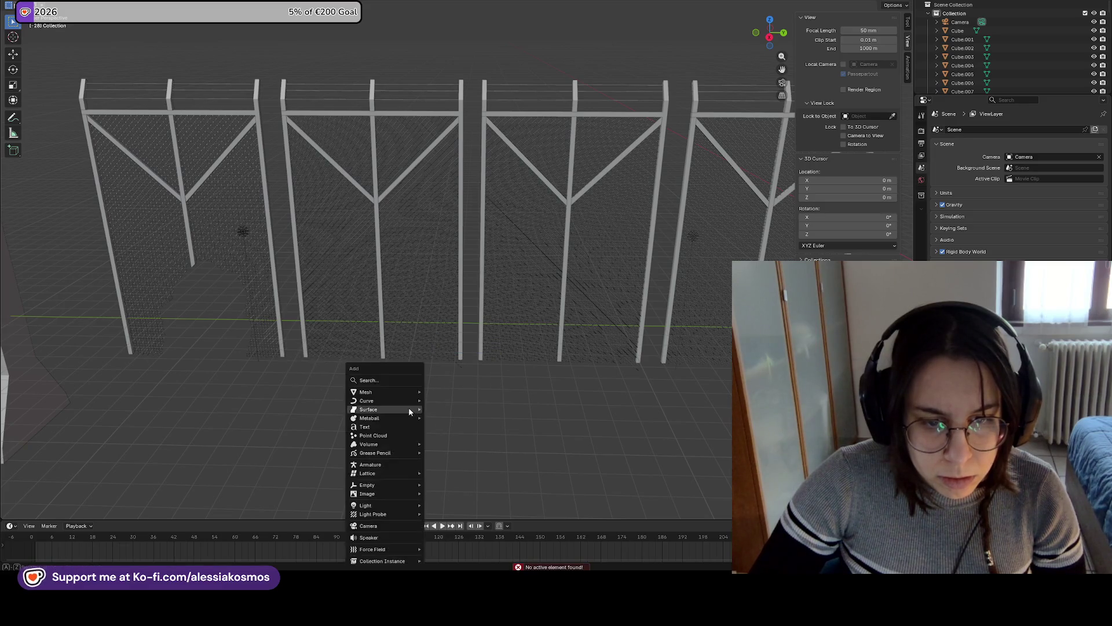
pyautogui.moveTo(397, 391)
pyautogui.click(468, 401)
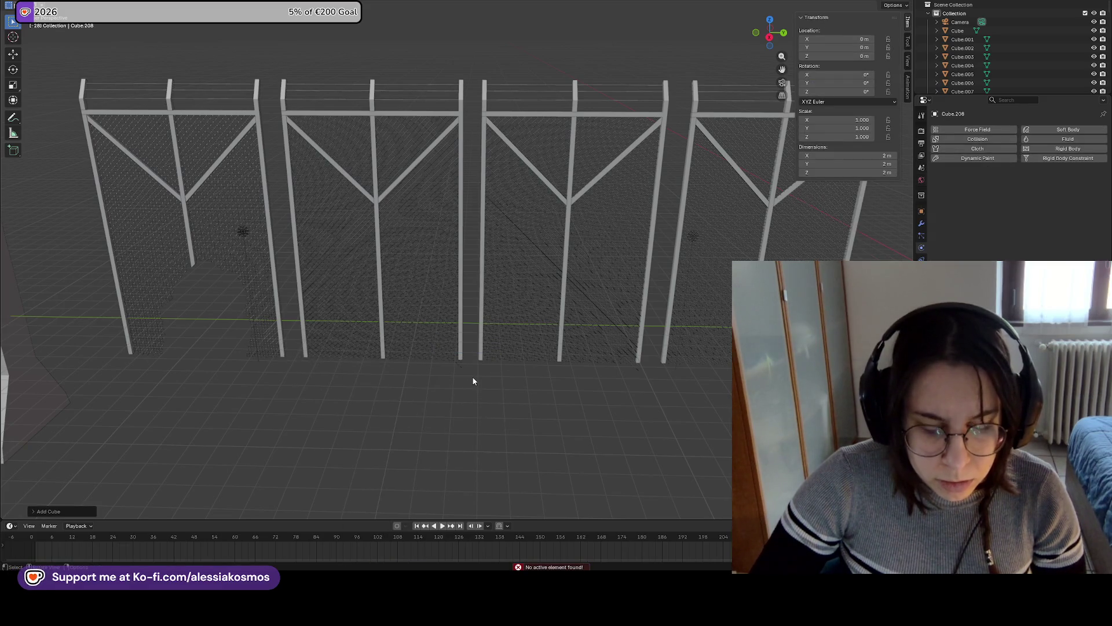
pyautogui.press('g')
pyautogui.press('y')
pyautogui.press('Return')
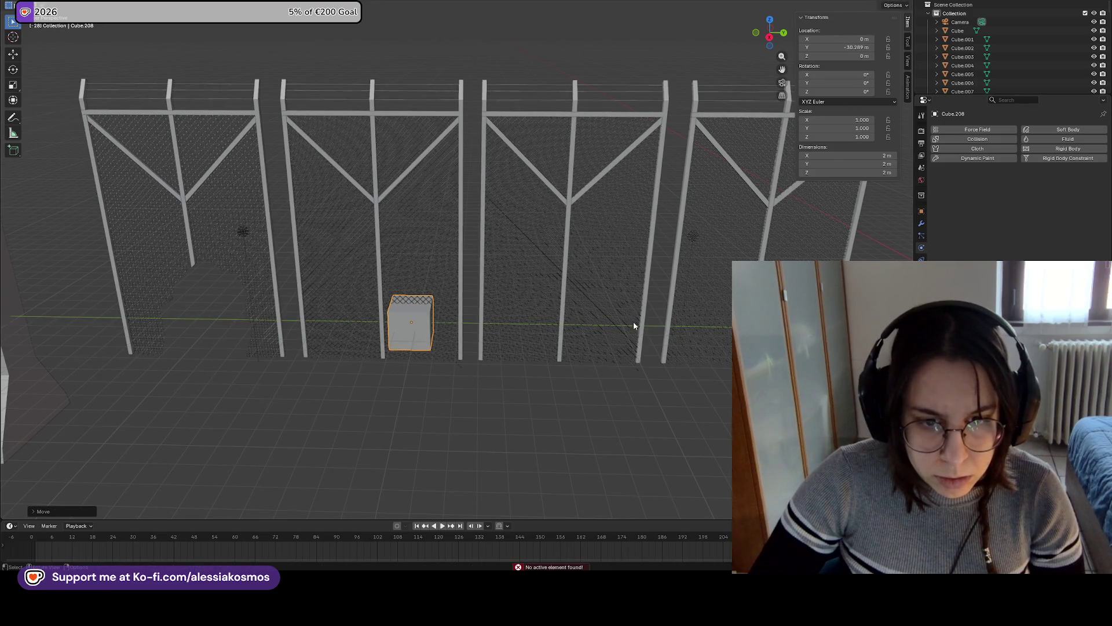
pyautogui.scroll(5, 486, 304)
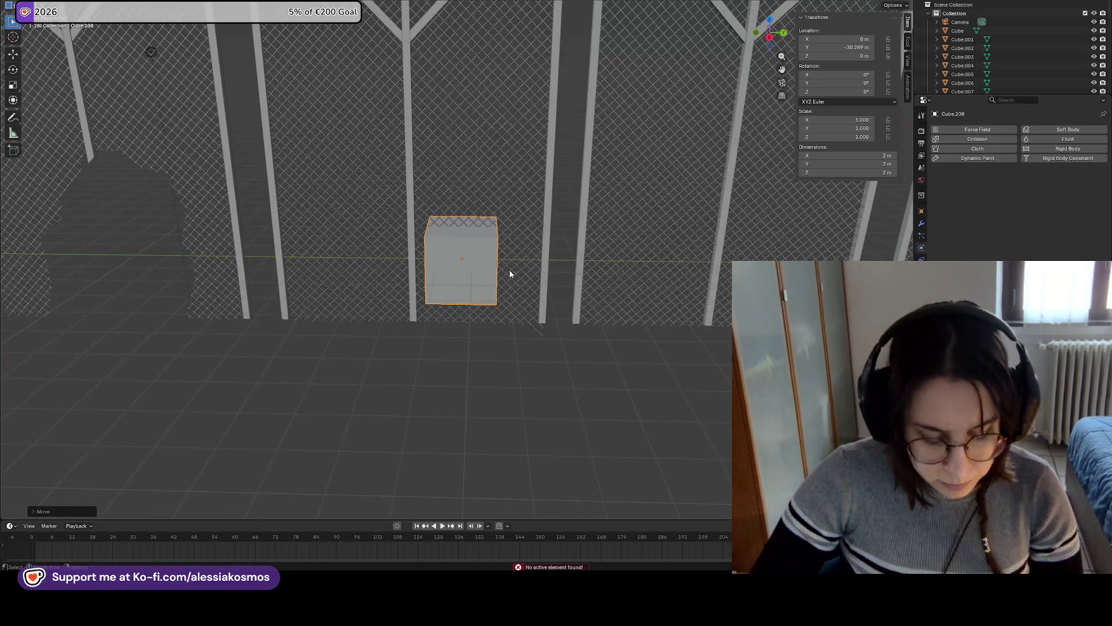
pyautogui.press('g')
pyautogui.press('z')
pyautogui.click(510, 300)
# Set the cube's Z dimension to 3 m and slide the block along Y
pyautogui.keyDown('shift'); pyautogui.moveTo(514, 308); pyautogui.dragTo(510, 243, button='middle'); pyautogui.keyUp('shift')
pyautogui.click(866, 173)
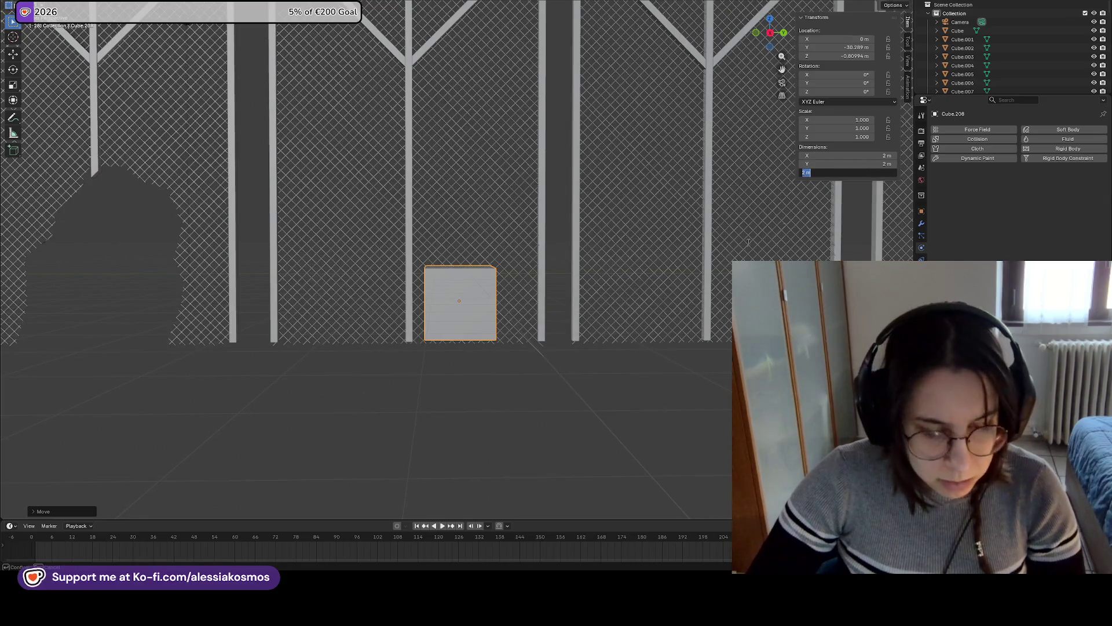
pyautogui.write('3')
pyautogui.press('Return')
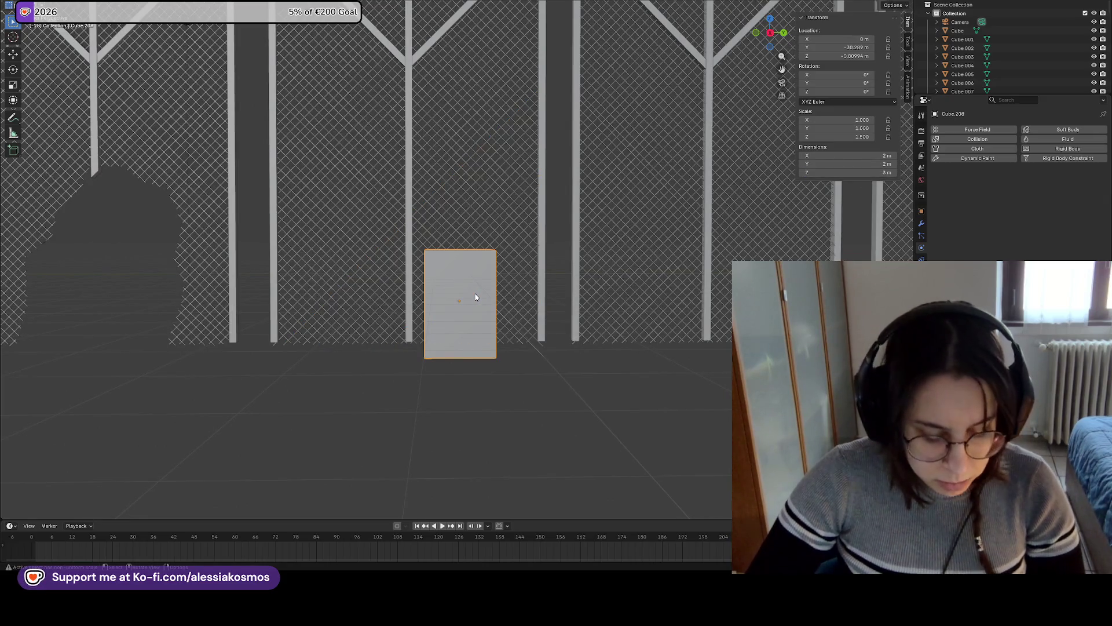
pyautogui.press('g')
pyautogui.press('y')
pyautogui.click(493, 296)
# In Edit Mode, add a horizontal and a vertical edge loop to the block
pyautogui.moveTo(642, 256)
pyautogui.mouseDown(button='middle')
pyautogui.moveTo(544, 314)
pyautogui.moveTo(499, 312)
pyautogui.mouseUp(button='middle')
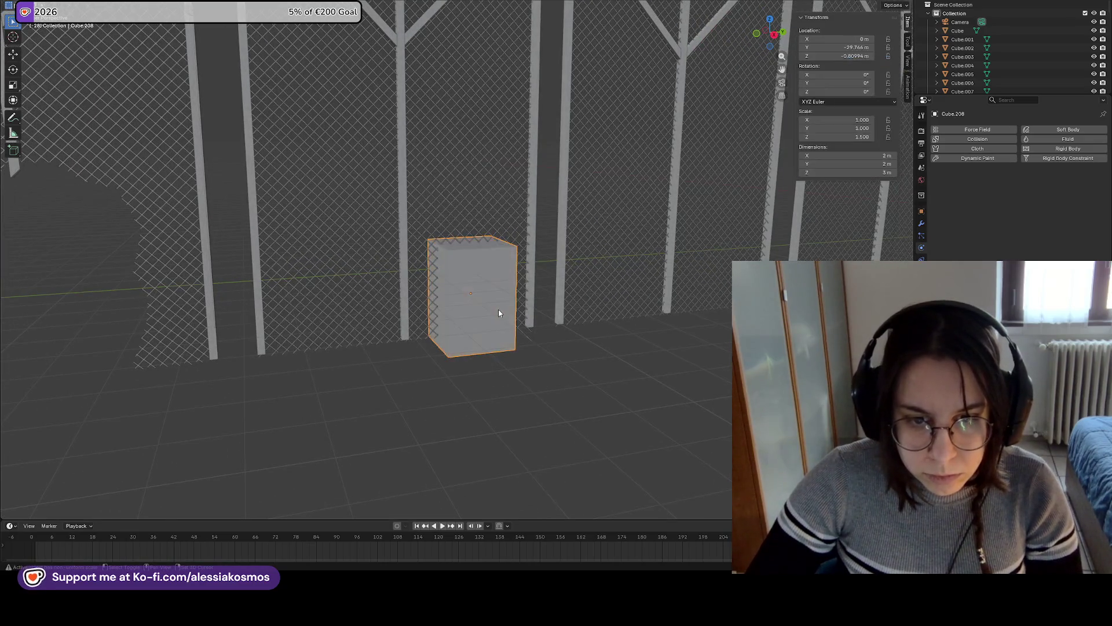
pyautogui.press('Tab')
pyautogui.hotkey('ctrl', 'r')
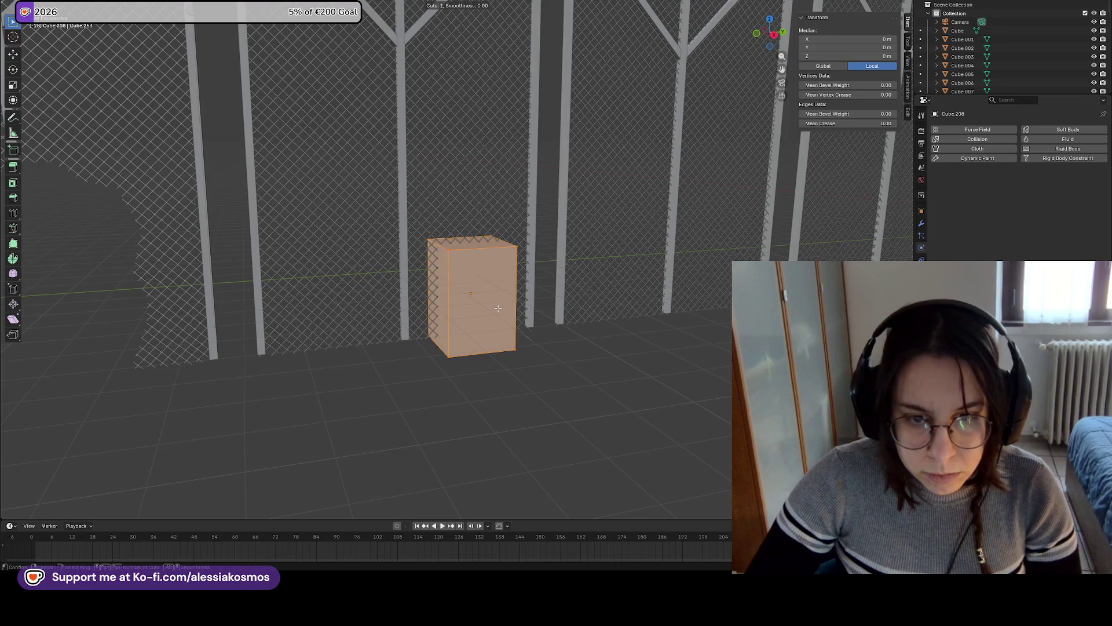
pyautogui.click(504, 301)
pyautogui.moveTo(504, 301); pyautogui.dragTo(572, 303, button='middle')
pyautogui.press('s')
pyautogui.click(572, 303)
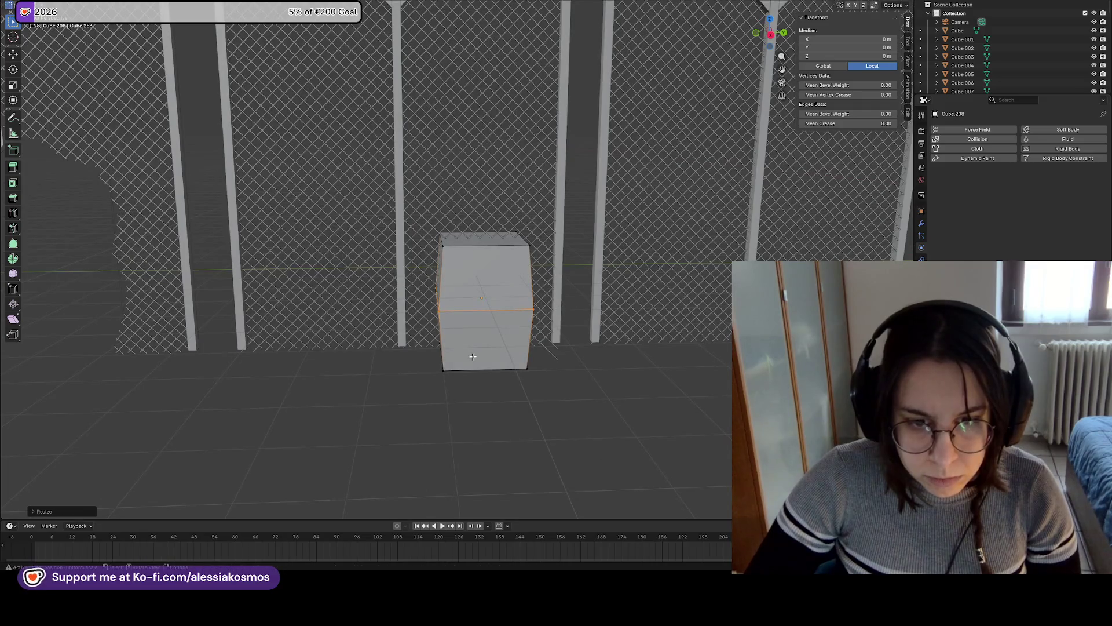
pyautogui.moveTo(493, 352)
pyautogui.mouseDown(button='middle')
pyautogui.moveTo(548, 358)
pyautogui.moveTo(412, 351)
pyautogui.mouseUp(button='middle')
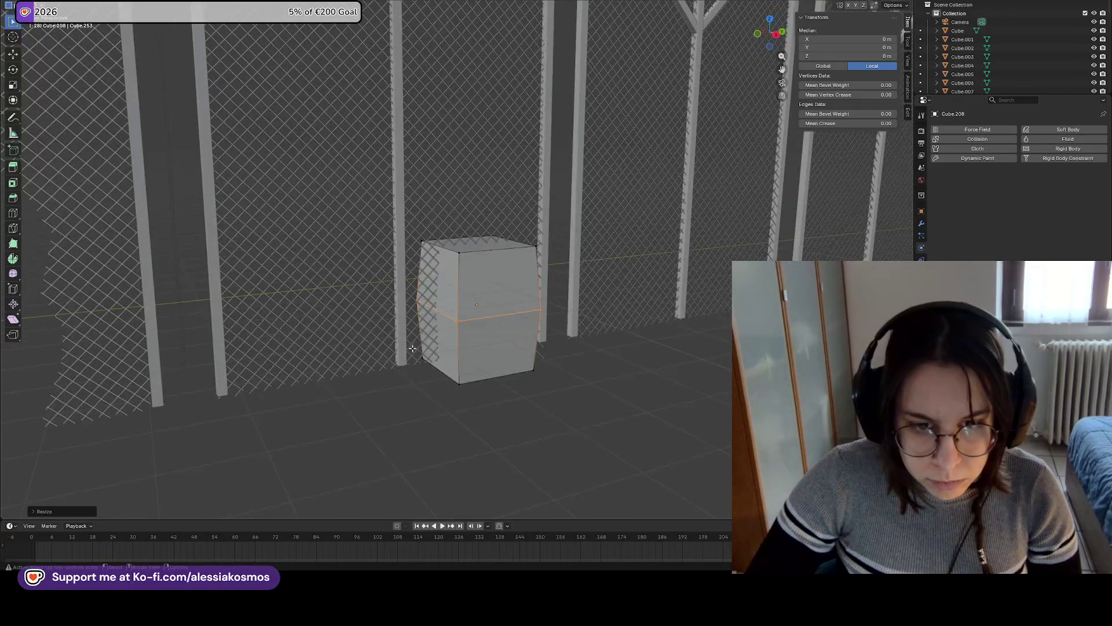
pyautogui.click(472, 393)
pyautogui.moveTo(472, 389)
pyautogui.mouseDown(button='middle')
pyautogui.moveTo(504, 377)
pyautogui.moveTo(472, 369)
pyautogui.mouseUp(button='middle')
pyautogui.click(666, 428)
pyautogui.hotkey('ctrl', 'r')
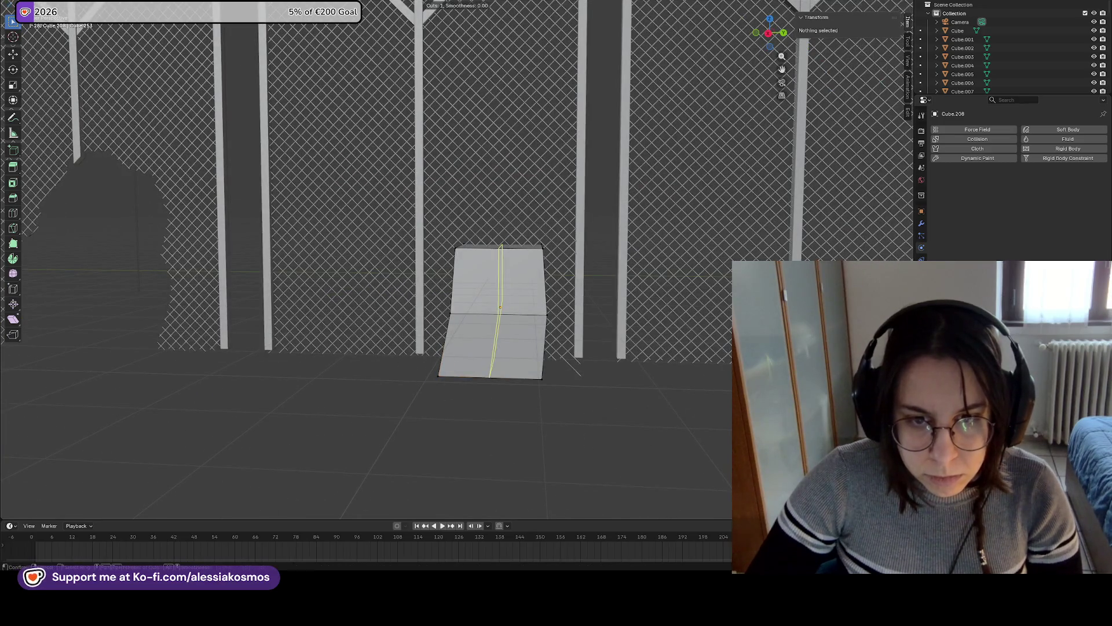
pyautogui.click(515, 271)
# Move the block's top edge to slant its top, then return to Object Mode
pyautogui.click(511, 254)
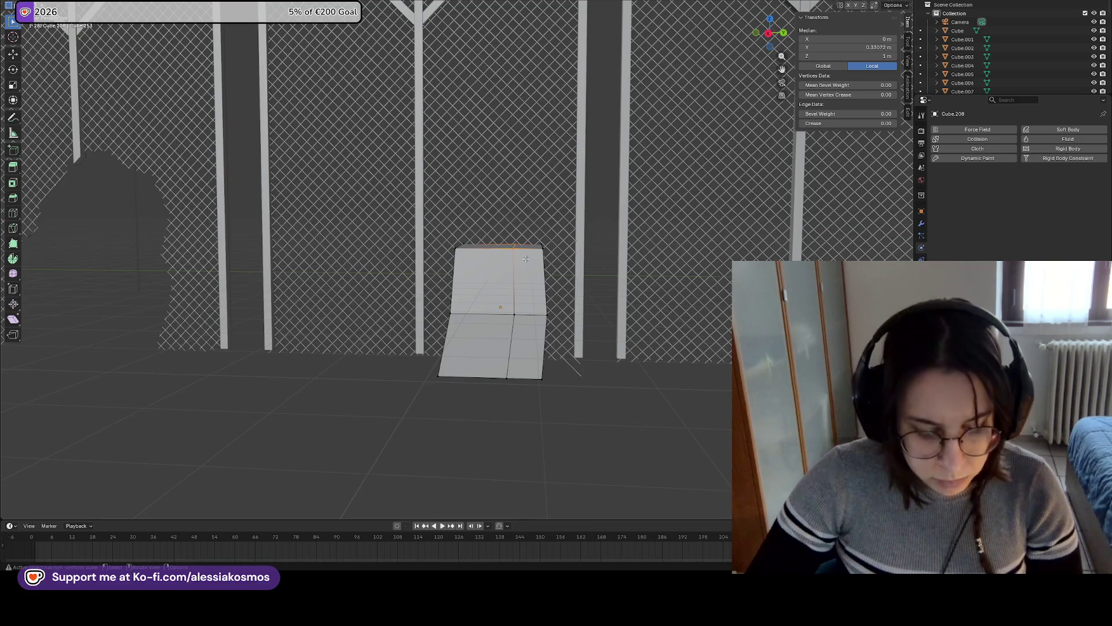
pyautogui.press('g')
pyautogui.press('z')
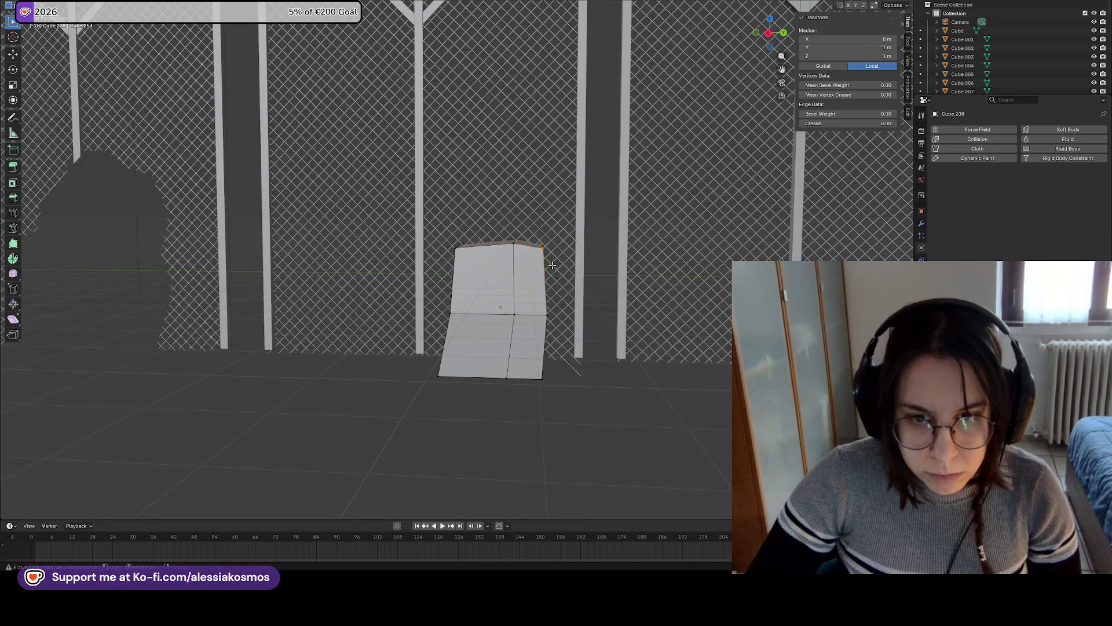
pyautogui.press('z')
pyautogui.press('z')
pyautogui.press('z')
pyautogui.click(550, 256)
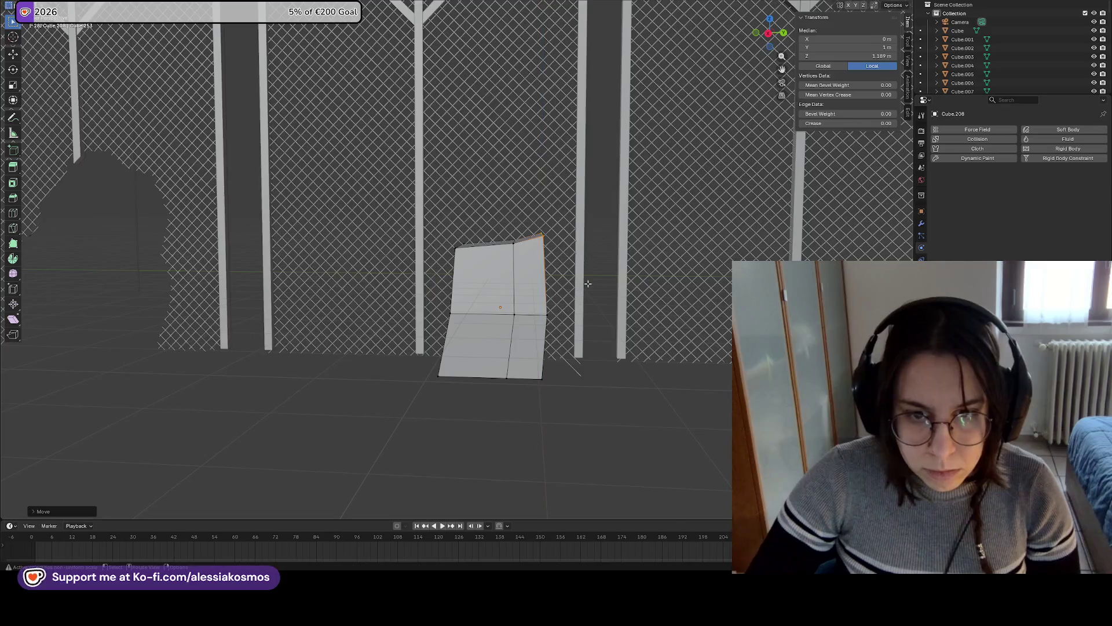
pyautogui.click(606, 420)
pyautogui.click(541, 234)
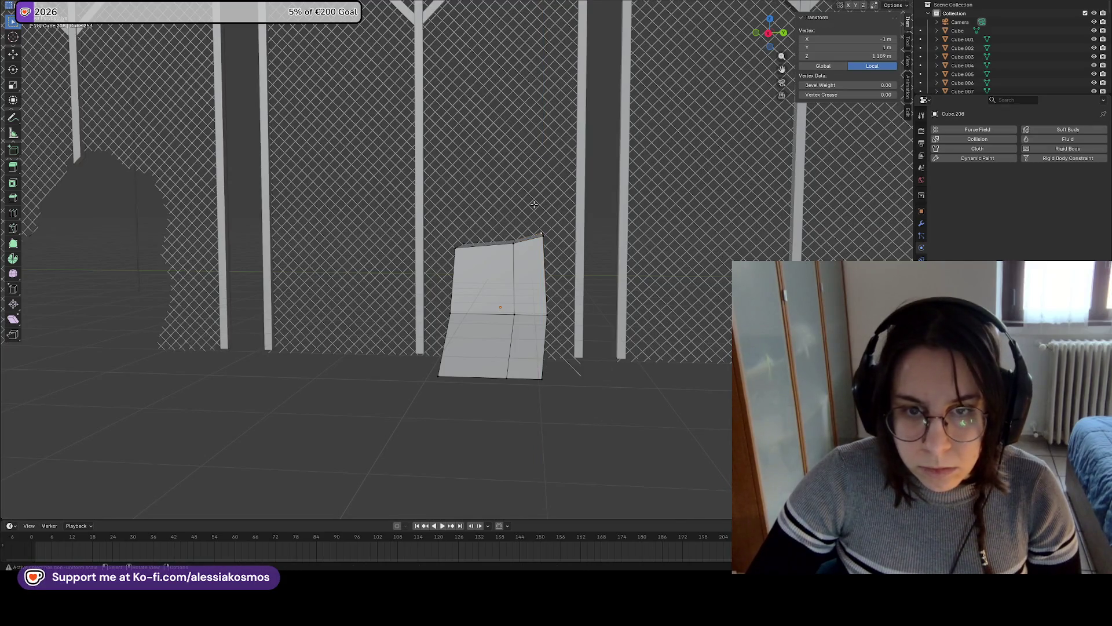
pyautogui.press('Tab')
pyautogui.click(523, 205)
# Select all the chain-link fence planes and join them into one object
pyautogui.keyDown('shift'); pyautogui.click(485, 208); pyautogui.keyUp('shift')
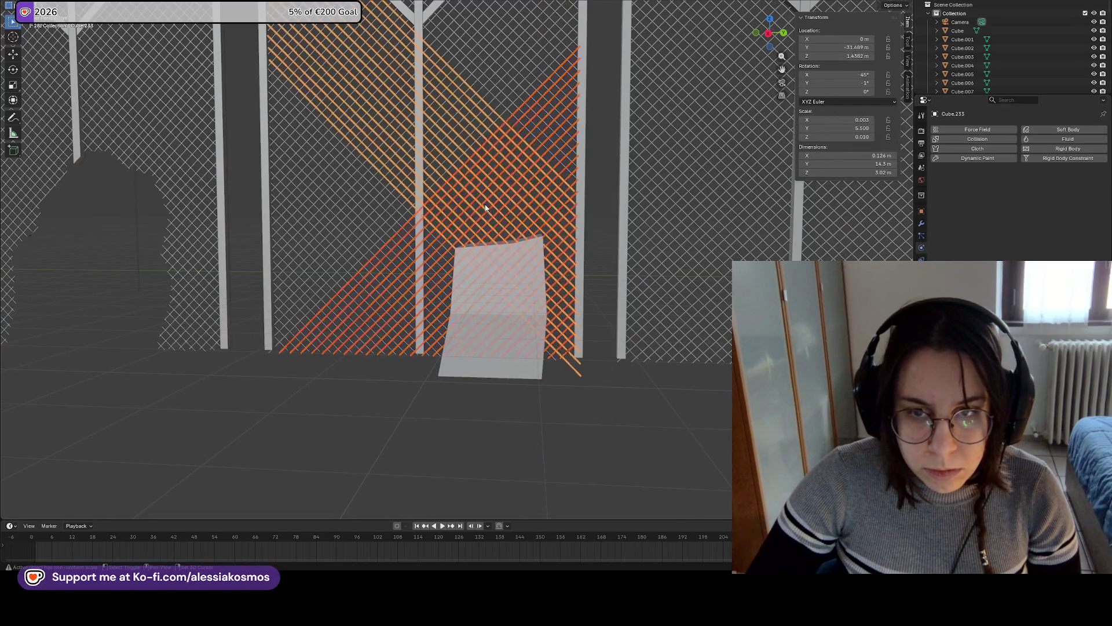
pyautogui.click(656, 213)
pyautogui.click(496, 218)
pyautogui.keyDown('shift'); pyautogui.click(365, 216); pyautogui.keyUp('shift')
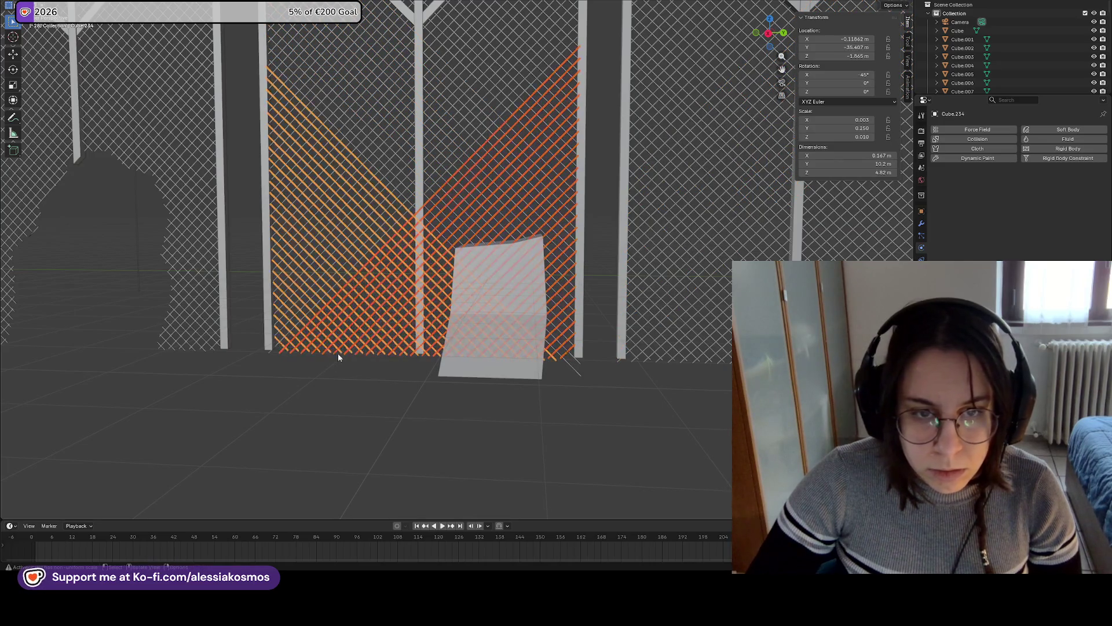
pyautogui.keyDown('shift'); pyautogui.click(488, 85); pyautogui.keyUp('shift')
pyautogui.press('KP_Decimal')
pyautogui.keyDown('shift'); pyautogui.click(545, 241); pyautogui.keyUp('shift')
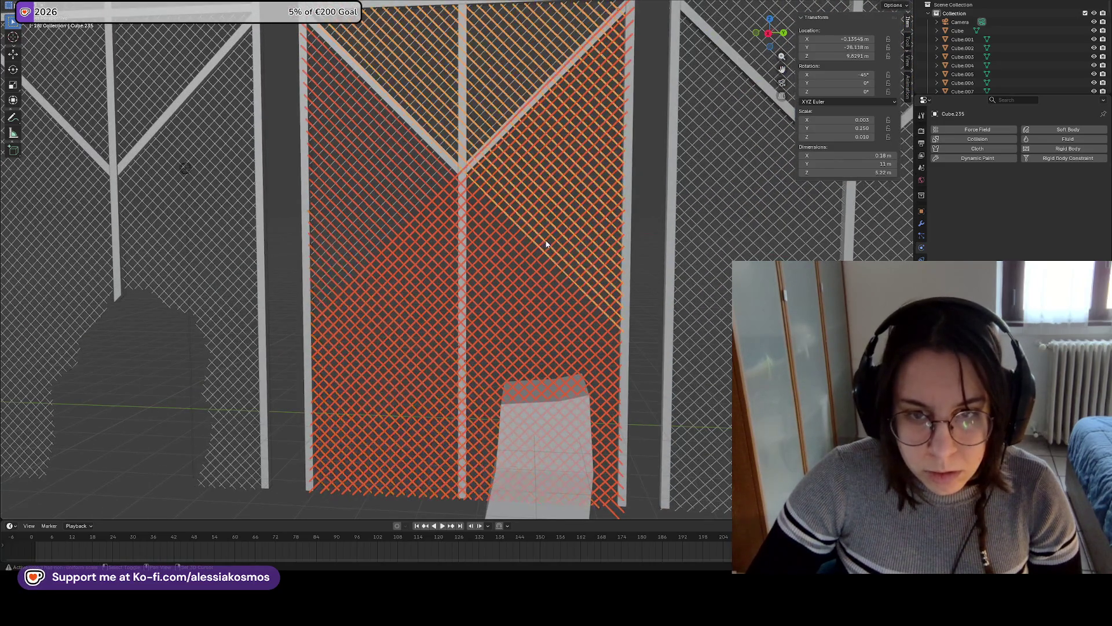
pyautogui.keyDown('shift'); pyautogui.click(440, 133); pyautogui.keyUp('shift')
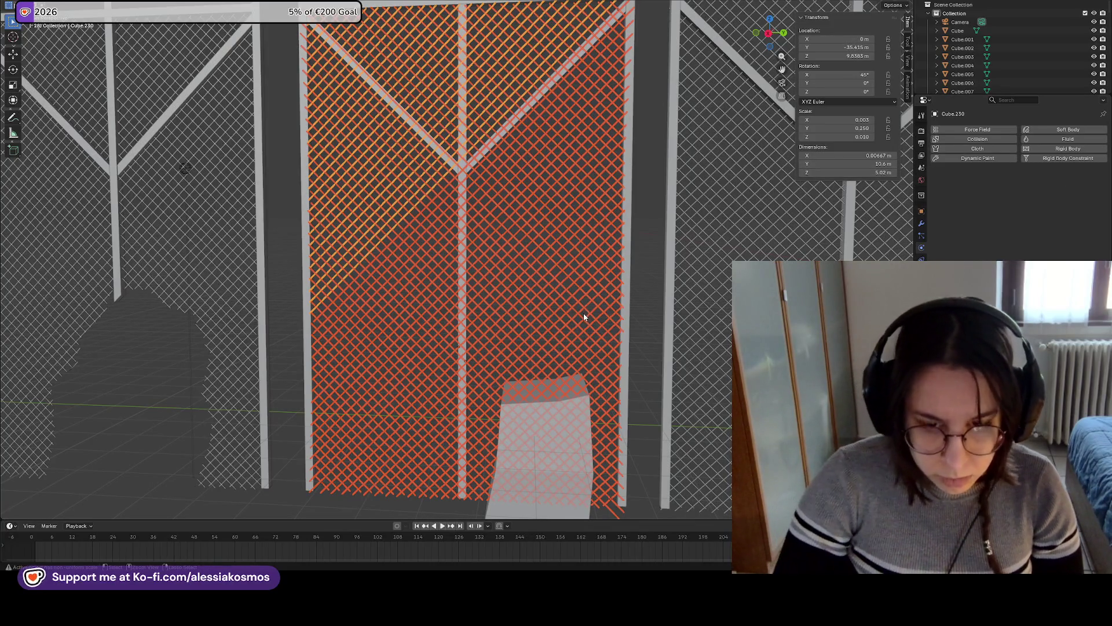
pyautogui.hotkey('ctrl', 'j')
pyautogui.moveTo(589, 311); pyautogui.dragTo(600, 307, button='middle')
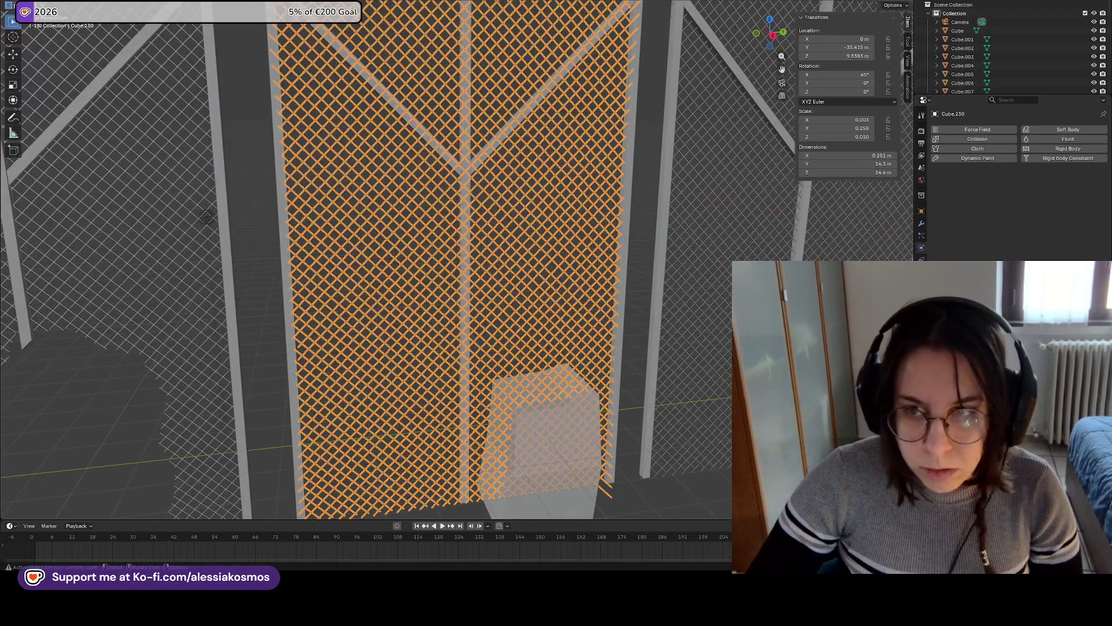
# Add a Boolean modifier to the fence with Cube.208 as the cutting object
pyautogui.click(921, 225)
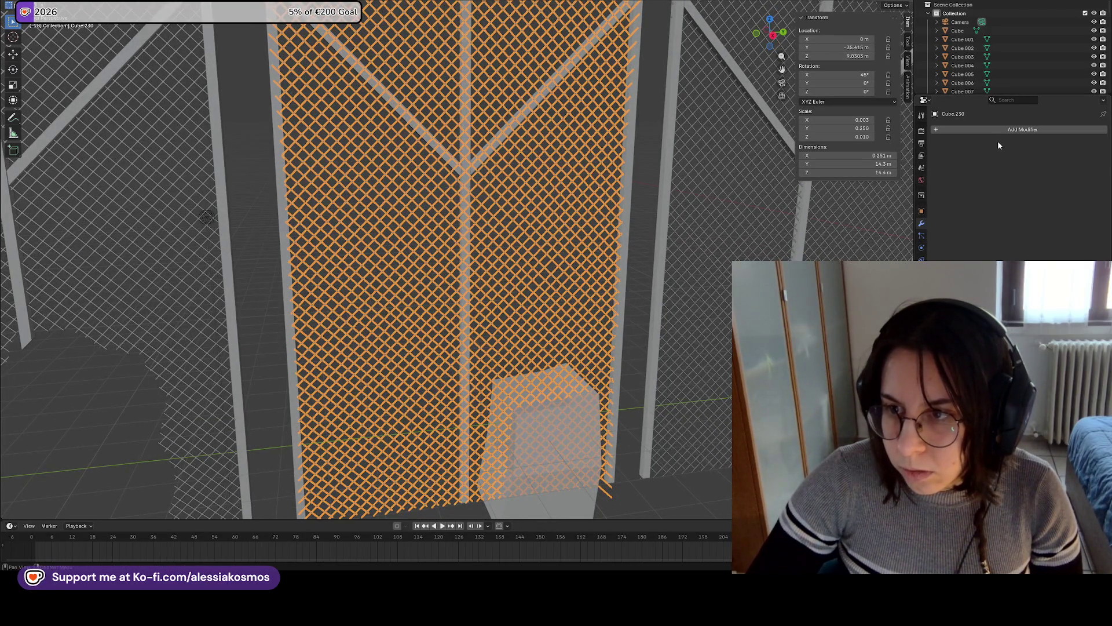
pyautogui.click(996, 129)
pyautogui.write('boo')
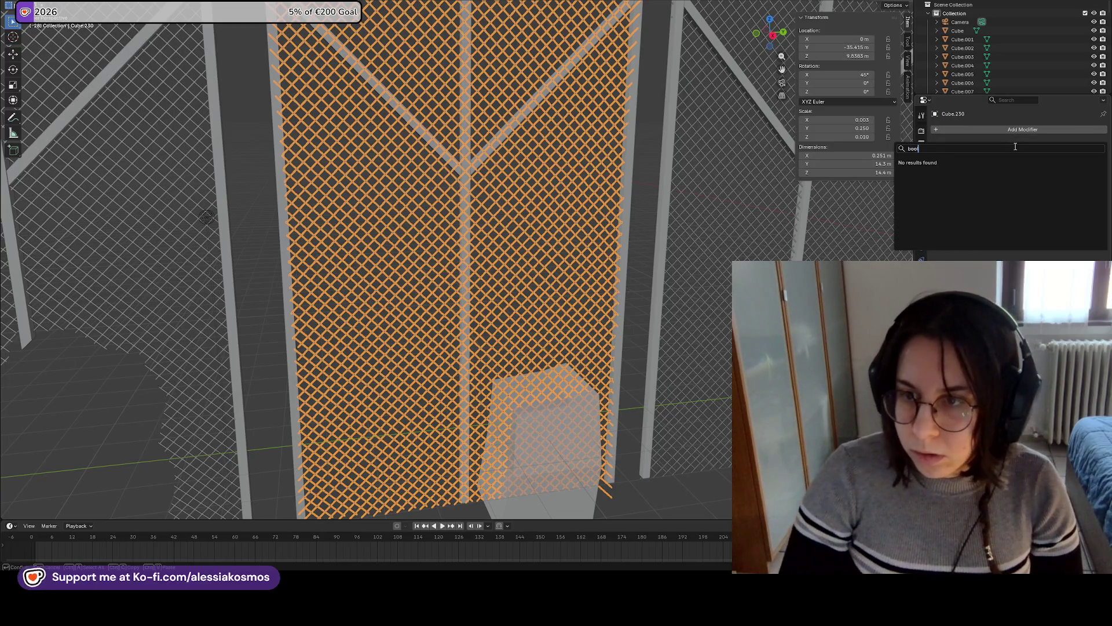
pyautogui.press('BackSpace')
pyautogui.press('BackSpace')
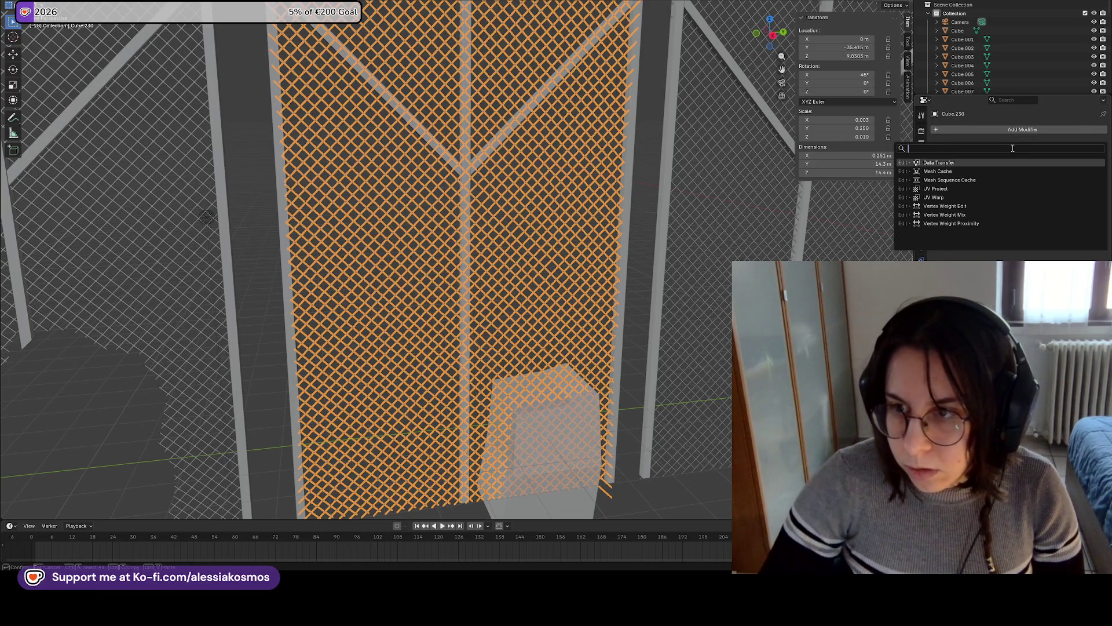
pyautogui.write('bo')
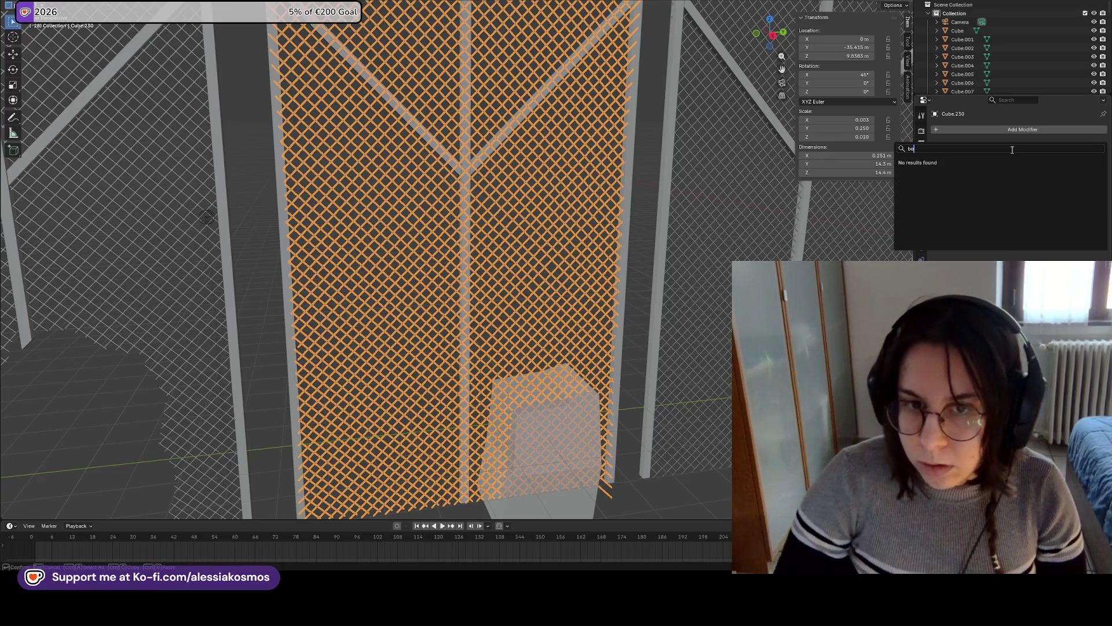
pyautogui.press('Escape')
pyautogui.click(1006, 131)
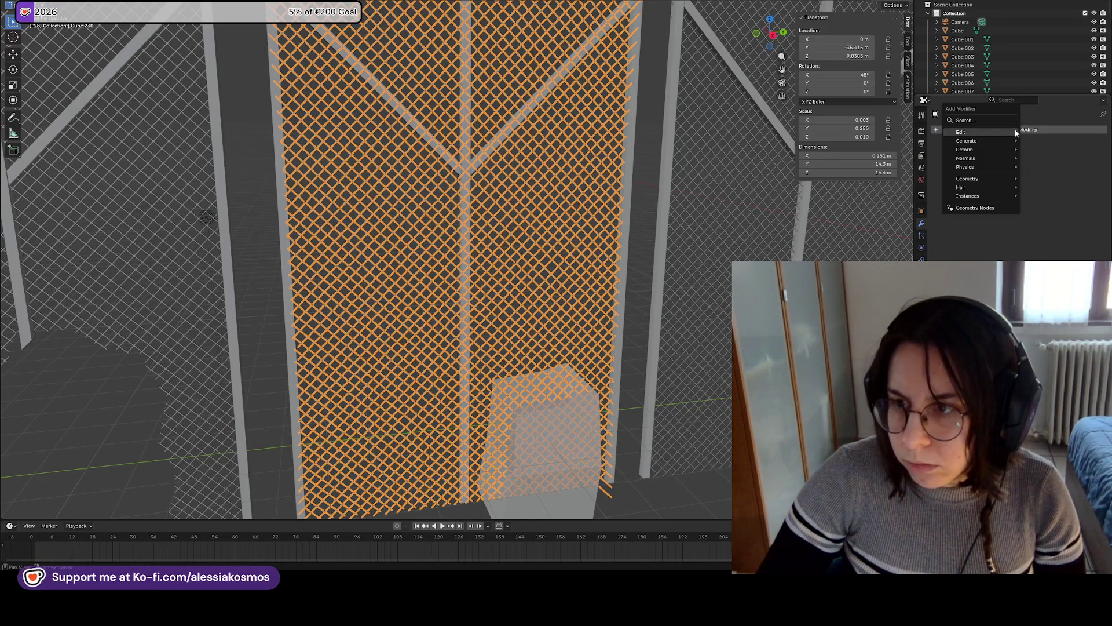
pyautogui.click(1008, 122)
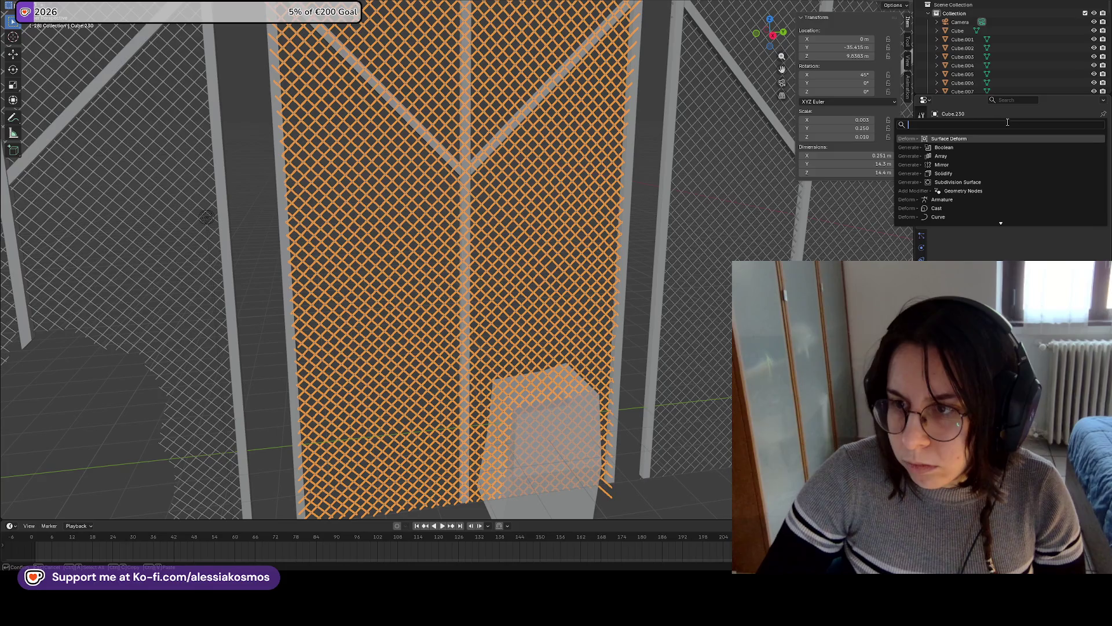
pyautogui.click(950, 147)
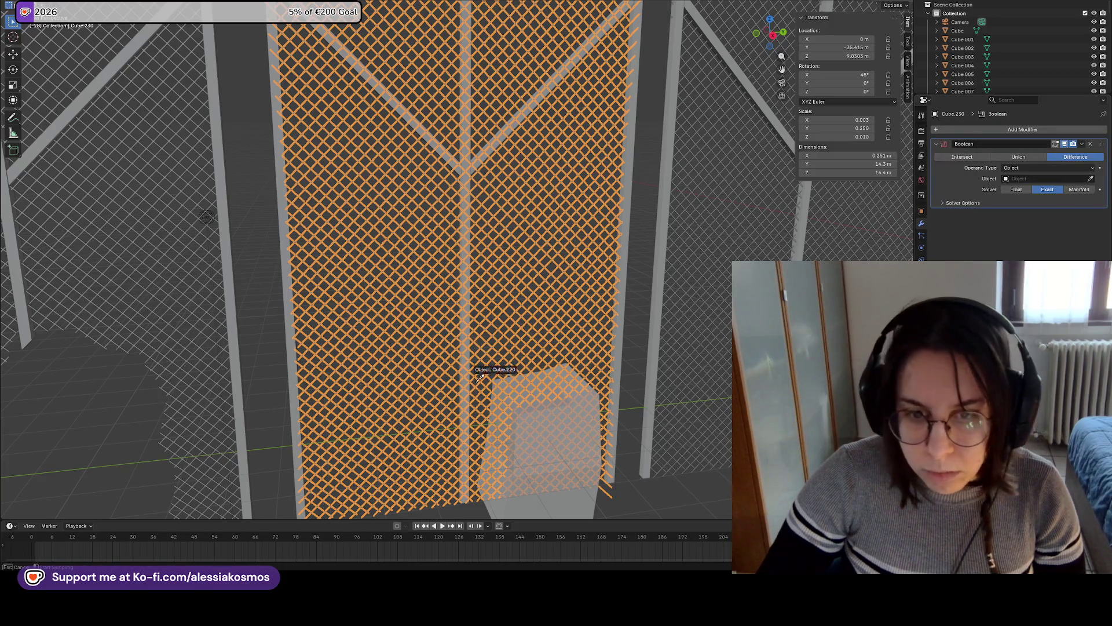
pyautogui.click(555, 501)
# Apply the Boolean modifier to cut the hole into the fence mesh
pyautogui.click(584, 481)
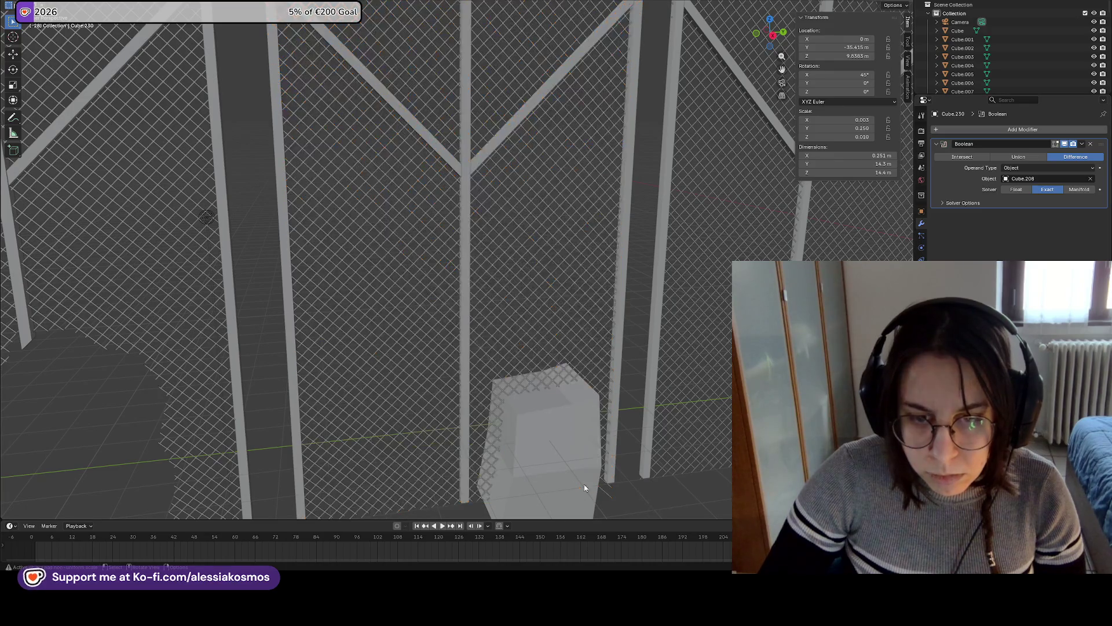
pyautogui.moveTo(569, 461)
pyautogui.mouseDown(button='middle')
pyautogui.moveTo(531, 434)
pyautogui.moveTo(594, 347)
pyautogui.moveTo(610, 260)
pyautogui.mouseUp(button='middle')
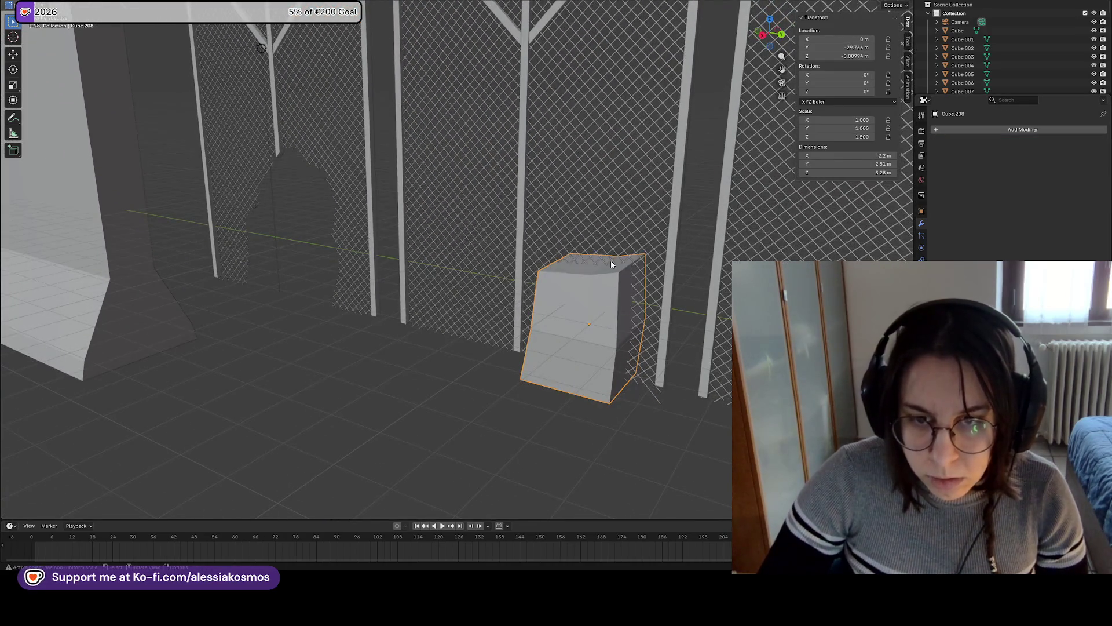
pyautogui.click(612, 261)
pyautogui.rightClick(644, 253)
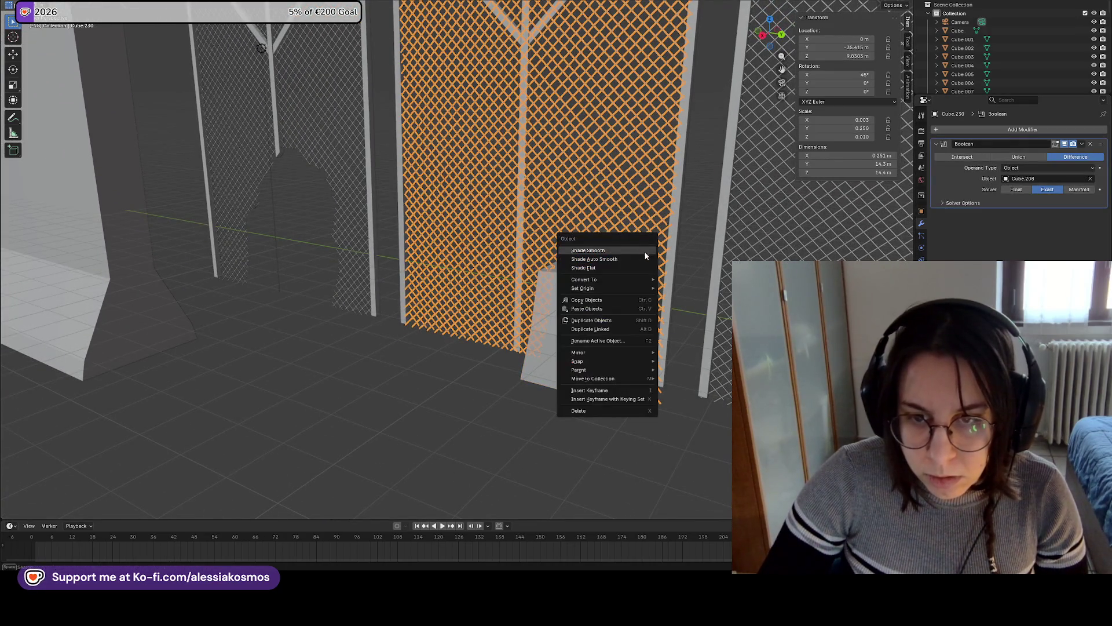
pyautogui.click(1082, 144)
pyautogui.click(1063, 152)
# Move the cutting cube aside along the Y axis, then delete it
pyautogui.click(578, 332)
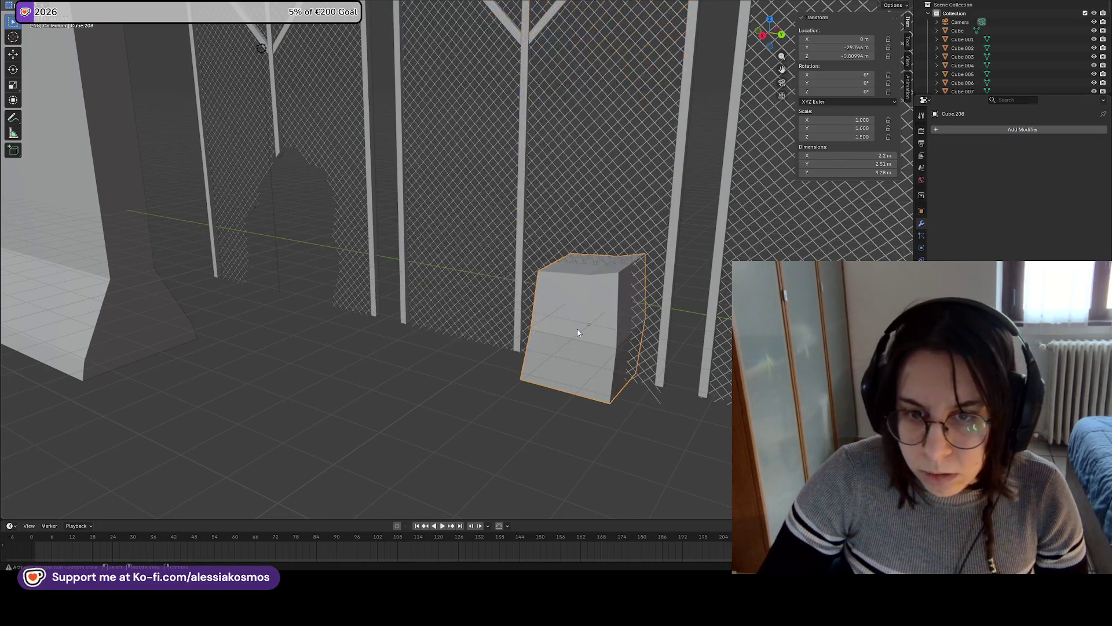
pyautogui.press('g')
pyautogui.press('y')
pyautogui.click(471, 279)
pyautogui.moveTo(471, 278)
pyautogui.mouseDown(button='middle')
pyautogui.moveTo(625, 286)
pyautogui.moveTo(646, 354)
pyautogui.mouseUp(button='middle')
pyautogui.scroll(2, 612, 342)
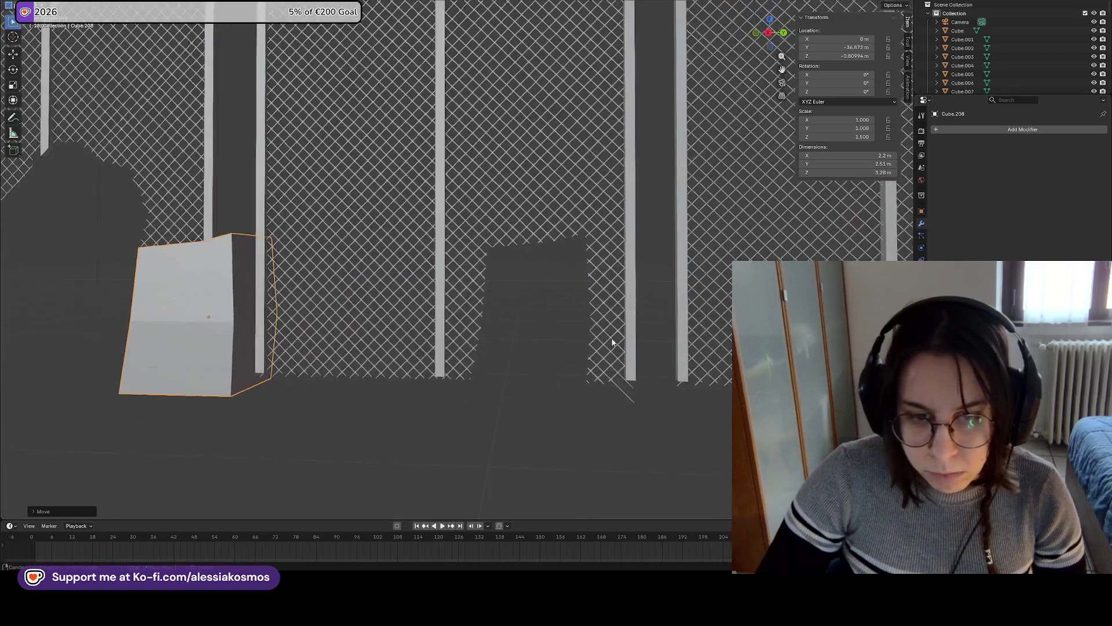
pyautogui.press('x')
pyautogui.click(222, 306)
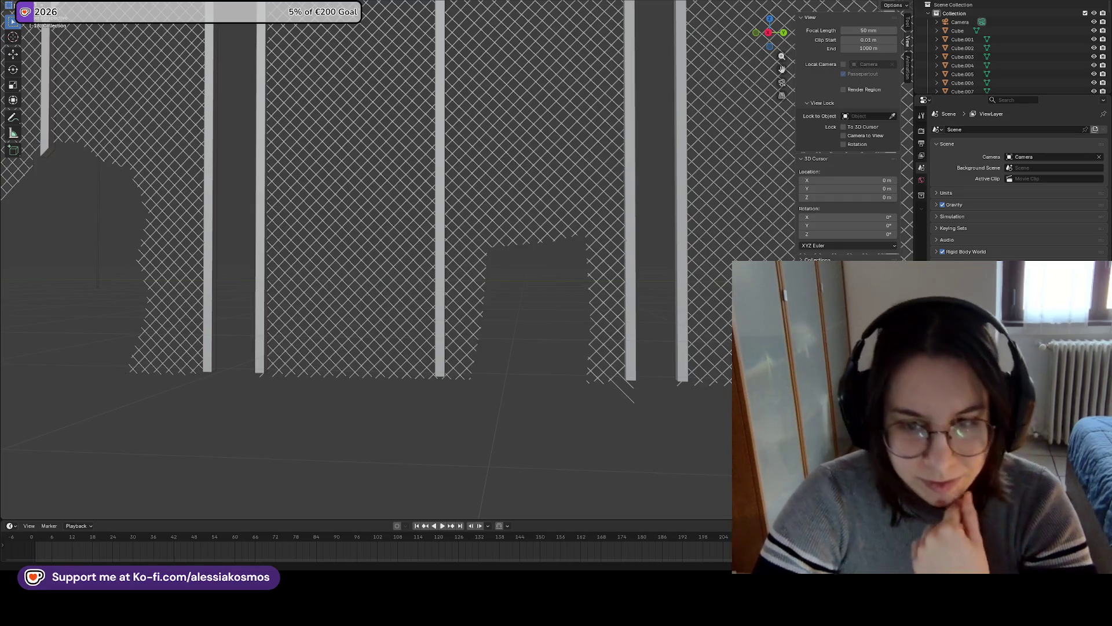
# Pull back to a wider view of the fence and save Border.blend
pyautogui.moveTo(440, 197)
pyautogui.mouseDown(button='middle')
pyautogui.moveTo(460, 216)
pyautogui.moveTo(485, 335)
pyautogui.moveTo(598, 380)
pyautogui.moveTo(465, 402)
pyautogui.mouseUp(button='middle')
pyautogui.hotkey('ctrl', 's')
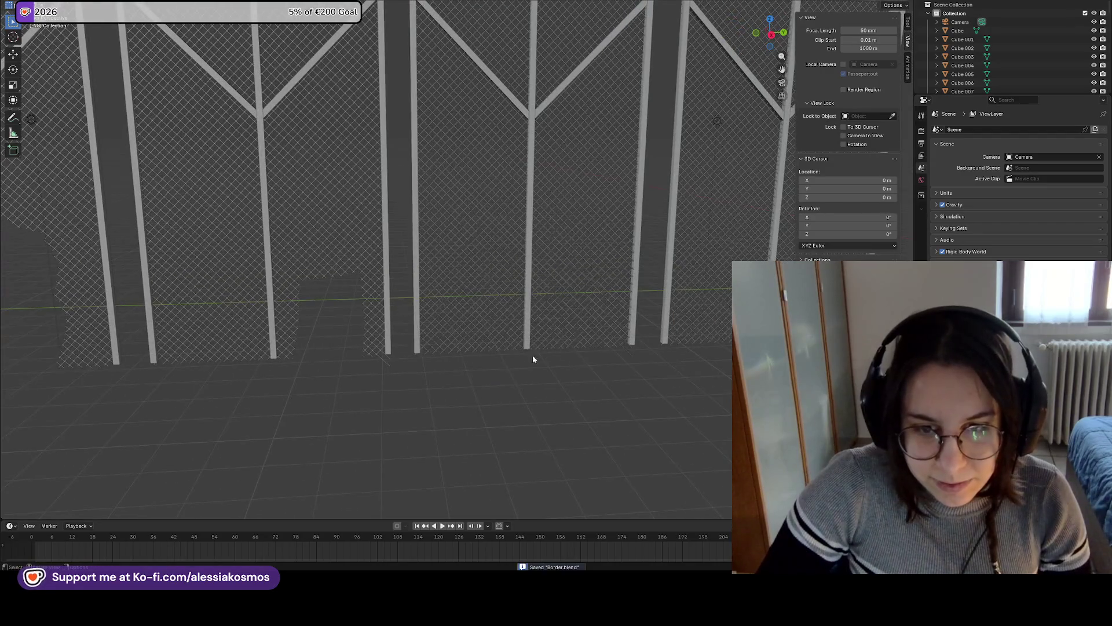
pyautogui.scroll(-5, 531, 360)
pyautogui.scroll(6, 473, 340)
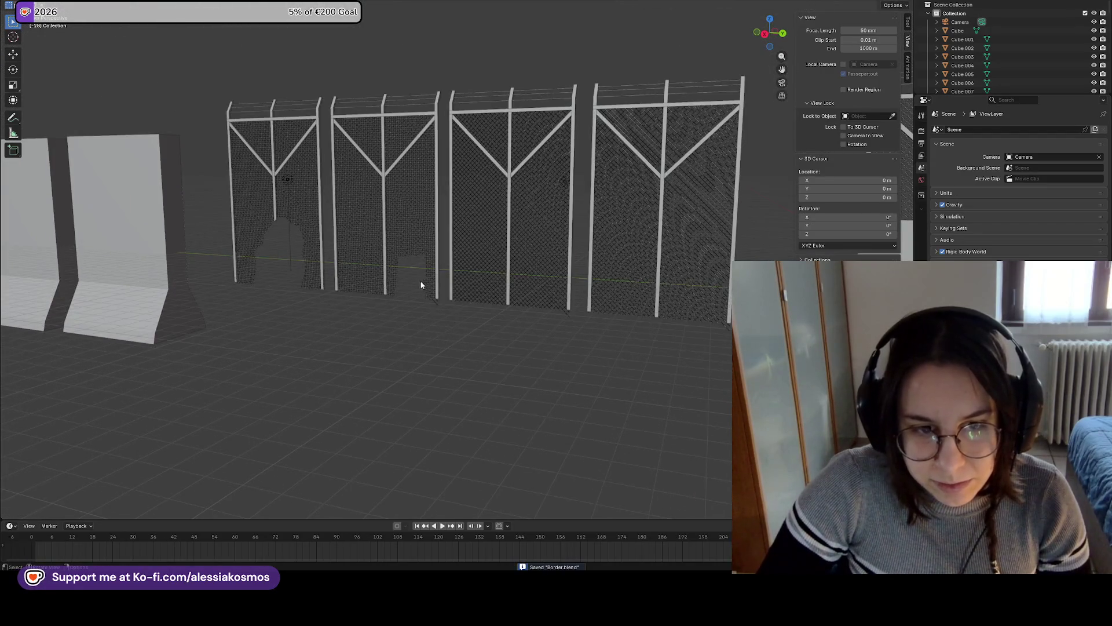
pyautogui.scroll(-2, 387, 273)
pyautogui.scroll(6, 406, 277)
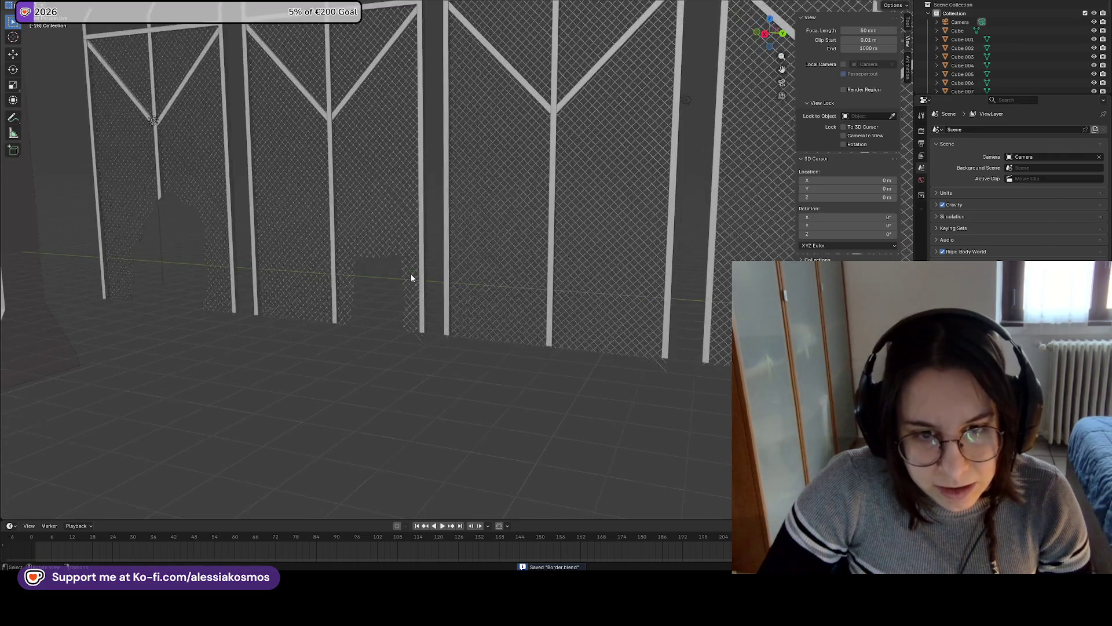
# View the fence row from the front, save again, and select the middle fence panel
pyautogui.moveTo(376, 296)
pyautogui.mouseDown(button='middle')
pyautogui.moveTo(303, 284)
pyautogui.moveTo(339, 287)
pyautogui.moveTo(322, 277)
pyautogui.mouseUp(button='middle')
pyautogui.scroll(-3, 452, 290)
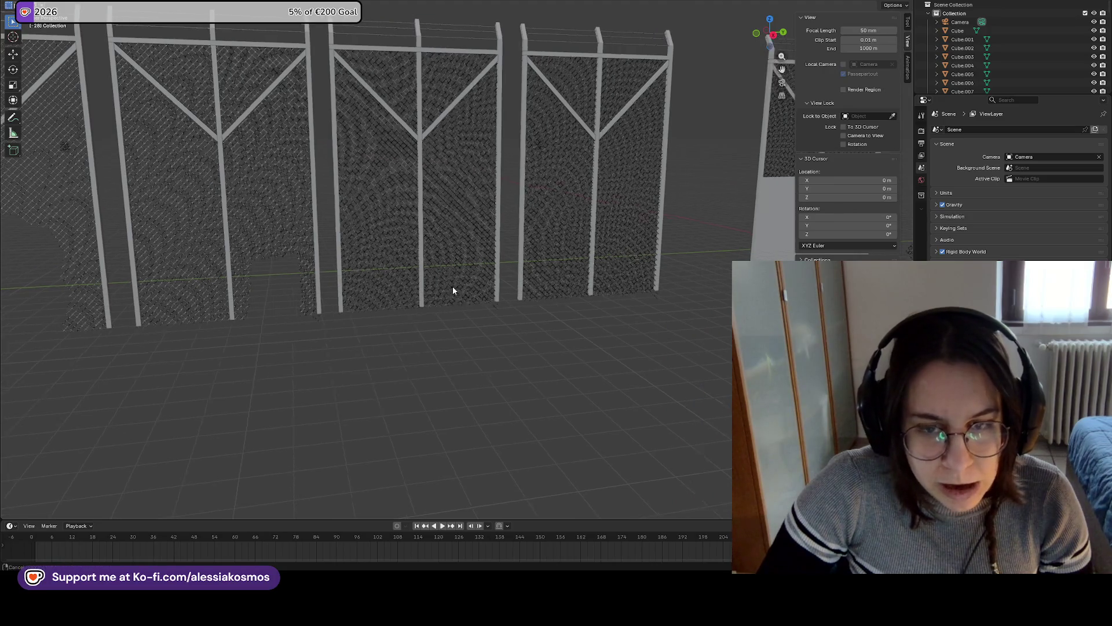
pyautogui.scroll(-2, 440, 295)
pyautogui.moveTo(429, 297); pyautogui.dragTo(405, 302, button='middle')
pyautogui.hotkey('ctrl', 's')
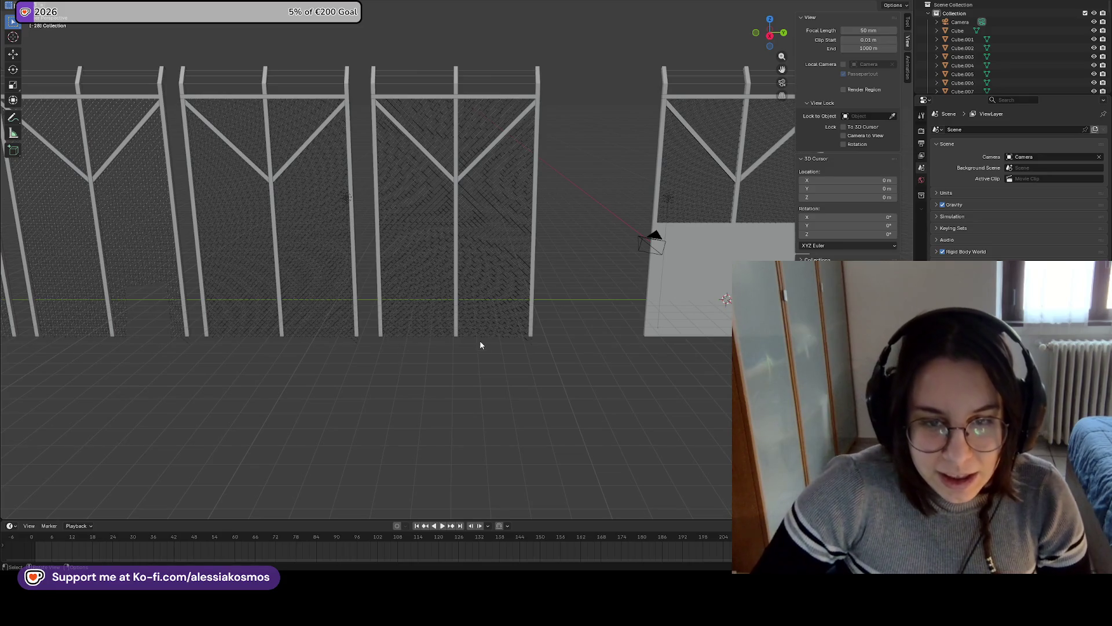
pyautogui.click(481, 170)
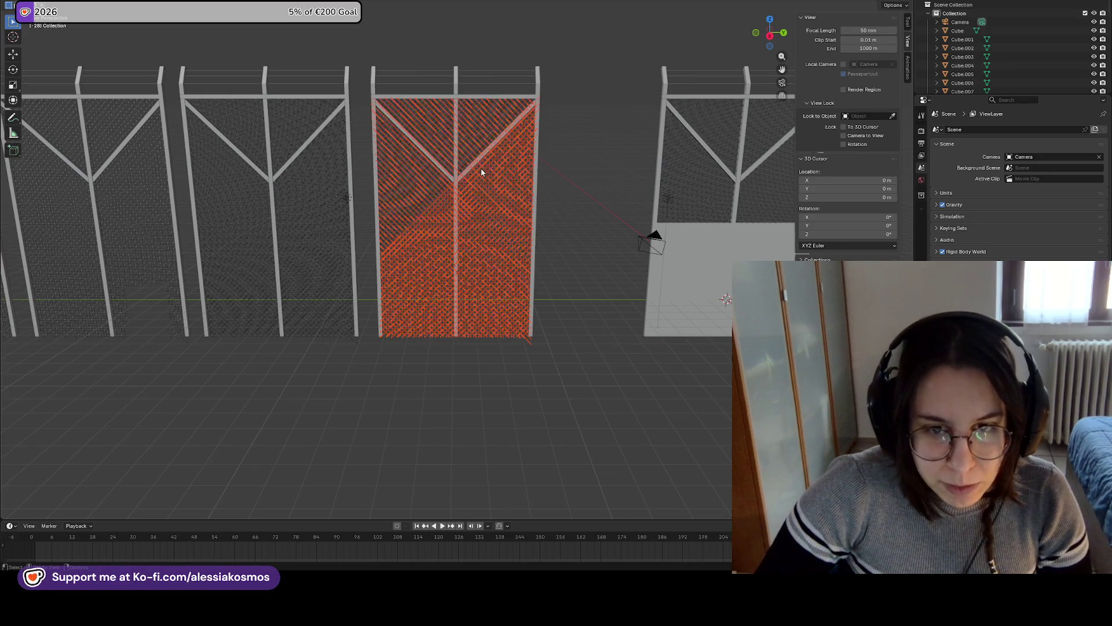
# Select Cube.108, then the fence array Cube.095, and save Border.blend
pyautogui.keyDown('shift'); pyautogui.click(446, 154); pyautogui.keyUp('shift')
pyautogui.keyDown('shift'); pyautogui.click(444, 154); pyautogui.keyUp('shift')
pyautogui.keyDown('shift'); pyautogui.click(445, 153); pyautogui.keyUp('shift')
pyautogui.click(576, 189)
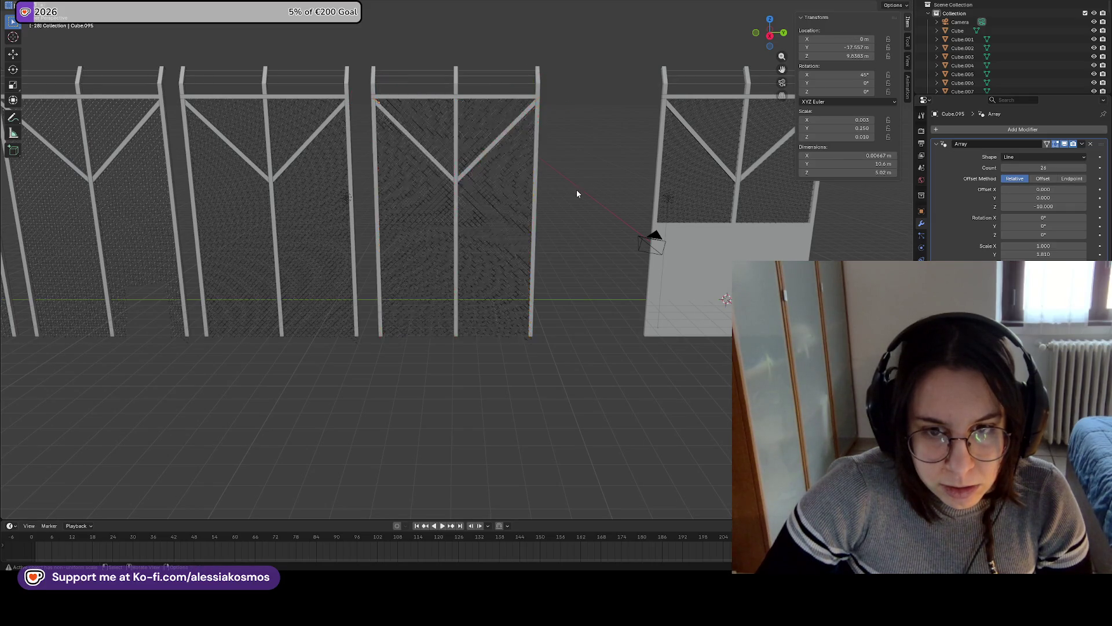
pyautogui.moveTo(586, 218)
pyautogui.mouseDown(button='middle')
pyautogui.moveTo(527, 240)
pyautogui.moveTo(576, 214)
pyautogui.mouseUp(button='middle')
pyautogui.scroll(-4, 519, 238)
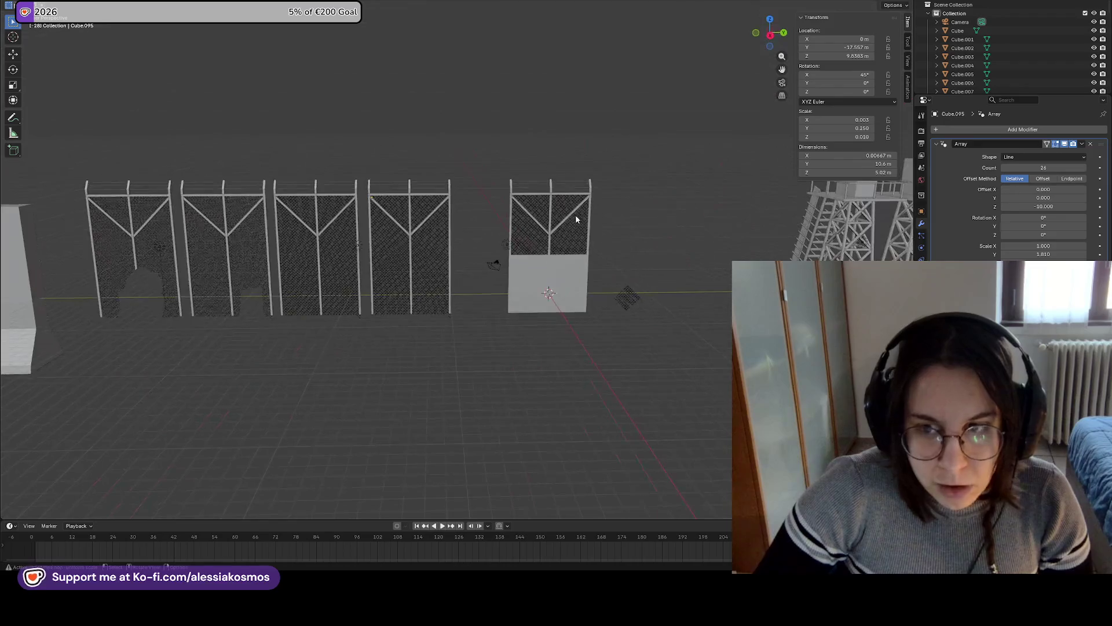
pyautogui.scroll(-3, 570, 217)
pyautogui.hotkey('ctrl', 's')
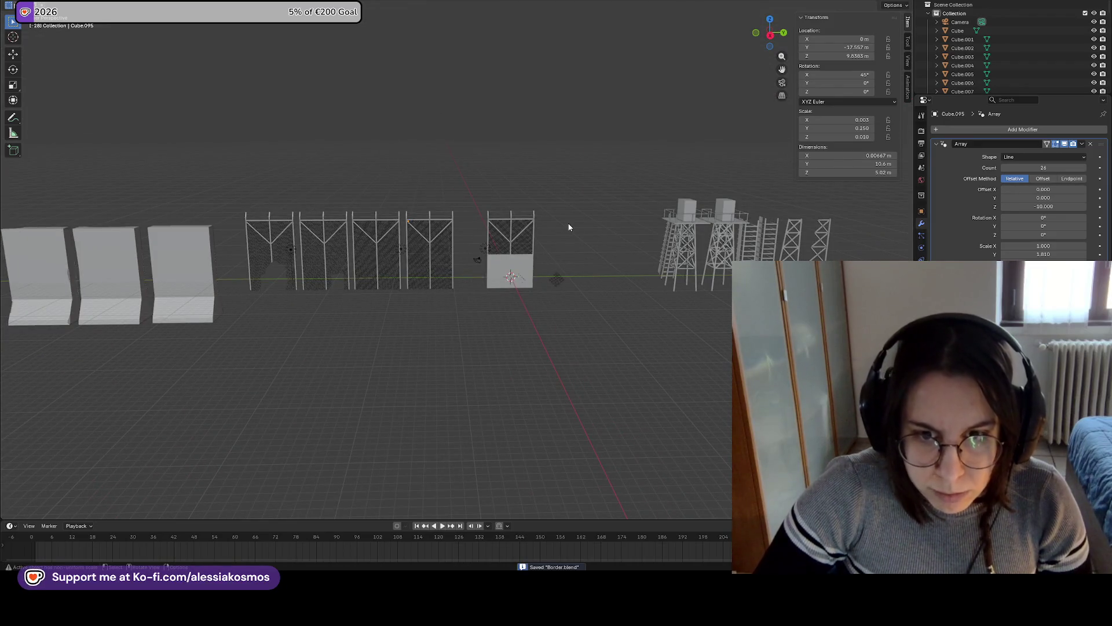
# Box-select the first fence panel and join its chain-link pieces into one mesh
pyautogui.scroll(-3, 545, 226)
pyautogui.scroll(7, 488, 226)
pyautogui.moveTo(327, 271)
pyautogui.keyDown('shift'); pyautogui.mouseDown(button='middle')
pyautogui.moveTo(638, 289)
pyautogui.moveTo(457, 311)
pyautogui.mouseUp(button='middle'); pyautogui.keyUp('shift')
pyautogui.scroll(2, 481, 347)
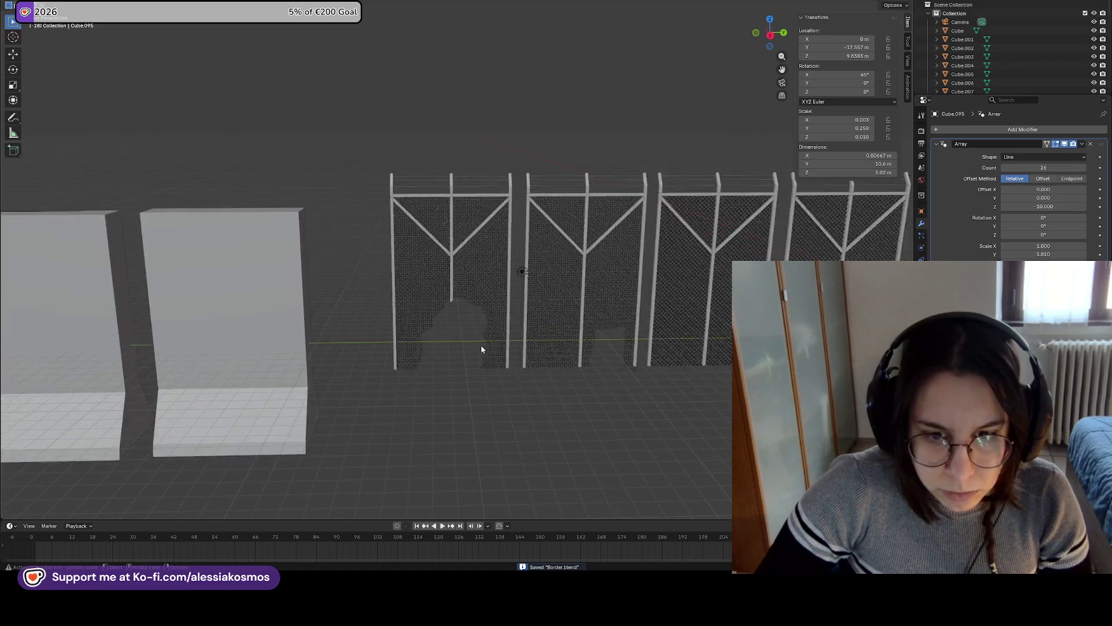
pyautogui.scroll(2, 481, 350)
pyautogui.moveTo(520, 394)
pyautogui.mouseDown()
pyautogui.moveTo(454, 263)
pyautogui.moveTo(351, 116)
pyautogui.mouseUp()
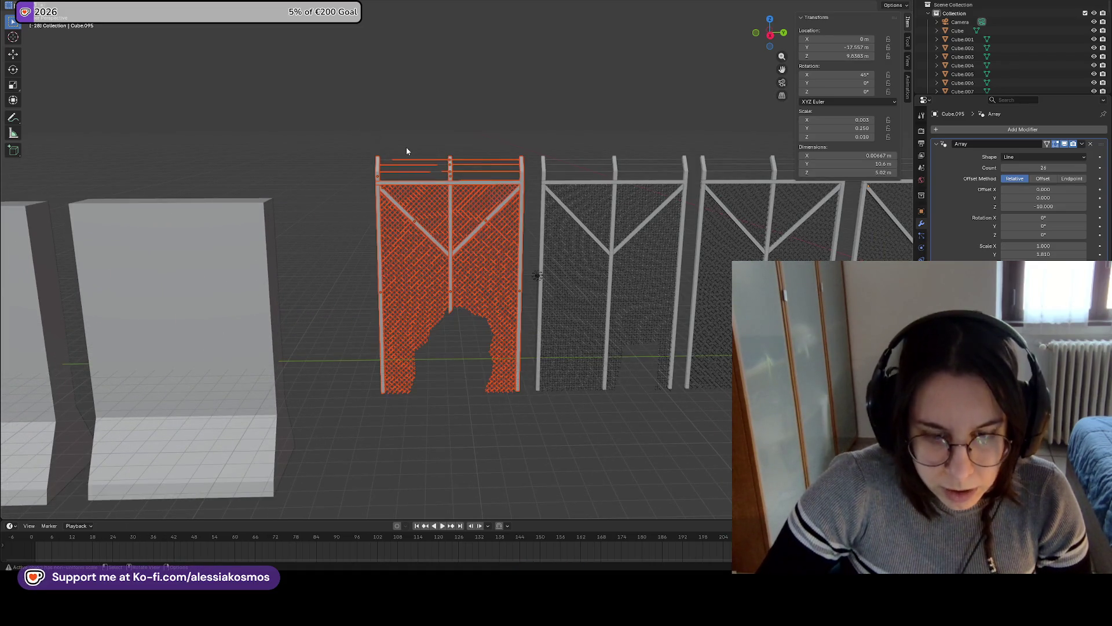
pyautogui.hotkey('ctrl', 'j')
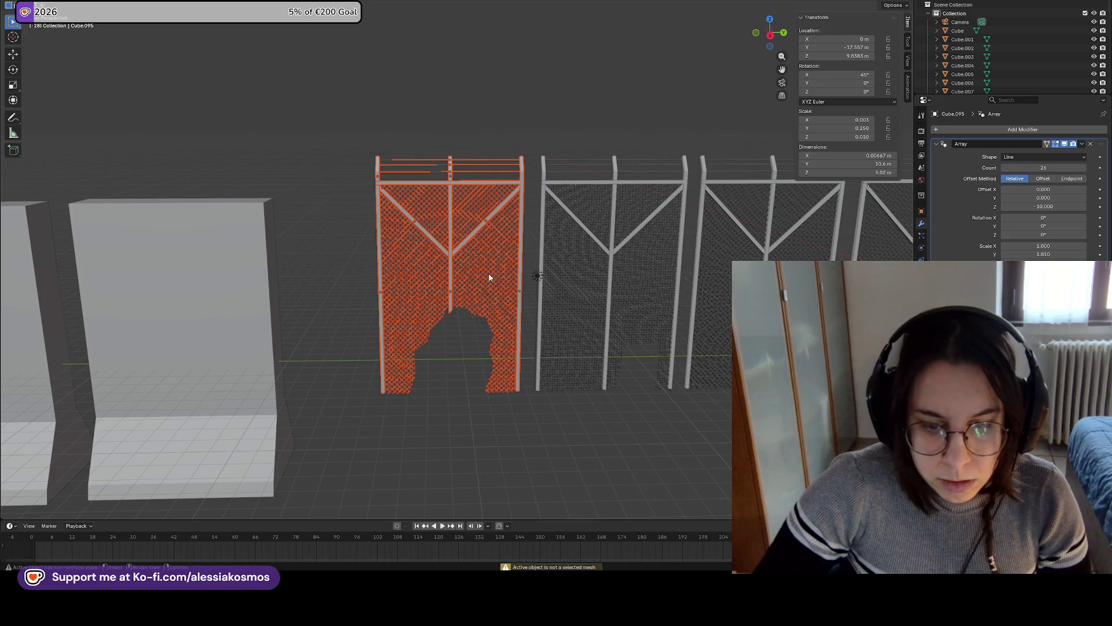
pyautogui.click(494, 282)
pyautogui.moveTo(532, 392); pyautogui.dragTo(326, 1)
pyautogui.hotkey('ctrl', 'j')
# Select the first frame's diagonal bar Cube.213, right and middle posts, top crossbar and stub
pyautogui.click(408, 41)
pyautogui.click(469, 205)
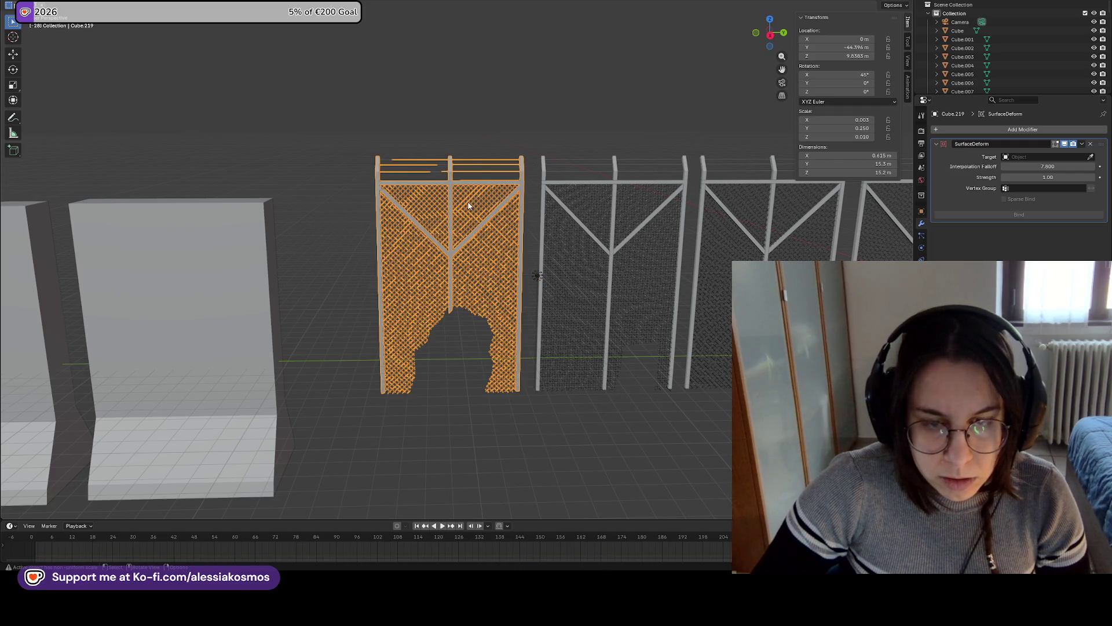
pyautogui.click(469, 204)
pyautogui.click(469, 204)
pyautogui.click(494, 218)
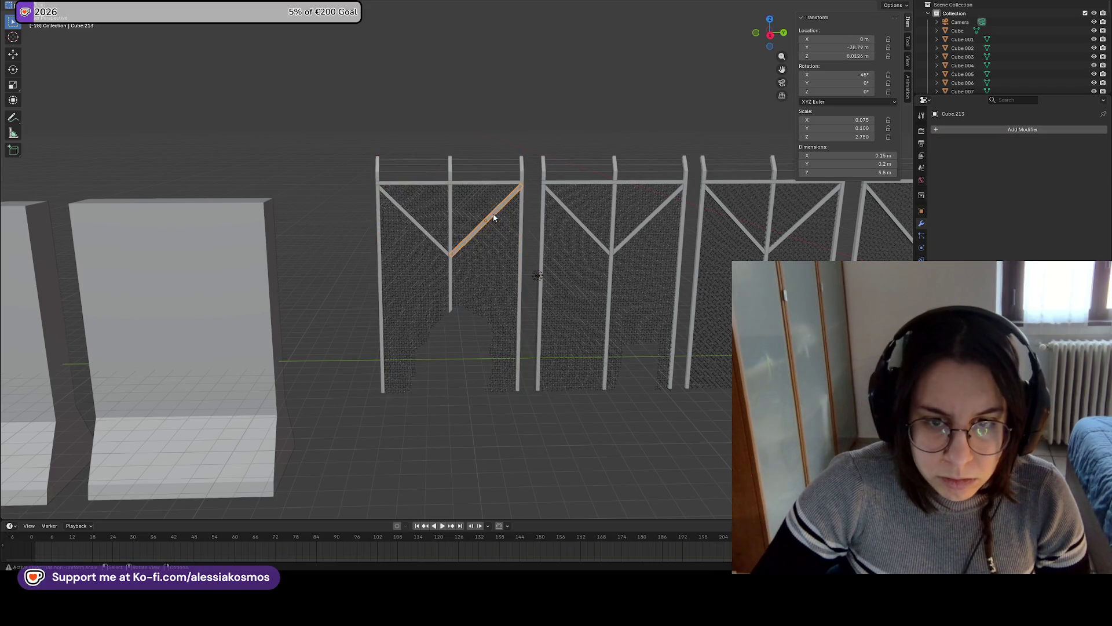
pyautogui.keyDown('shift'); pyautogui.click(519, 243); pyautogui.keyUp('shift')
pyautogui.keyDown('shift'); pyautogui.click(417, 183); pyautogui.keyUp('shift')
pyautogui.keyDown('shift'); pyautogui.click(450, 243); pyautogui.keyUp('shift')
pyautogui.keyDown('shift'); pyautogui.click(450, 169); pyautogui.keyUp('shift')
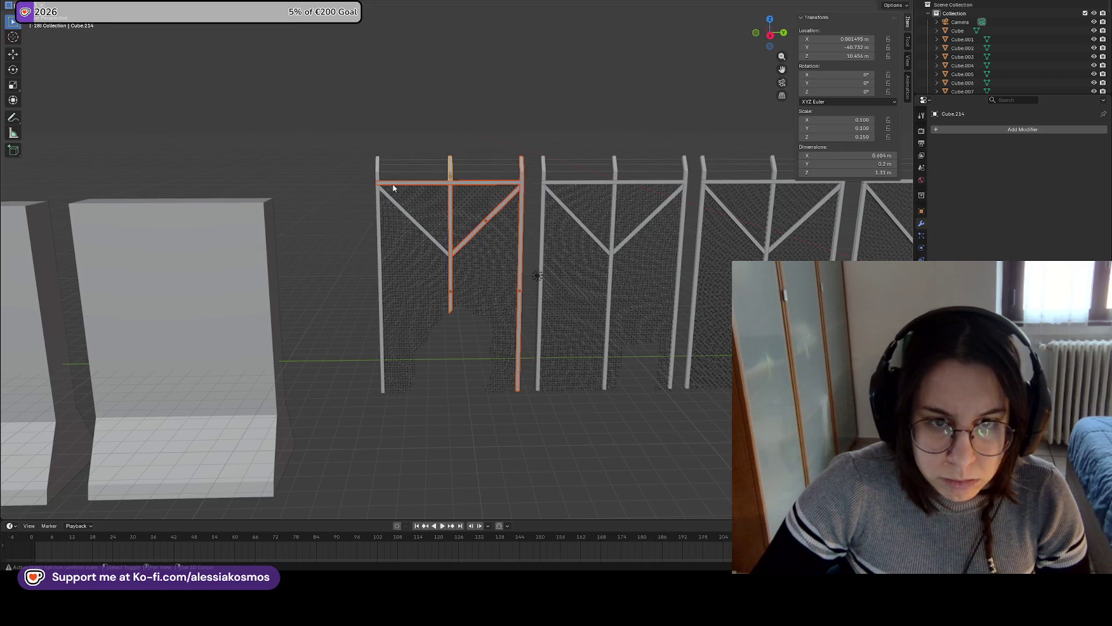
# Add the left post, top-left stub and left diagonal bar, then join the frame pieces
pyautogui.keyDown('shift'); pyautogui.click(378, 188); pyautogui.keyUp('shift')
pyautogui.keyDown('shift'); pyautogui.click(379, 185); pyautogui.keyUp('shift')
pyautogui.keyDown('shift'); pyautogui.click(378, 169); pyautogui.keyUp('shift')
pyautogui.keyDown('shift'); pyautogui.click(380, 197); pyautogui.keyUp('shift')
pyautogui.keyDown('shift'); pyautogui.click(400, 207); pyautogui.keyUp('shift')
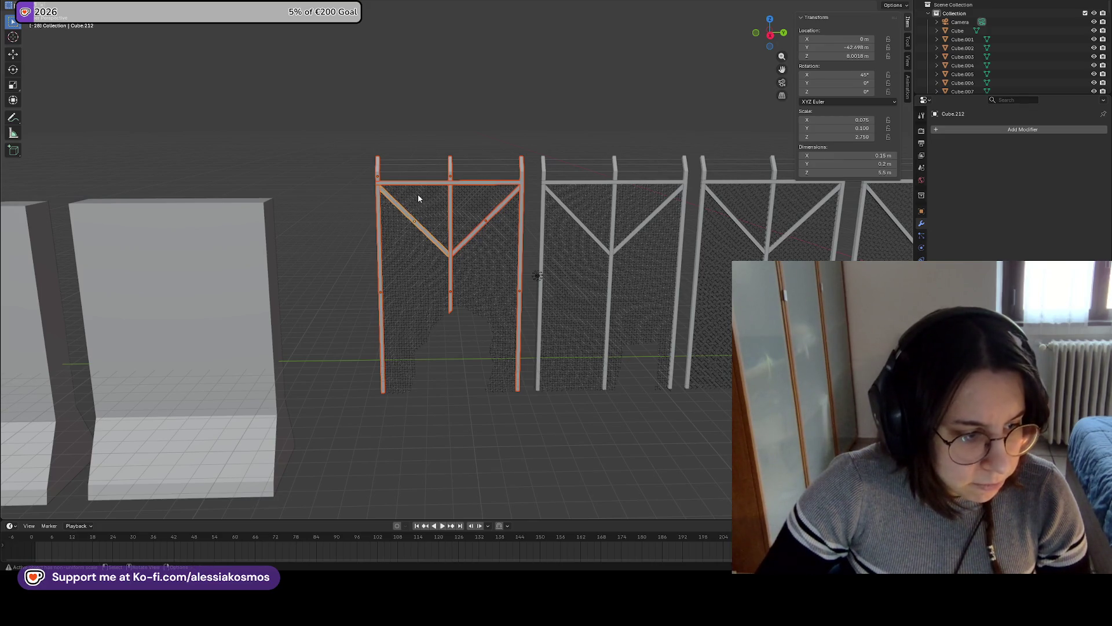
pyautogui.hotkey('ctrl', 'j')
# Select the three top wires, then the chain-link mesh panel
pyautogui.press('x')
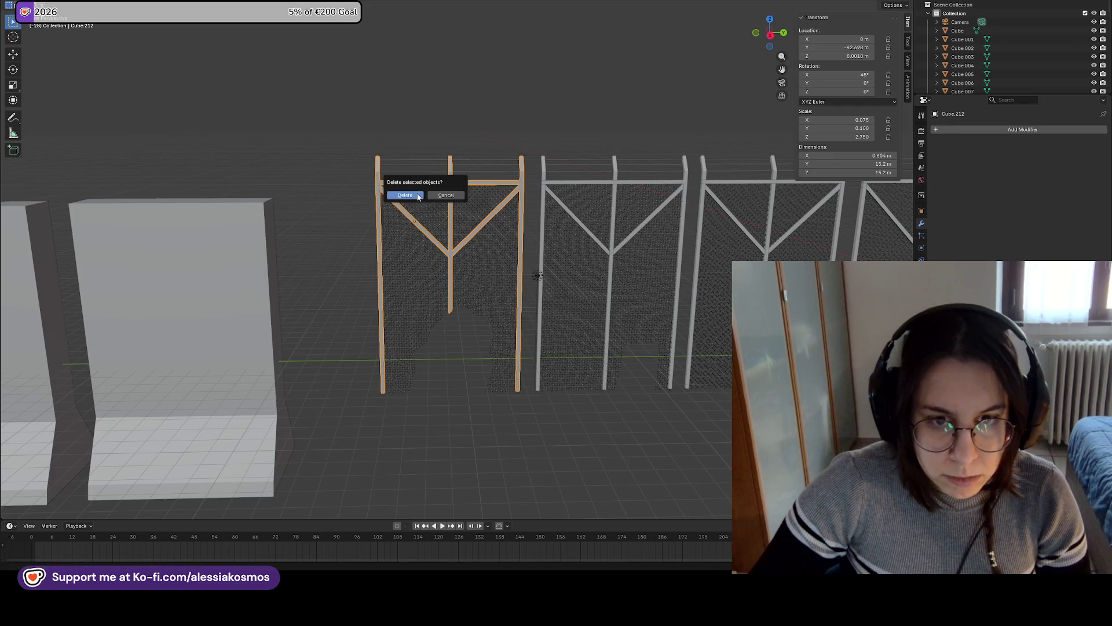
pyautogui.click(457, 171)
pyautogui.keyDown('shift'); pyautogui.click(464, 165); pyautogui.keyUp('shift')
pyautogui.keyDown('shift'); pyautogui.click(468, 160); pyautogui.keyUp('shift')
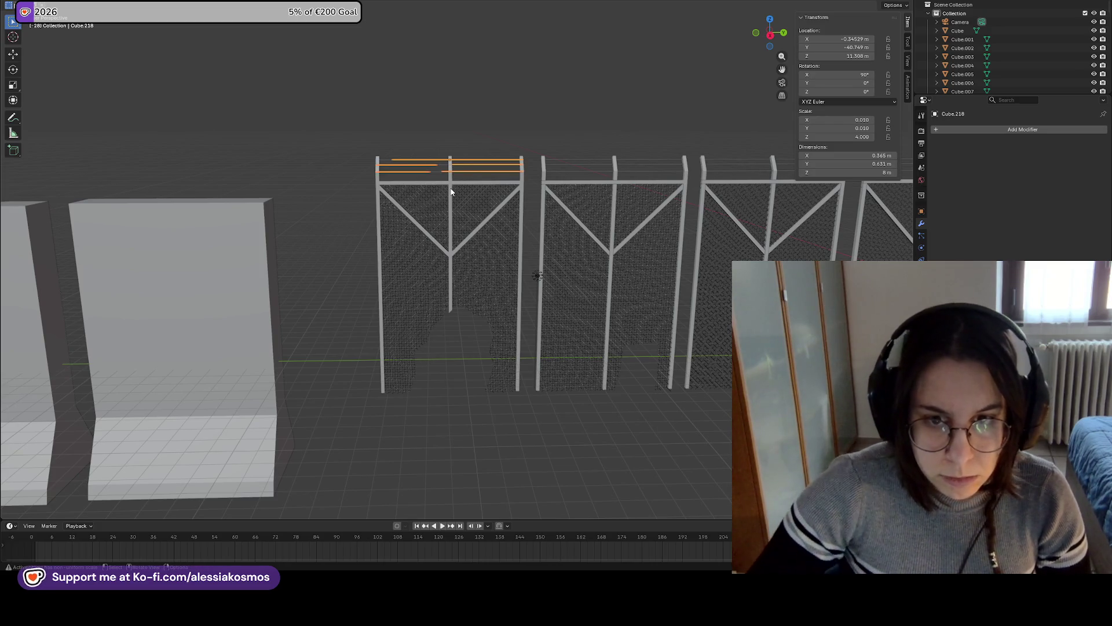
pyautogui.click(496, 235)
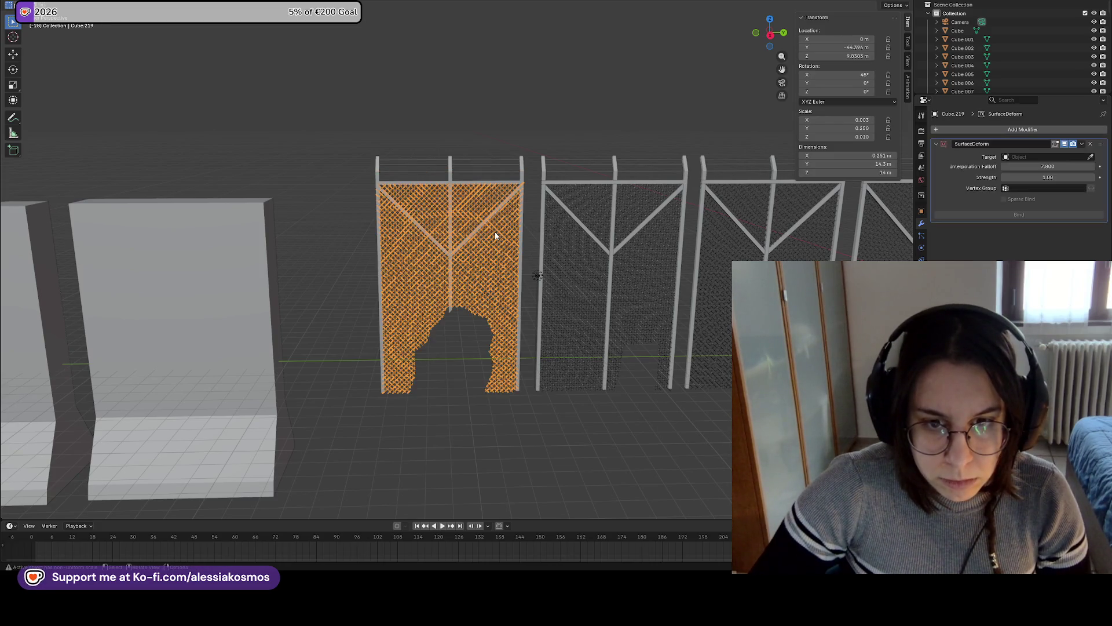
# Select the second fence frame's posts, diagonal bars, top bar and top spikes
pyautogui.click(460, 183)
pyautogui.keyDown('shift'); pyautogui.moveTo(540, 194); pyautogui.dragTo(325, 267, button='middle'); pyautogui.keyUp('shift')
pyautogui.click(325, 271)
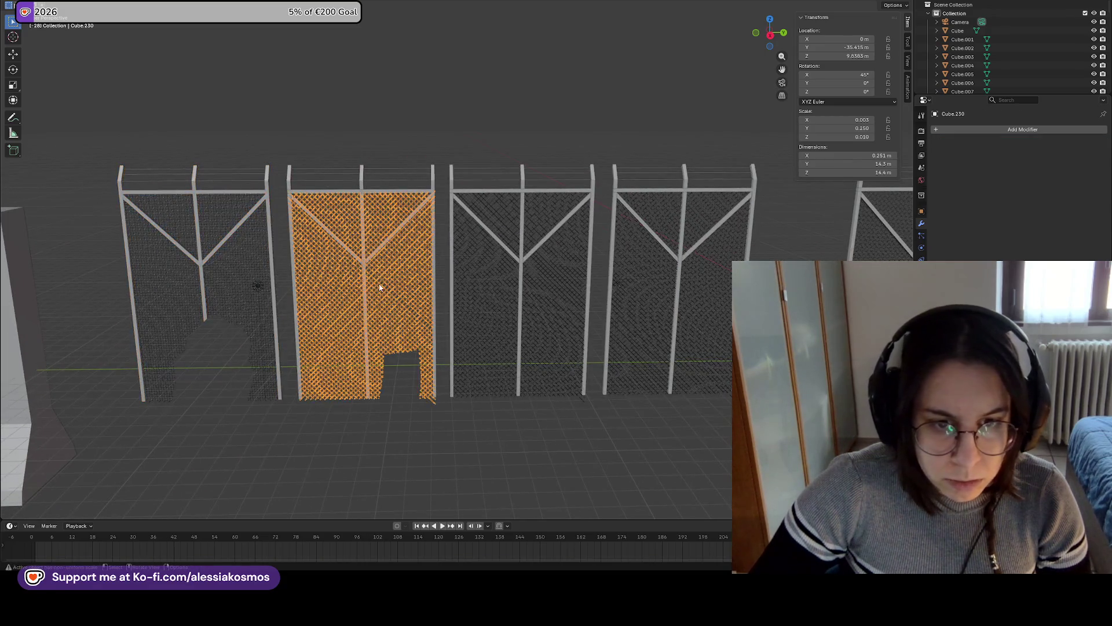
pyautogui.click(364, 238)
pyautogui.keyDown('shift'); pyautogui.click(342, 242); pyautogui.keyUp('shift')
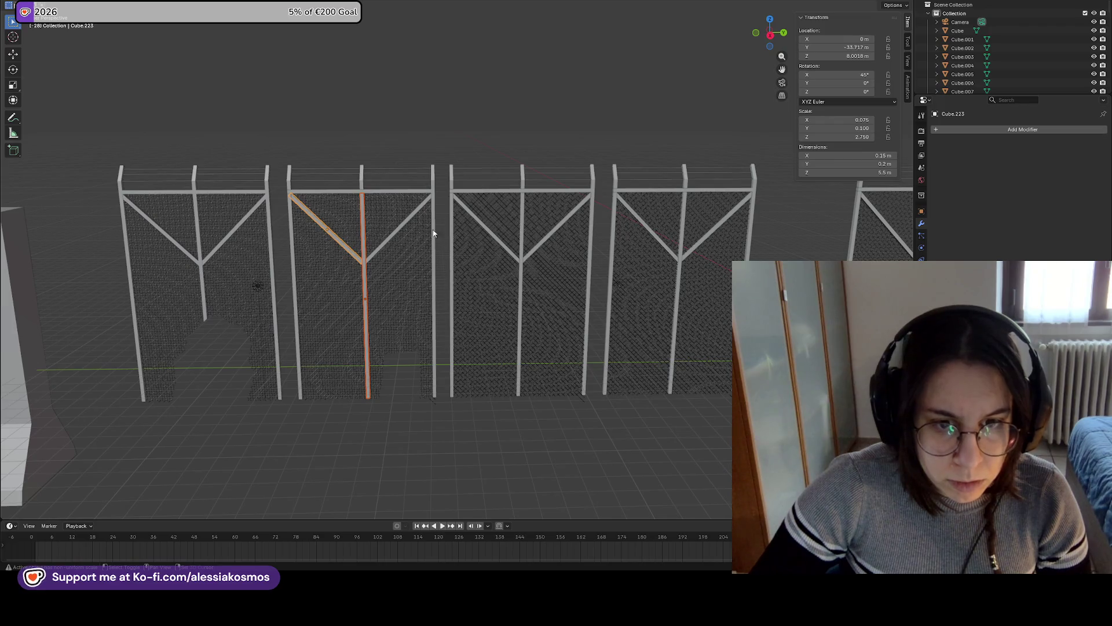
pyautogui.click(485, 227)
pyautogui.click(387, 241)
pyautogui.keyDown('shift'); pyautogui.click(365, 249); pyautogui.keyUp('shift')
pyautogui.keyDown('shift'); pyautogui.click(348, 247); pyautogui.keyUp('shift')
pyautogui.keyDown('shift'); pyautogui.click(348, 196); pyautogui.keyUp('shift')
pyautogui.keyDown('shift'); pyautogui.click(362, 177); pyautogui.keyUp('shift')
pyautogui.keyDown('shift'); pyautogui.click(289, 183); pyautogui.keyUp('shift')
pyautogui.keyDown('shift'); pyautogui.click(288, 202); pyautogui.keyUp('shift')
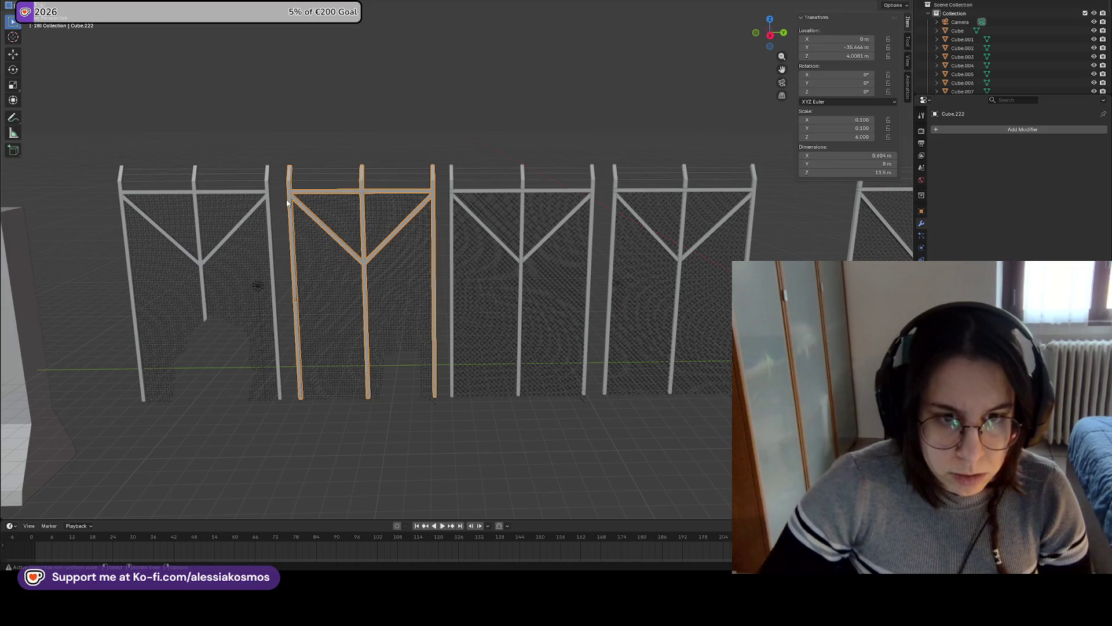
# Orbit to a close-up of the fence panels and select the first fence frame
pyautogui.moveTo(416, 267)
pyautogui.mouseDown(button='middle')
pyautogui.moveTo(404, 281)
pyautogui.moveTo(390, 270)
pyautogui.mouseUp(button='middle')
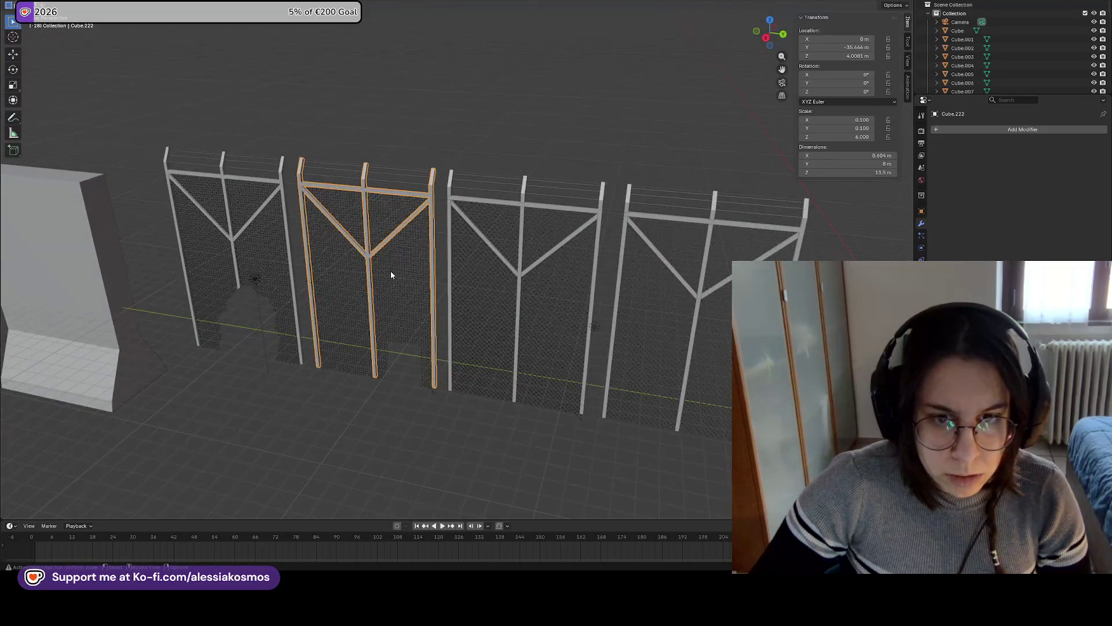
pyautogui.click(405, 267)
pyautogui.scroll(5, 392, 259)
pyautogui.moveTo(312, 183)
pyautogui.mouseDown(button='middle')
pyautogui.moveTo(579, 251)
pyautogui.moveTo(491, 181)
pyautogui.moveTo(484, 130)
pyautogui.moveTo(521, 109)
pyautogui.moveTo(454, 117)
pyautogui.moveTo(516, 117)
pyautogui.moveTo(473, 216)
pyautogui.mouseUp(button='middle')
pyautogui.click(461, 156)
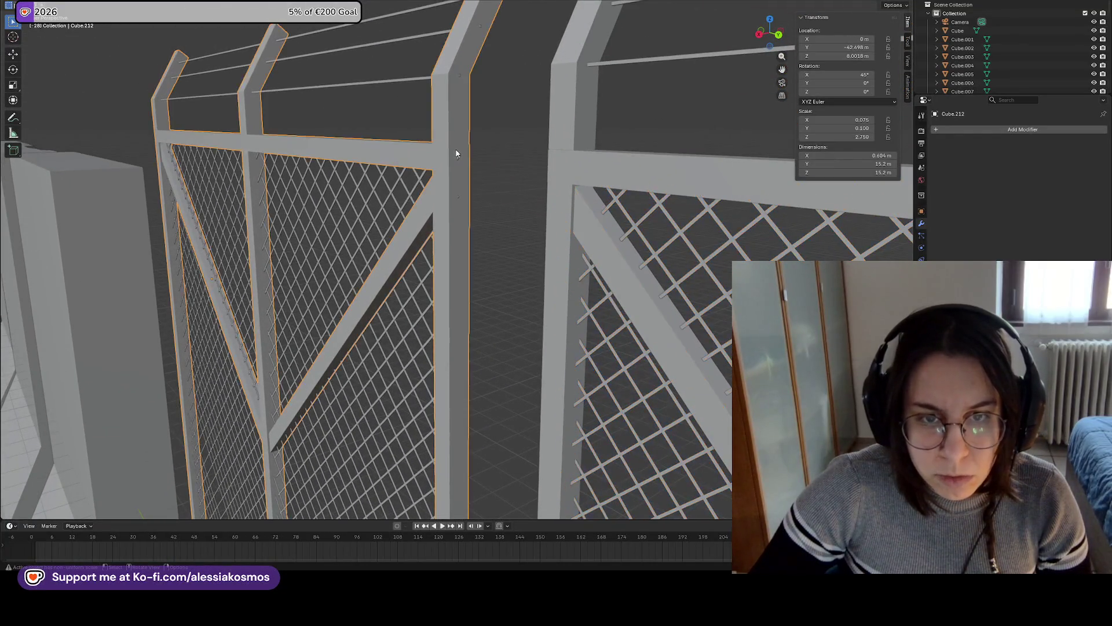
# Select the chain-link mesh panel beside the fence posts
pyautogui.press('Tab')
pyautogui.moveTo(504, 152)
pyautogui.mouseDown(button='middle')
pyautogui.moveTo(502, 144)
pyautogui.moveTo(440, 219)
pyautogui.mouseUp(button='middle')
pyautogui.press('Tab')
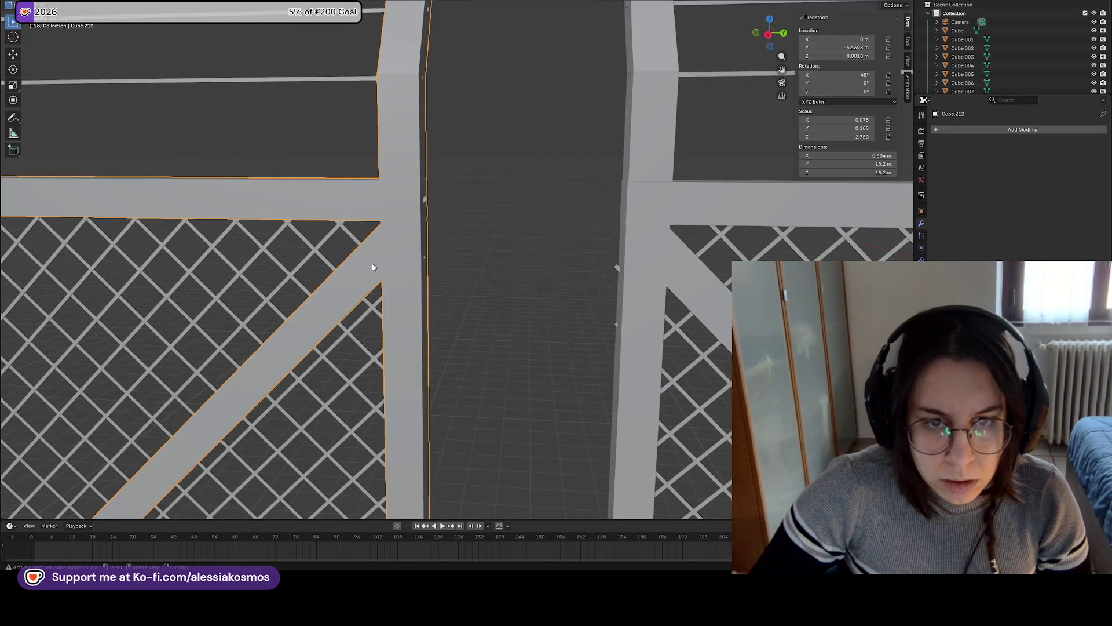
pyautogui.press('Tab')
pyautogui.press('Tab')
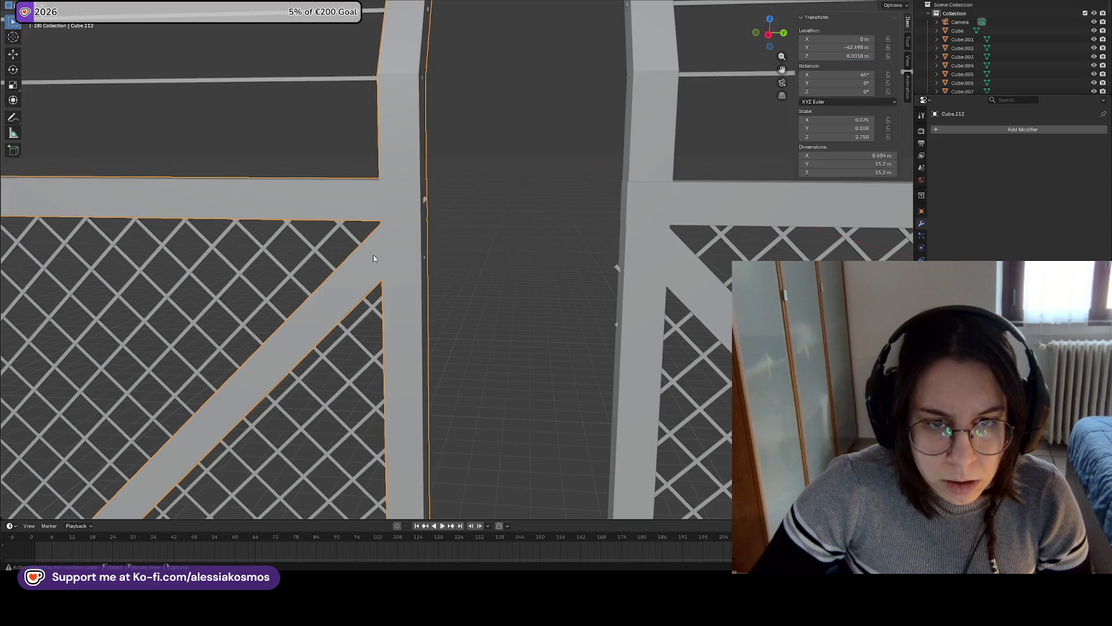
pyautogui.scroll(2, 373, 255)
pyautogui.moveTo(409, 254); pyautogui.dragTo(373, 210, button='middle')
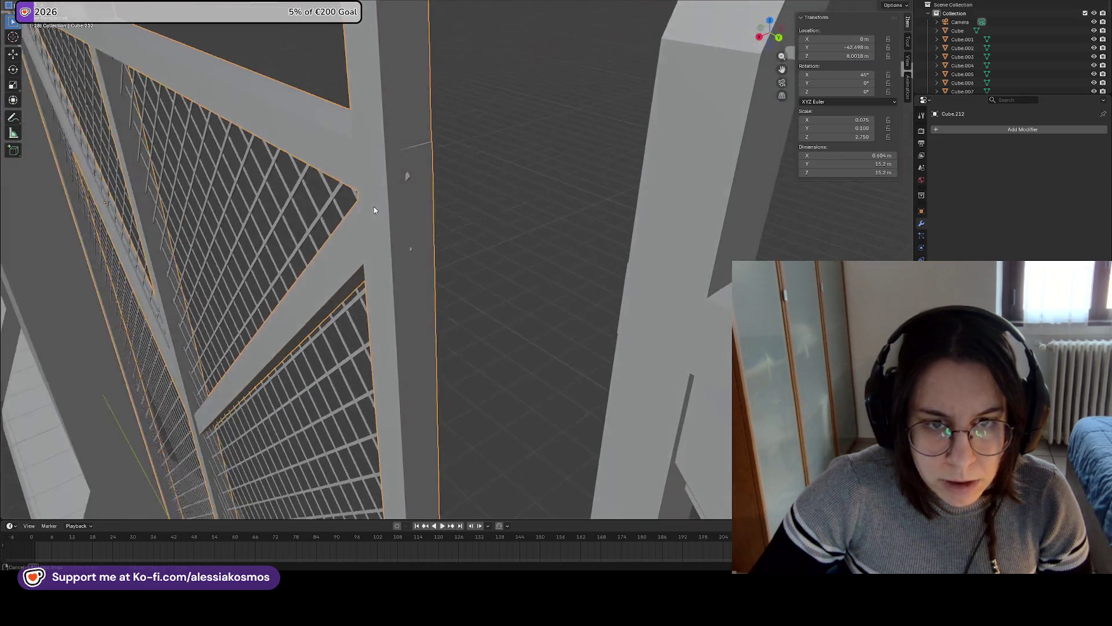
pyautogui.click(415, 182)
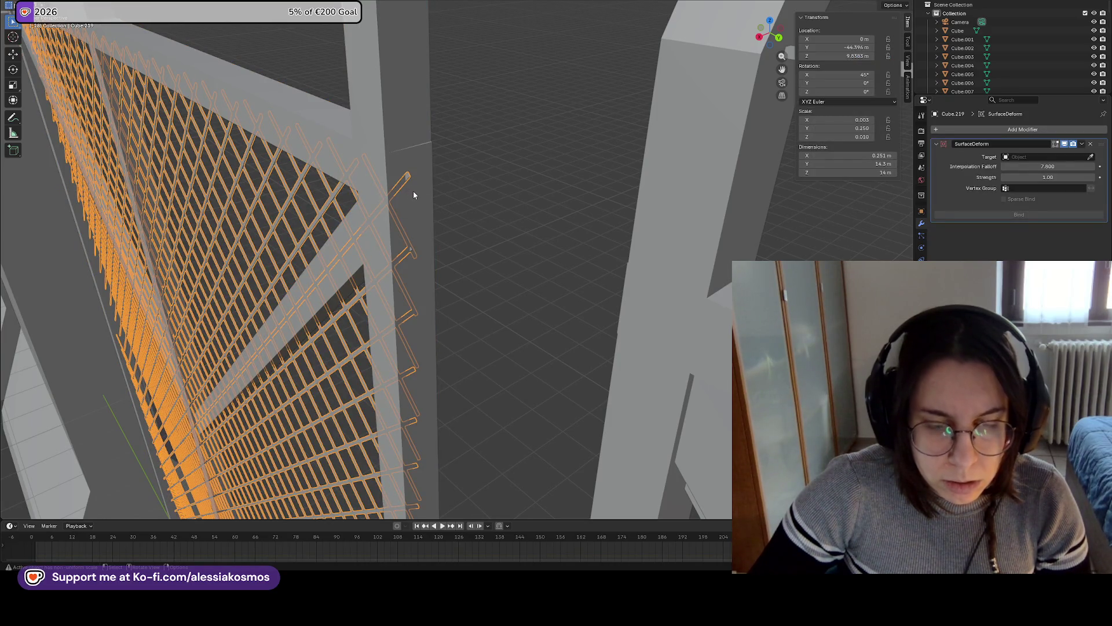
# In Edit Mode, move one edge vertex of the chain-link mesh, then constrain it along Y
pyautogui.press('Tab')
pyautogui.click(409, 175)
pyautogui.moveTo(463, 176); pyautogui.dragTo(471, 177, button='middle')
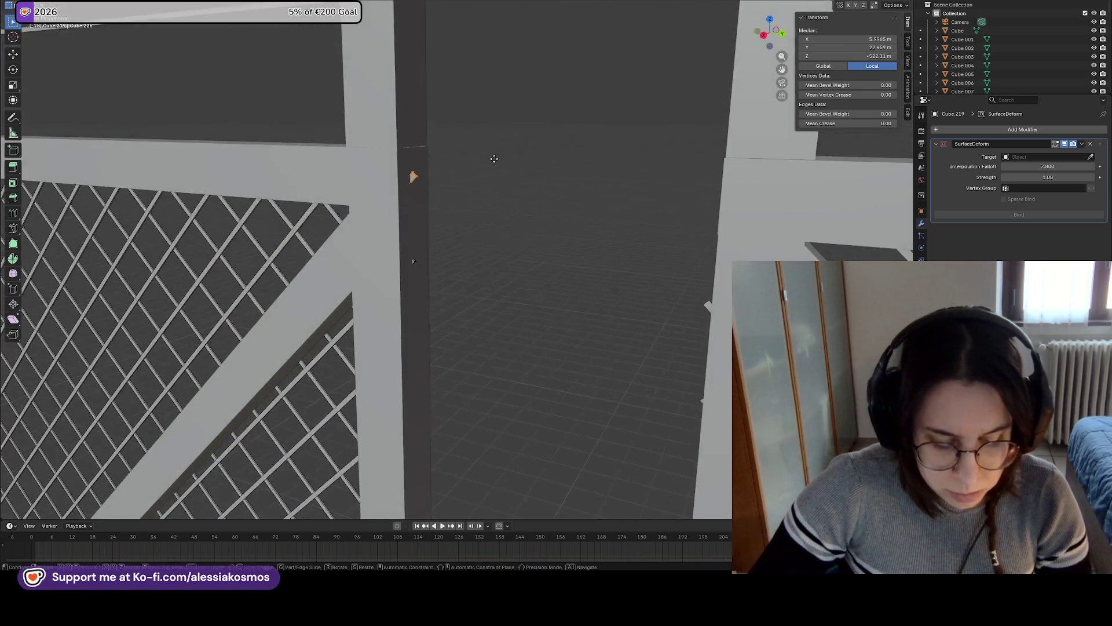
pyautogui.press('g')
pyautogui.click(479, 181)
pyautogui.press('g')
pyautogui.press('y')
pyautogui.click(462, 188)
# Move another edge vertex along Z and then along Y
pyautogui.click(414, 261)
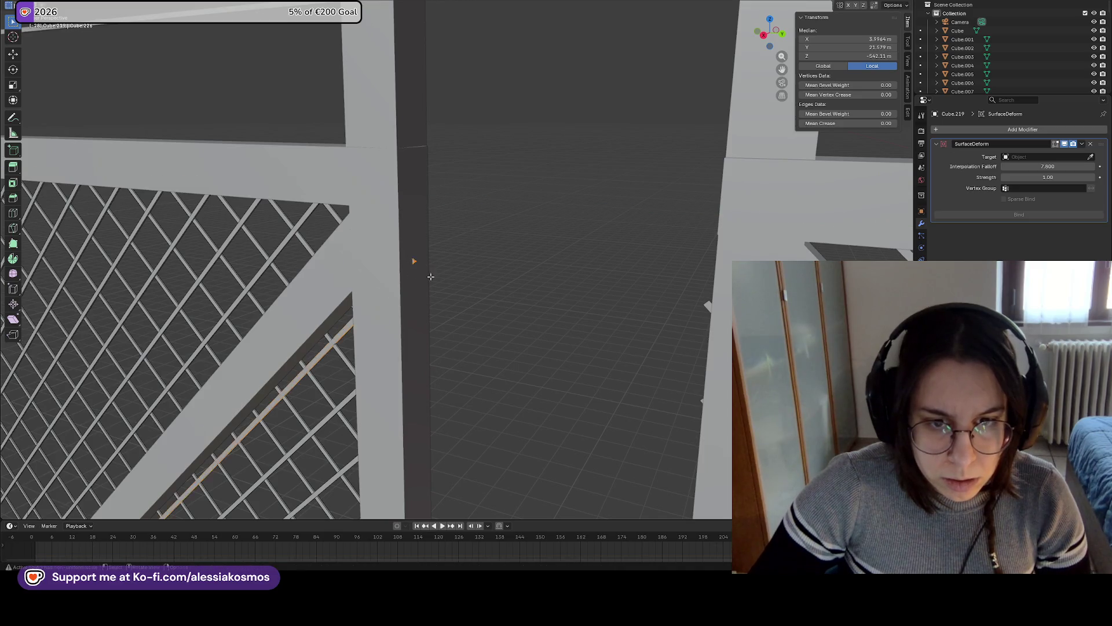
pyautogui.moveTo(415, 265); pyautogui.dragTo(472, 251, button='middle')
pyautogui.press('g')
pyautogui.press('z')
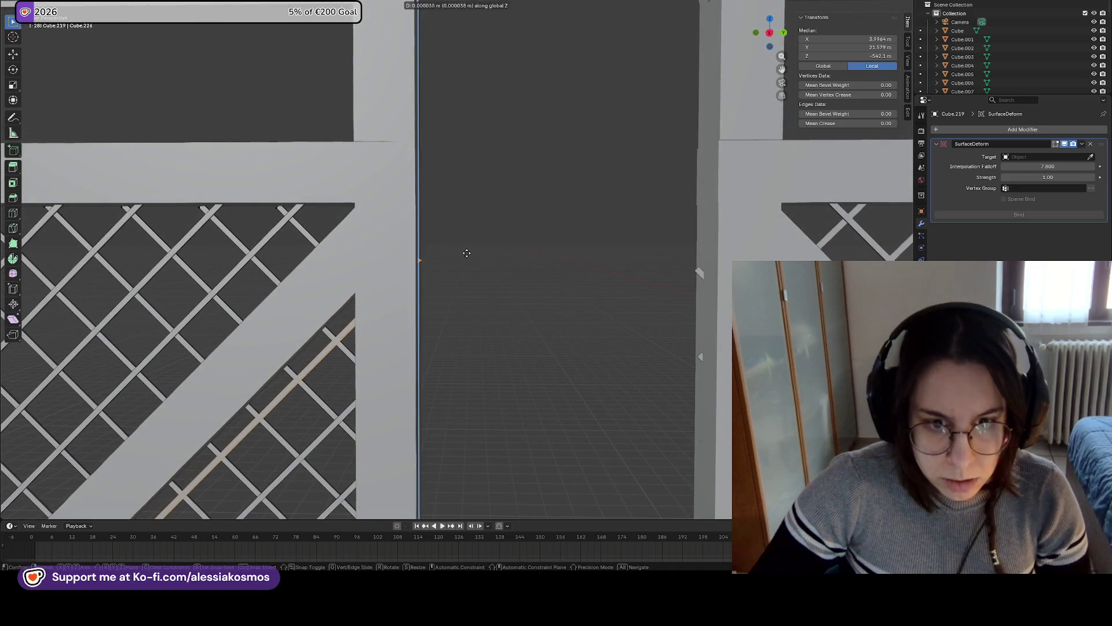
pyautogui.click(436, 272)
pyautogui.press('g')
pyautogui.press('y')
pyautogui.click(409, 275)
# Reselect the chain-link mesh from the post's other side
pyautogui.press('Tab')
pyautogui.press('Tab')
pyautogui.scroll(-5, 416, 305)
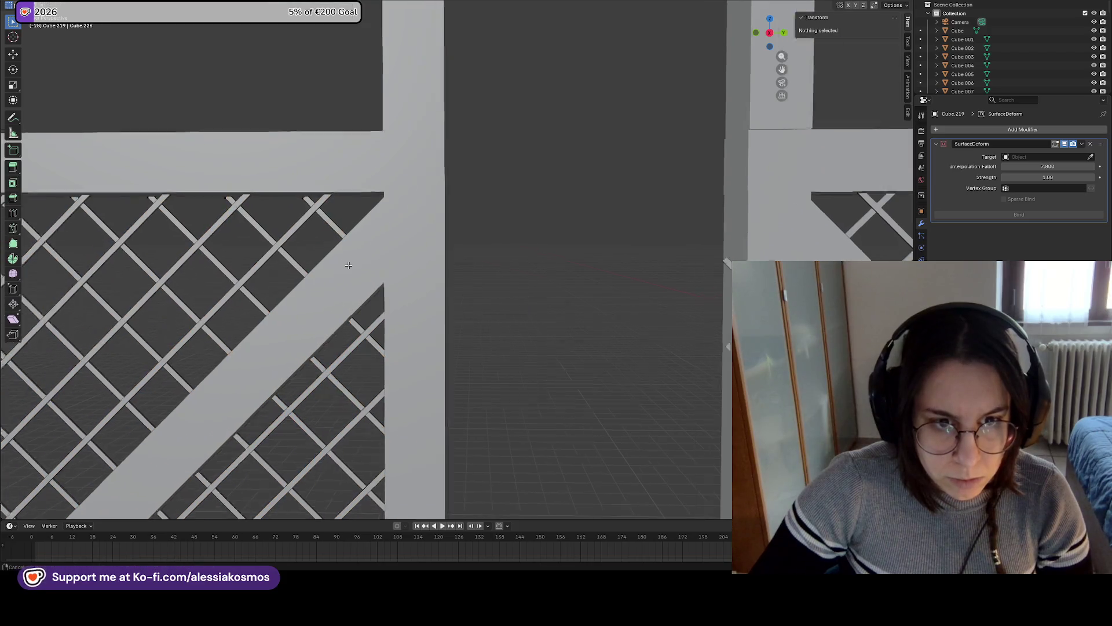
pyautogui.scroll(3, 440, 288)
pyautogui.press('Tab')
pyautogui.scroll(-2, 440, 288)
pyautogui.moveTo(440, 287)
pyautogui.keyDown('shift'); pyautogui.mouseDown(button='middle')
pyautogui.moveTo(527, 288)
pyautogui.moveTo(473, 266)
pyautogui.mouseUp(button='middle'); pyautogui.keyUp('shift')
pyautogui.click(586, 288)
pyautogui.press('Tab')
# Box-select the mesh's left-edge vertices and move them along Y
pyautogui.moveTo(428, 221); pyautogui.dragTo(458, 283)
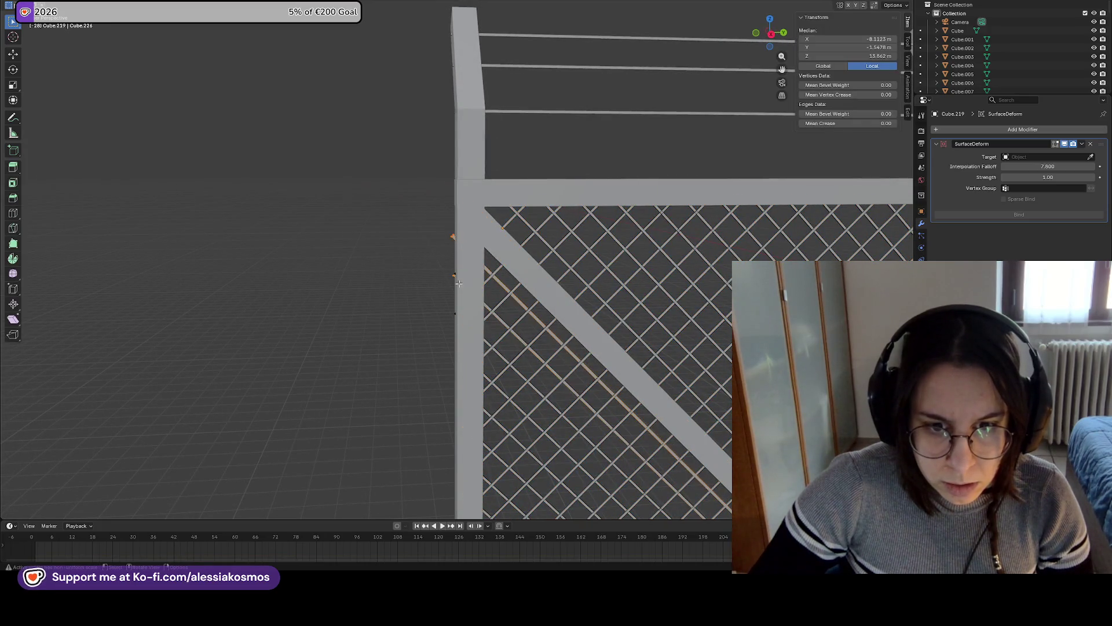
pyautogui.moveTo(437, 215); pyautogui.dragTo(466, 292)
pyautogui.press('g')
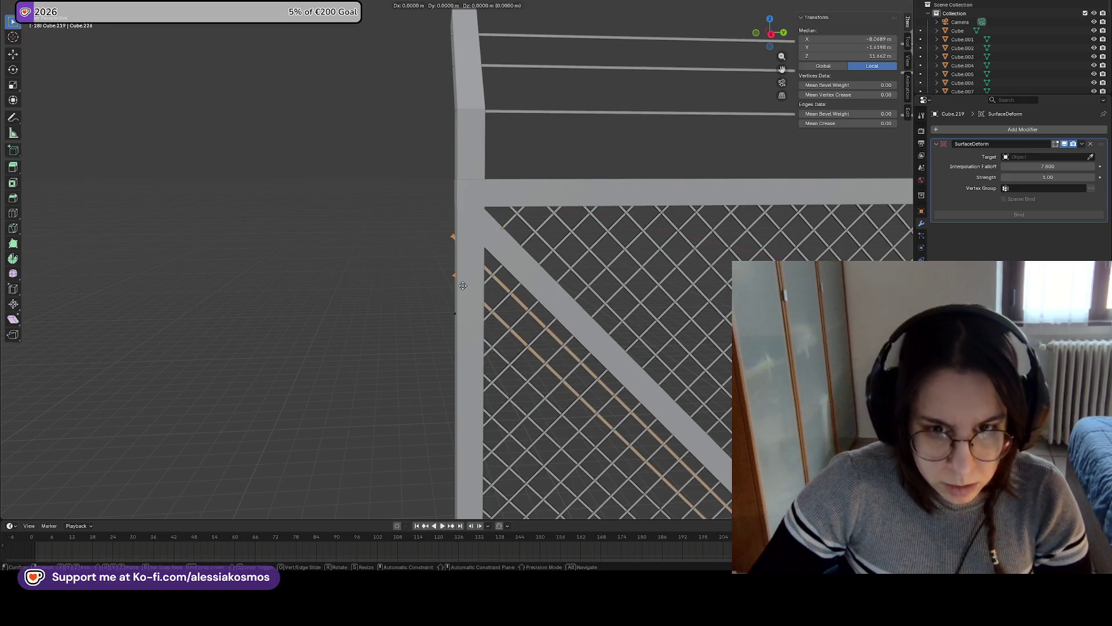
pyautogui.press('y')
pyautogui.click(469, 284)
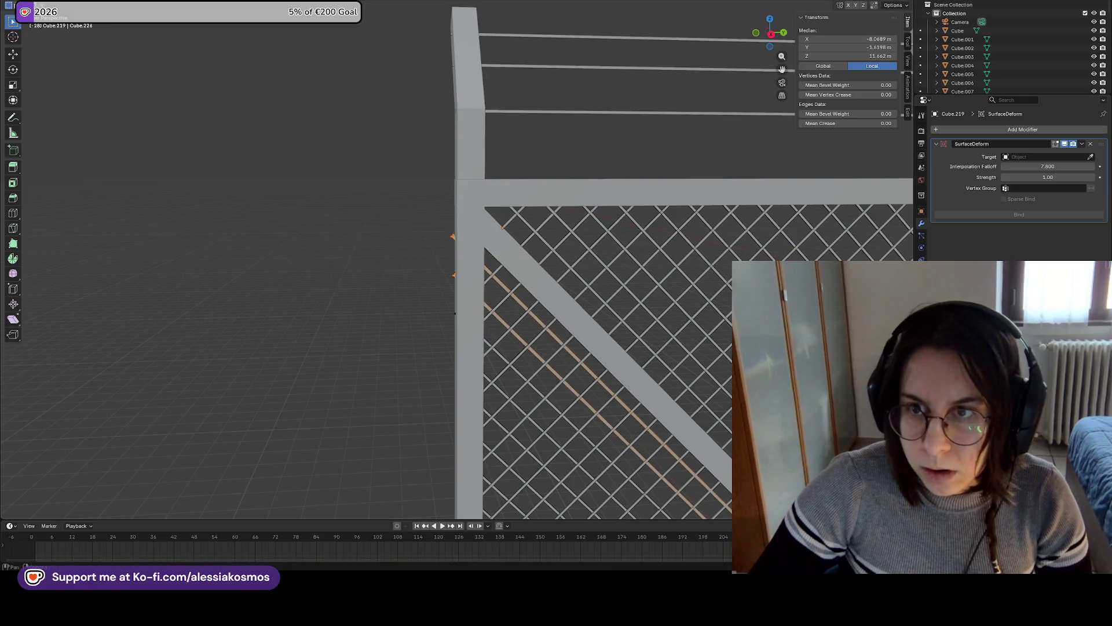
# With X-ray on, reselect the left-edge vertices and shift them along Y and Z
pyautogui.hotkey('alt', 'z')
pyautogui.moveTo(423, 215)
pyautogui.mouseDown()
pyautogui.moveTo(451, 294)
pyautogui.moveTo(467, 306)
pyautogui.mouseUp()
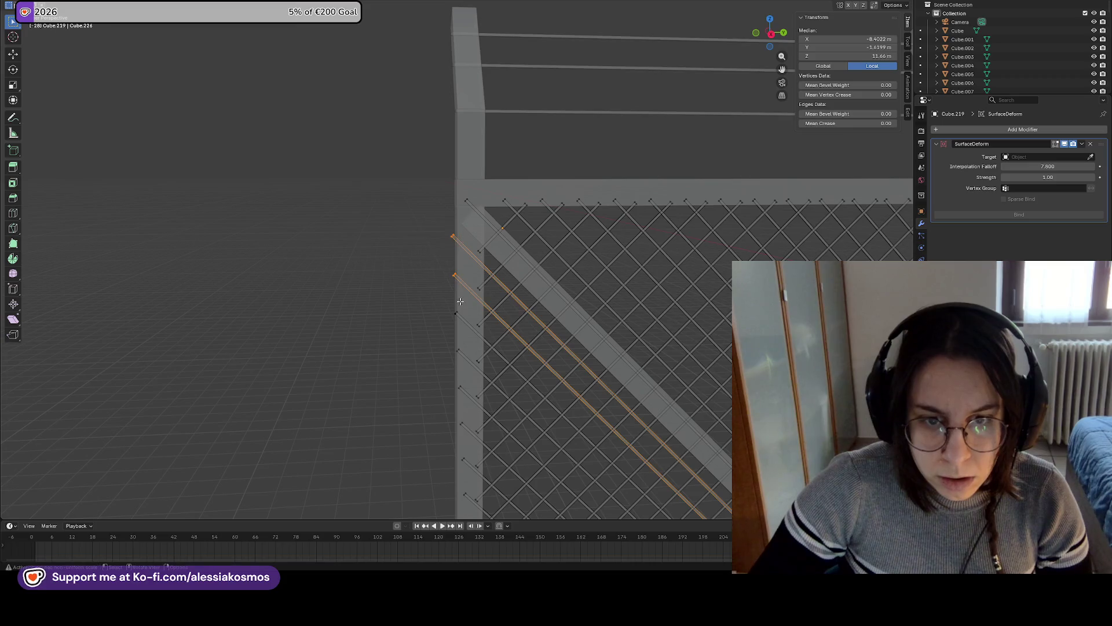
pyautogui.press('g')
pyautogui.press('y')
pyautogui.click(474, 297)
pyautogui.press('g')
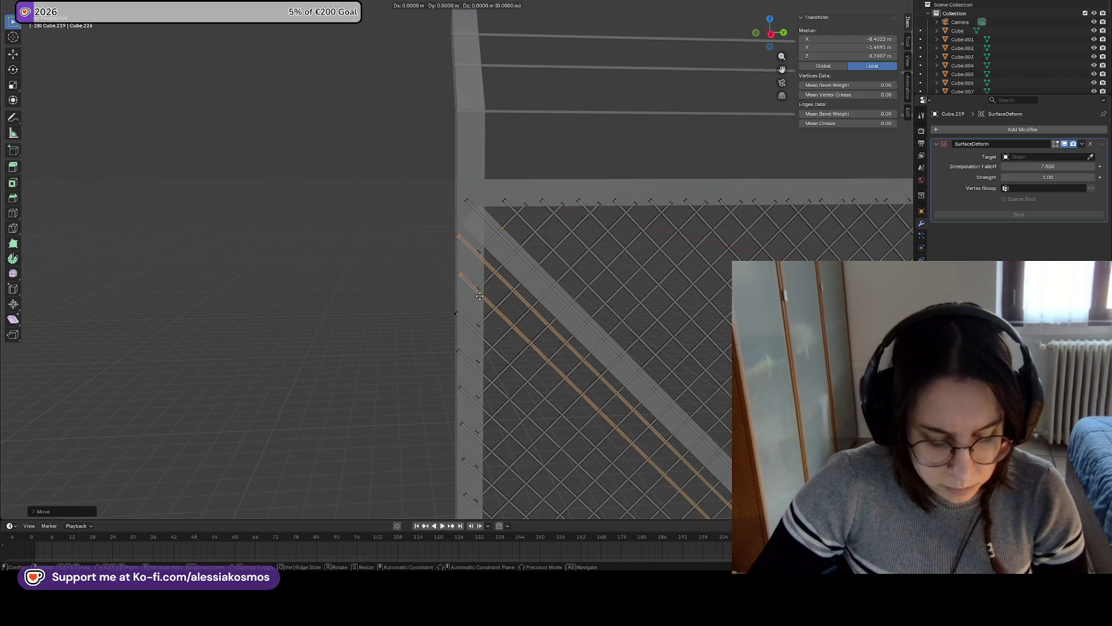
pyautogui.press('z')
pyautogui.click(477, 299)
# Exit Edit Mode and select the whole chain-link mesh
pyautogui.press('Tab')
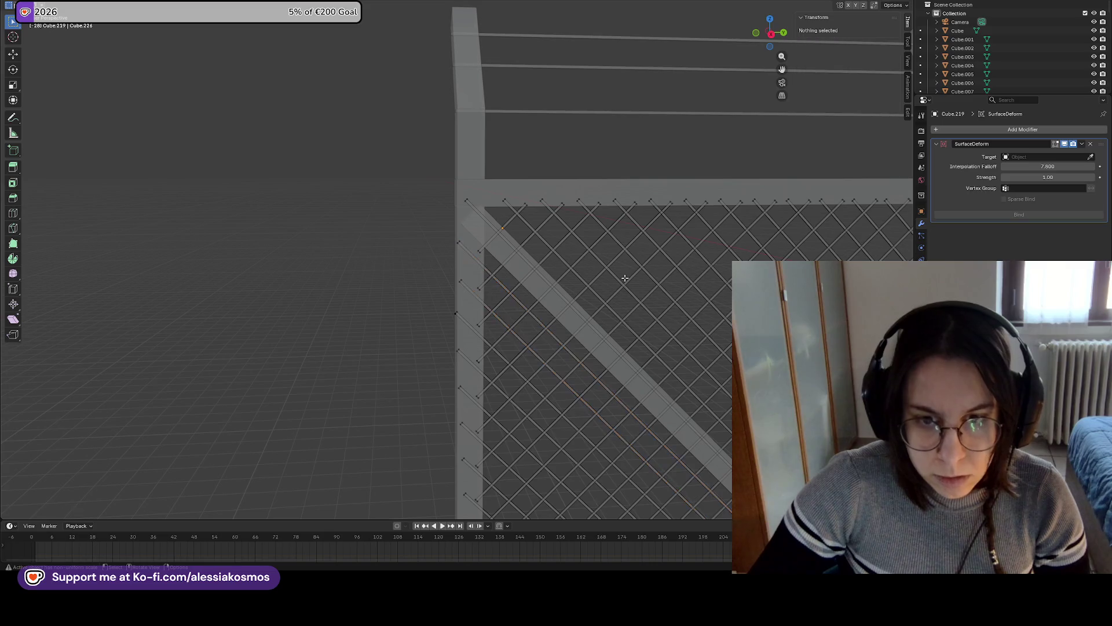
pyautogui.click(624, 281)
pyautogui.scroll(-4, 625, 281)
pyautogui.scroll(8, 520, 100)
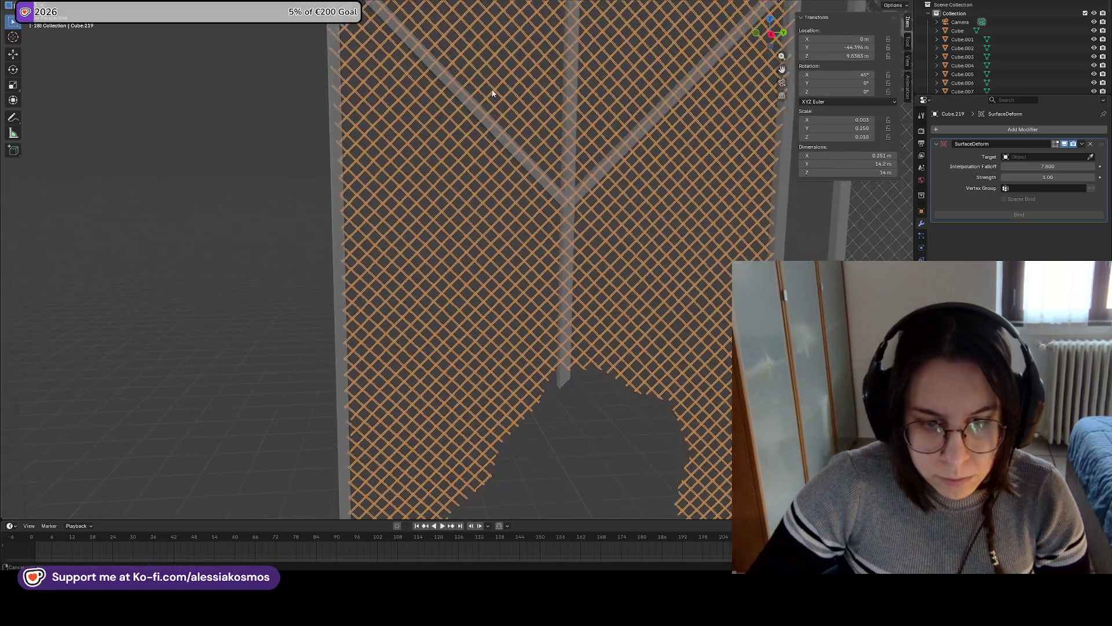
# Clear the selection and inspect the fence row's mesh from a side view in Edit Mode
pyautogui.moveTo(520, 100)
pyautogui.mouseDown(button='middle')
pyautogui.moveTo(608, 191)
pyautogui.moveTo(494, 229)
pyautogui.mouseUp(button='middle')
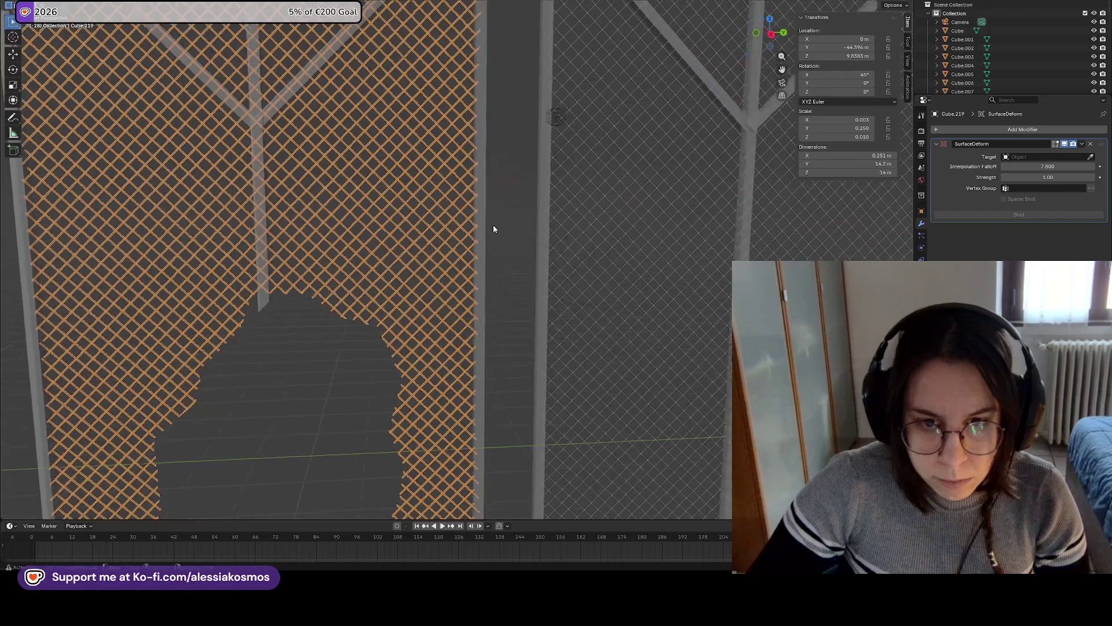
pyautogui.scroll(-2, 514, 189)
pyautogui.hotkey('alt', 'a')
pyautogui.scroll(-5, 521, 173)
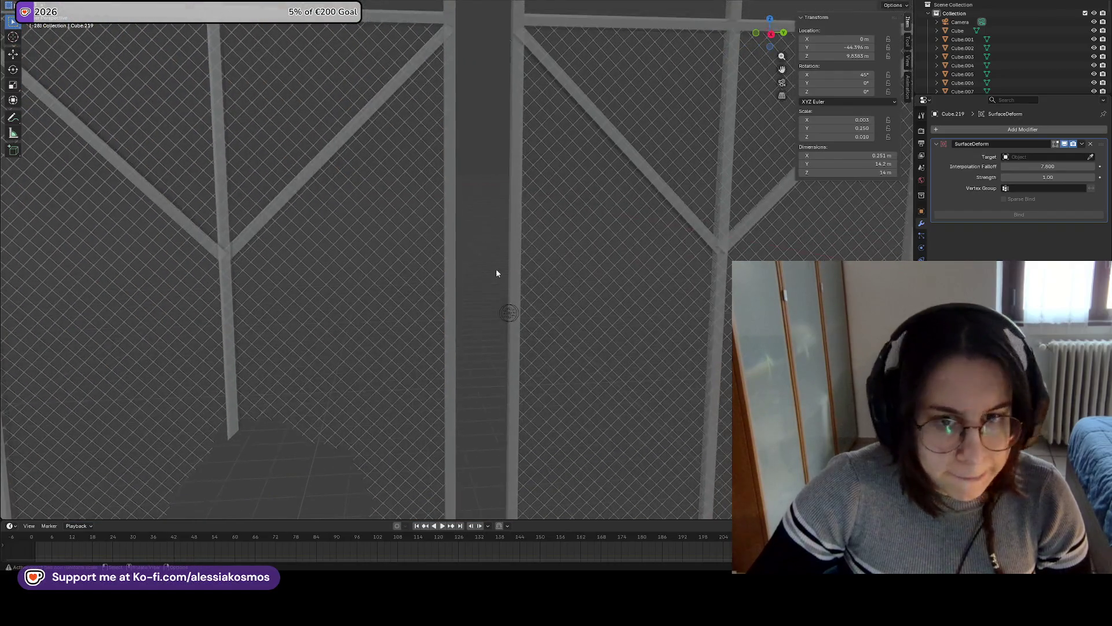
pyautogui.moveTo(475, 239)
pyautogui.mouseDown(button='middle')
pyautogui.moveTo(529, 248)
pyautogui.moveTo(478, 261)
pyautogui.moveTo(548, 244)
pyautogui.moveTo(581, 338)
pyautogui.mouseUp(button='middle')
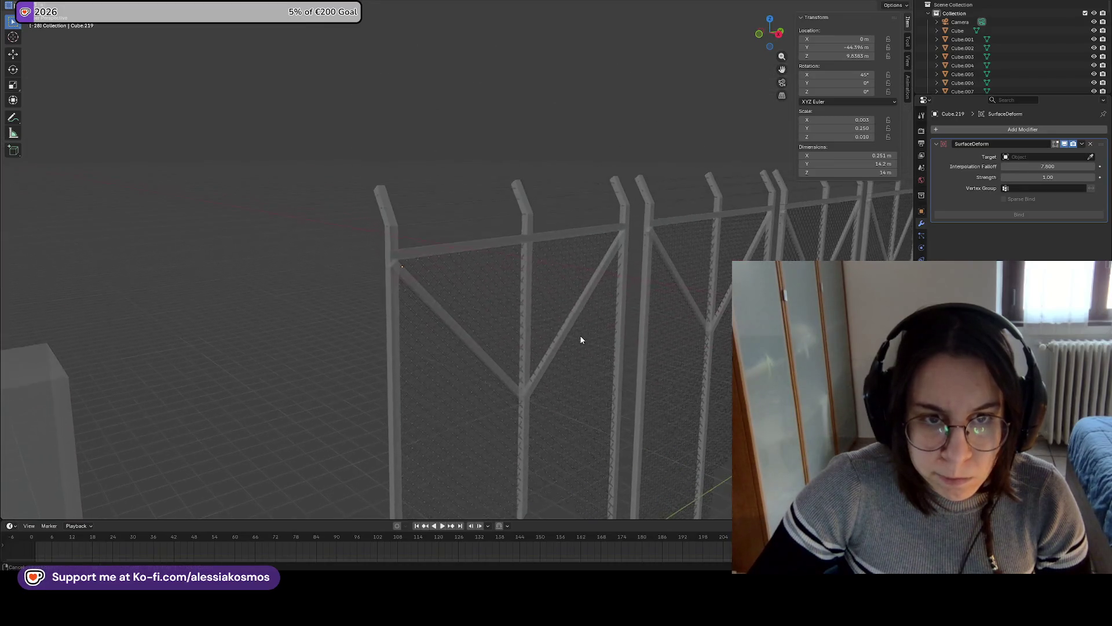
pyautogui.press('Tab')
pyautogui.press('Tab')
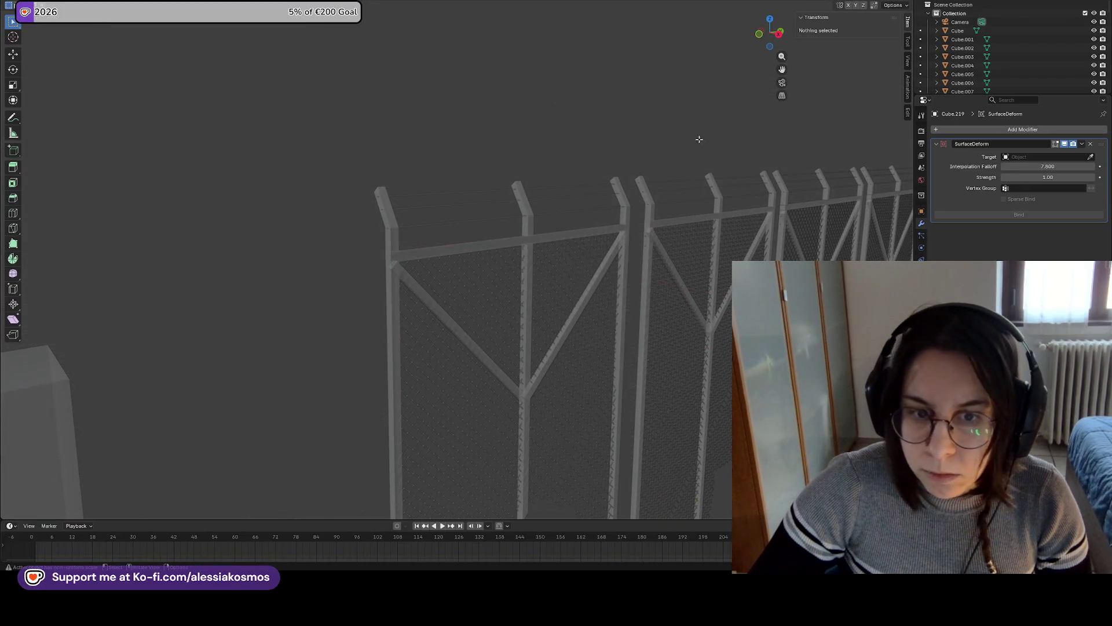
pyautogui.click(779, 33)
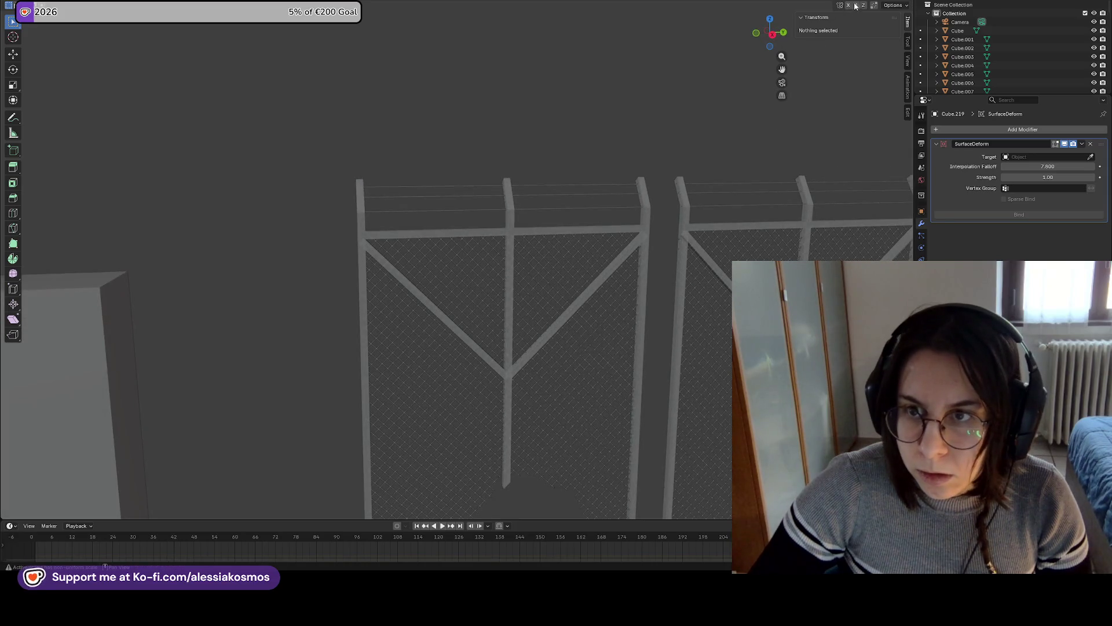
pyautogui.moveTo(657, 343)
pyautogui.mouseDown(button='middle')
pyautogui.moveTo(496, 238)
pyautogui.moveTo(491, 261)
pyautogui.mouseUp(button='middle')
pyautogui.moveTo(670, 249)
pyautogui.mouseDown(button='middle')
pyautogui.moveTo(555, 264)
pyautogui.moveTo(653, 237)
pyautogui.moveTo(660, 254)
pyautogui.moveTo(673, 246)
pyautogui.mouseUp(button='middle')
pyautogui.scroll(-3, 555, 263)
pyautogui.keyDown('ctrl'); pyautogui.scroll(3, 553, 243); pyautogui.keyUp('ctrl')
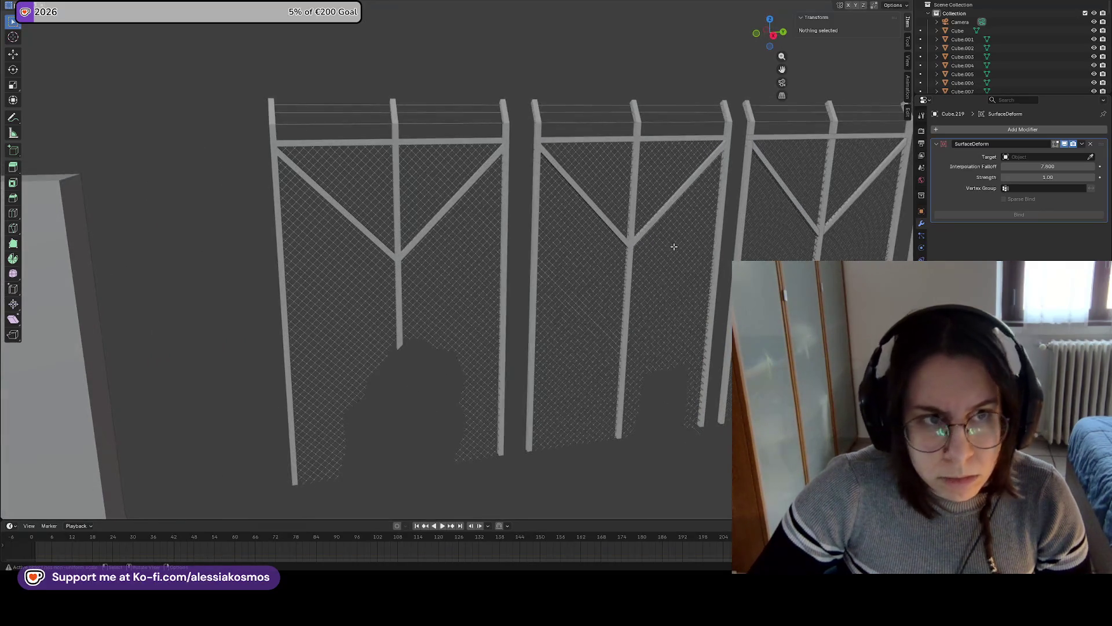
# Return to Object Mode, select the neighbouring fence piece, and save Border.blend
pyautogui.press('Tab')
pyautogui.scroll(-3, 695, 252)
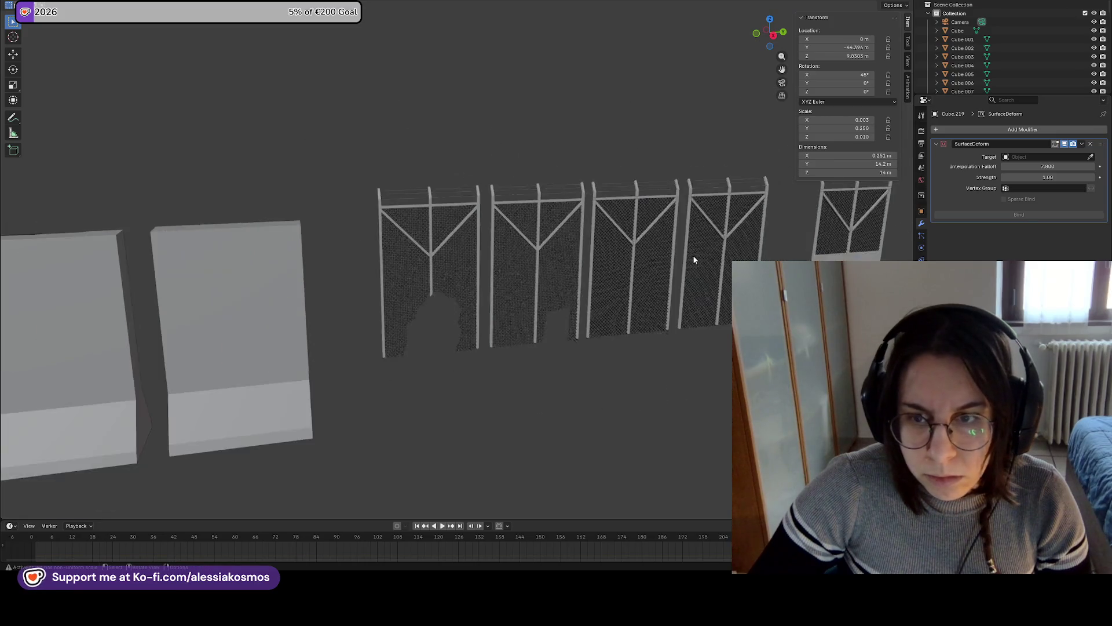
pyautogui.click(566, 267)
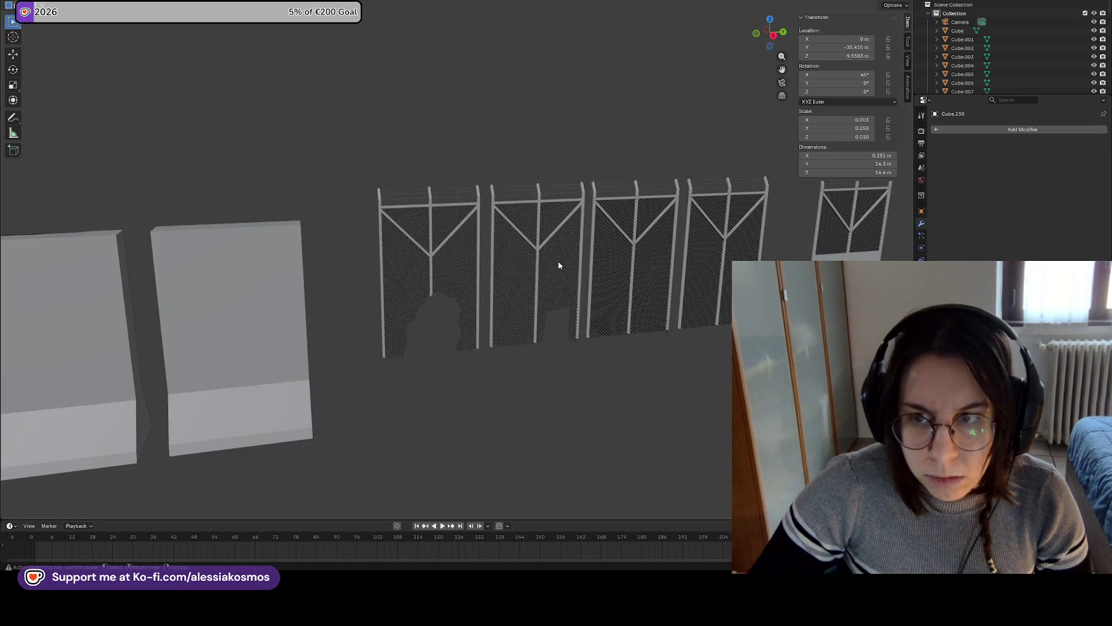
pyautogui.scroll(-6, 558, 266)
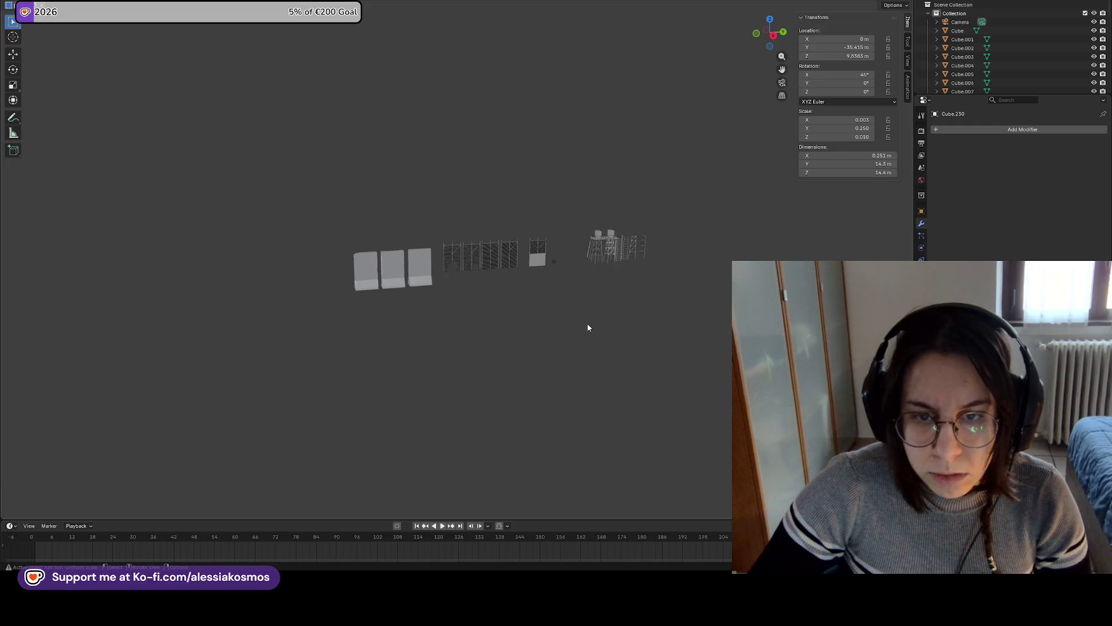
pyautogui.hotkey('ctrl', 's')
pyautogui.scroll(6, 452, 263)
# Check the fence panels, including the SurfaceDeform one, in wireframe, then restore solid view and overlays
pyautogui.click(447, 266)
pyautogui.click(435, 247)
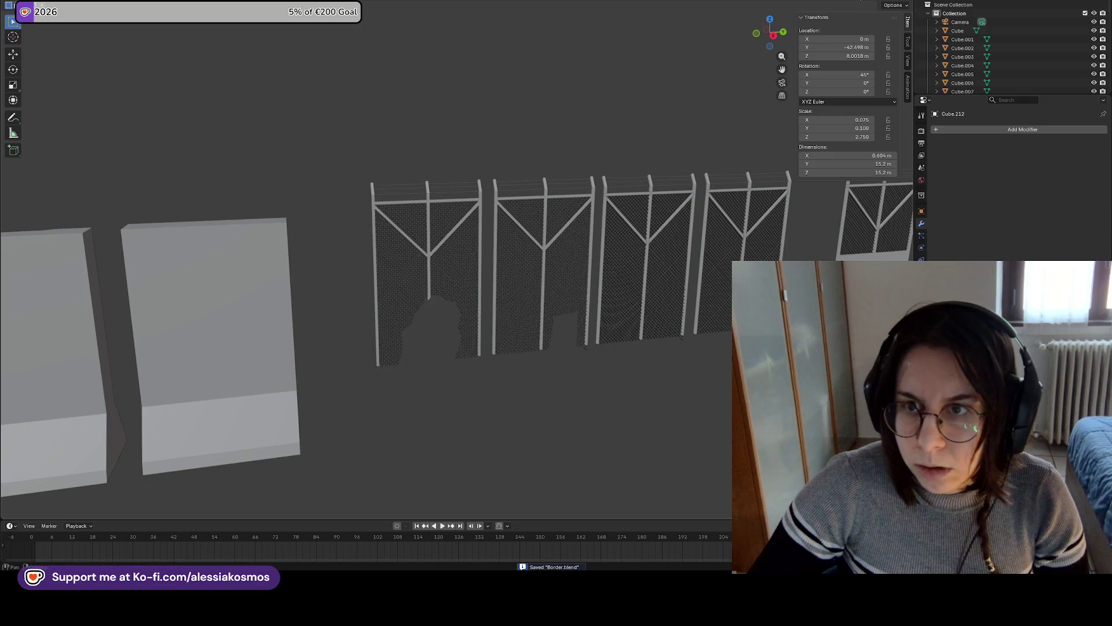
pyautogui.click(457, 232)
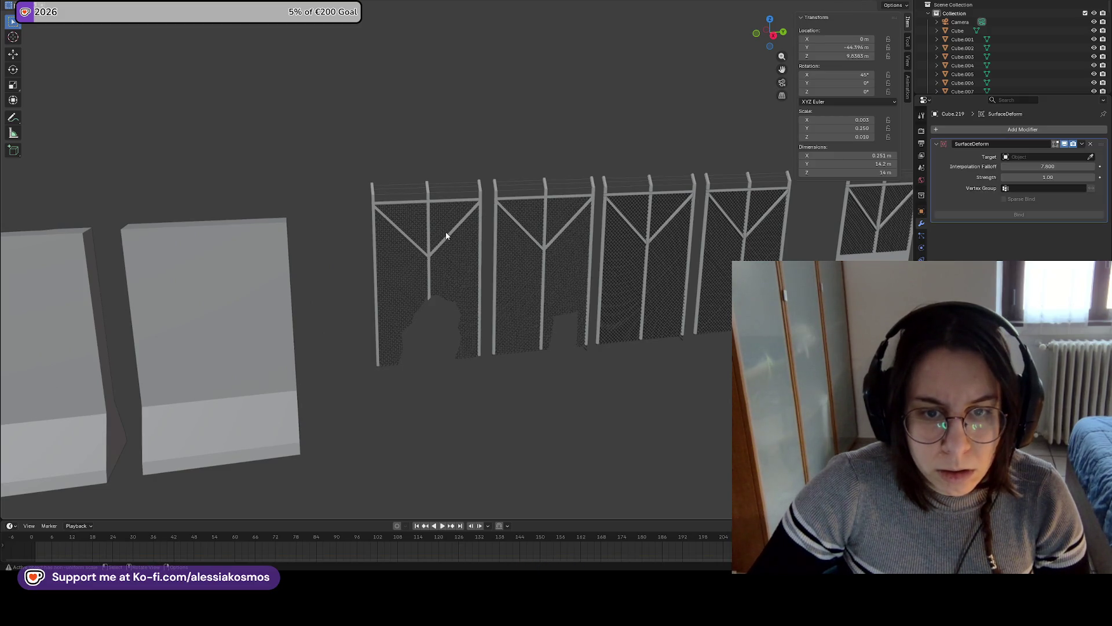
pyautogui.hotkey('shift', 'z')
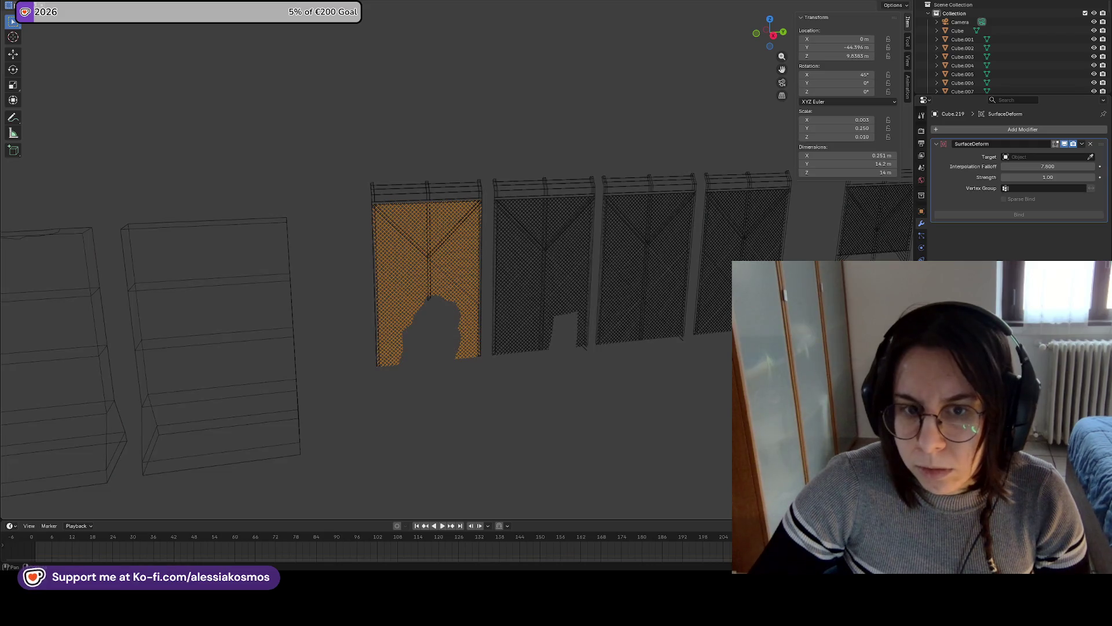
pyautogui.hotkey('shift', 'z')
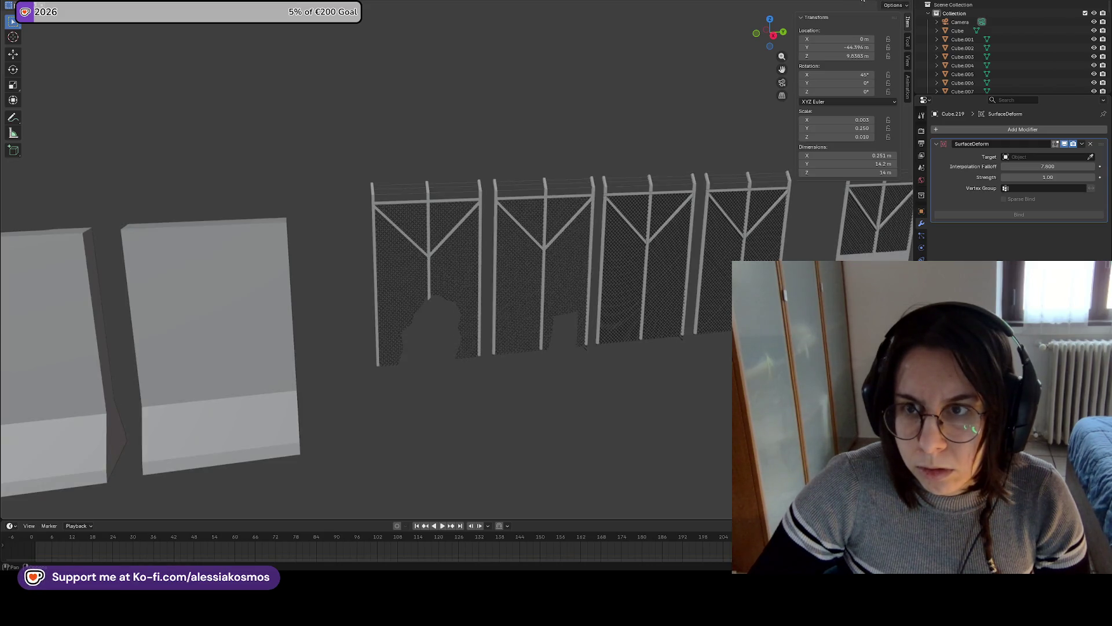
pyautogui.hotkey('shift', 'alt', 'z')
pyautogui.click(464, 119)
pyautogui.scroll(8, 411, 205)
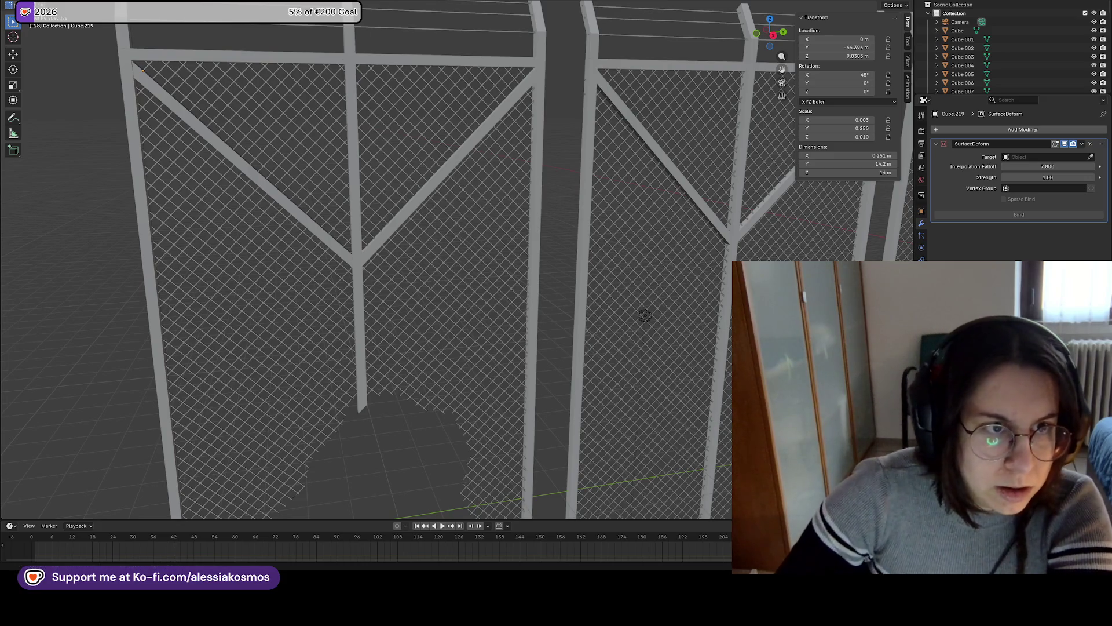
# Save Border.blend and open BriscolataCharTest.blend from blenderprojects/Characters
pyautogui.hotkey('ctrl', 's')
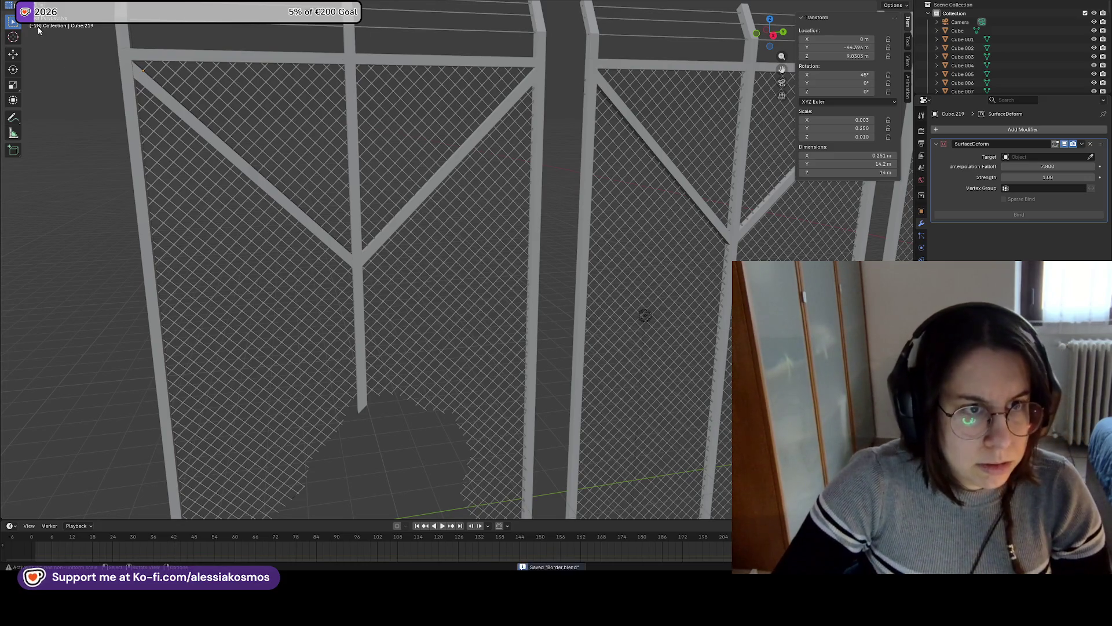
pyautogui.click(23, 1)
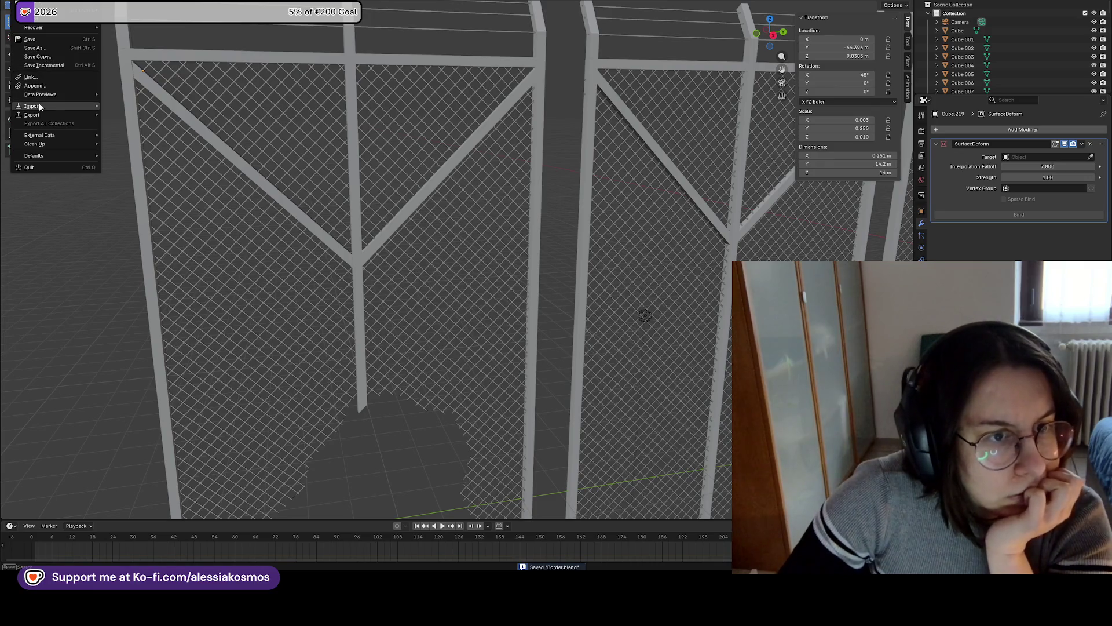
pyautogui.click(35, 12)
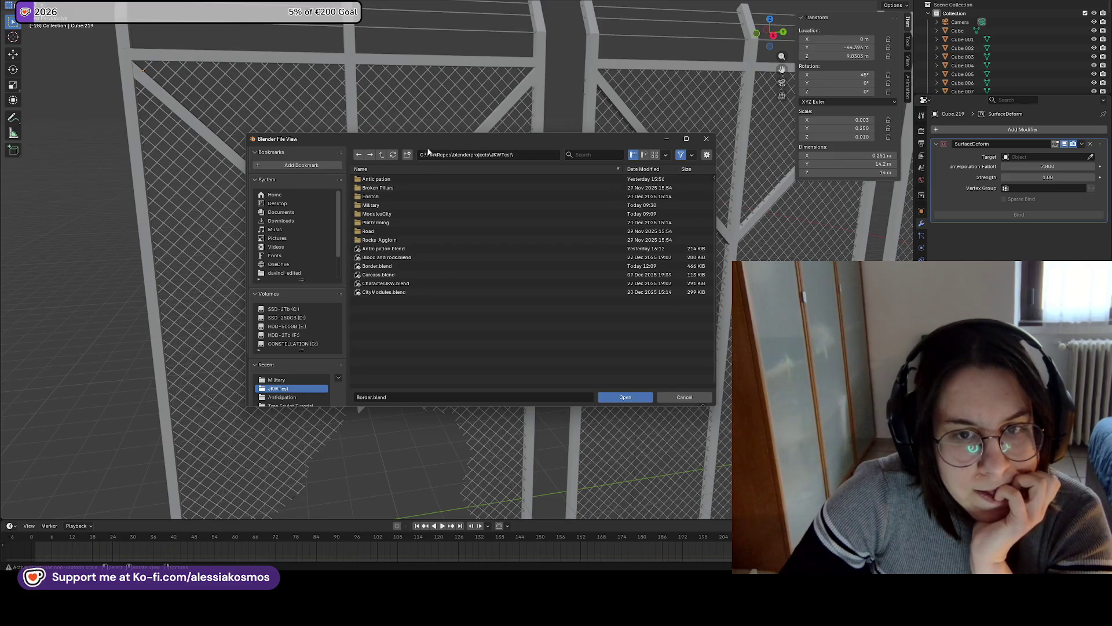
pyautogui.click(383, 155)
pyautogui.click(387, 187)
pyautogui.doubleClick(389, 180)
pyautogui.moveTo(421, 215); pyautogui.dragTo(318, 234, button='middle')
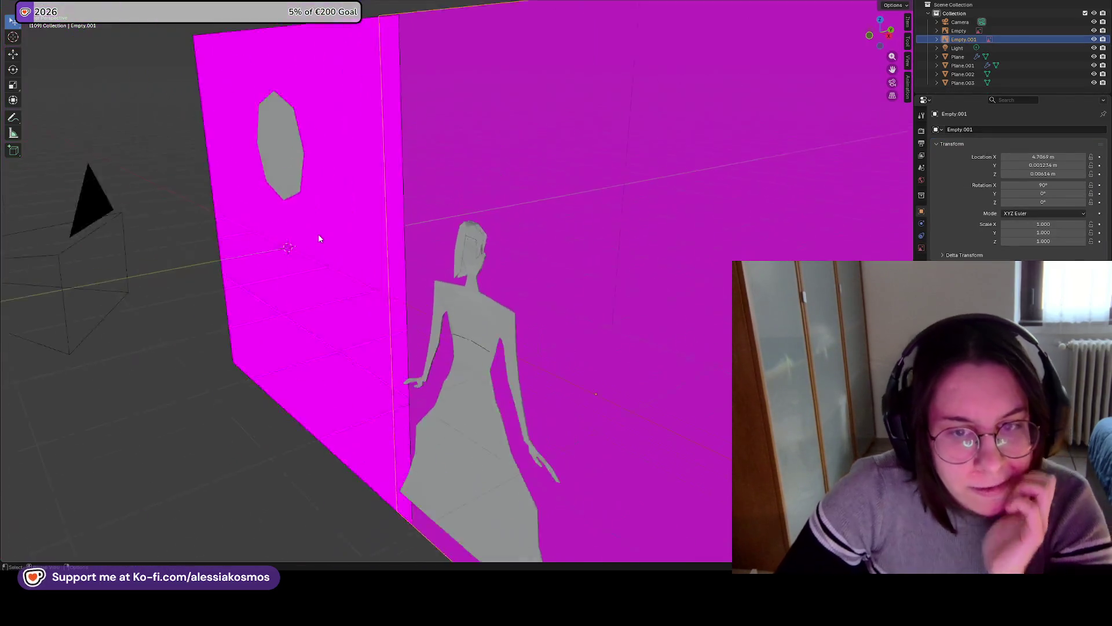
pyautogui.scroll(-6, 318, 234)
# Open the CourseLowpolyCharacter file and frame the camera and two figures
pyautogui.click(17, 4)
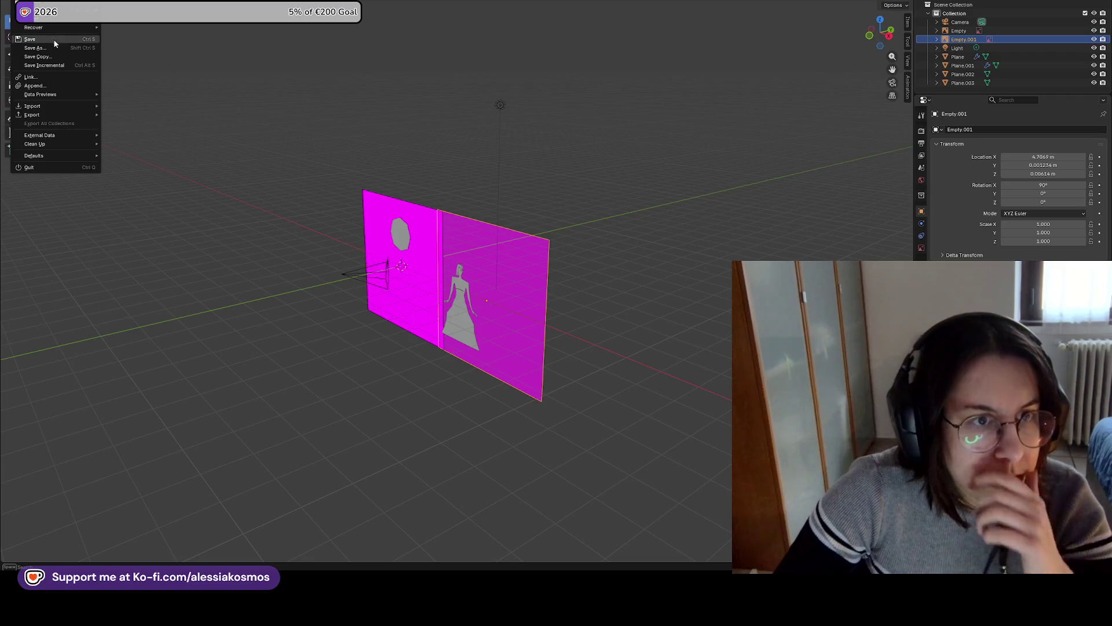
pyautogui.click(64, 3)
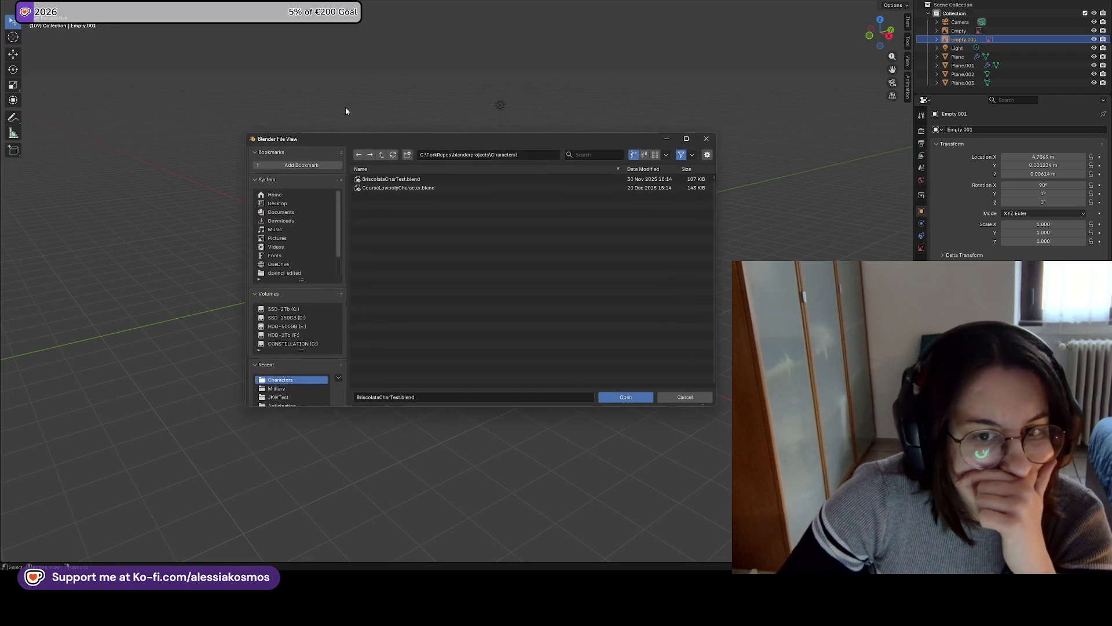
pyautogui.doubleClick(428, 188)
pyautogui.moveTo(414, 224)
pyautogui.mouseDown(button='middle')
pyautogui.moveTo(359, 249)
pyautogui.moveTo(300, 237)
pyautogui.moveTo(669, 62)
pyautogui.mouseUp(button='middle')
pyautogui.scroll(5, 355, 248)
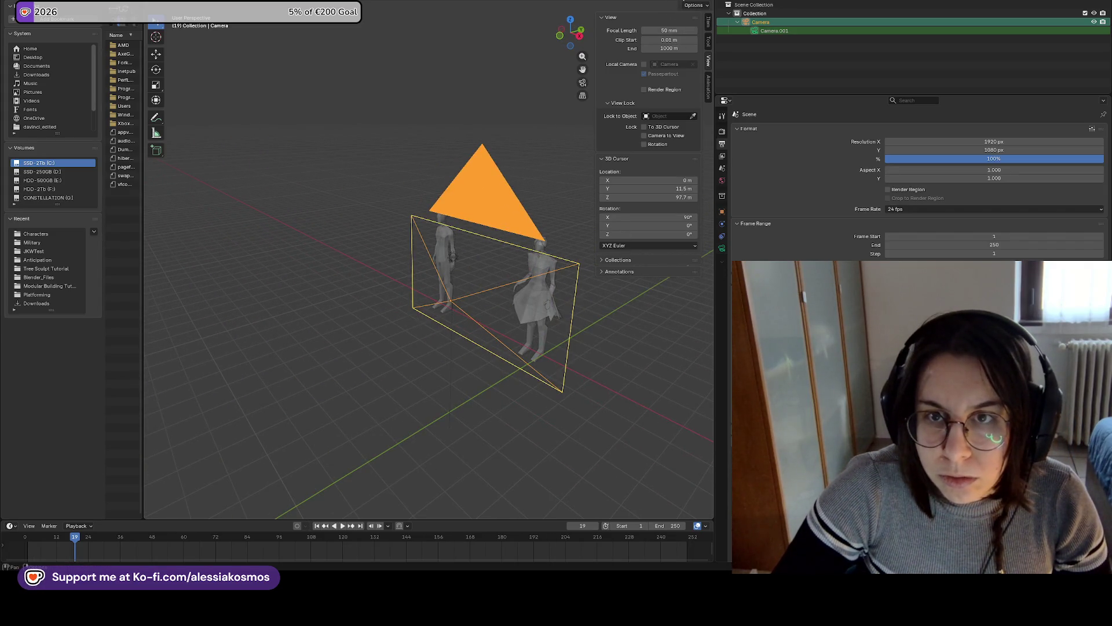
# Orbit around the characters and select the dress figure
pyautogui.click(644, 1)
pyautogui.click(645, 2)
pyautogui.moveTo(602, 104)
pyautogui.mouseDown(button='middle')
pyautogui.moveTo(558, 204)
pyautogui.moveTo(394, 311)
pyautogui.moveTo(495, 214)
pyautogui.mouseUp(button='middle')
pyautogui.scroll(5, 394, 311)
pyautogui.scroll(2, 405, 305)
pyautogui.moveTo(407, 309)
pyautogui.mouseDown(button='middle')
pyautogui.moveTo(367, 302)
pyautogui.moveTo(421, 299)
pyautogui.moveTo(307, 328)
pyautogui.mouseUp(button='middle')
pyautogui.scroll(-3, 365, 302)
pyautogui.scroll(4, 448, 315)
pyautogui.moveTo(448, 315); pyautogui.dragTo(407, 261, button='middle')
pyautogui.scroll(2, 407, 258)
pyautogui.click(407, 258)
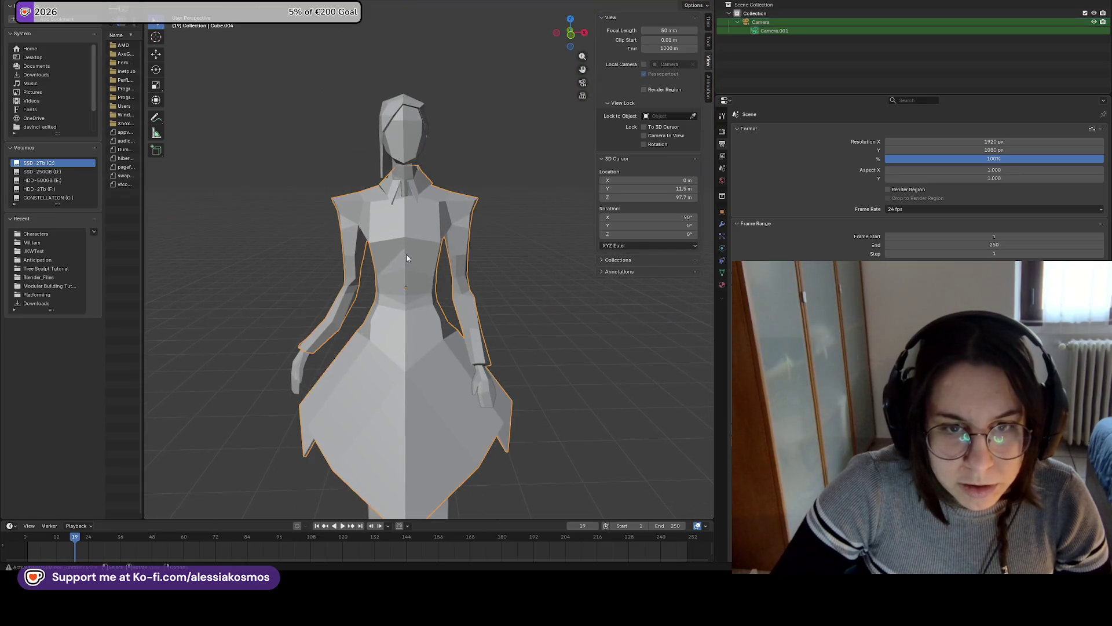
# In the Shading workspace, examine the dress figure's cyan material from several angles
pyautogui.hotkey('ctrl', 'pagedown')
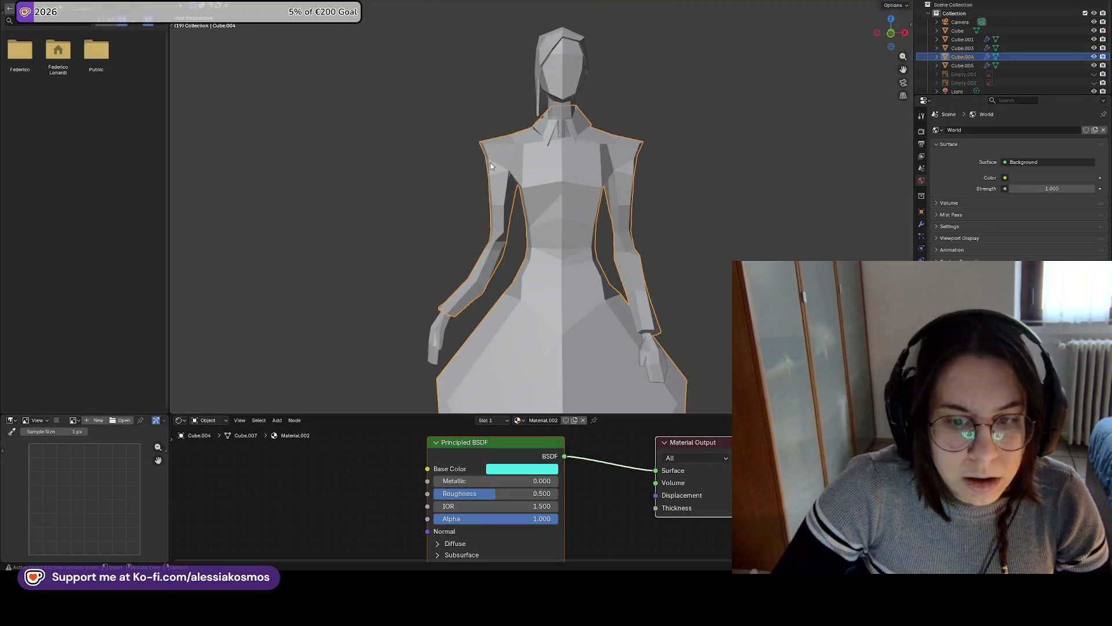
pyautogui.scroll(-4, 490, 190)
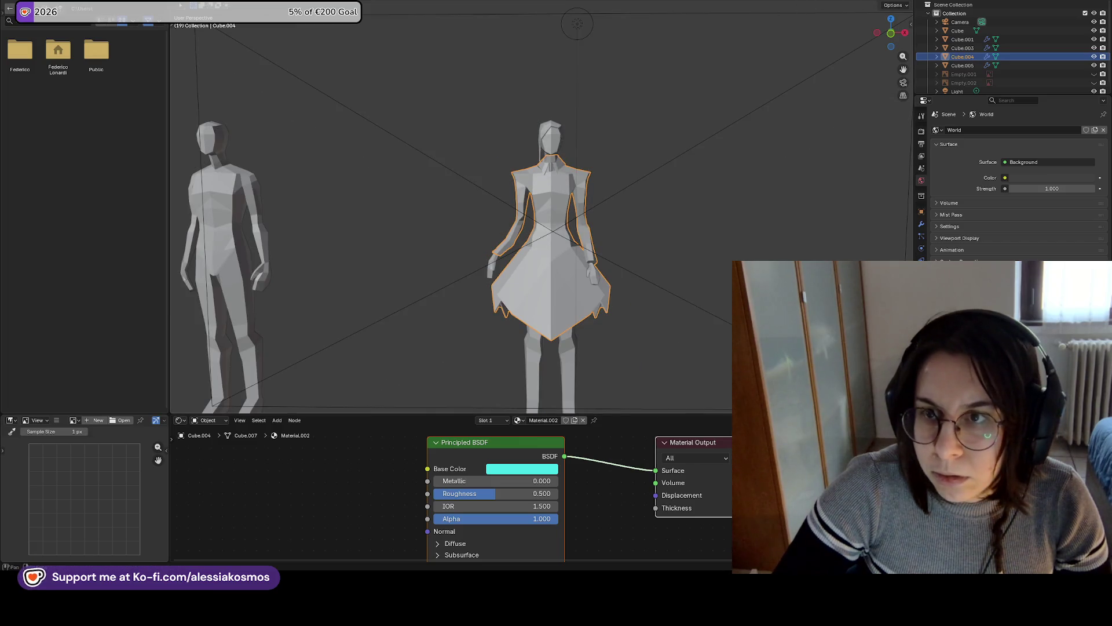
pyautogui.scroll(2, 732, 141)
pyautogui.scroll(3, 497, 199)
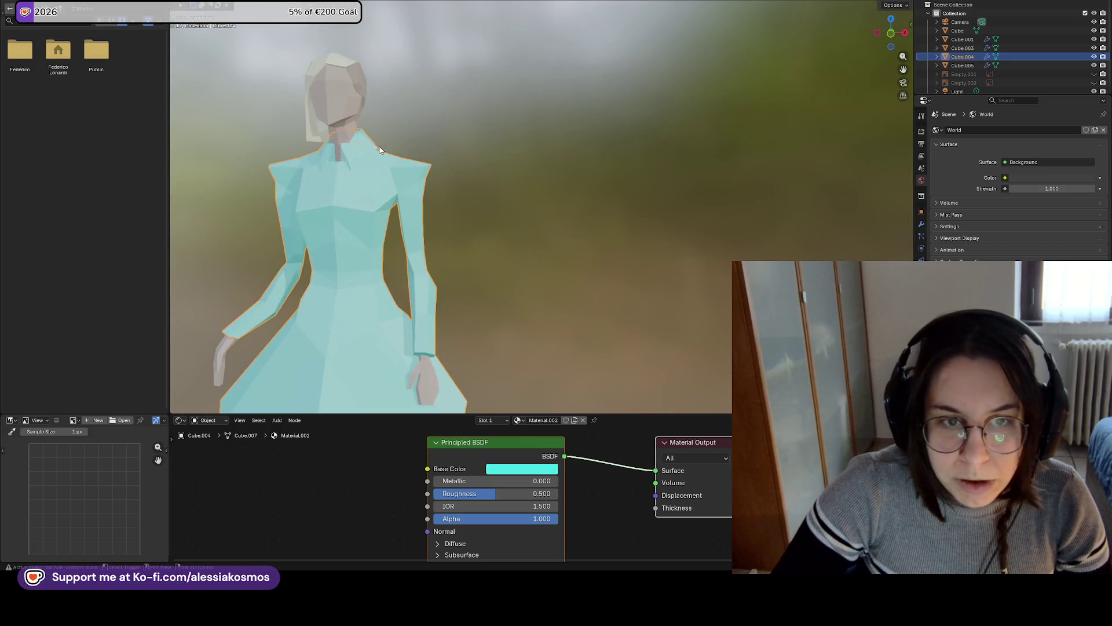
pyautogui.keyDown('shift'); pyautogui.moveTo(381, 150); pyautogui.dragTo(484, 205, button='middle'); pyautogui.keyUp('shift')
pyautogui.scroll(1, 485, 205)
pyautogui.scroll(-1, 484, 205)
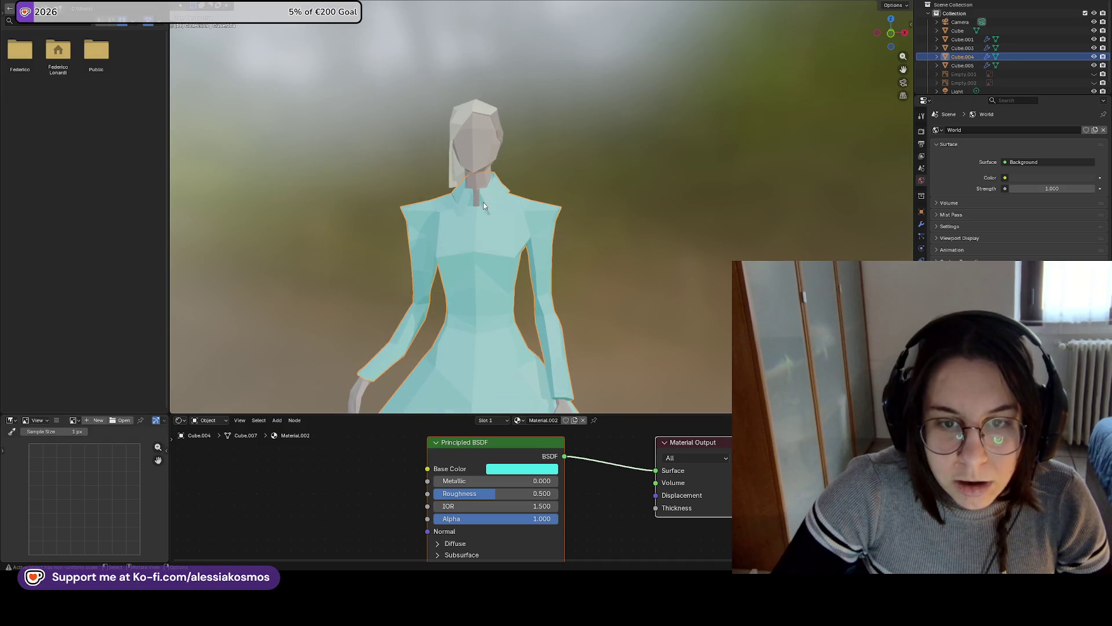
pyautogui.moveTo(468, 209)
pyautogui.mouseDown(button='middle')
pyautogui.moveTo(521, 239)
pyautogui.moveTo(486, 262)
pyautogui.mouseUp(button='middle')
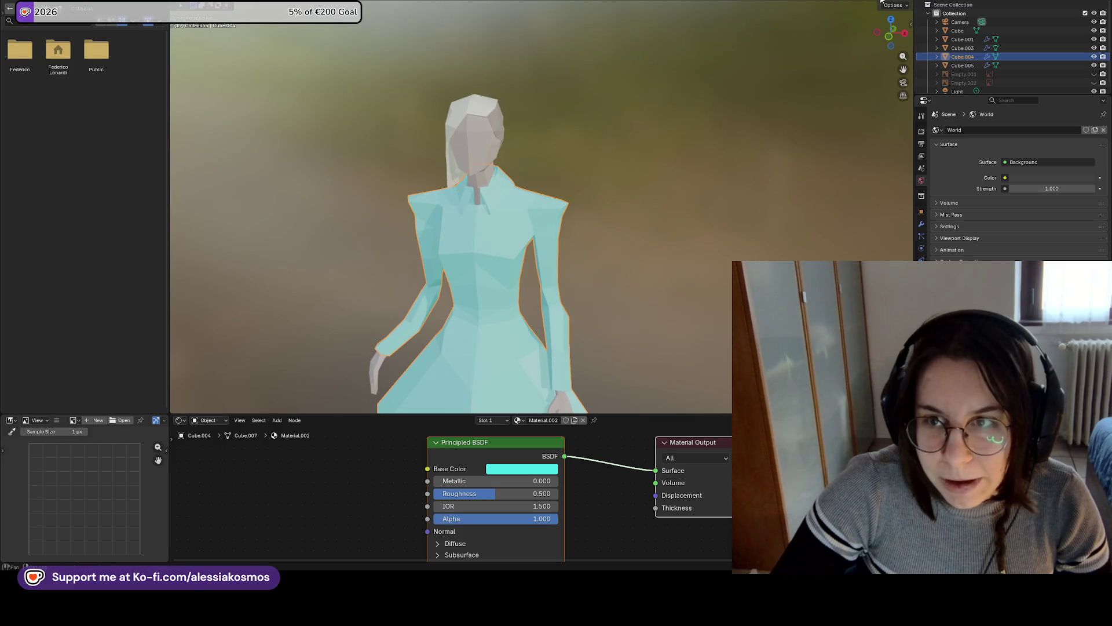
# Return to Solid shading, look over the male base figure, and deselect the dress figure
pyautogui.click(882, 3)
pyautogui.moveTo(522, 220)
pyautogui.mouseDown(button='middle')
pyautogui.moveTo(447, 218)
pyautogui.moveTo(615, 199)
pyautogui.mouseUp(button='middle')
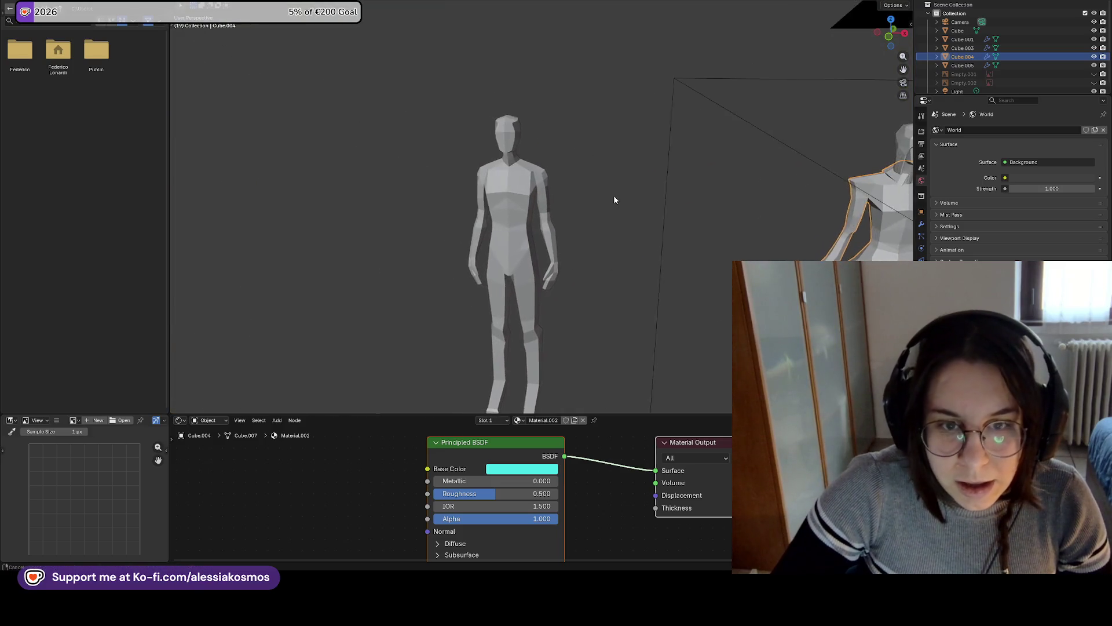
pyautogui.scroll(3, 514, 231)
pyautogui.scroll(2, 470, 240)
pyautogui.moveTo(471, 241)
pyautogui.mouseDown(button='middle')
pyautogui.moveTo(558, 233)
pyautogui.moveTo(498, 293)
pyautogui.moveTo(532, 172)
pyautogui.moveTo(510, 212)
pyautogui.moveTo(555, 190)
pyautogui.moveTo(525, 223)
pyautogui.moveTo(538, 222)
pyautogui.moveTo(527, 187)
pyautogui.moveTo(546, 245)
pyautogui.moveTo(652, 216)
pyautogui.moveTo(546, 206)
pyautogui.moveTo(600, 195)
pyautogui.moveTo(582, 234)
pyautogui.moveTo(505, 244)
pyautogui.moveTo(471, 216)
pyautogui.moveTo(502, 225)
pyautogui.moveTo(485, 234)
pyautogui.moveTo(559, 199)
pyautogui.moveTo(533, 207)
pyautogui.moveTo(568, 176)
pyautogui.mouseUp(button='middle')
pyautogui.scroll(1, 538, 255)
pyautogui.click(442, 149)
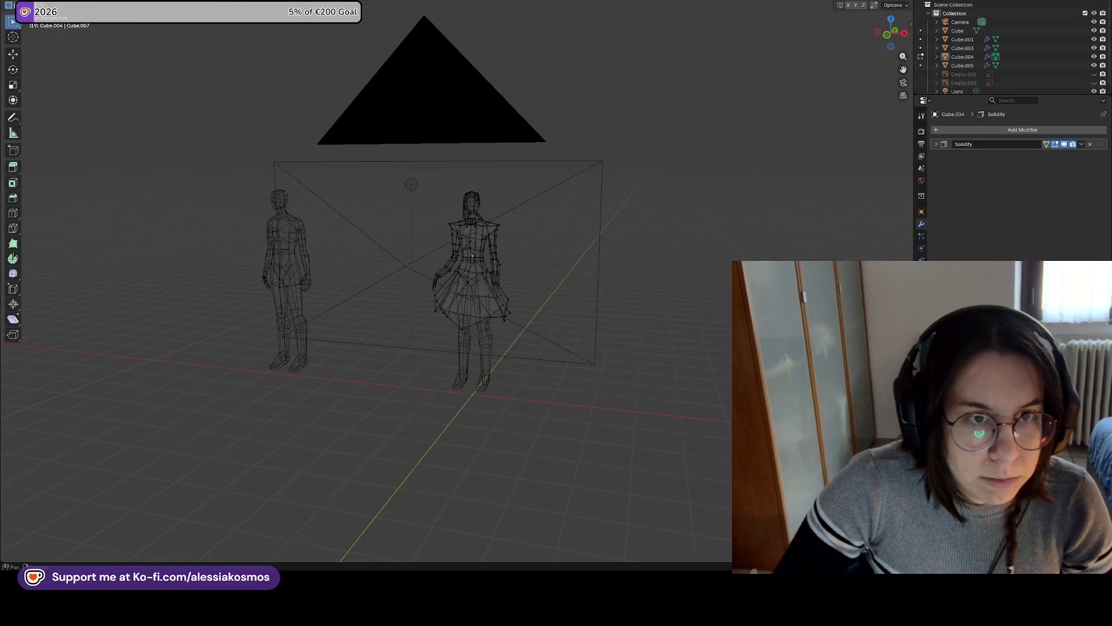
# Show both figures in solid shading, then quit Blender and answer the save prompt
pyautogui.scroll(-2, 401, 249)
pyautogui.keyDown('shift'); pyautogui.moveTo(345, 285); pyautogui.dragTo(598, 287, button='middle'); pyautogui.keyUp('shift')
pyautogui.scroll(5, 598, 287)
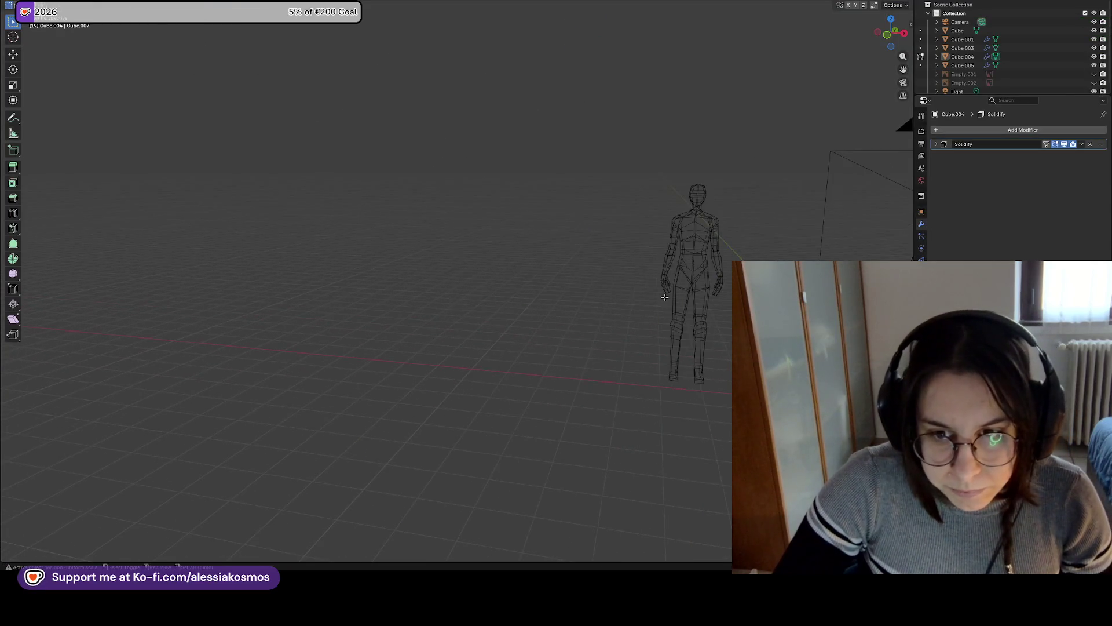
pyautogui.keyDown('shift'); pyautogui.moveTo(330, 297); pyautogui.dragTo(474, 290, button='middle'); pyautogui.keyUp('shift')
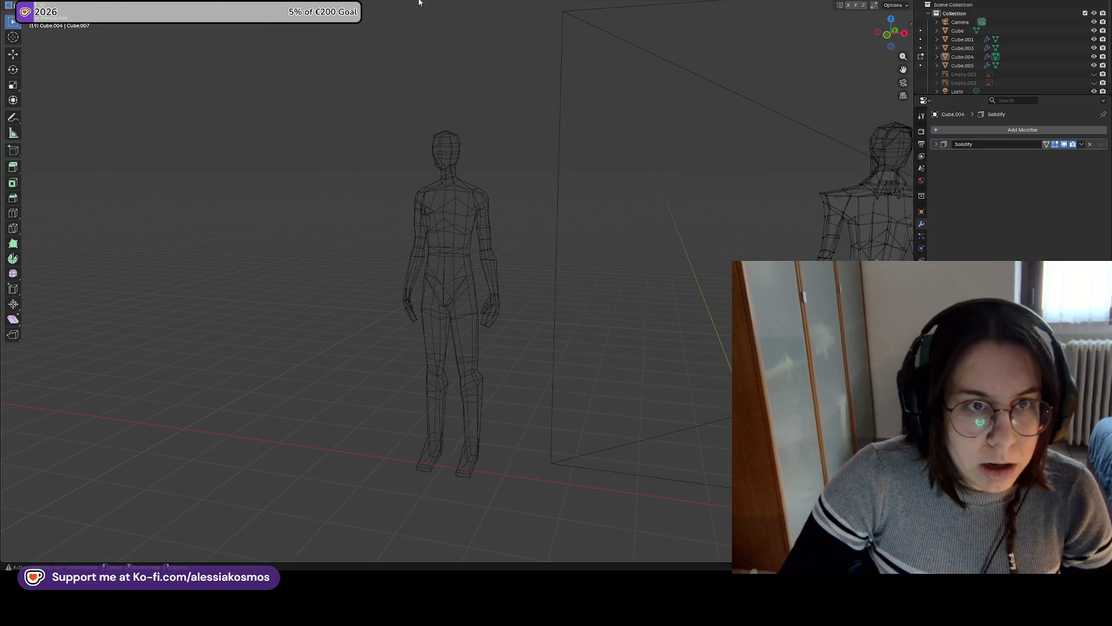
pyautogui.hotkey('shift', 'z')
pyautogui.moveTo(586, 212)
pyautogui.mouseDown(button='middle')
pyautogui.moveTo(668, 235)
pyautogui.moveTo(596, 230)
pyautogui.mouseUp(button='middle')
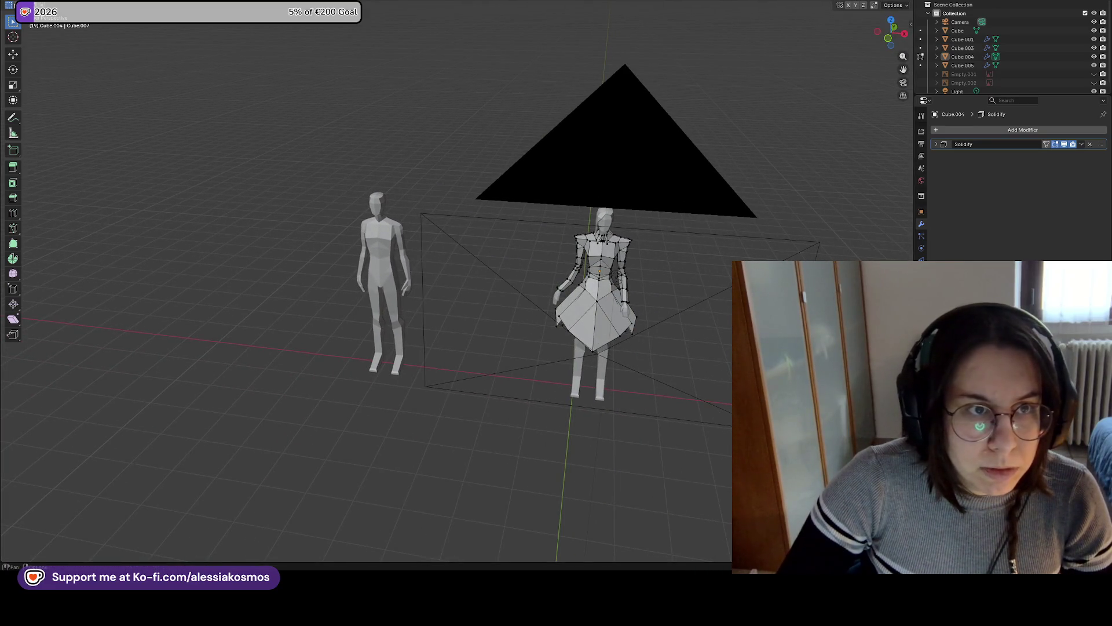
pyautogui.hotkey('ctrl', 'q')
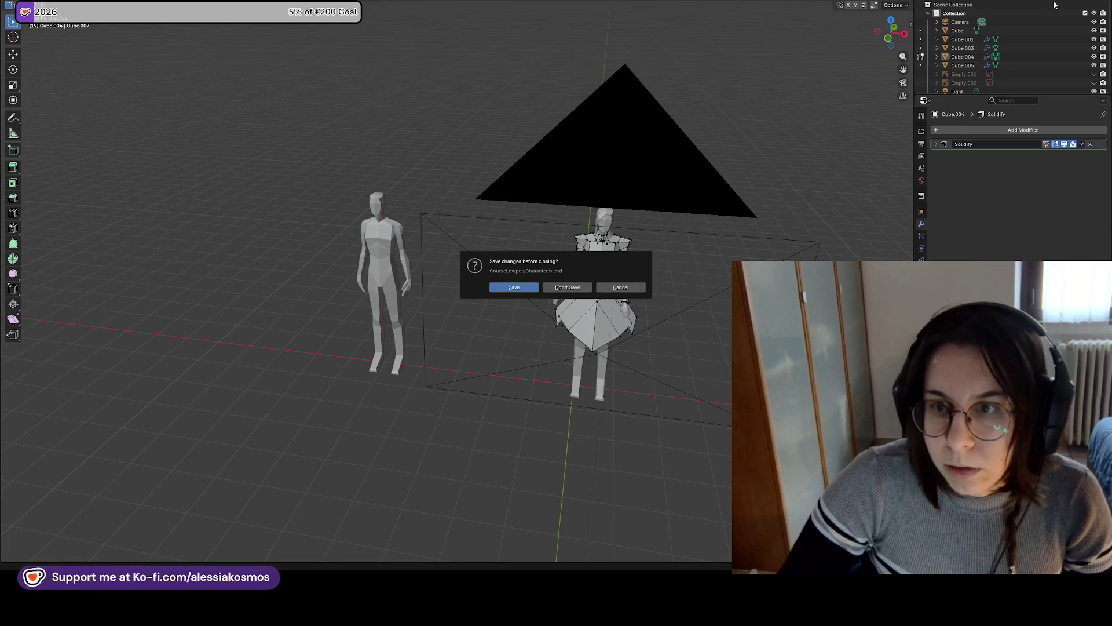
pyautogui.click(567, 287)
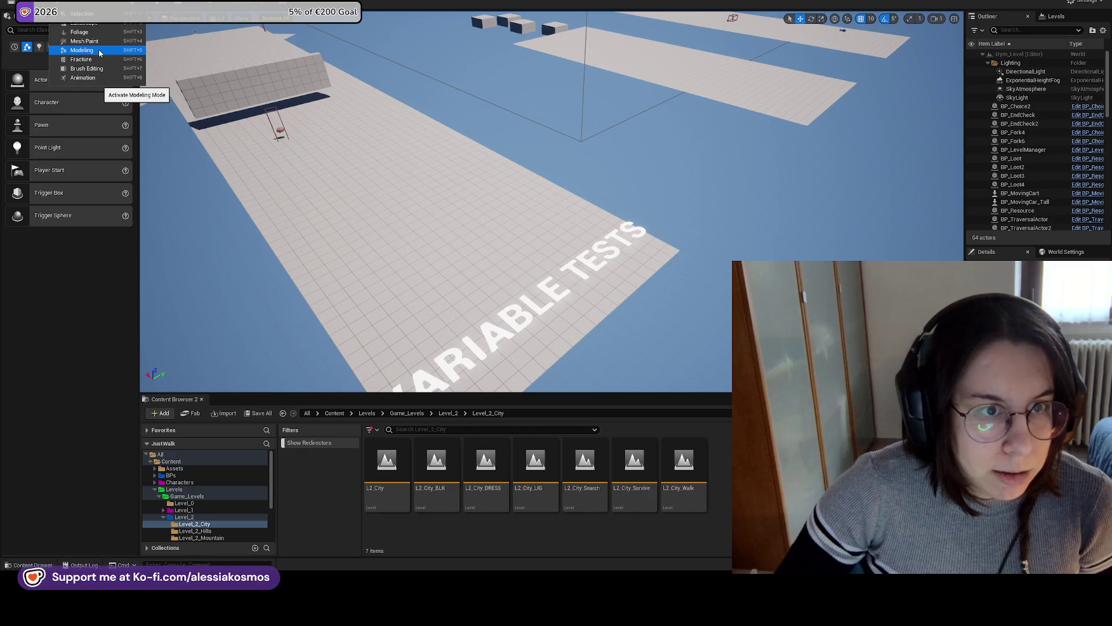
# Open the level editor's Modes dropdown to reach Modeling mode
pyautogui.click(97, 50)
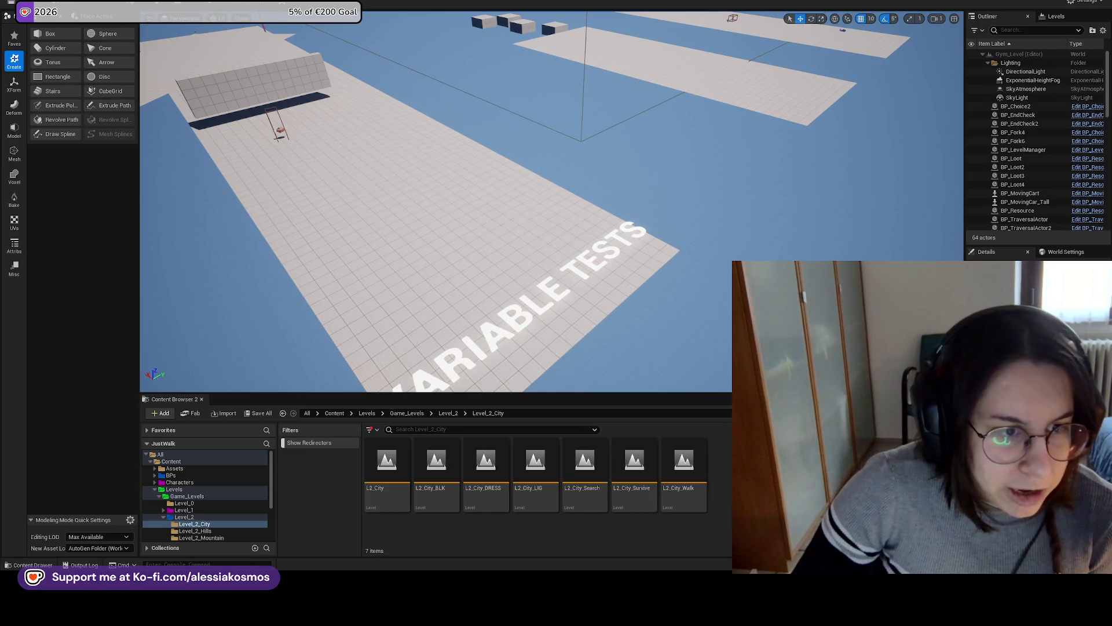
# Browse the UV tools, switch the palette back to Faves, then select Plane11 and Plane7
pyautogui.click(14, 221)
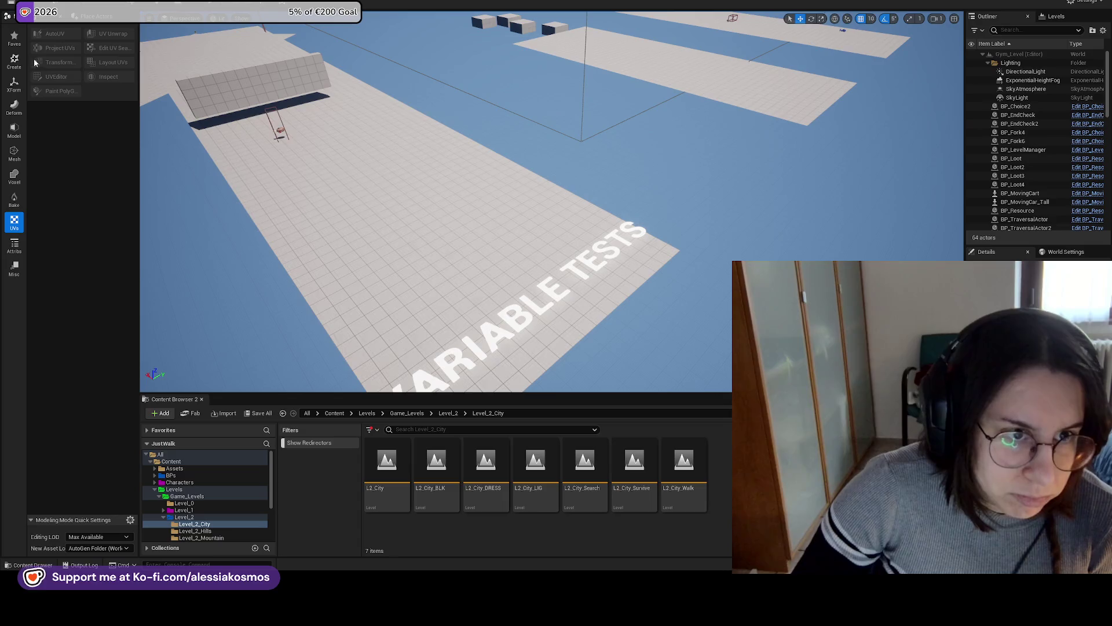
pyautogui.click(14, 61)
pyautogui.click(14, 38)
pyautogui.click(193, 64)
pyautogui.moveTo(380, 106); pyautogui.dragTo(380, 106, button='right')
pyautogui.moveTo(489, 167); pyautogui.dragTo(489, 166, button='right')
pyautogui.click(519, 174)
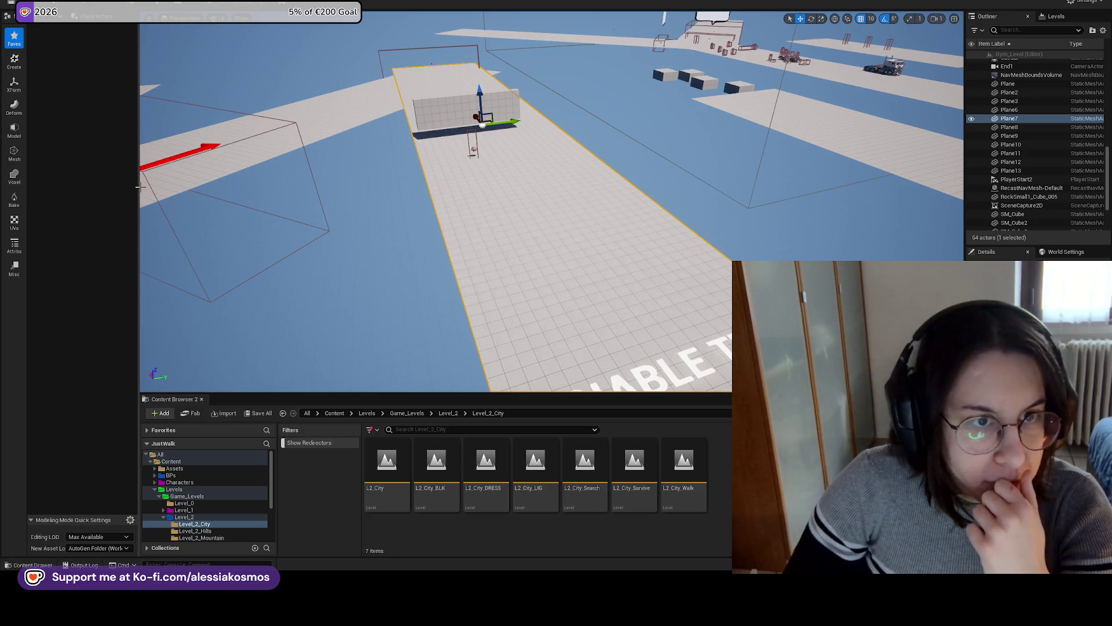
# Shrink the modeling panel, fly to the VARIABLE TESTS road, and select the grey SM_Cube wall
pyautogui.press('Left')
pyautogui.moveTo(134, 186); pyautogui.dragTo(117, 186)
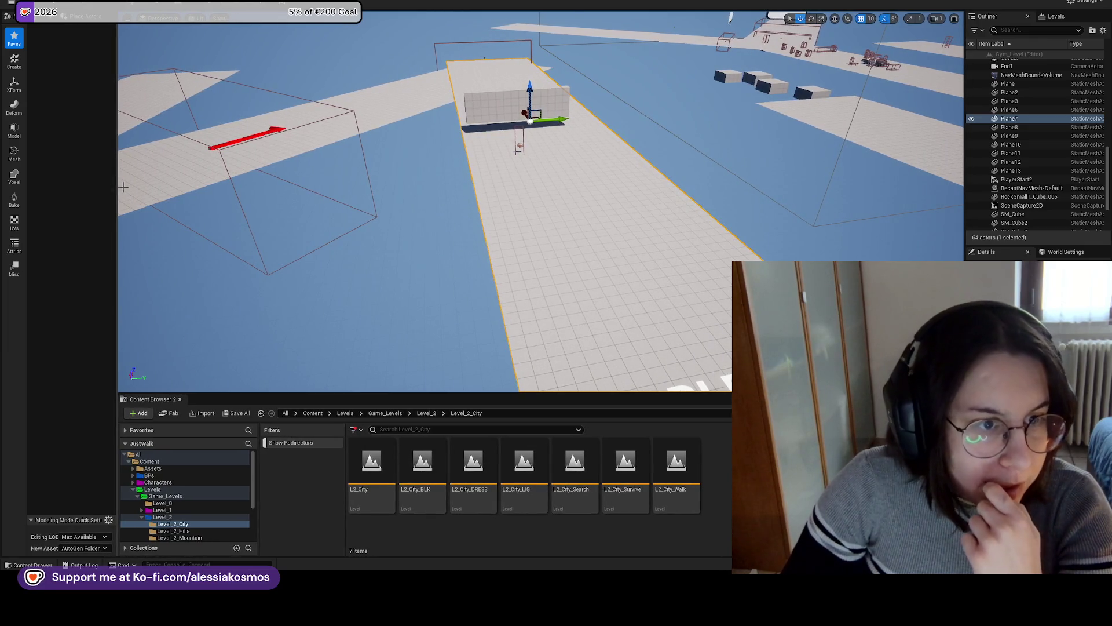
pyautogui.scroll(3, 630, 278)
pyautogui.moveTo(521, 231); pyautogui.dragTo(539, 191, button='right')
pyautogui.moveTo(234, 237); pyautogui.dragTo(620, 278, button='right')
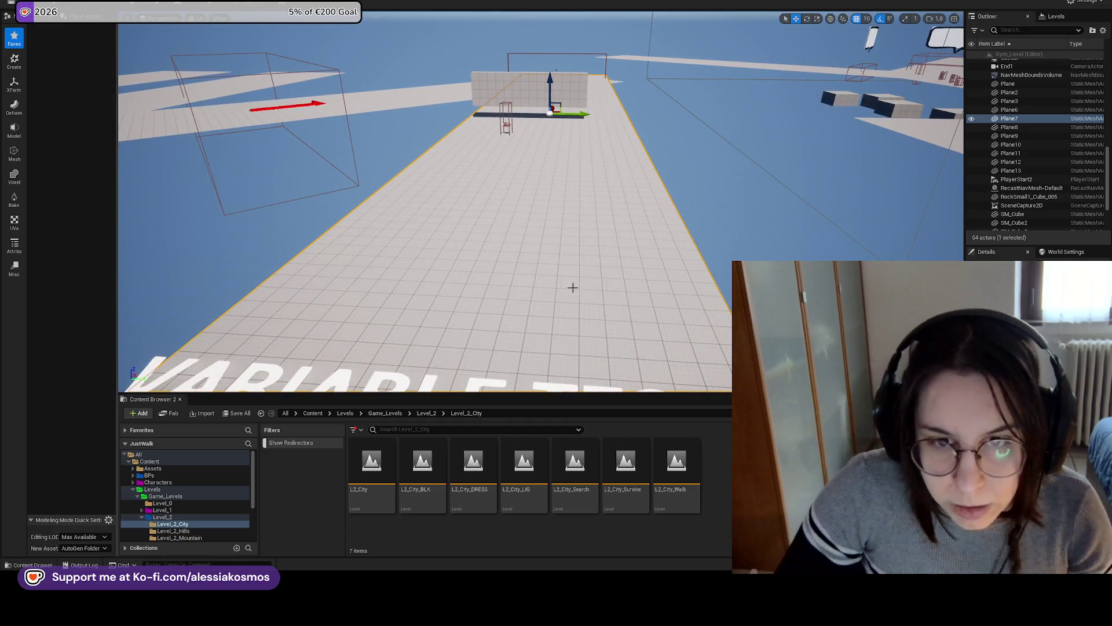
pyautogui.scroll(-5, 571, 285)
pyautogui.moveTo(538, 232)
pyautogui.mouseDown(button='right')
pyautogui.moveTo(556, 266)
pyautogui.moveTo(522, 255)
pyautogui.moveTo(524, 220)
pyautogui.moveTo(488, 158)
pyautogui.mouseUp(button='right')
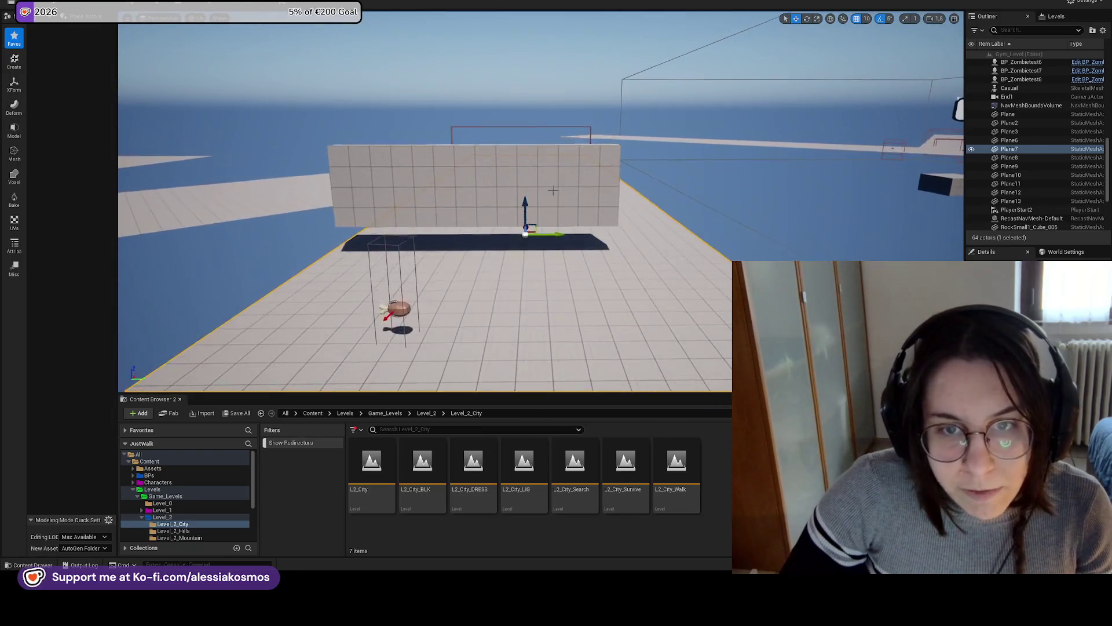
pyautogui.click(487, 157)
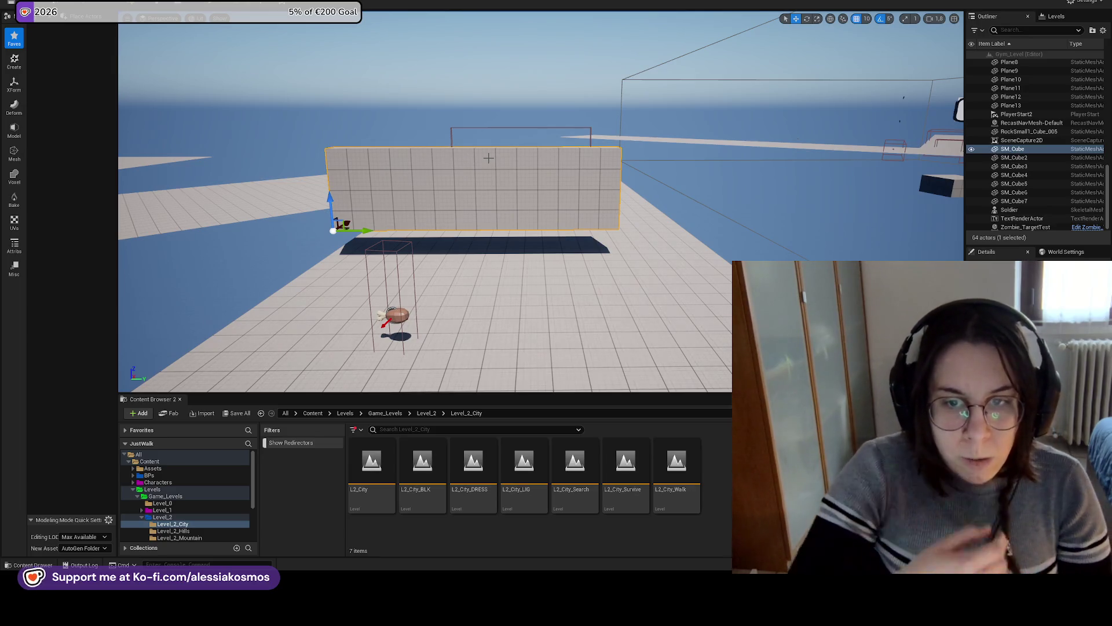
pyautogui.moveTo(440, 213)
pyautogui.mouseDown(button='right')
pyautogui.moveTo(460, 199)
pyautogui.moveTo(446, 200)
pyautogui.mouseUp(button='right')
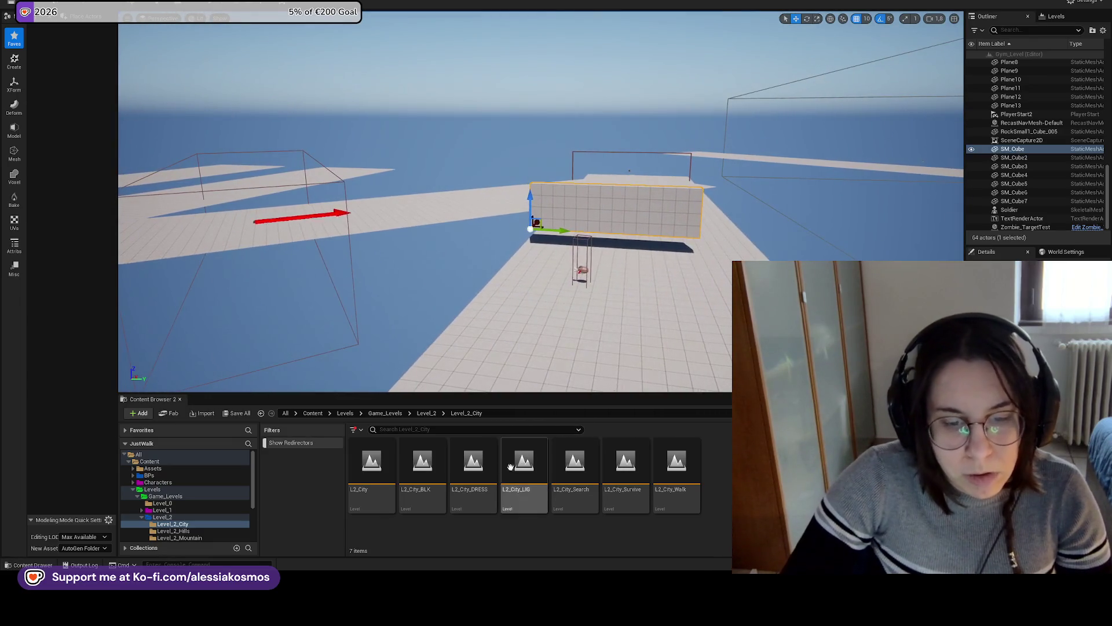
# Browse the Content Browser back up to the Levels folder and open the Asset_Gym level
pyautogui.click(386, 413)
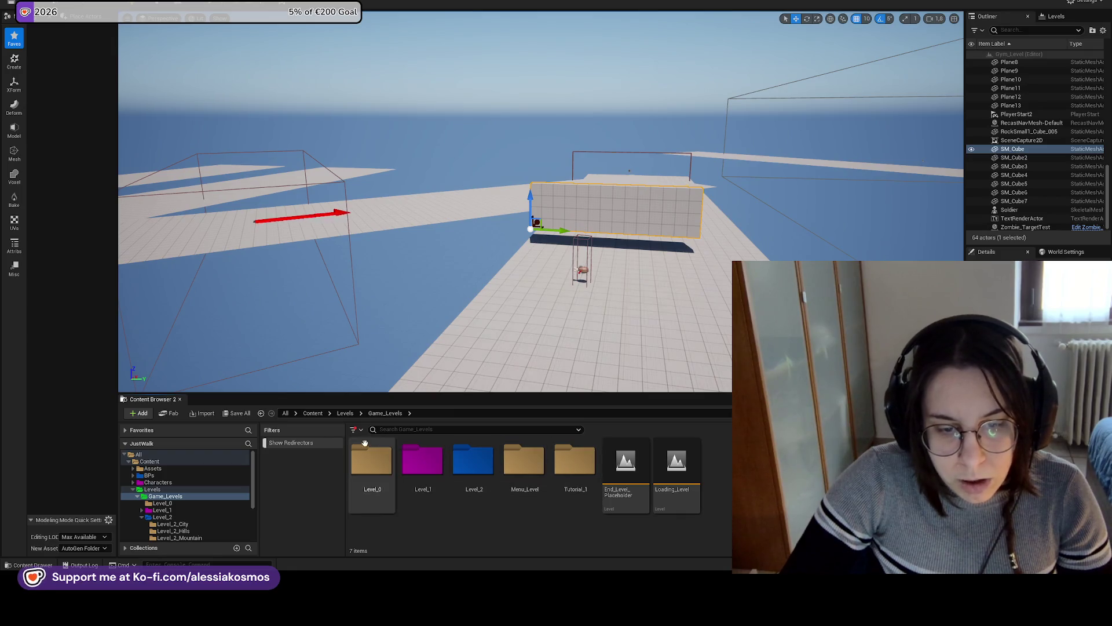
pyautogui.press('BackSpace')
pyautogui.click(386, 475)
pyautogui.doubleClick(387, 475)
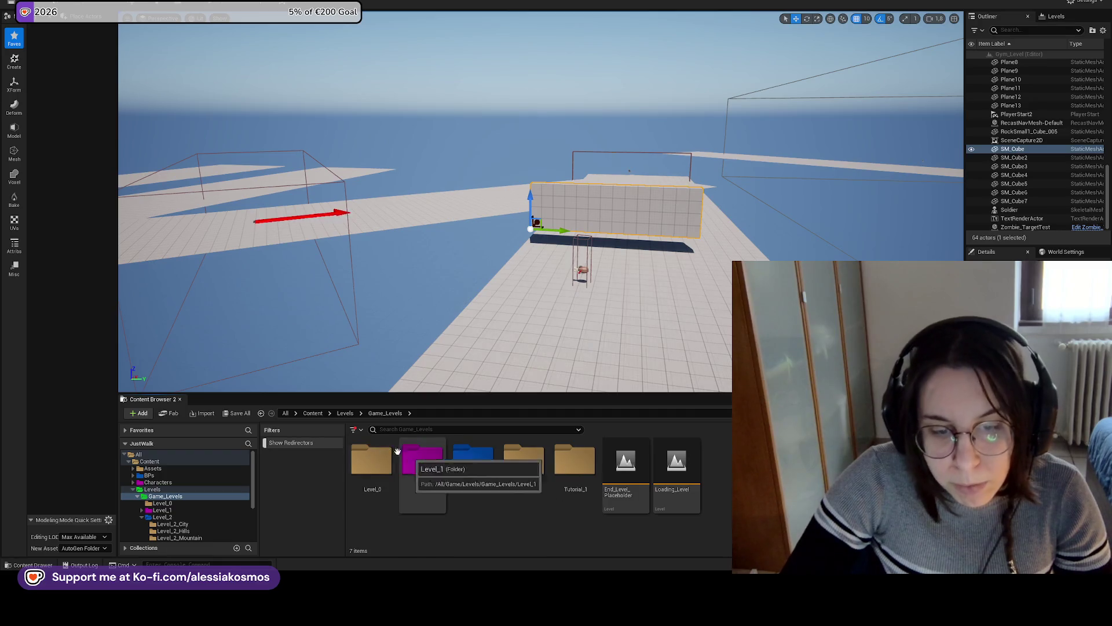
pyautogui.click(345, 413)
pyautogui.doubleClick(639, 467)
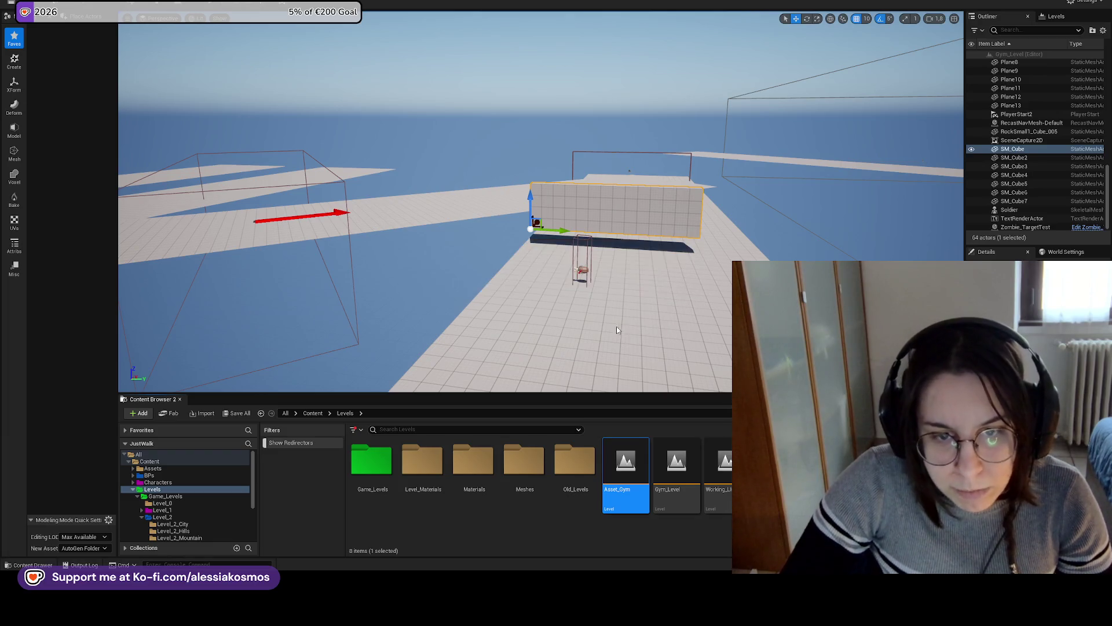
# Select the spline road, frame it with F and orbit around it
pyautogui.press('s')
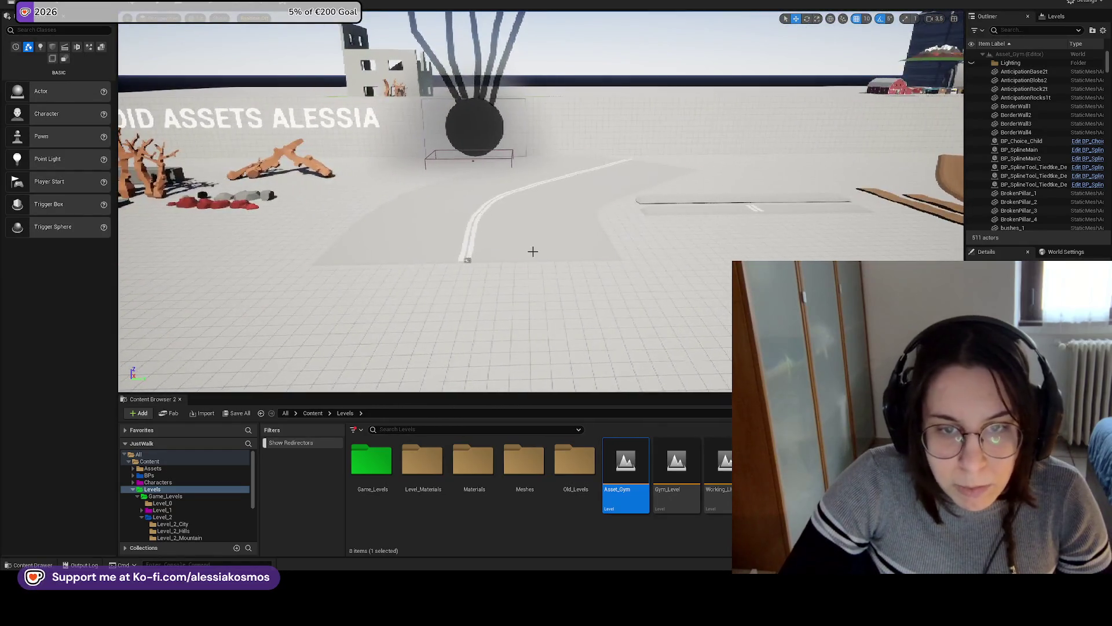
pyautogui.click(531, 248)
pyautogui.press('f')
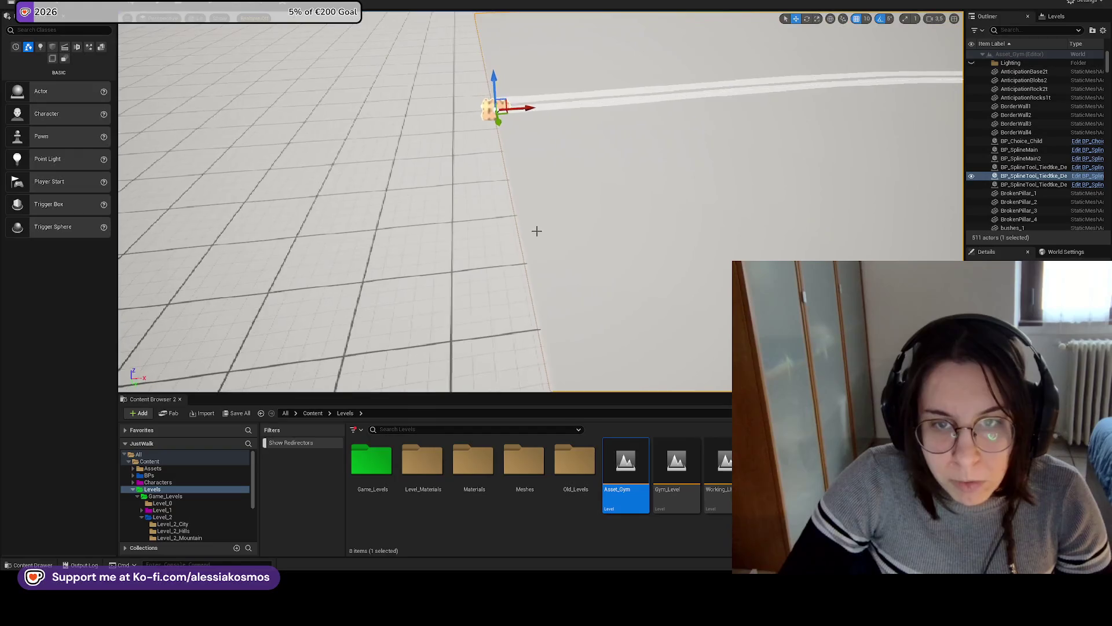
pyautogui.scroll(-3, 566, 229)
pyautogui.moveTo(519, 104); pyautogui.dragTo(519, 104, button='right')
pyautogui.moveTo(590, 248); pyautogui.dragTo(591, 248, button='right')
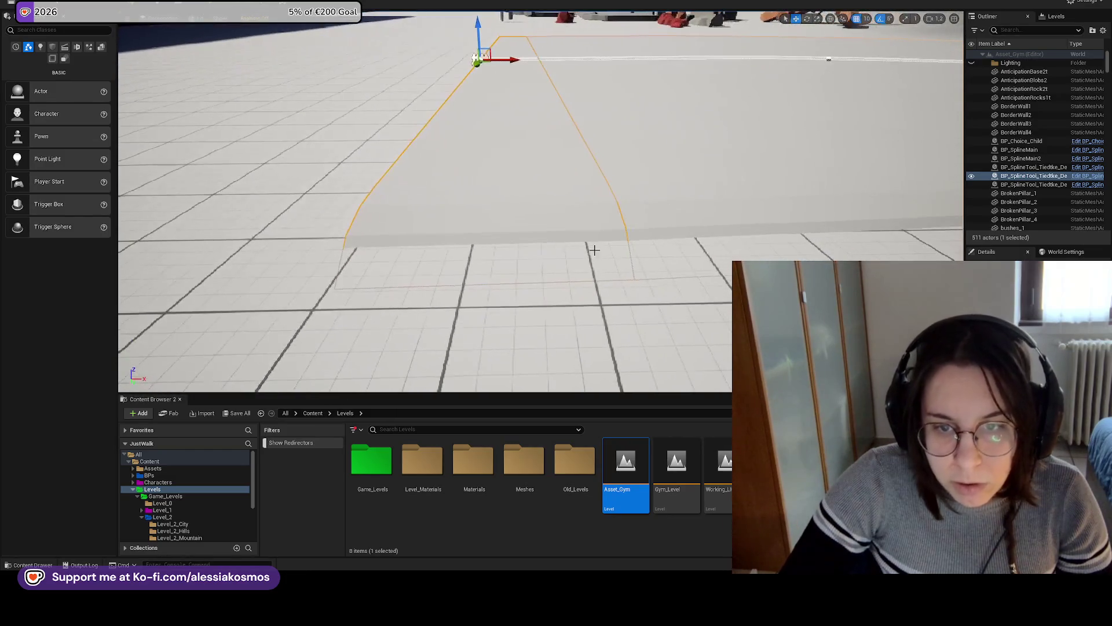
pyautogui.moveTo(519, 94); pyautogui.dragTo(519, 95, button='right')
# Fly along the curved road past the slabs, pillars and trees down to the rocks
pyautogui.moveTo(442, 216); pyautogui.dragTo(446, 216, button='right')
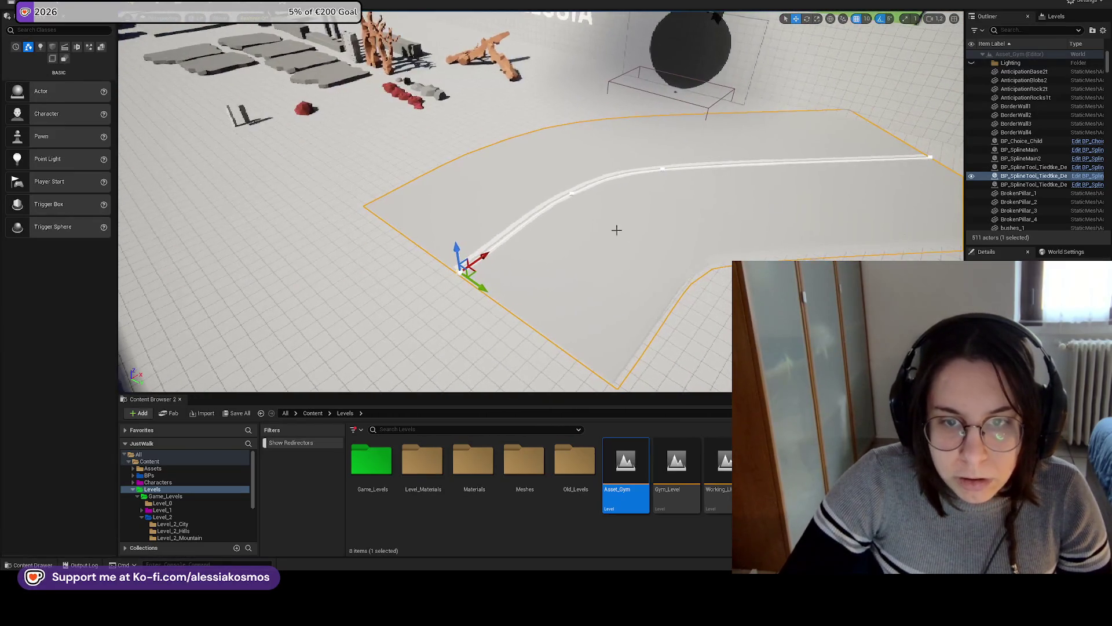
pyautogui.moveTo(714, 322); pyautogui.dragTo(715, 323, button='right')
pyautogui.moveTo(551, 167); pyautogui.dragTo(551, 167, button='right')
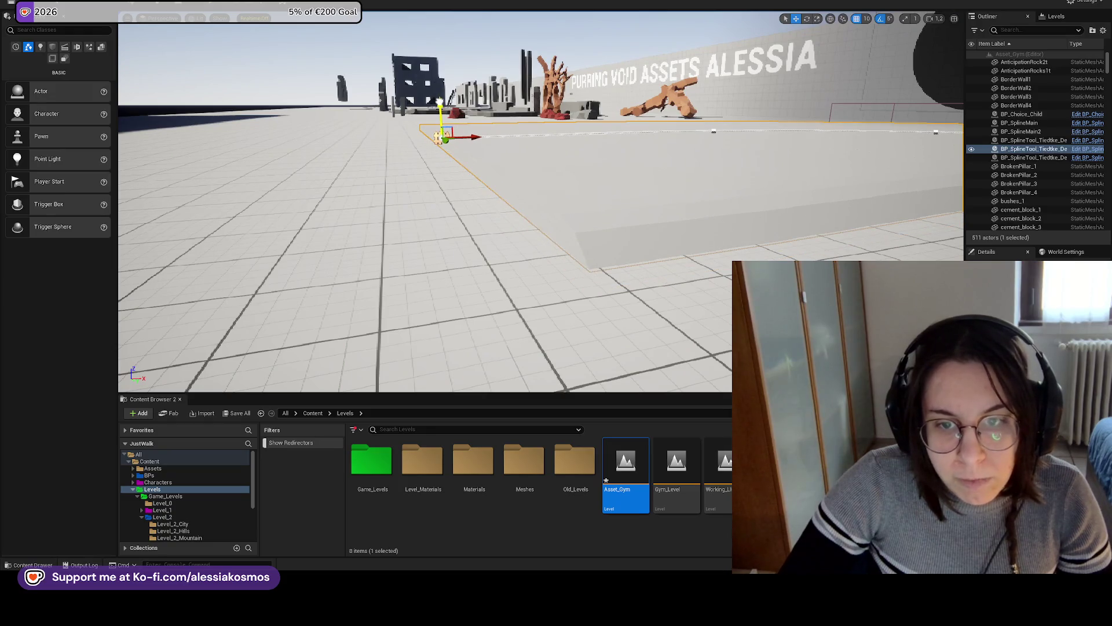
pyautogui.moveTo(517, 126); pyautogui.dragTo(591, 174, button='right')
pyautogui.moveTo(525, 165); pyautogui.dragTo(524, 165, button='right')
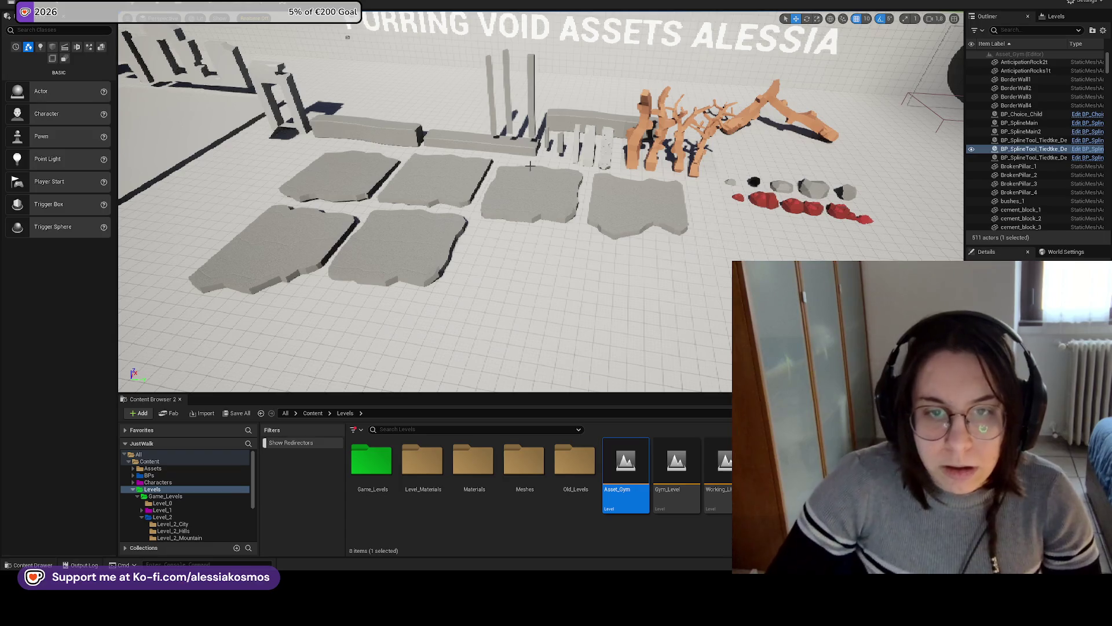
pyautogui.moveTo(423, 232)
pyautogui.mouseDown(button='right')
pyautogui.moveTo(481, 240)
pyautogui.moveTo(487, 272)
pyautogui.moveTo(475, 226)
pyautogui.moveTo(540, 215)
pyautogui.mouseUp(button='right')
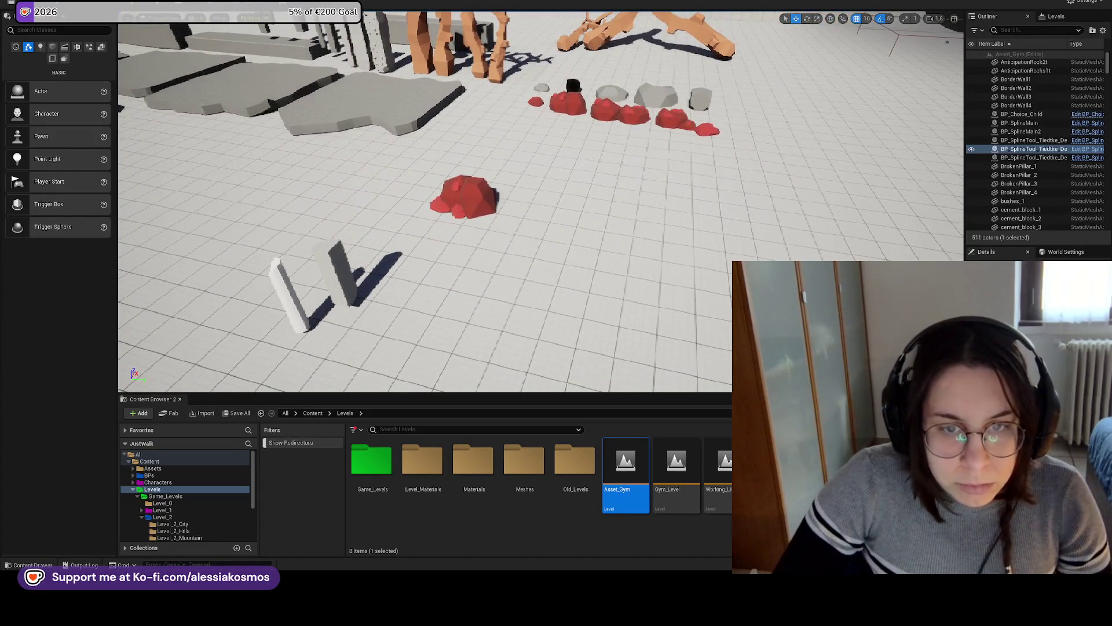
# Nudge the lone red rock Rock_7 slightly sideways, then frame Rock_4 in the red cluster
pyautogui.click(472, 197)
pyautogui.moveTo(513, 198); pyautogui.dragTo(515, 199)
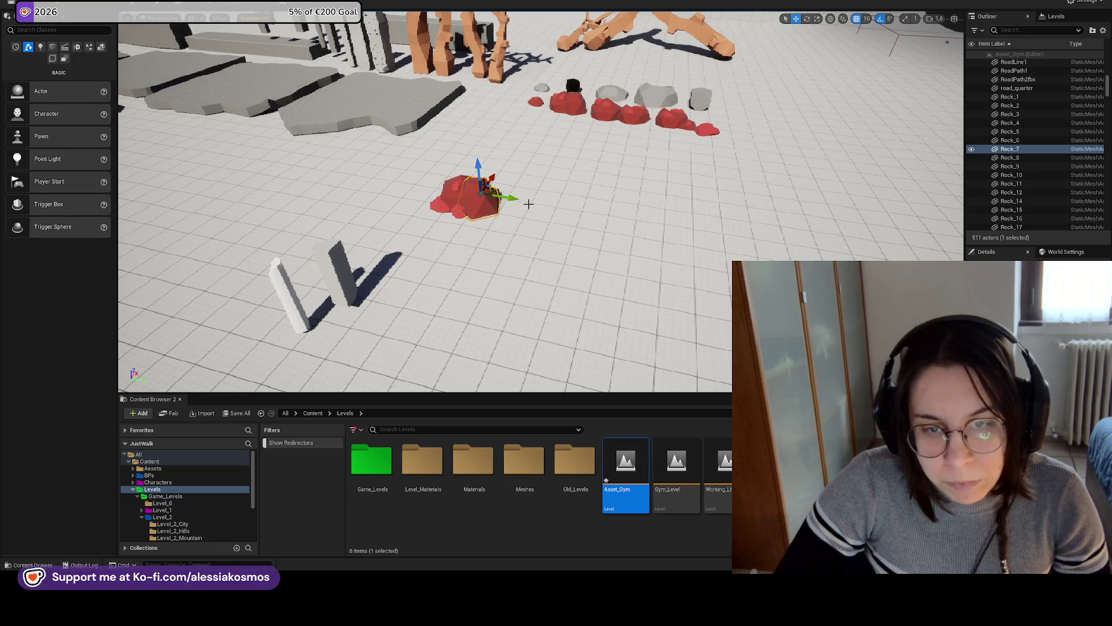
pyautogui.click(458, 200)
pyautogui.press('f')
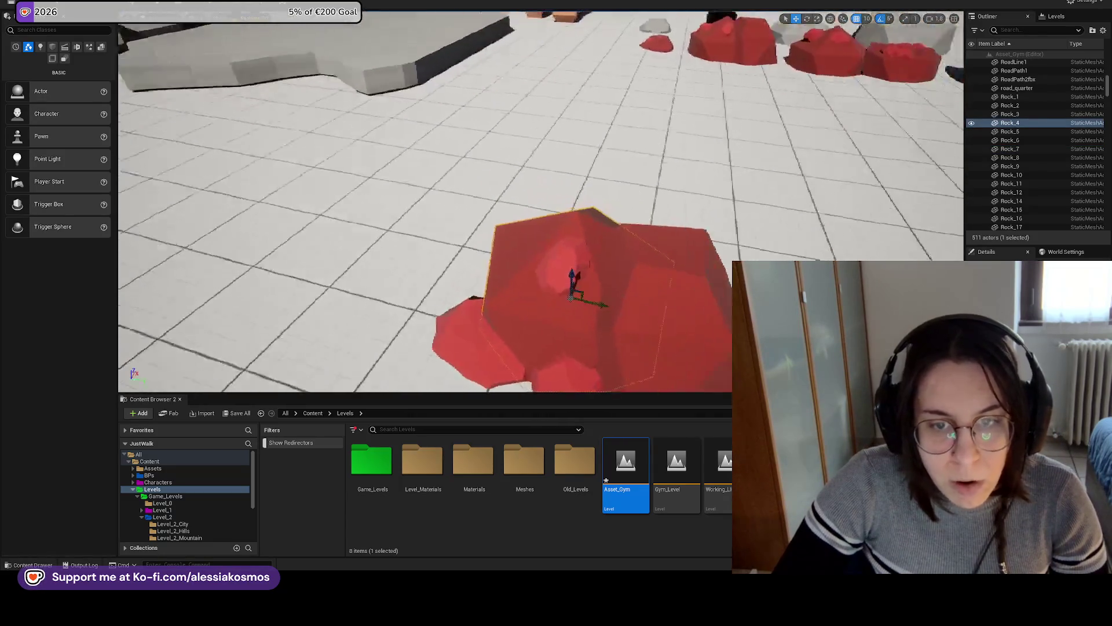
# Pull back for a wide view of the rock display, then save the level and exit to the desktop
pyautogui.scroll(-3, 492, 202)
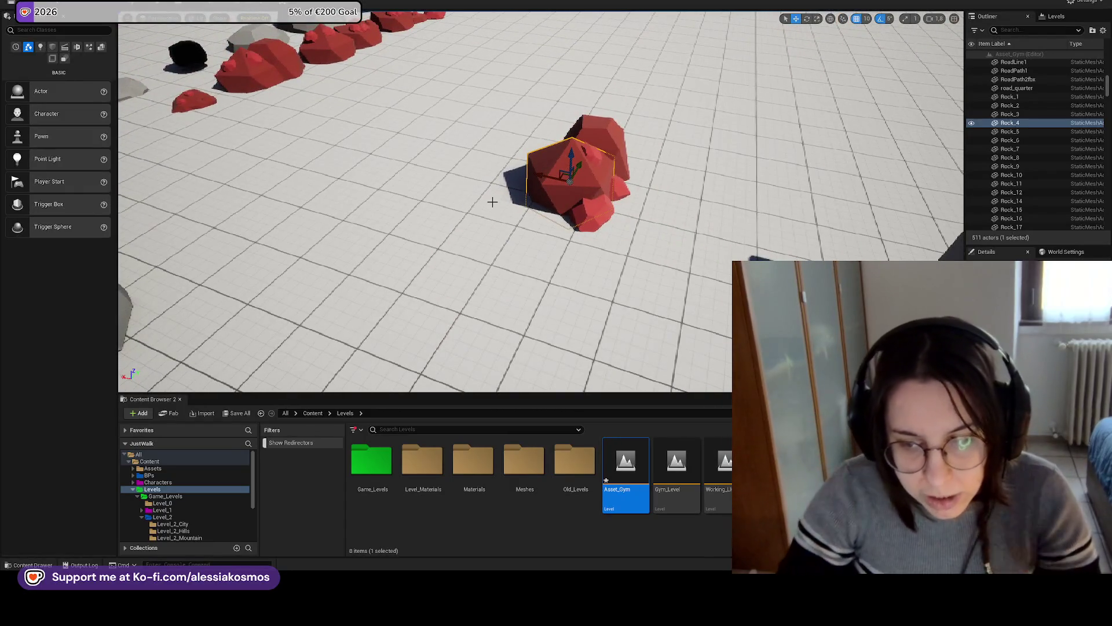
pyautogui.moveTo(502, 204)
pyautogui.mouseDown(button='right')
pyautogui.moveTo(446, 212)
pyautogui.moveTo(678, 164)
pyautogui.mouseUp(button='right')
pyautogui.moveTo(656, 124); pyautogui.dragTo(632, 134, button='right')
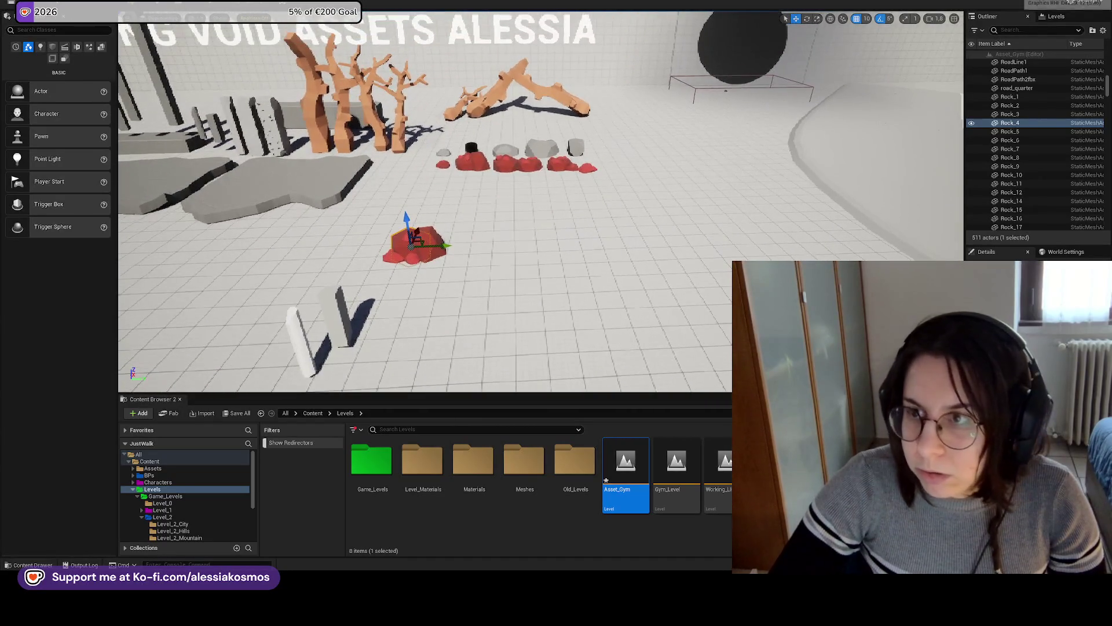
pyautogui.scroll(-3, 701, 307)
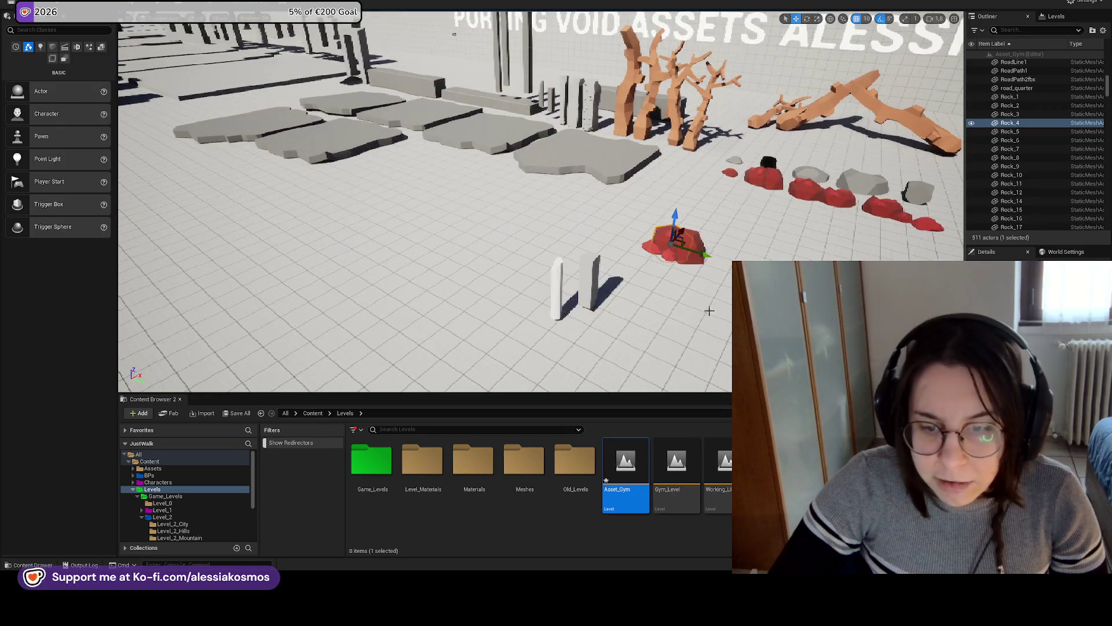
pyautogui.scroll(3, 689, 324)
pyautogui.hotkey('ctrl', 's')
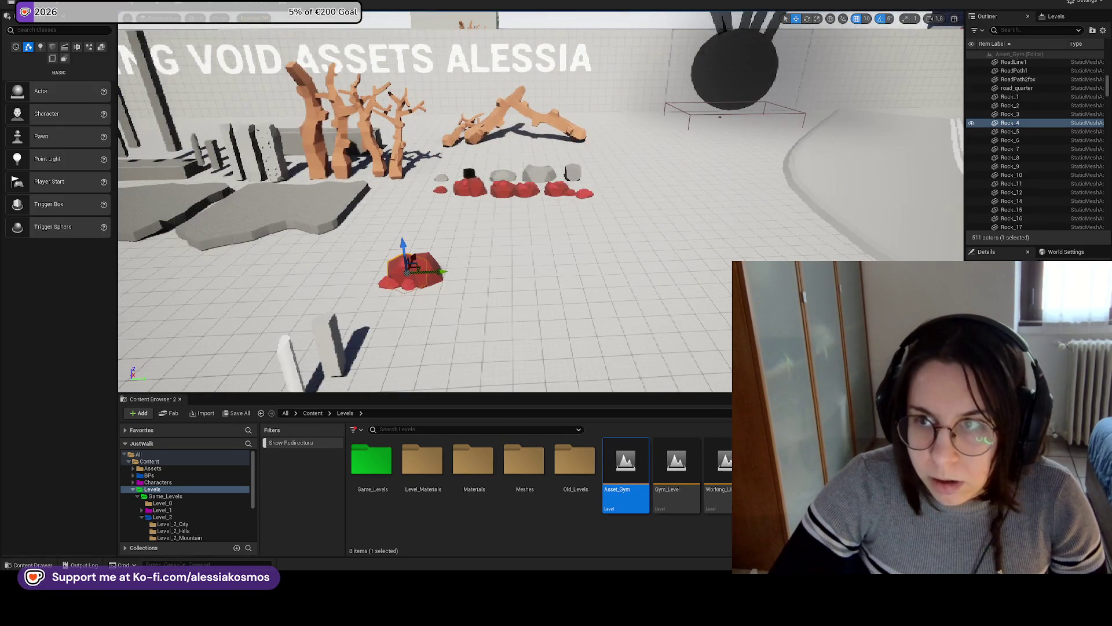
pyautogui.press('super+d')
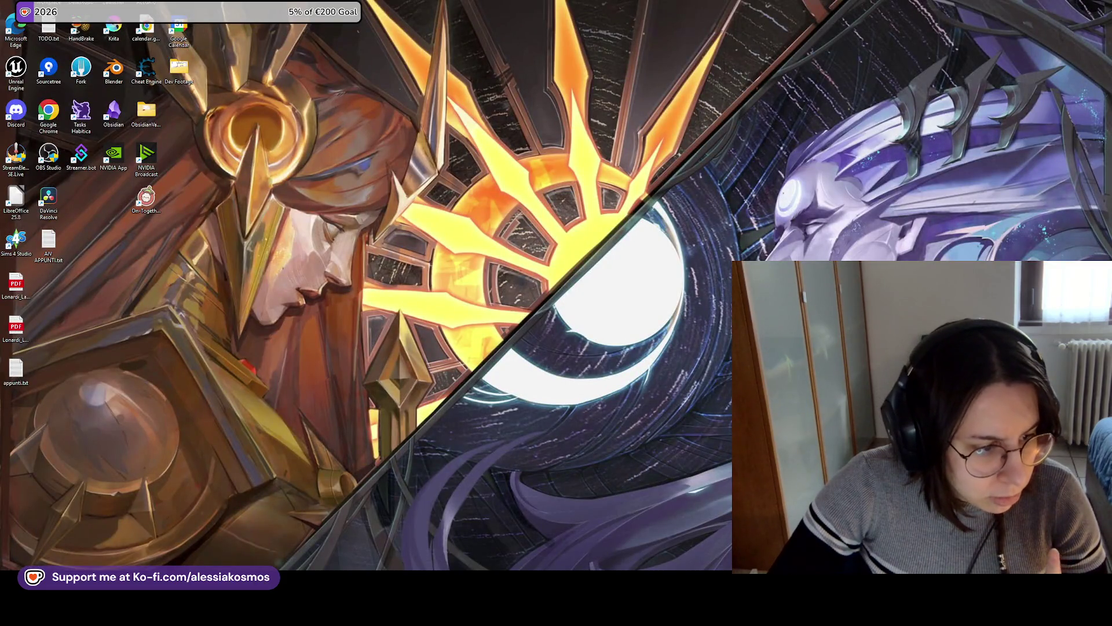